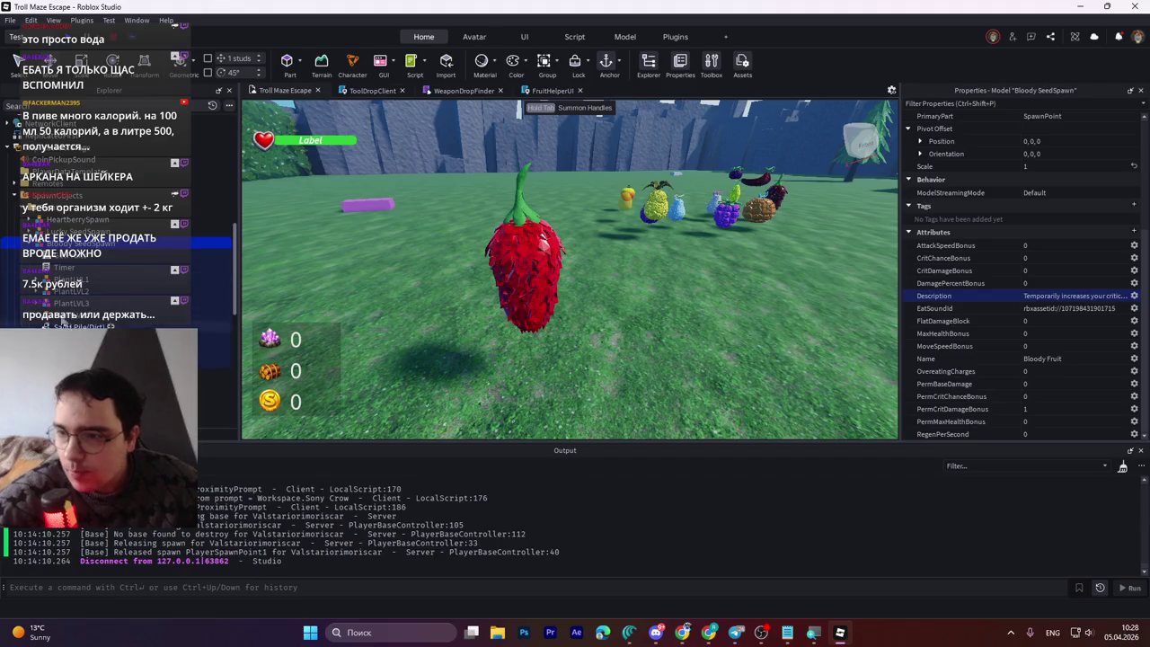
Step: Expand the Tree inside PlantLVL4 and browse its Handle and MeshPart pieces
{"action": "left_click", "coordinate": [40, 316]}
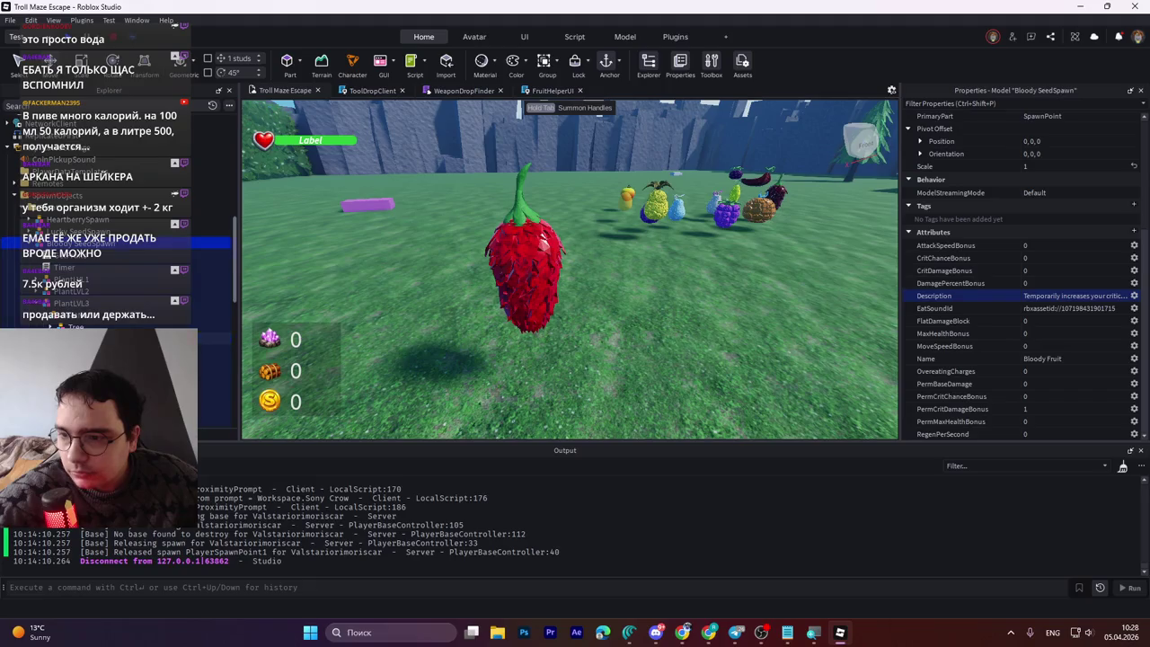
{"action": "left_click", "coordinate": [214, 355]}
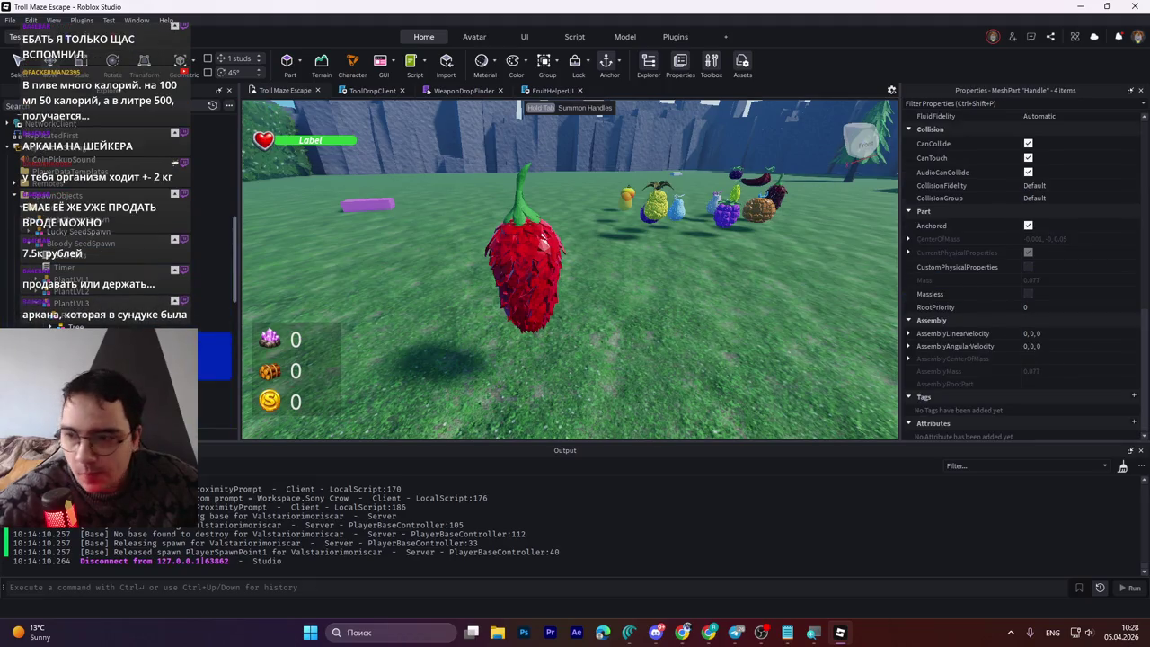
{"action": "left_click", "coordinate": [214, 385]}
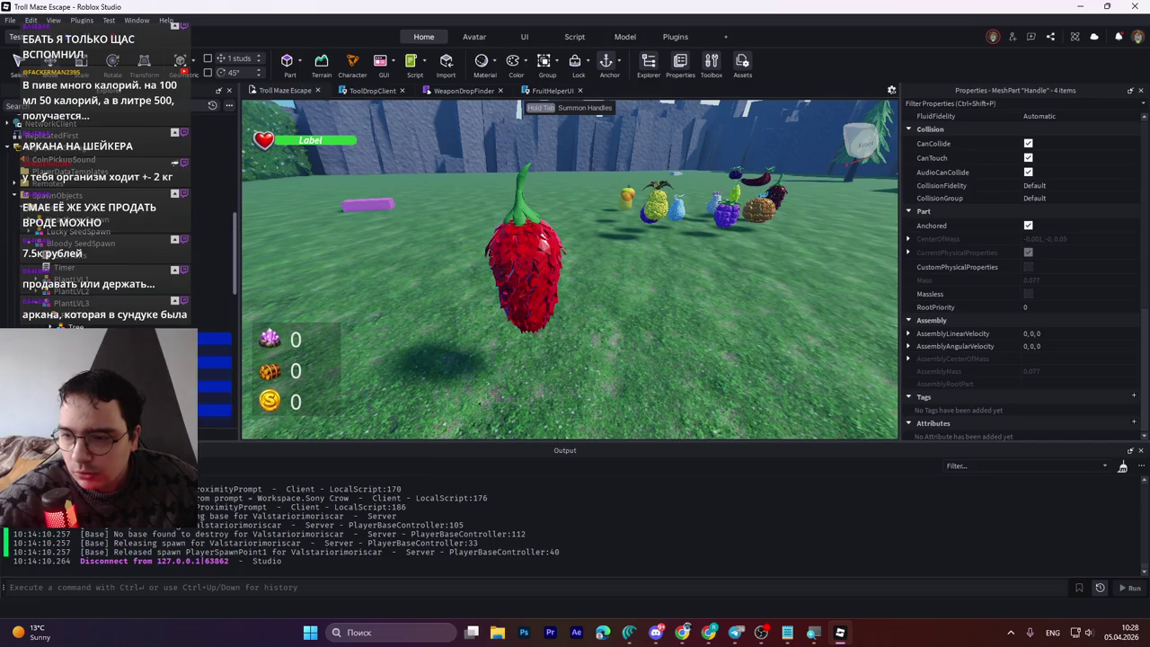
{"action": "scroll", "coordinate": [214, 359], "scroll_direction": "down", "scroll_amount": 2}
{"action": "left_click", "coordinate": [213, 371]}
{"action": "left_click", "coordinate": [214, 325], "text": "ctrl"}
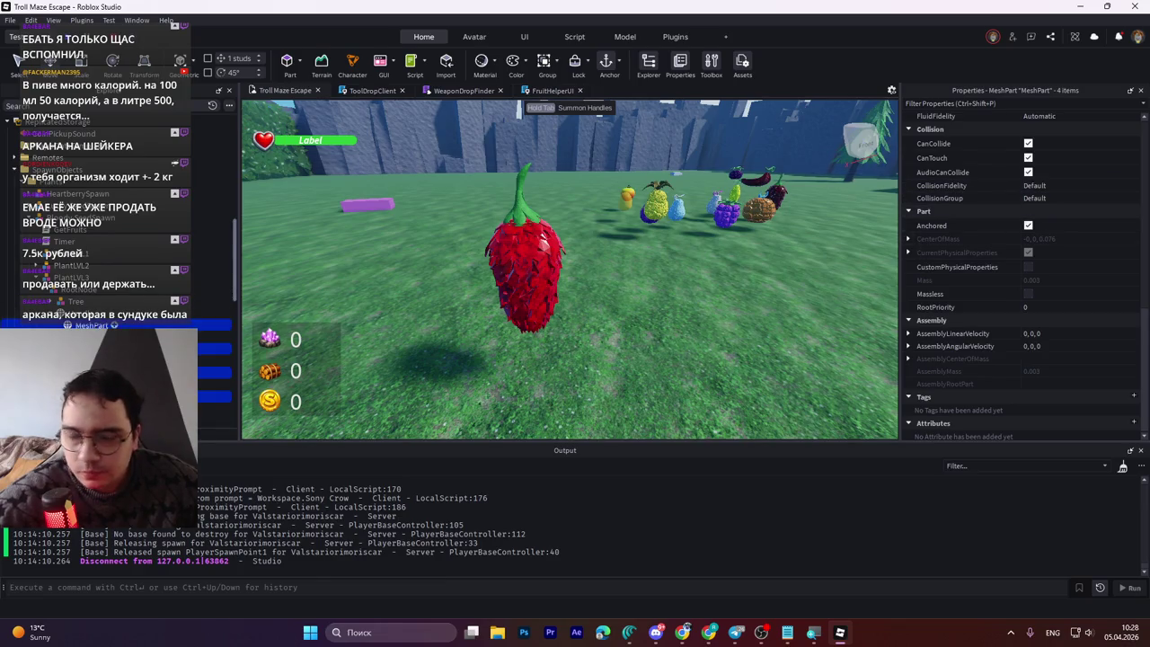
Step: Select single tree parts and scroll Properties up to the Forest green, Sand-material Appearance
{"action": "left_click", "coordinate": [214, 337]}
{"action": "left_click", "coordinate": [213, 313]}
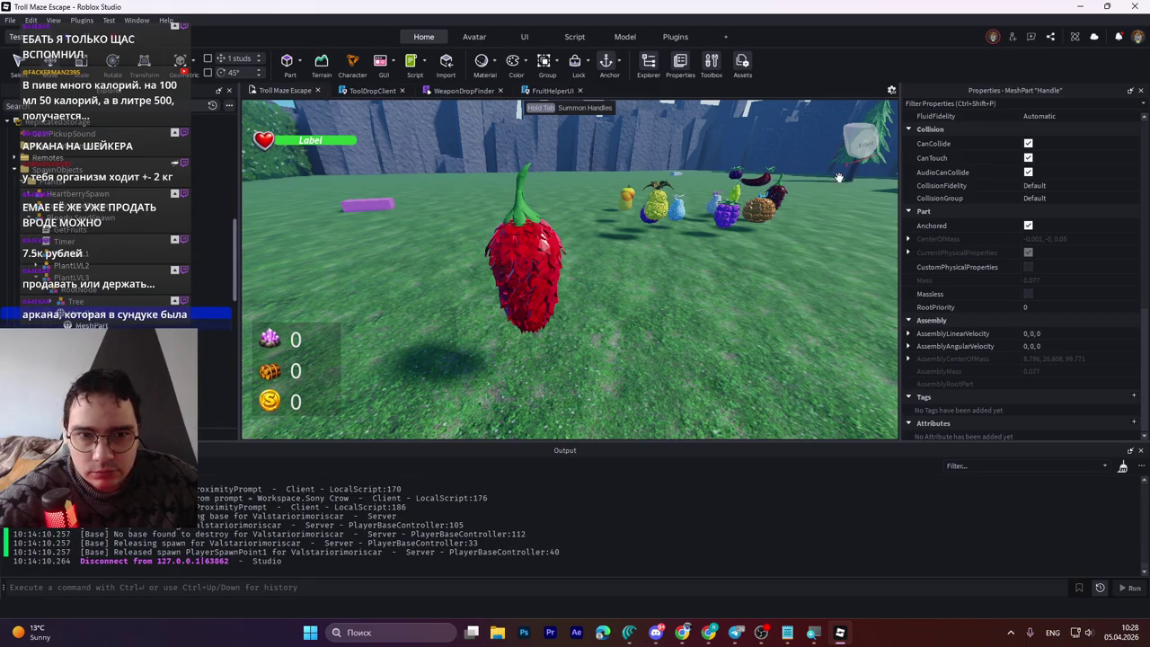
{"action": "left_click", "coordinate": [200, 325]}
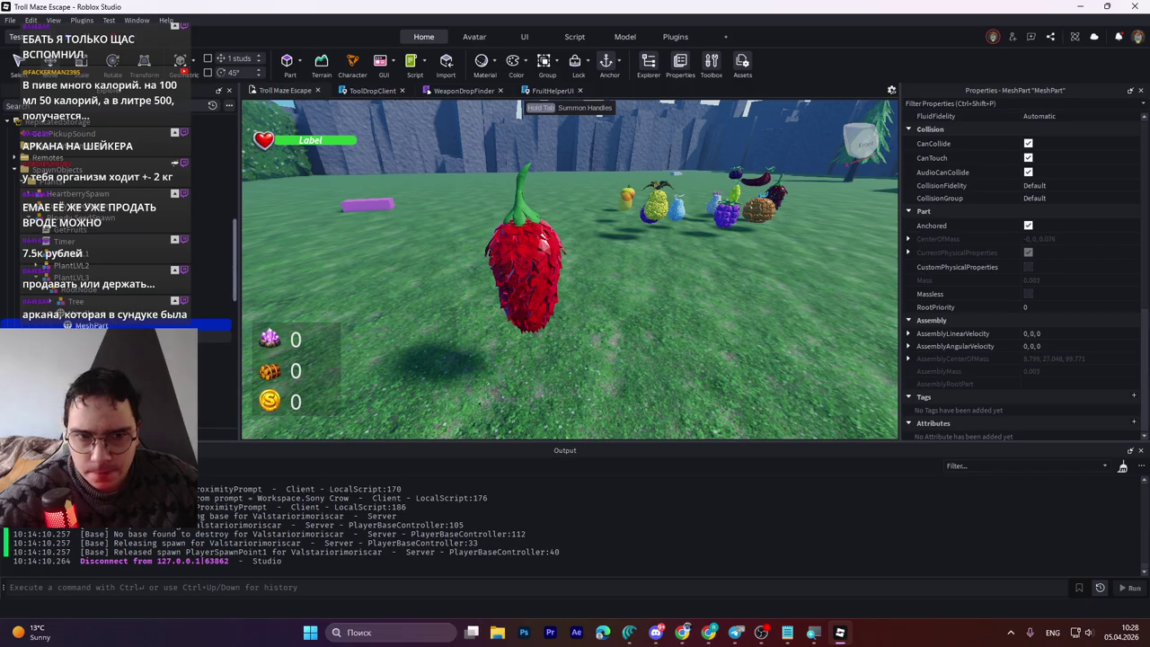
{"action": "scroll", "coordinate": [1062, 310], "scroll_direction": "up", "scroll_amount": 5}
{"action": "scroll", "coordinate": [1062, 313], "scroll_direction": "up", "scroll_amount": 5}
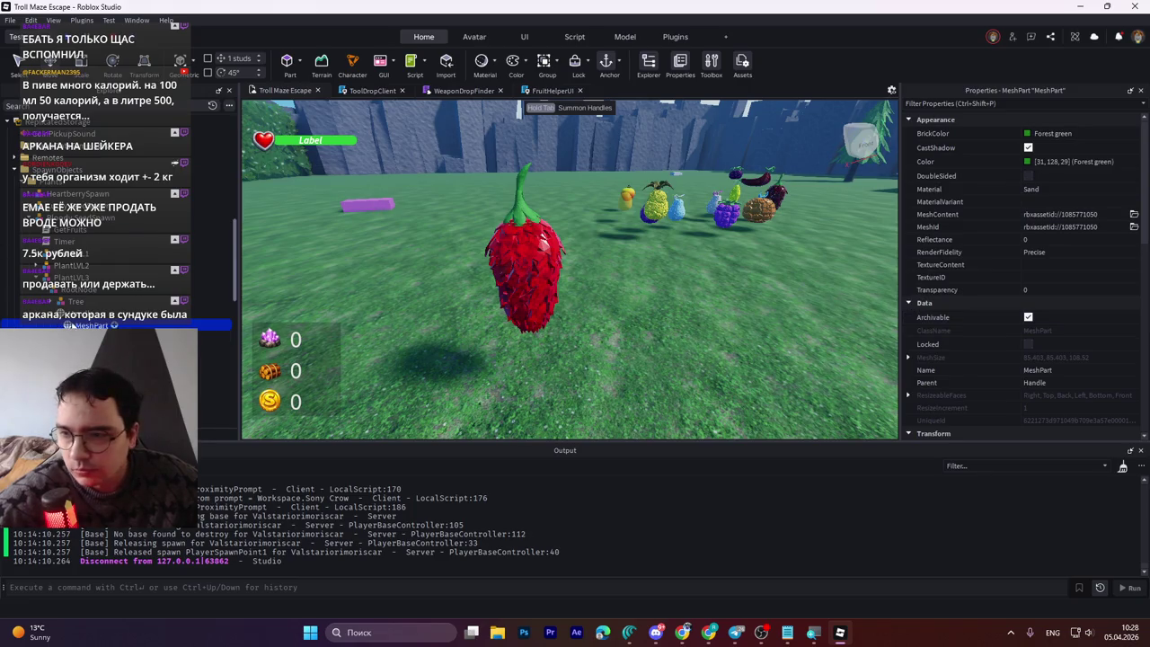
{"action": "left_click", "coordinate": [199, 313]}
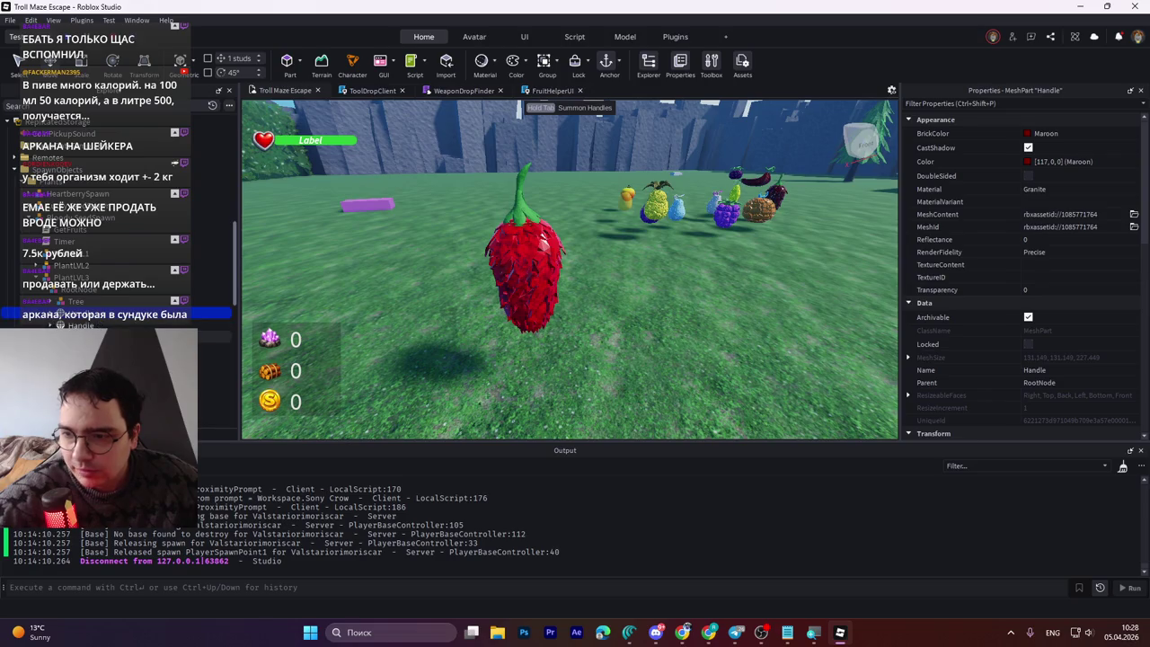
Step: Select the four Handle parts and set their BrickColor to Really red
{"action": "left_click", "coordinate": [211, 348], "text": "shift"}
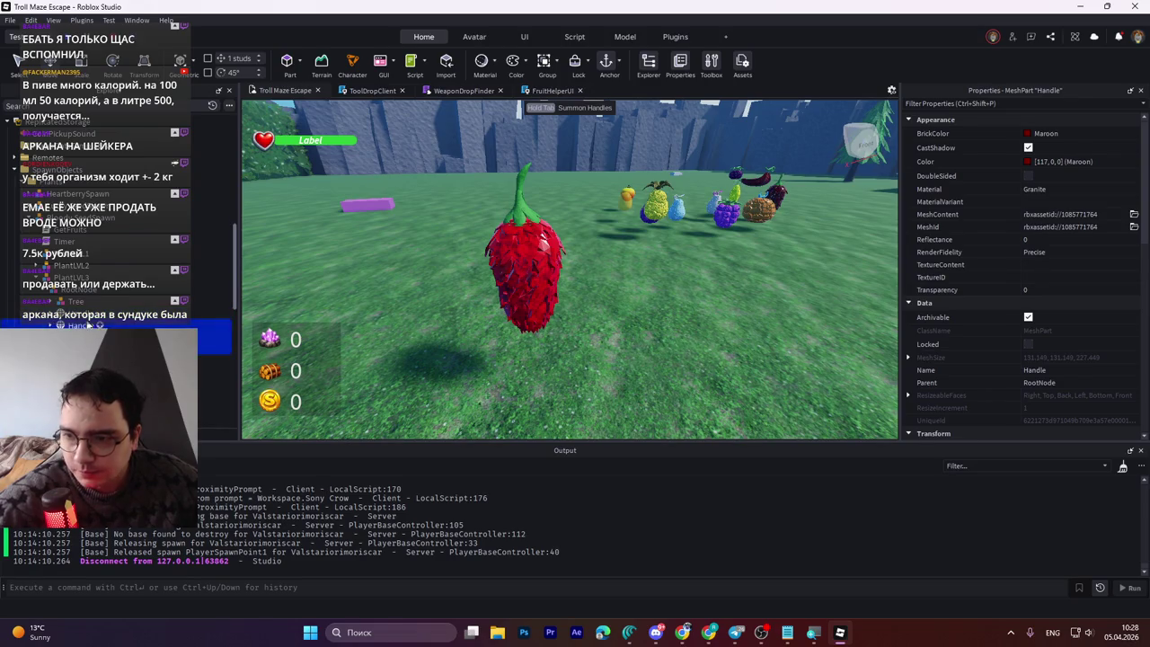
{"action": "left_click", "coordinate": [1065, 134]}
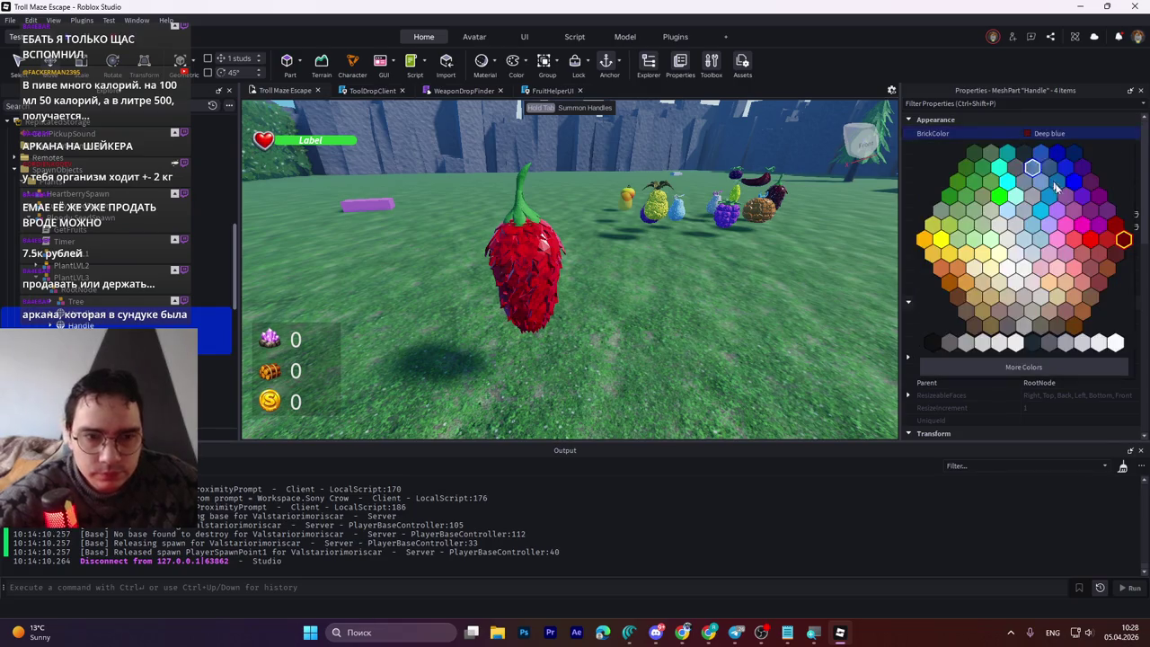
{"action": "left_click", "coordinate": [1092, 239]}
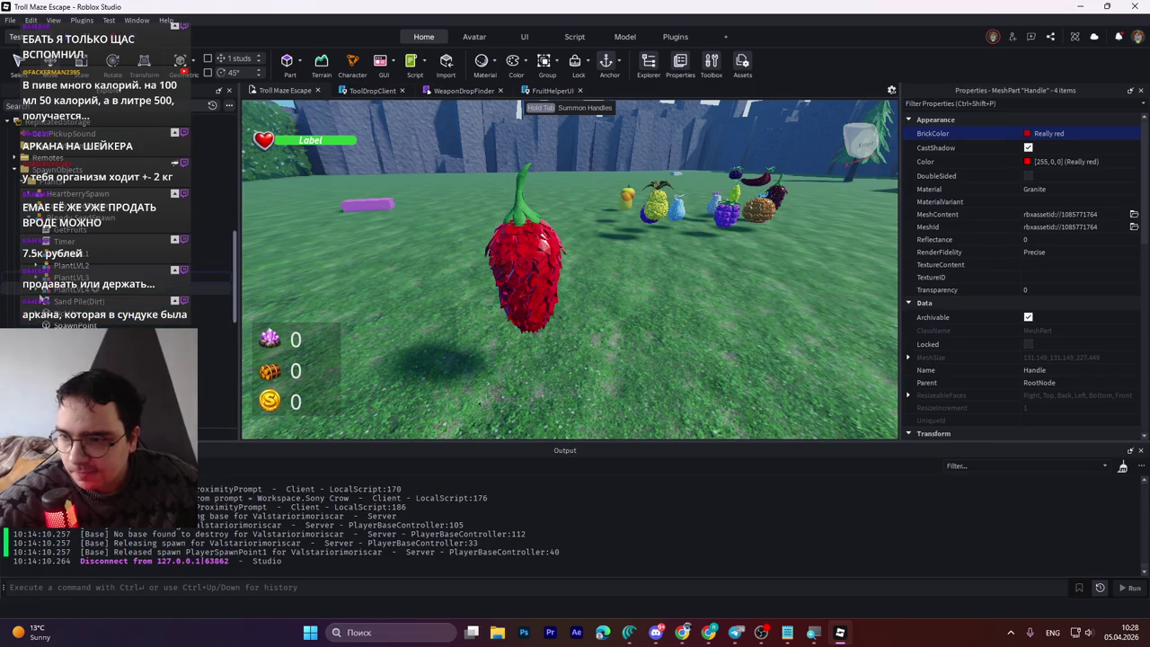
{"action": "left_click", "coordinate": [67, 325]}
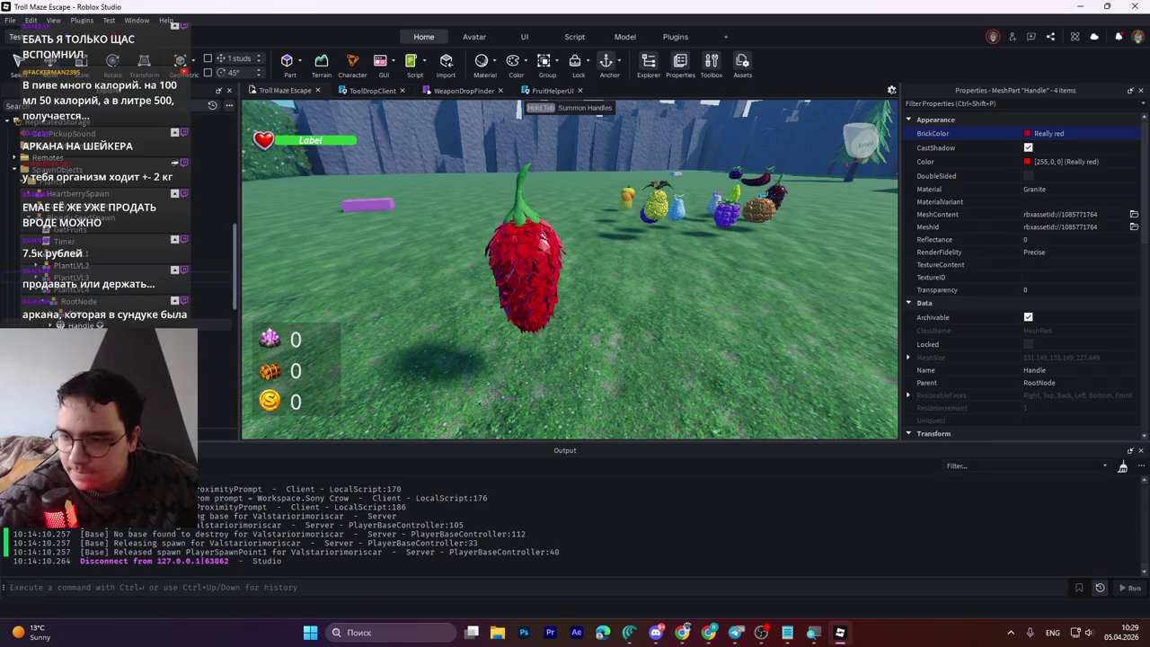
{"action": "left_click", "coordinate": [67, 359], "text": "shift"}
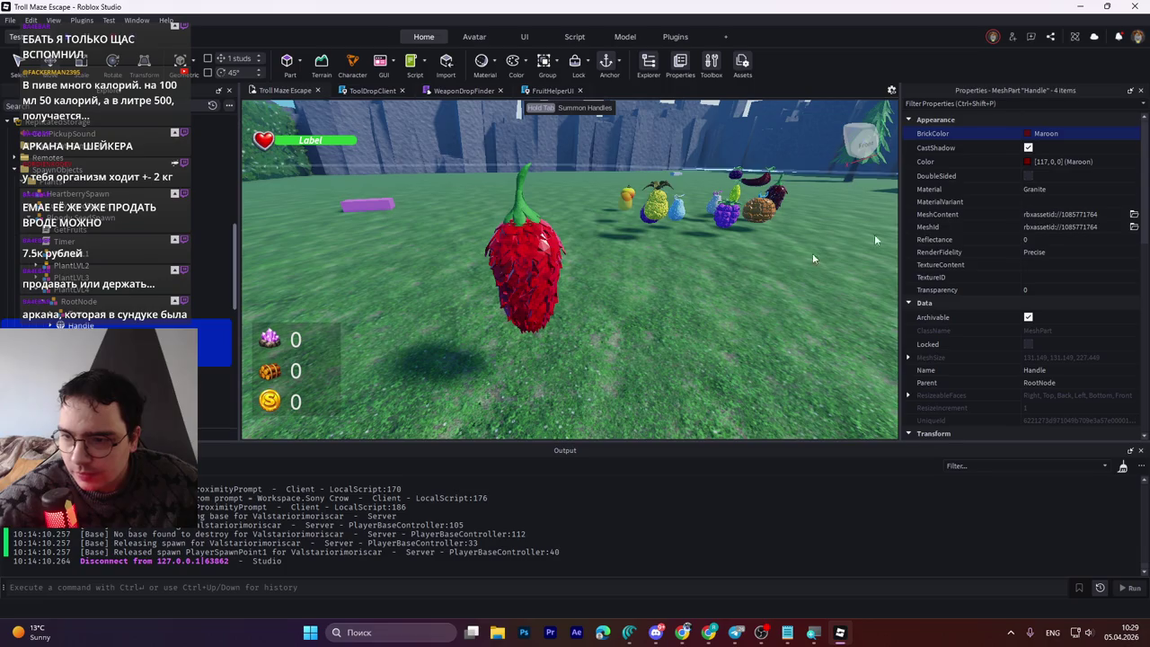
{"action": "left_click", "coordinate": [1026, 142]}
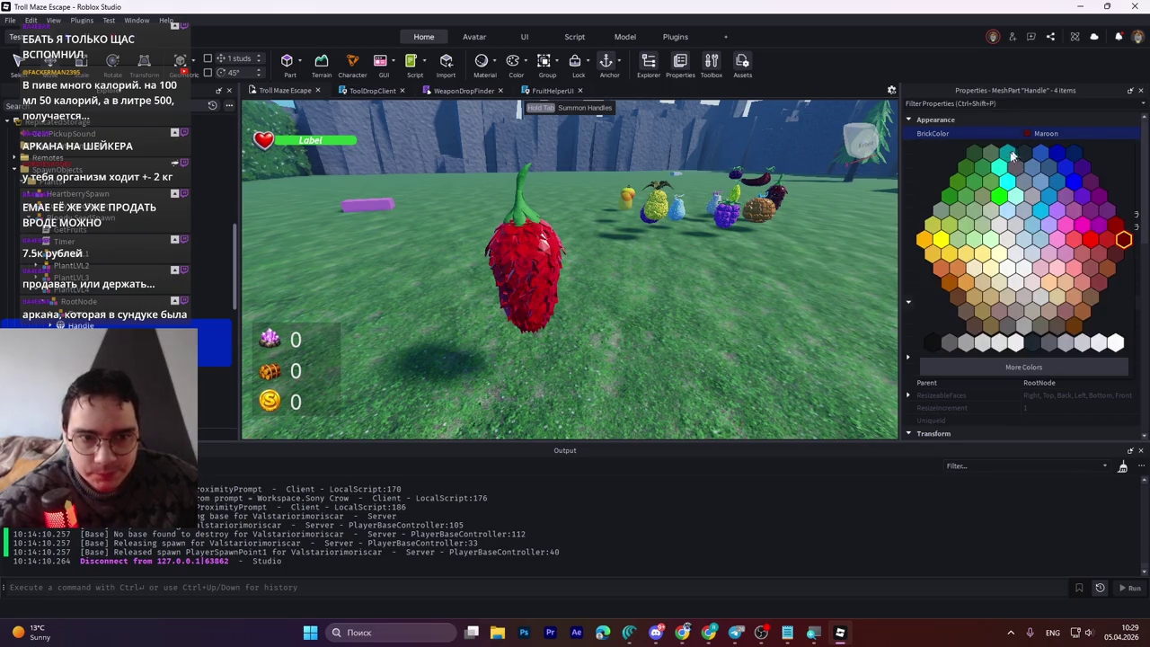
{"action": "left_click", "coordinate": [1096, 241]}
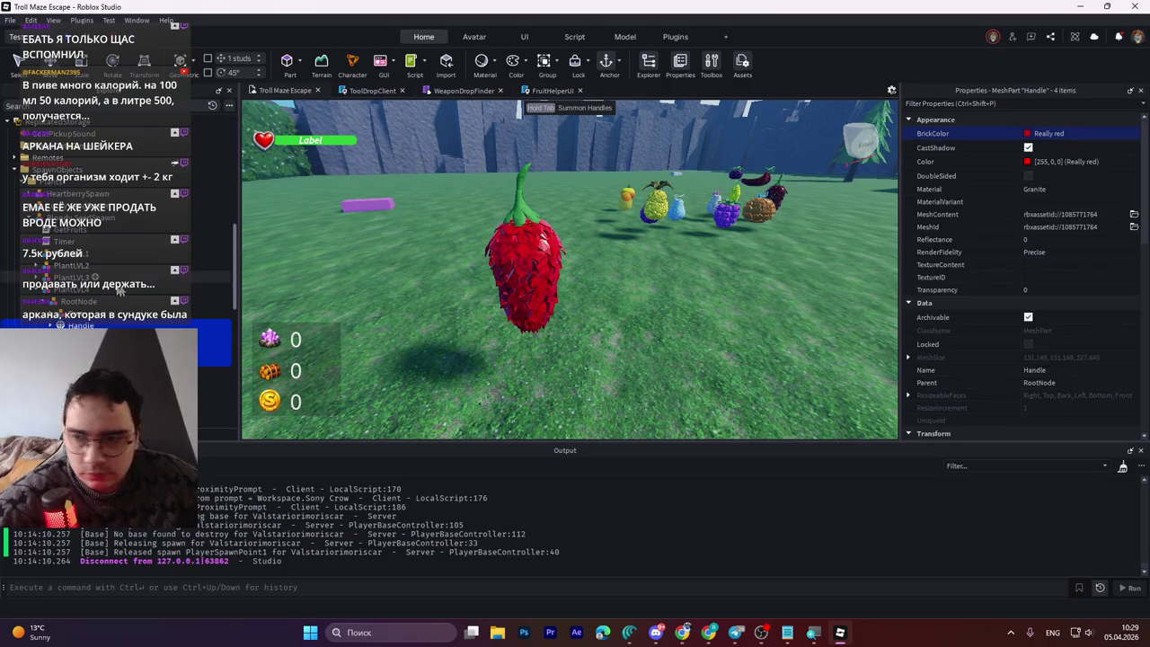
Step: Collapse PlantLVL4 and select the Bloody SeedSpawn model to view its attributes
{"action": "left_click", "coordinate": [38, 290]}
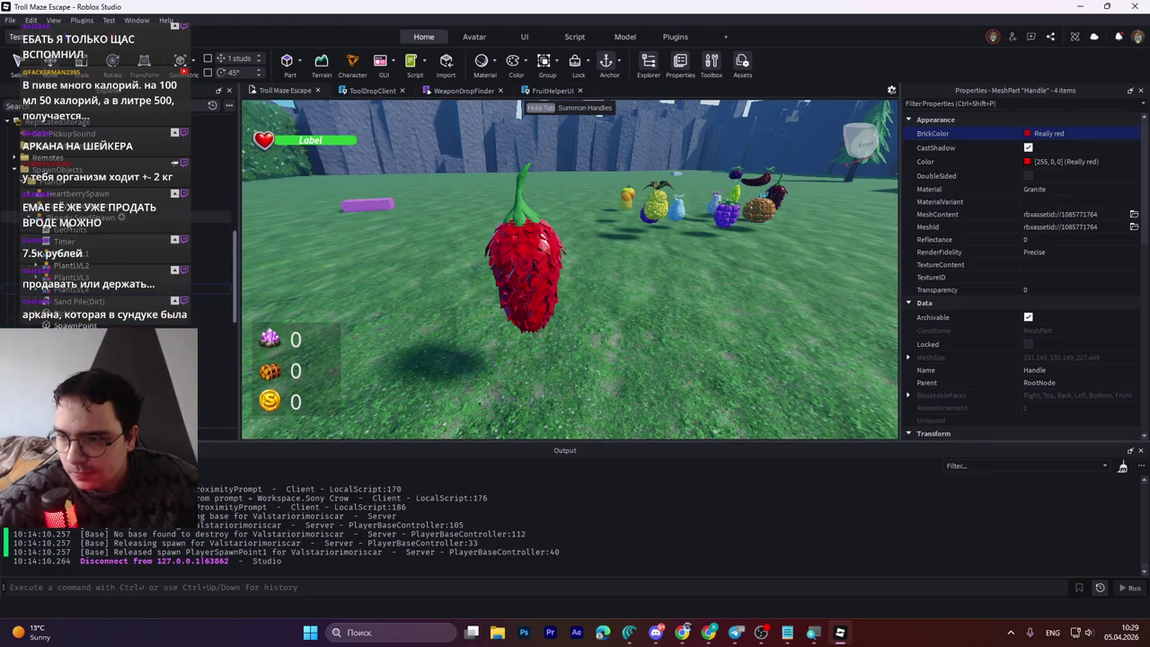
{"action": "left_click", "coordinate": [90, 216]}
{"action": "scroll", "coordinate": [996, 370], "scroll_direction": "down", "scroll_amount": 3}
Step: Edit and confirm the Bloody SeedSpawn's critical-strike Description attribute
{"action": "scroll", "coordinate": [995, 367], "scroll_direction": "down", "scroll_amount": 2}
{"action": "left_click", "coordinate": [1059, 317]}
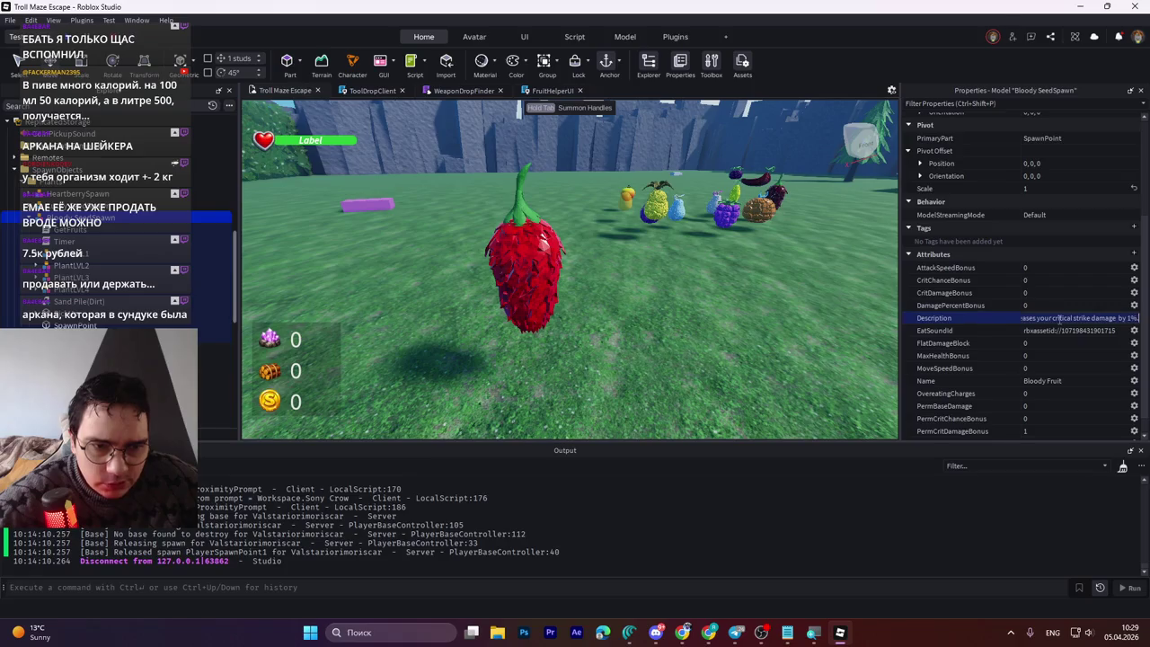
{"action": "key", "text": "Return"}
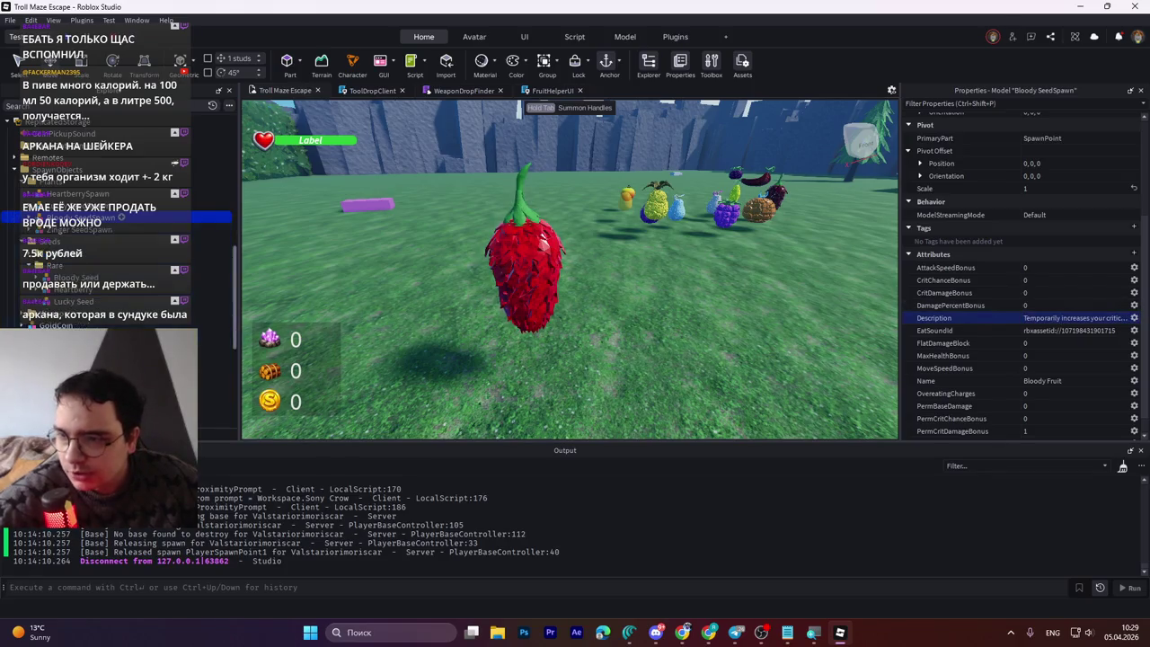
{"action": "scroll", "coordinate": [65, 236], "scroll_direction": "up", "scroll_amount": 3}
{"action": "scroll", "coordinate": [65, 236], "scroll_direction": "down", "scroll_amount": 3}
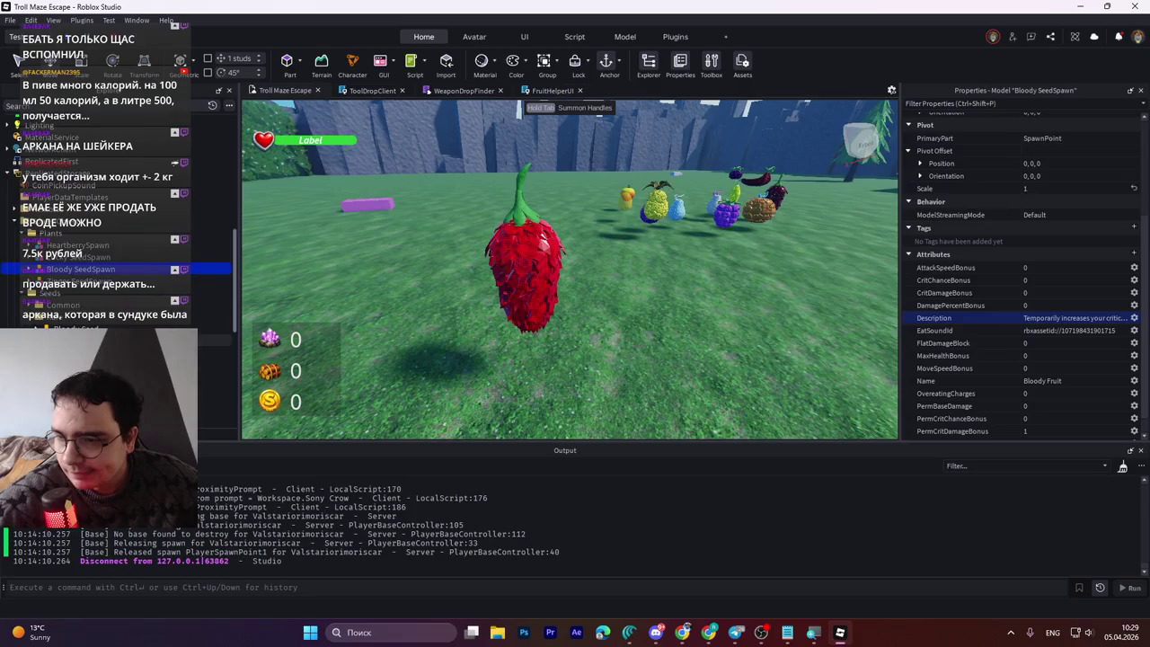
{"action": "scroll", "coordinate": [216, 384], "scroll_direction": "down", "scroll_amount": 2}
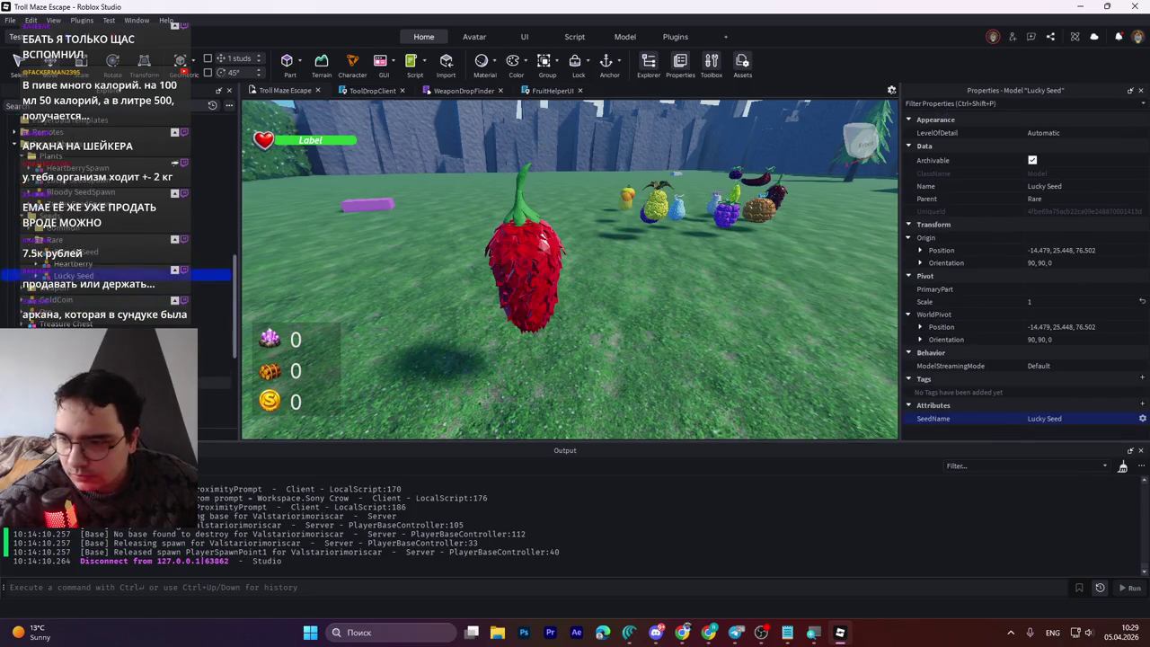
Step: Open the Bloody Seed tool's Description attribute, then select the strawberry model in the viewport
{"action": "left_click", "coordinate": [215, 383]}
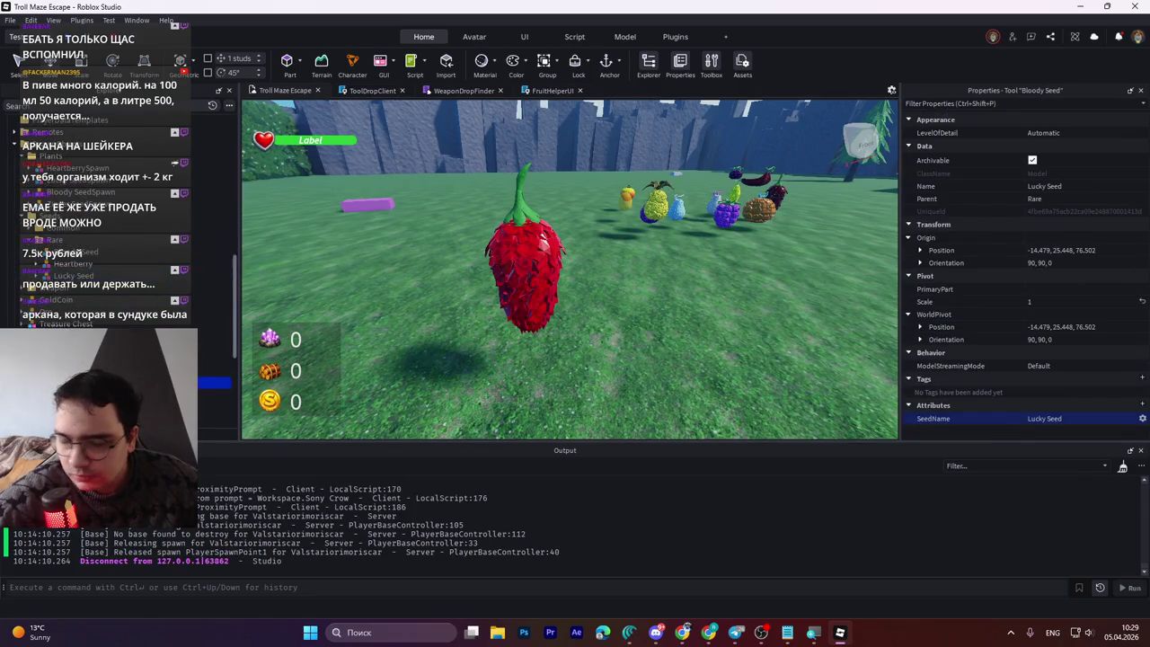
{"action": "scroll", "coordinate": [1007, 383], "scroll_direction": "down", "scroll_amount": 3}
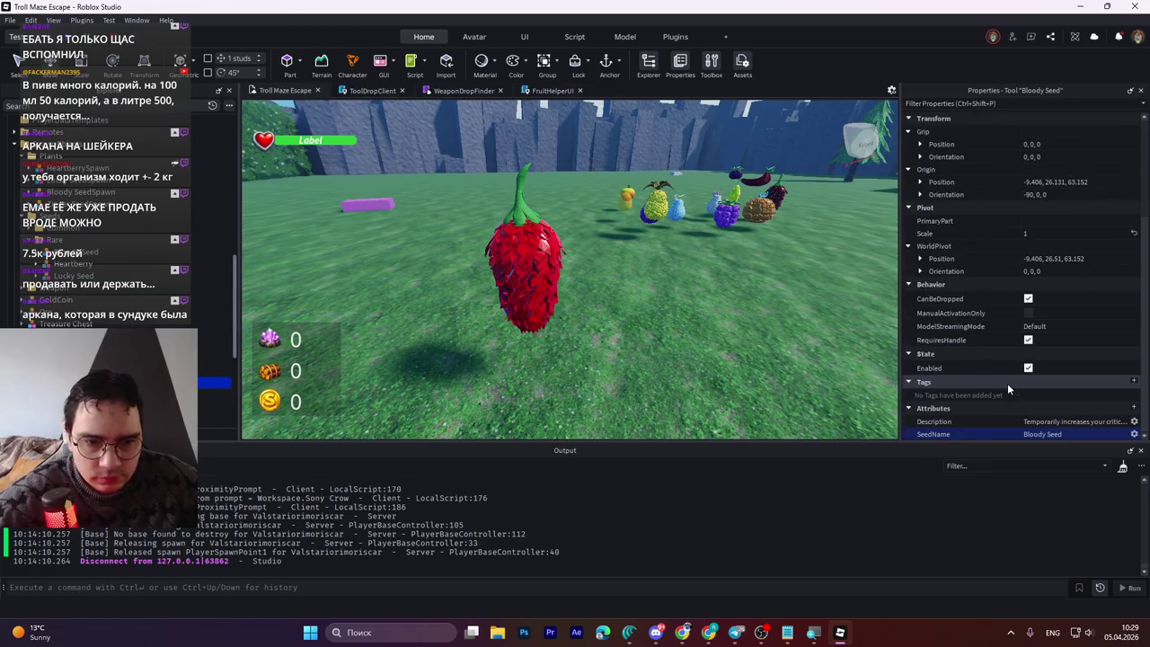
{"action": "left_click", "coordinate": [1040, 422]}
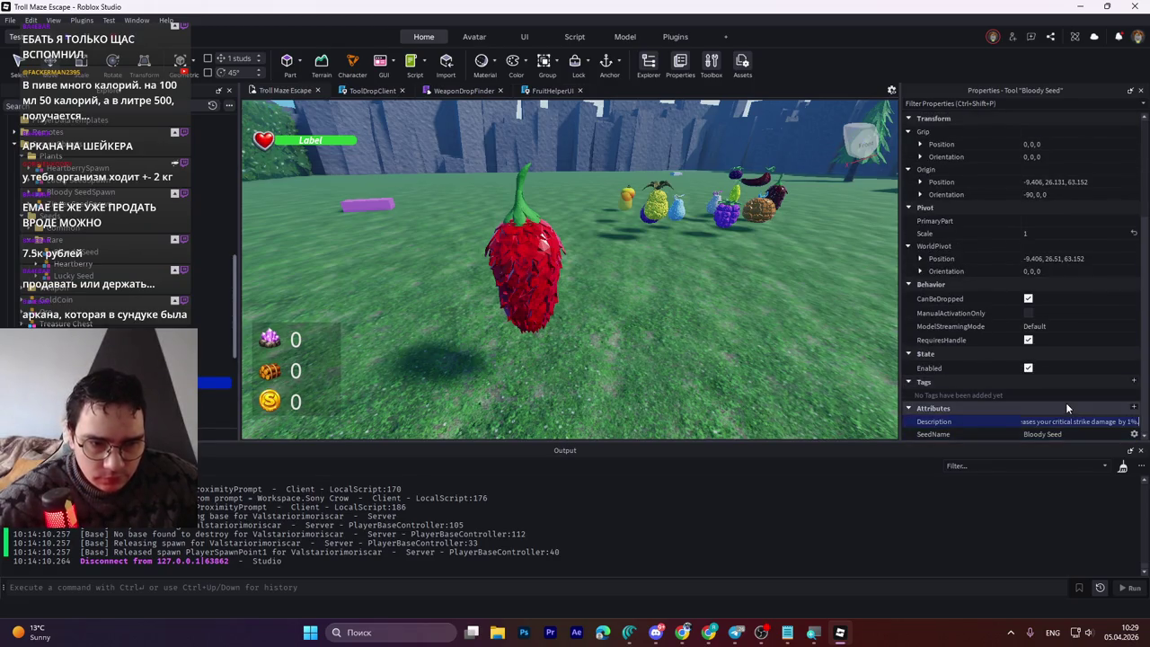
{"action": "left_click", "coordinate": [537, 272]}
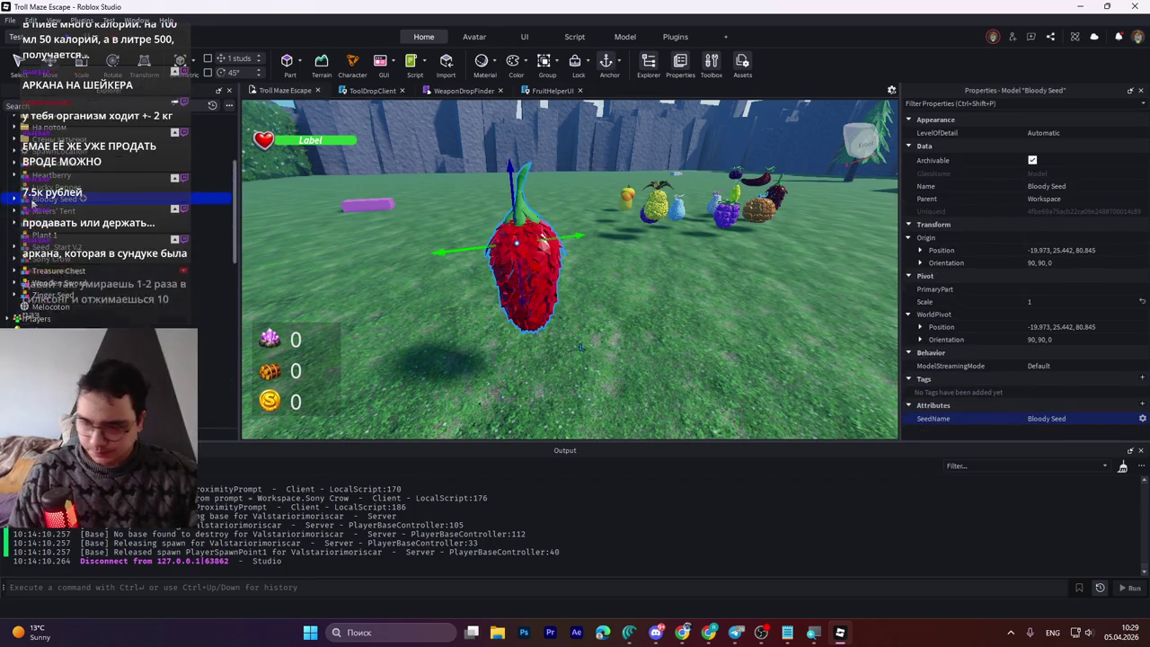
Step: Select Lucky Pepper, focus the camera on it with F, and compare with Bloody Seed
{"action": "left_click", "coordinate": [87, 186]}
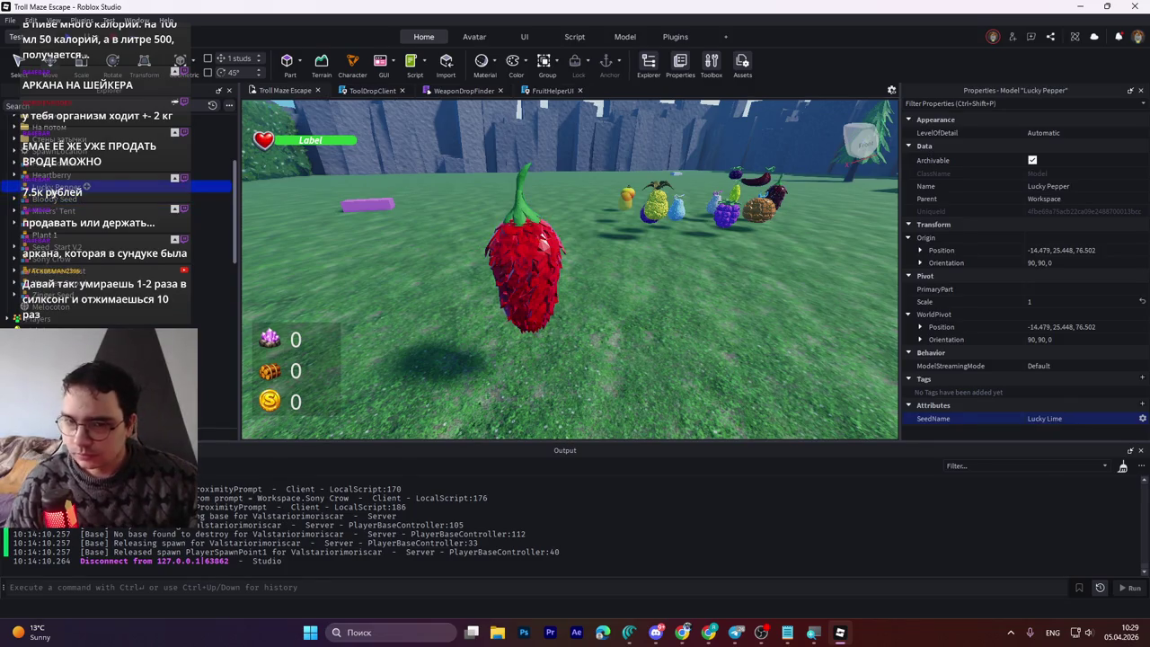
{"action": "key", "text": "f"}
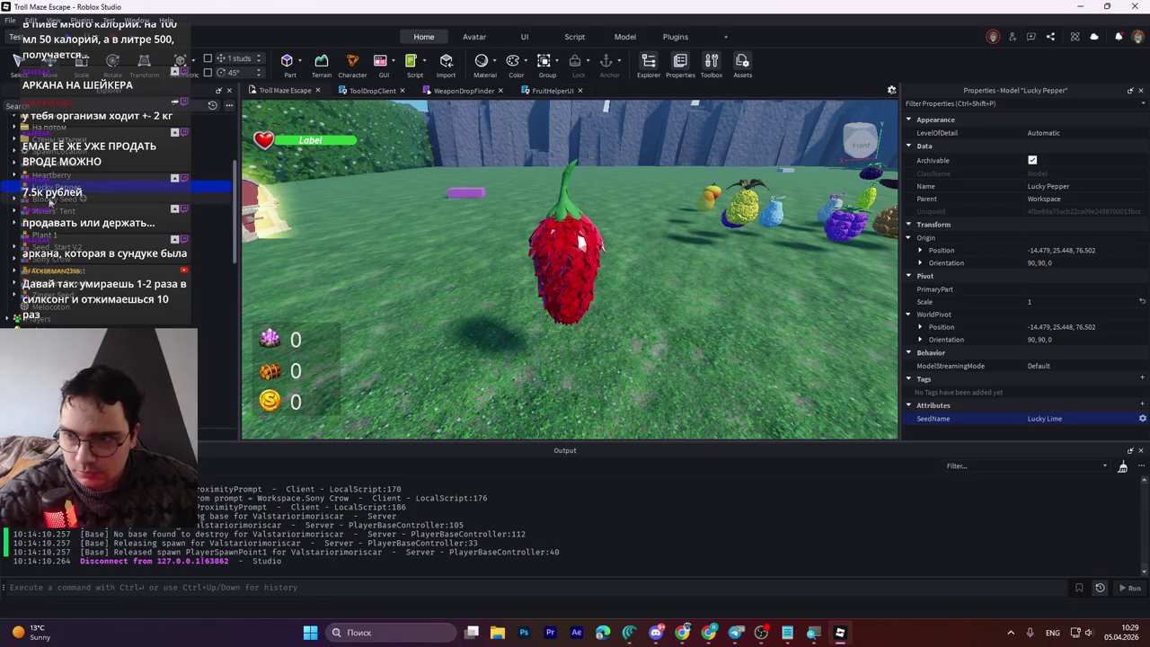
{"action": "left_click", "coordinate": [56, 197]}
{"action": "left_click", "coordinate": [56, 191]}
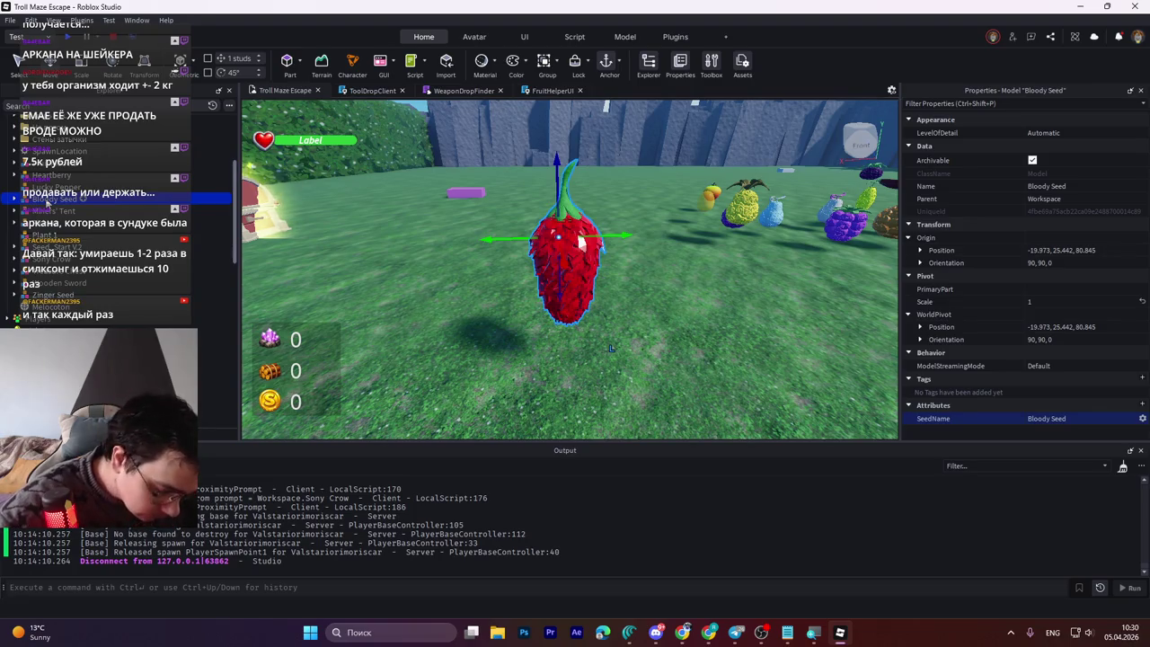
{"action": "key", "text": "alt+Tab"}
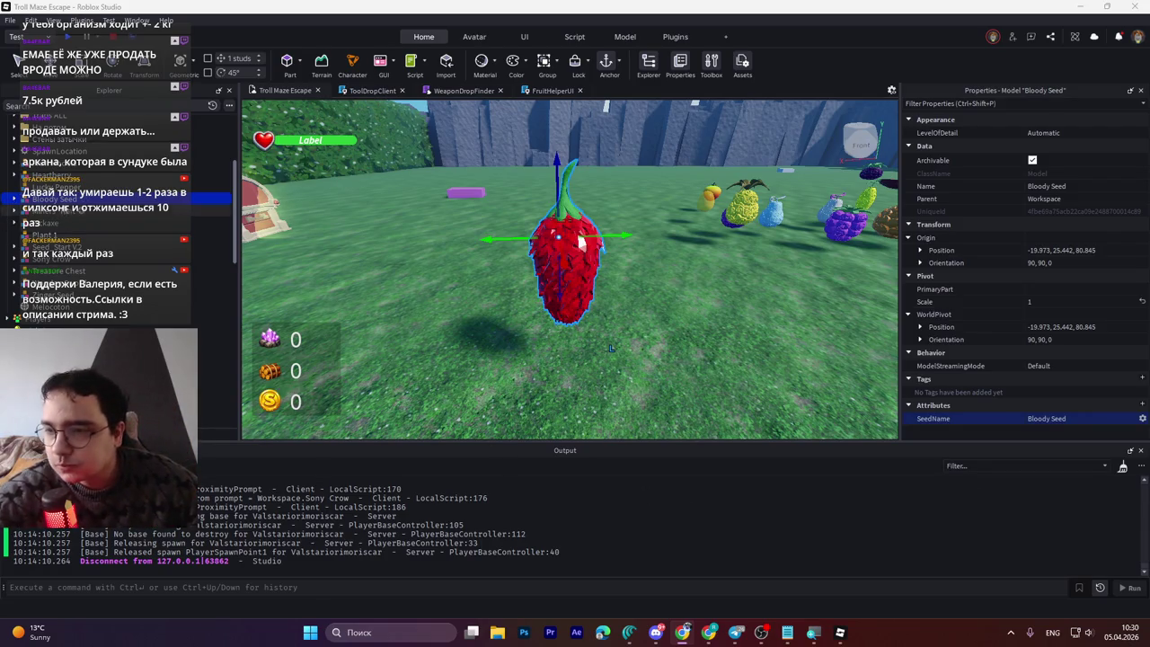
Step: Reselect Lucky Pepper, pan the view left and right, then bring up Список бафов.txt
{"action": "left_click", "coordinate": [47, 186]}
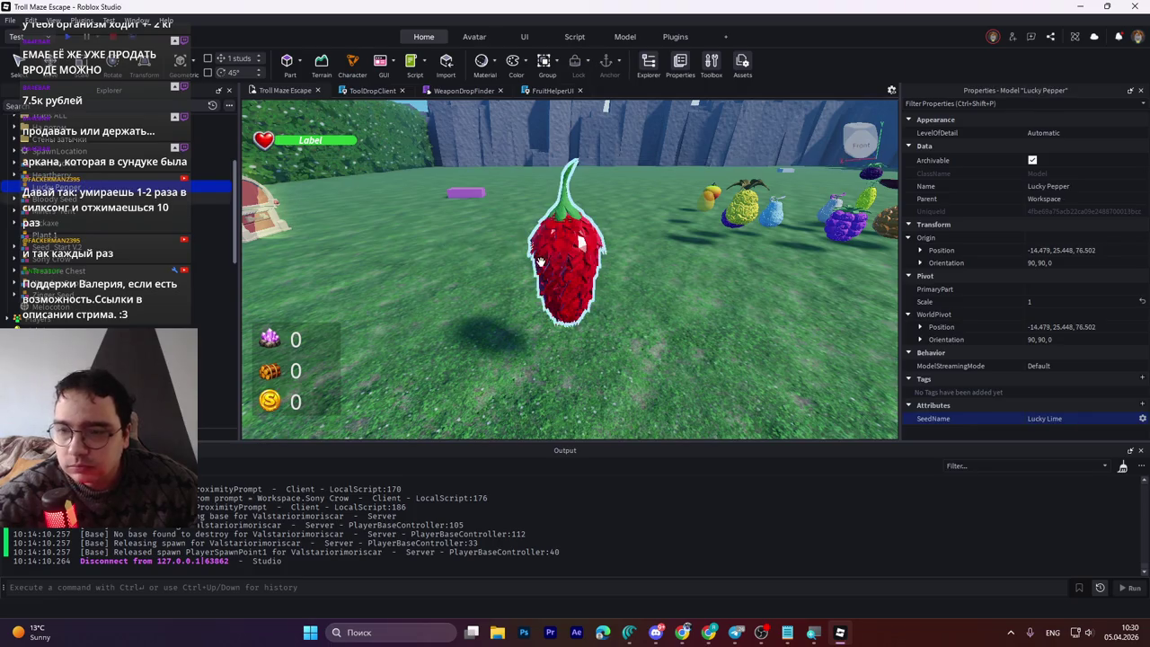
{"action": "key", "text": "a"}
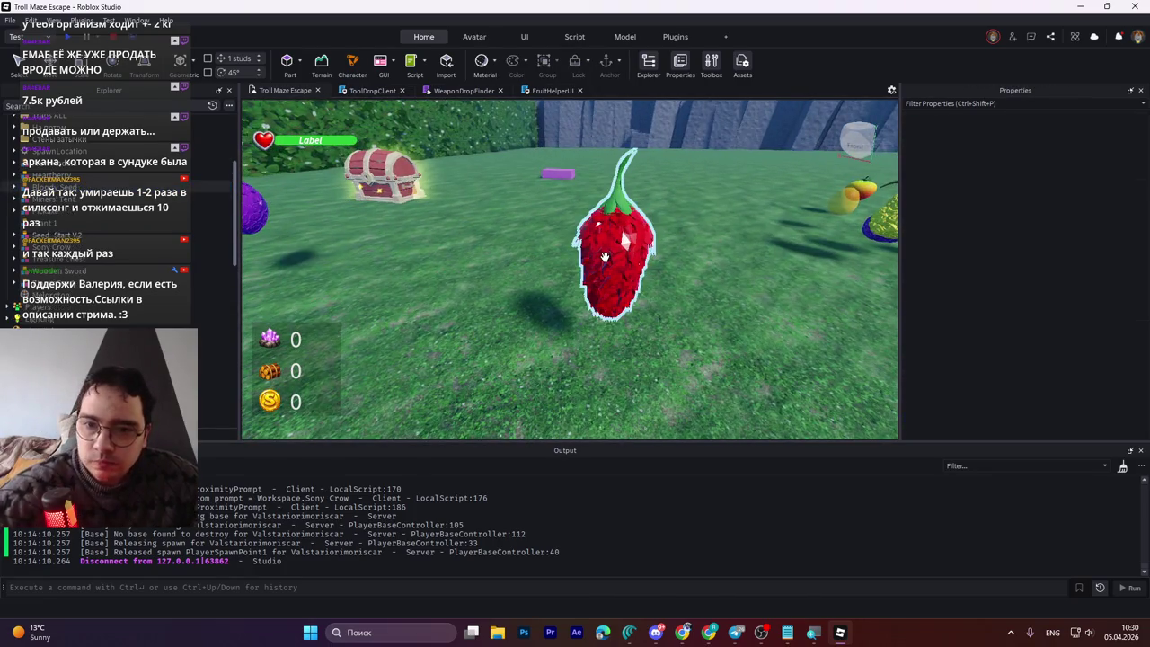
{"action": "key", "text": "d"}
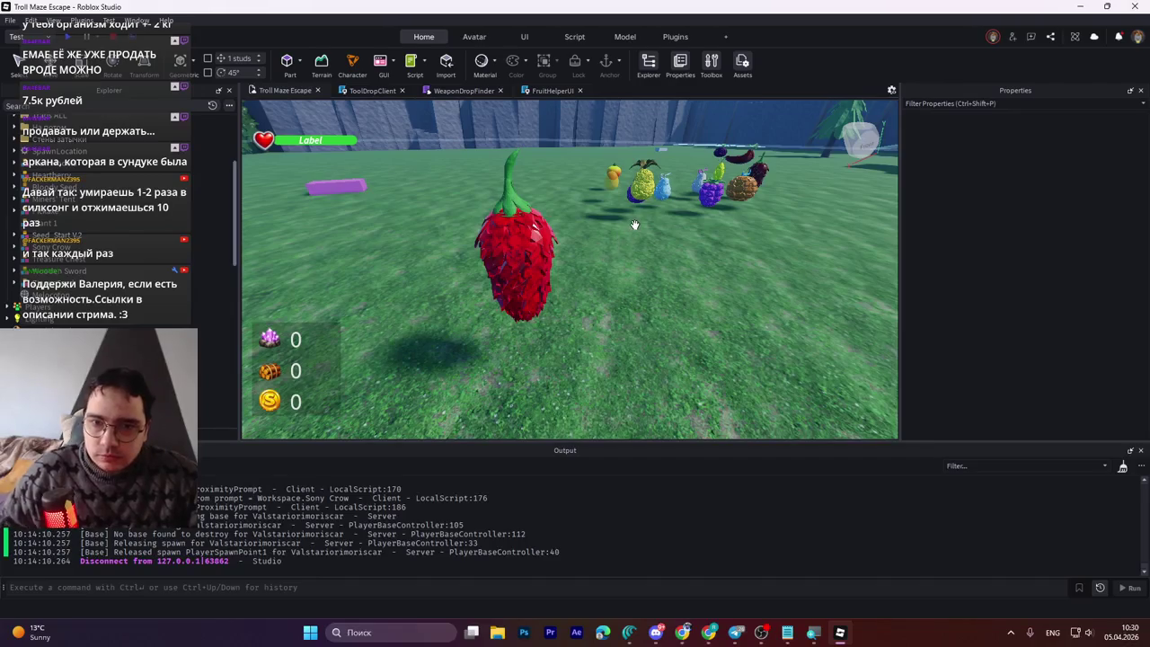
{"action": "left_click", "coordinate": [783, 640]}
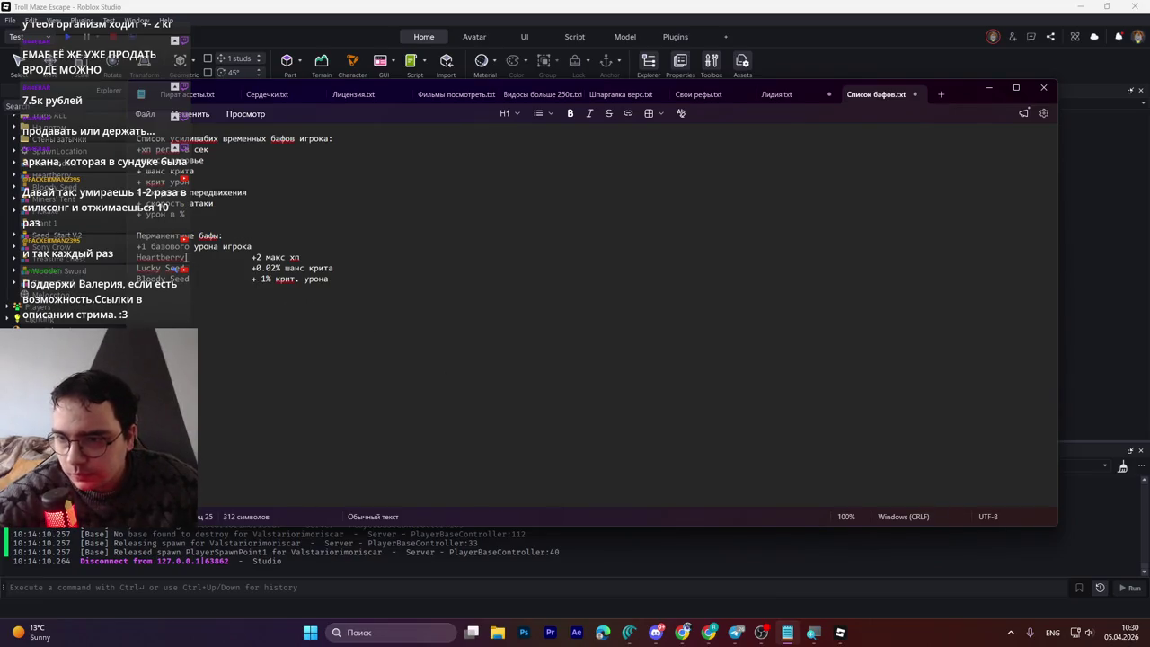
{"action": "left_click", "coordinate": [147, 243]}
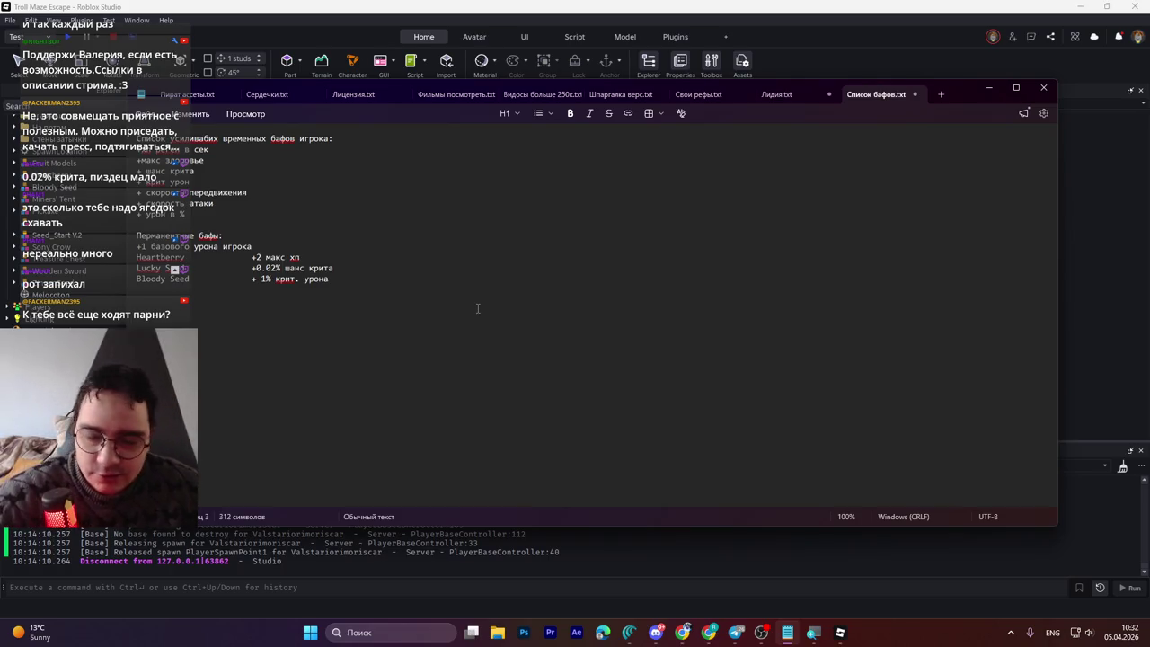
{"action": "left_click", "coordinate": [382, 278]}
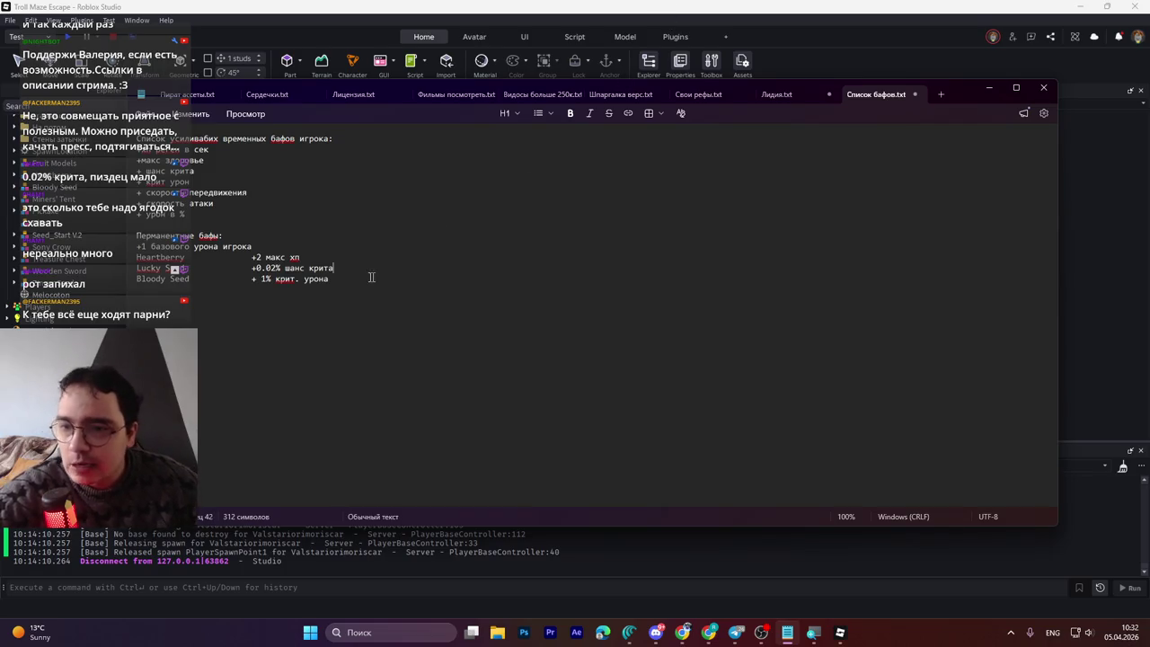
Step: Highlight the temporary buff and max hp / crit chance lines, then switch back to Roblox Studio
{"action": "left_click_drag", "start_coordinate": [193, 213], "coordinate": [139, 137]}
{"action": "left_click", "coordinate": [266, 207]}
{"action": "left_click_drag", "start_coordinate": [386, 274], "coordinate": [193, 262]}
{"action": "left_click", "coordinate": [363, 271]}
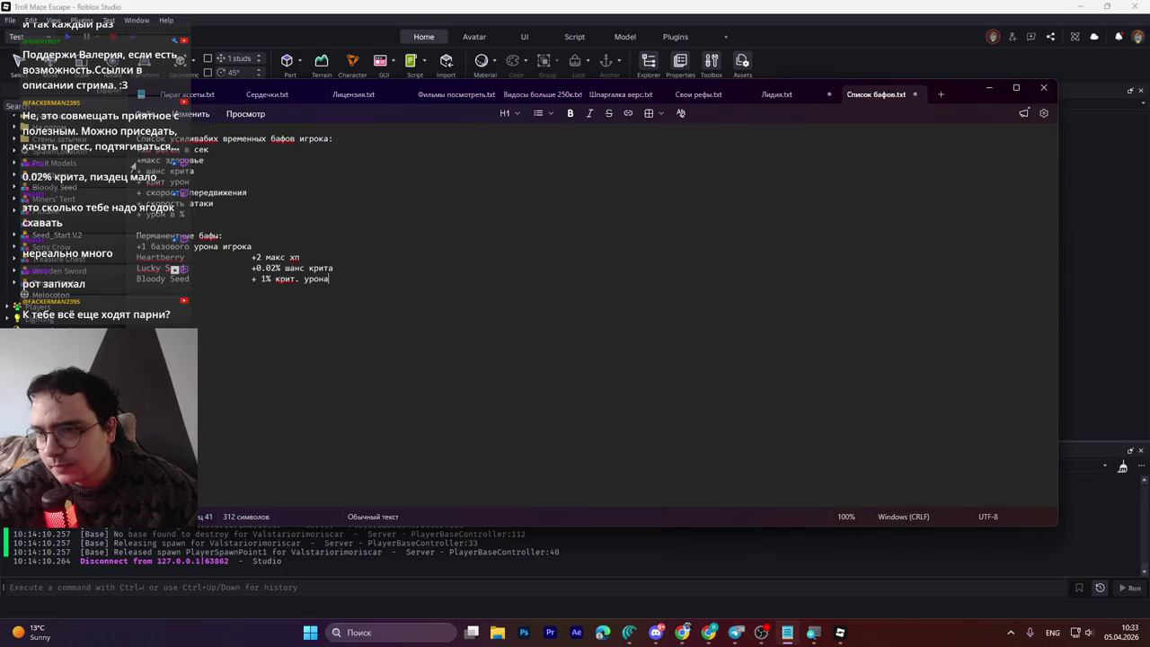
{"action": "left_click", "coordinate": [137, 160]}
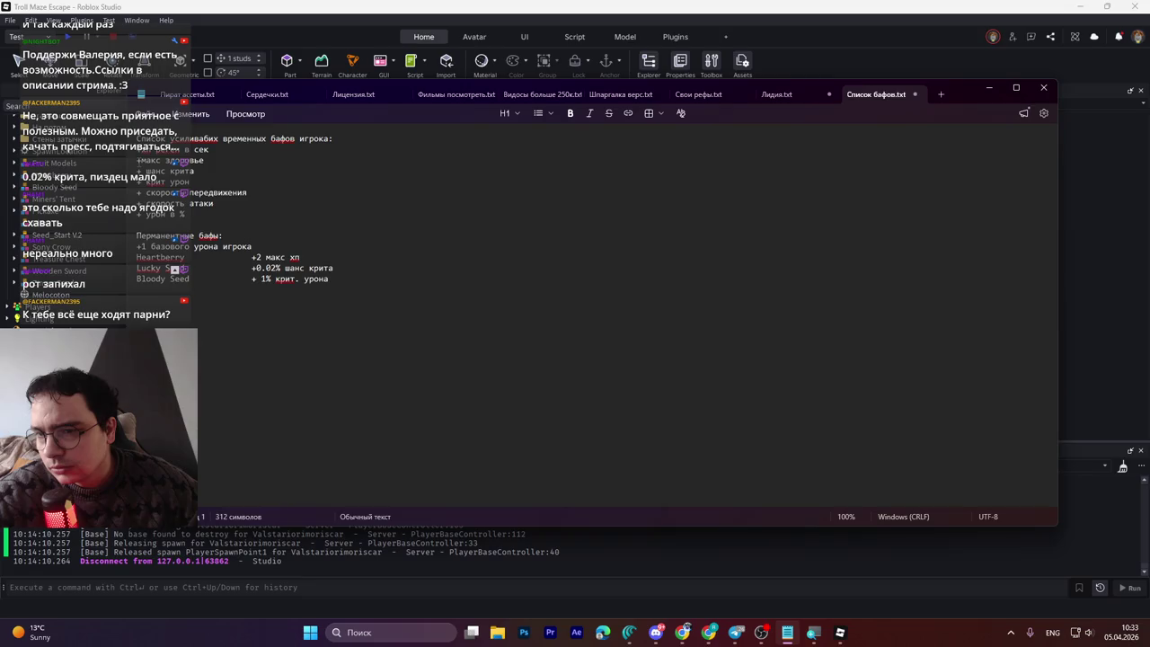
{"action": "key", "text": "alt+Tab"}
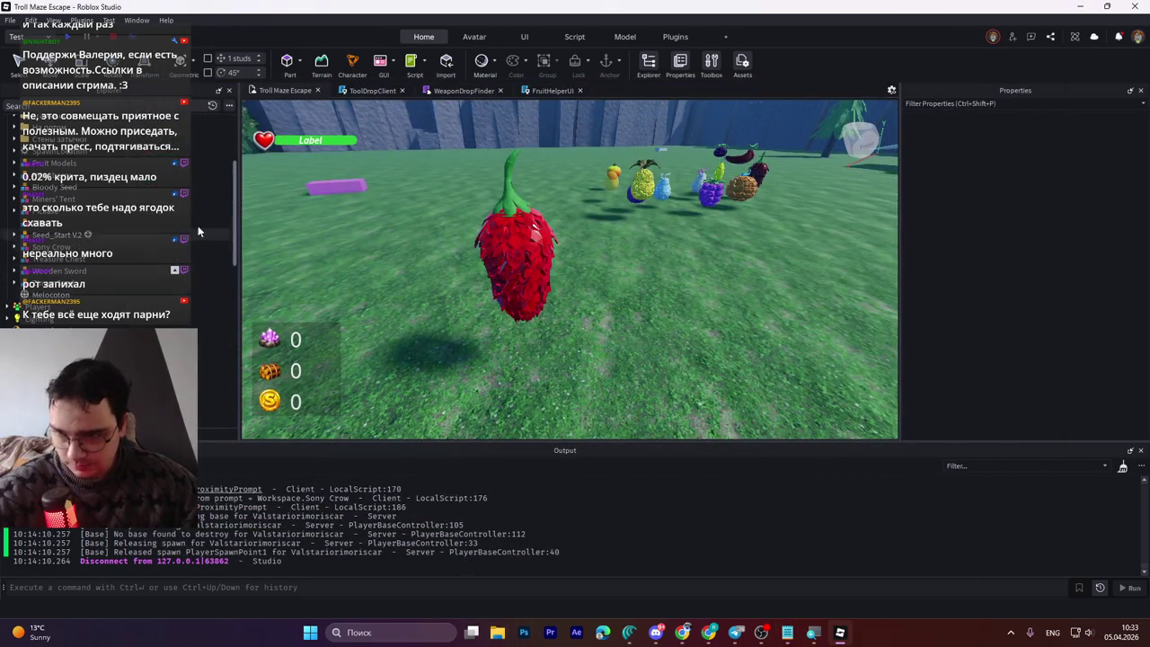
Step: Expand the Seeds folder and inspect the Zinger Seed model and tool
{"action": "left_click_drag", "start_coordinate": [234, 230], "coordinate": [239, 170]}
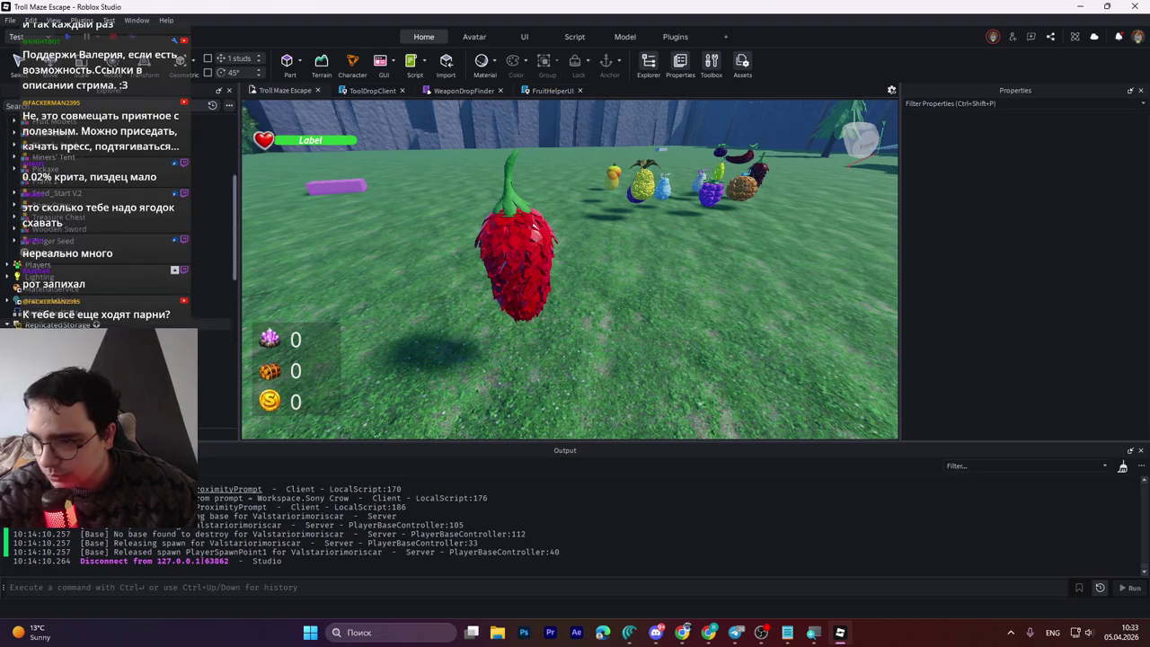
{"action": "scroll", "coordinate": [116, 225], "scroll_direction": "down", "scroll_amount": 5}
{"action": "left_click", "coordinate": [135, 354]}
{"action": "scroll", "coordinate": [116, 269], "scroll_direction": "down", "scroll_amount": 3}
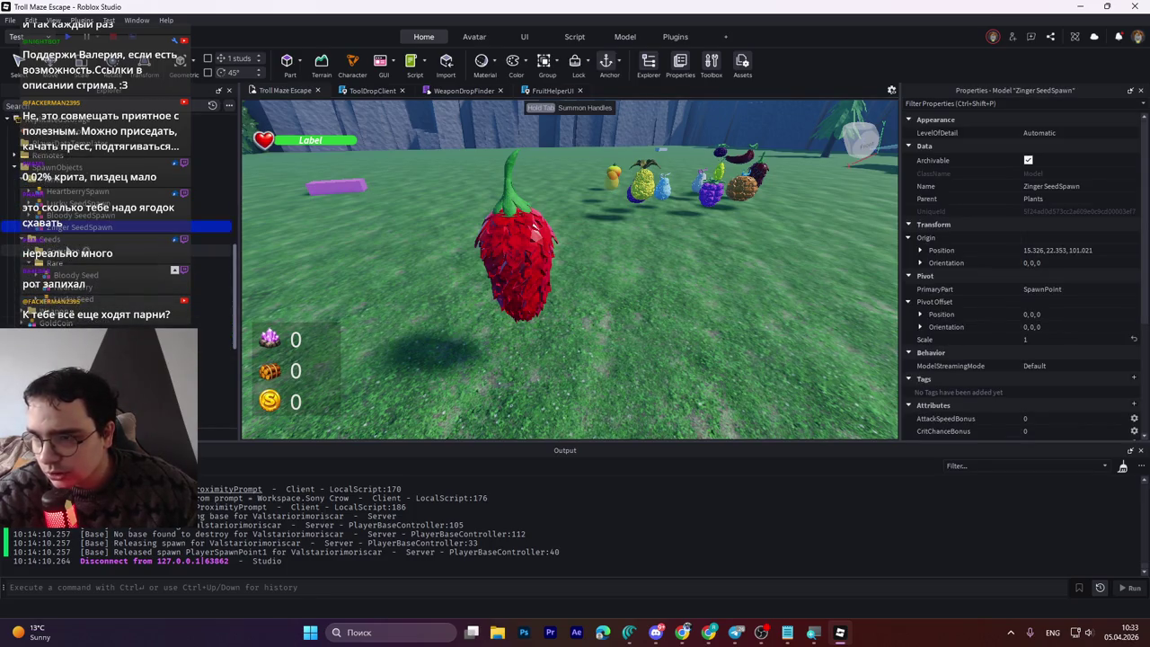
{"action": "left_click", "coordinate": [36, 252]}
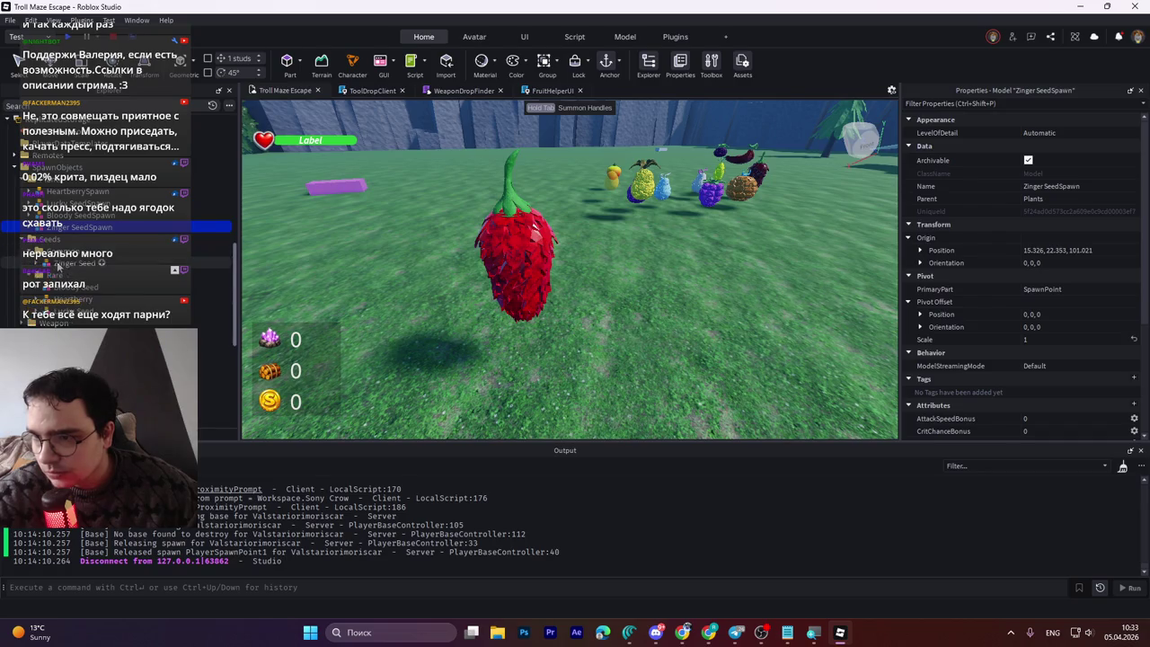
{"action": "left_click", "coordinate": [76, 262]}
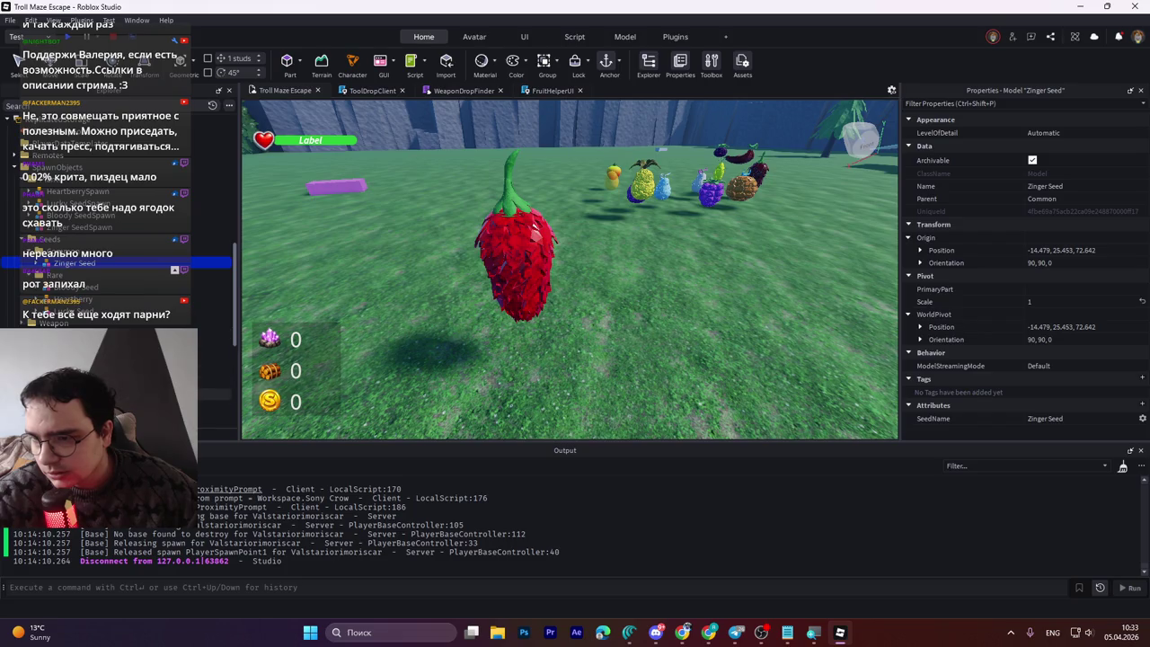
{"action": "scroll", "coordinate": [215, 392], "scroll_direction": "down", "scroll_amount": 1}
{"action": "left_click", "coordinate": [216, 404]}
Step: Check Zinger SeedSpawn's MaxHealthBonus 10 attribute, then return to the buff list
{"action": "scroll", "coordinate": [999, 318], "scroll_direction": "down", "scroll_amount": 3}
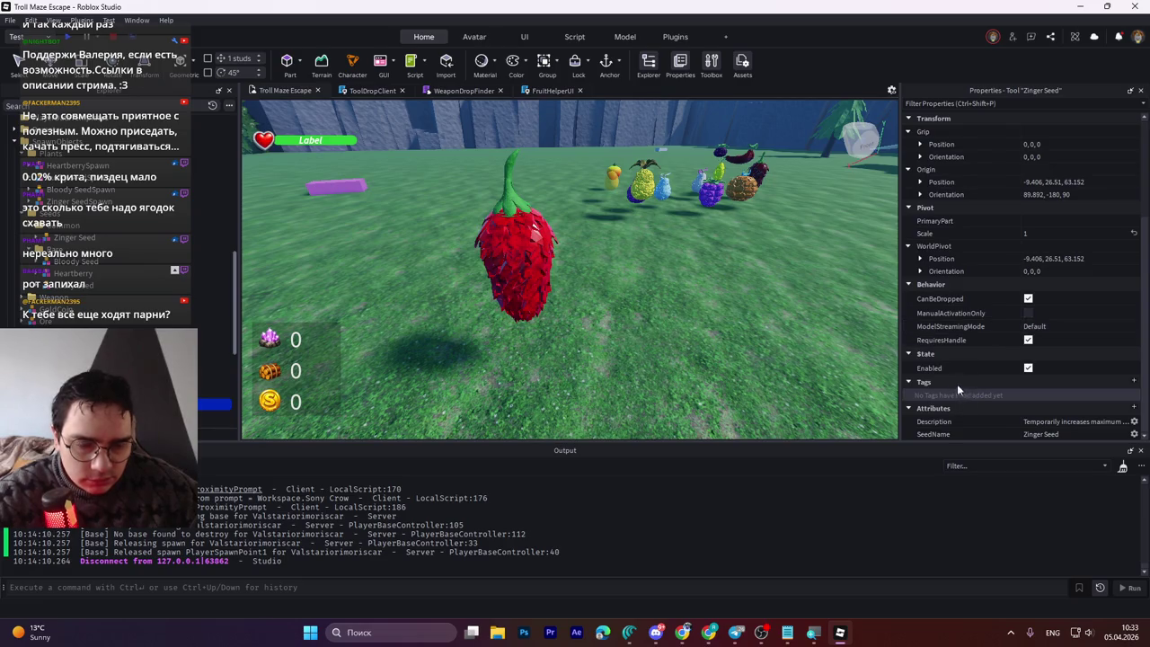
{"action": "scroll", "coordinate": [211, 296], "scroll_direction": "up", "scroll_amount": 1}
{"action": "scroll", "coordinate": [80, 278], "scroll_direction": "up", "scroll_amount": 1}
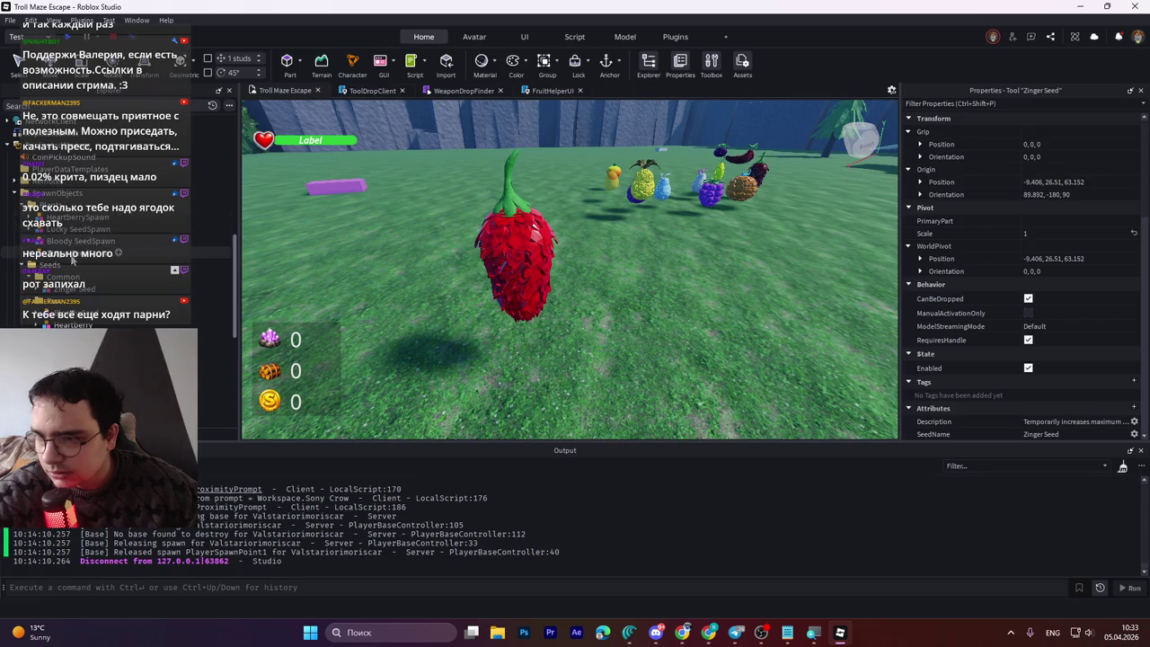
{"action": "left_click", "coordinate": [72, 258]}
{"action": "scroll", "coordinate": [991, 377], "scroll_direction": "down", "scroll_amount": 1}
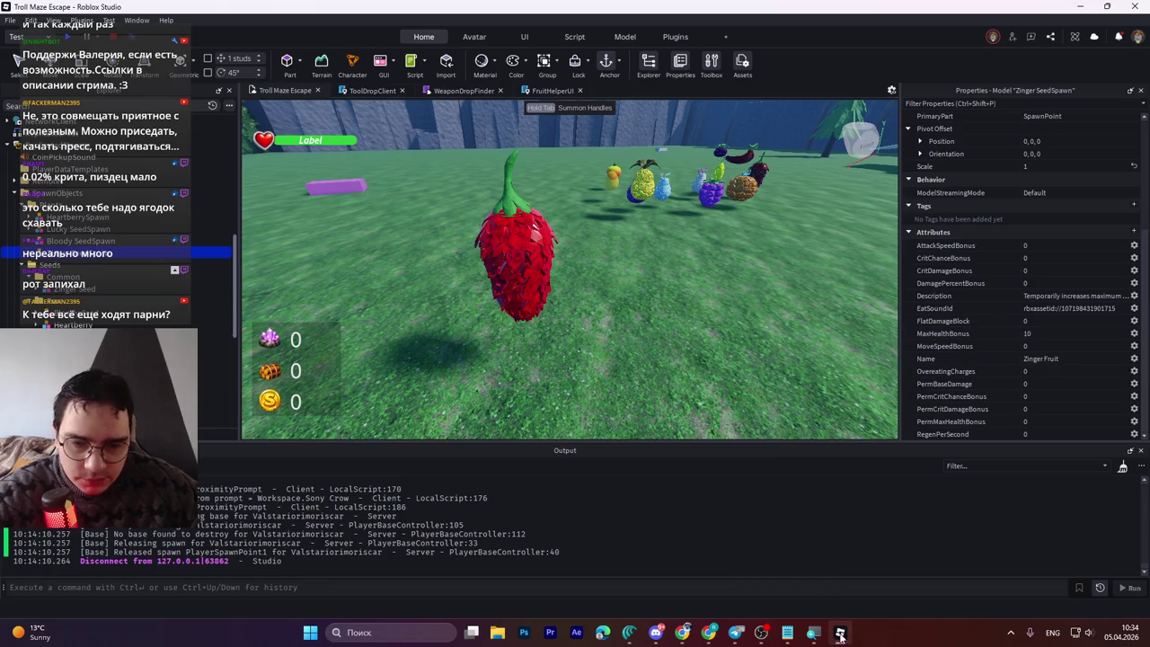
{"action": "left_click", "coordinate": [786, 632]}
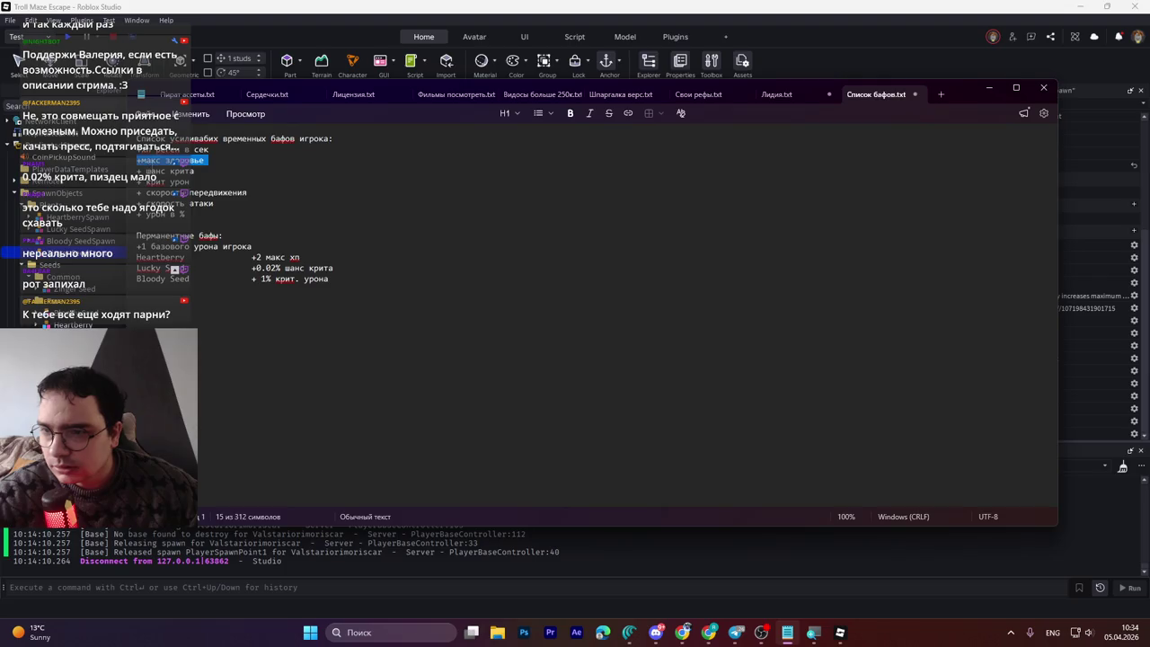
Step: Write the line 'Zinger Fruit' with +10 макс здоровье and save the file
{"action": "left_click", "coordinate": [154, 159]}
{"action": "key", "text": "Home"}
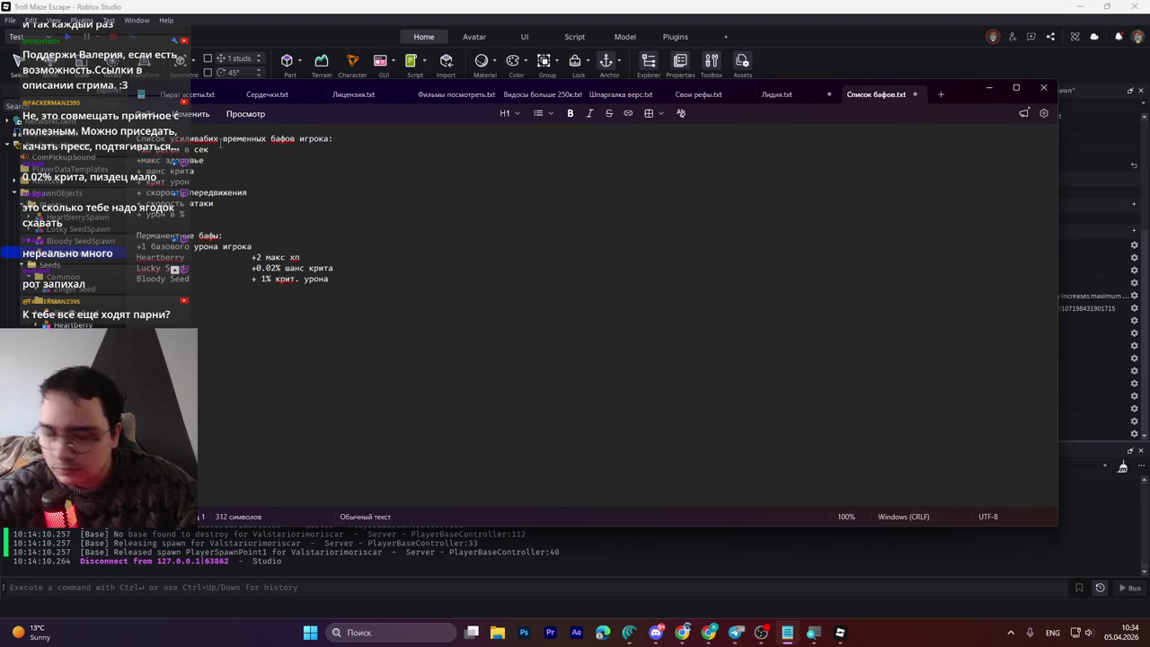
{"action": "type", "text": "10"}
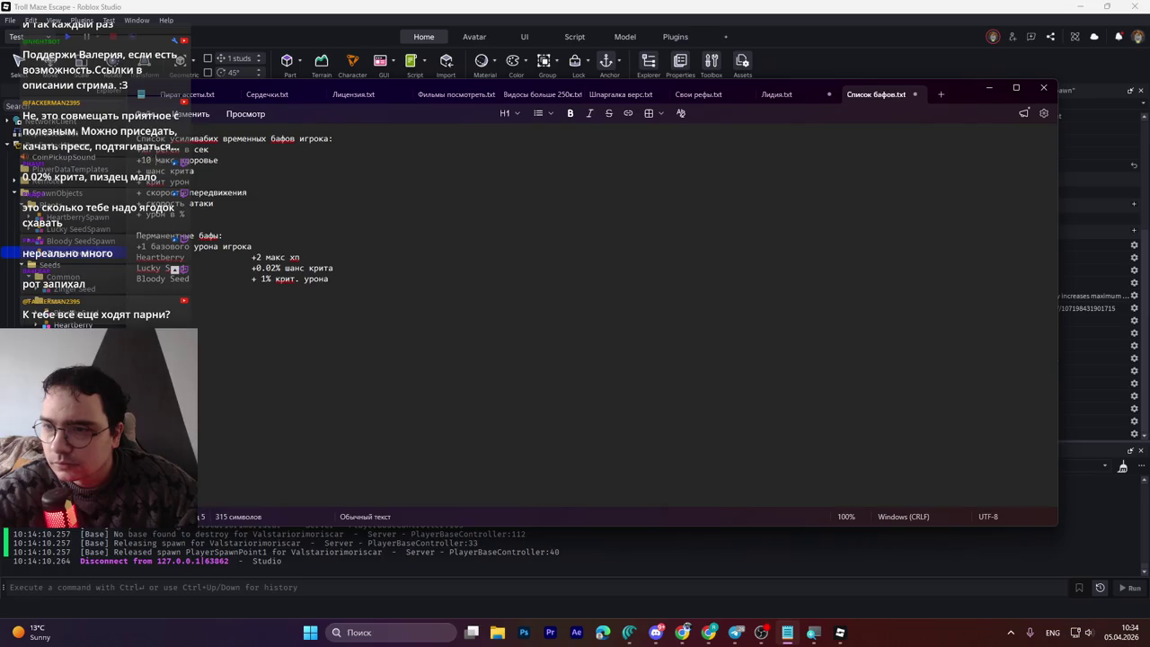
{"action": "key", "text": "alt+shift"}
{"action": "type", "text": "Яд"}
{"action": "key", "text": "BackSpace"}
{"action": "key", "text": "BackSpace"}
{"action": "key", "text": "alt+shift"}
{"action": "type", "text": "Zinger"}
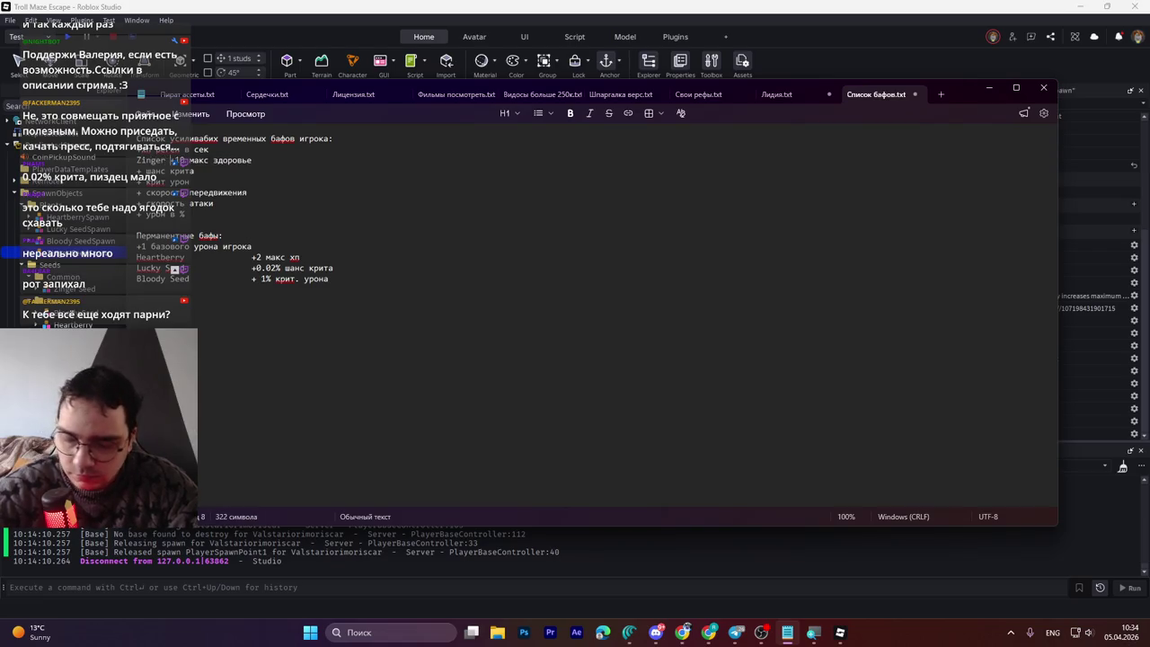
{"action": "type", "text": " Fruit"}
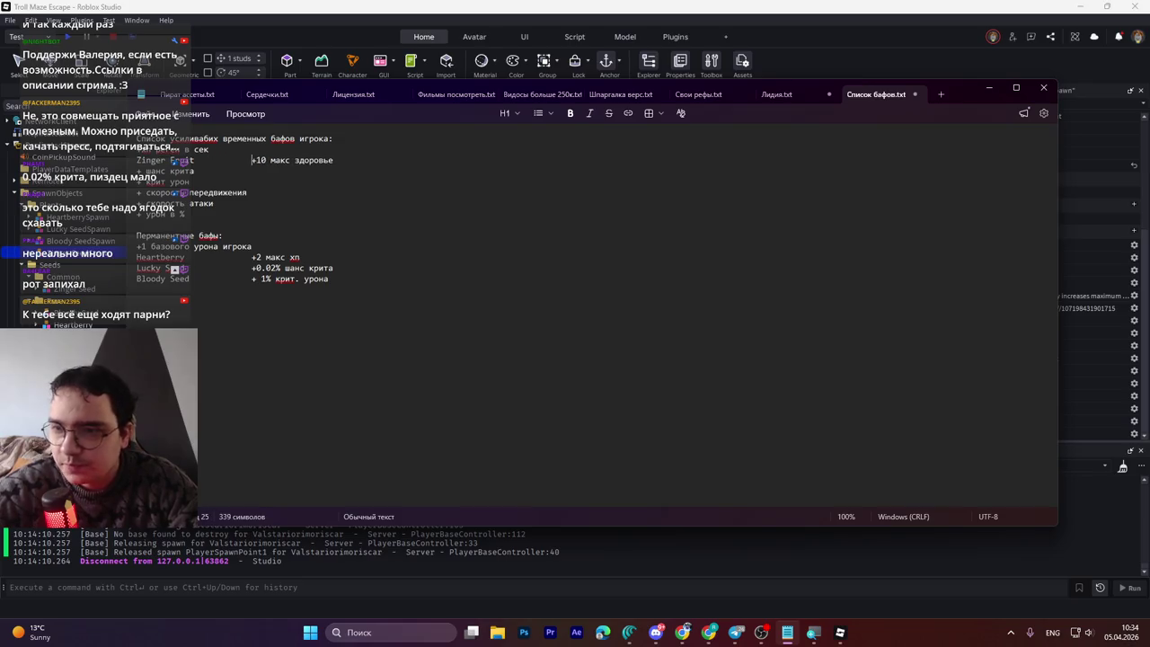
{"action": "key", "text": "ctrl+s"}
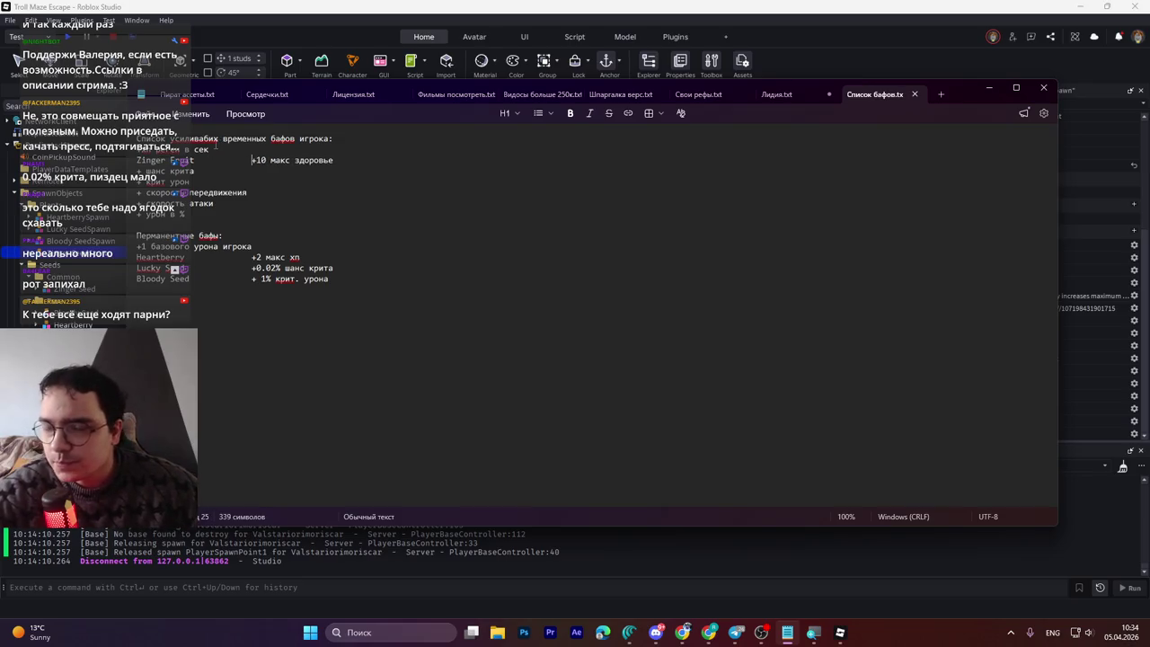
Step: Add a new line above it reading '+25 скорость передвижения'
{"action": "key", "text": "Home"}
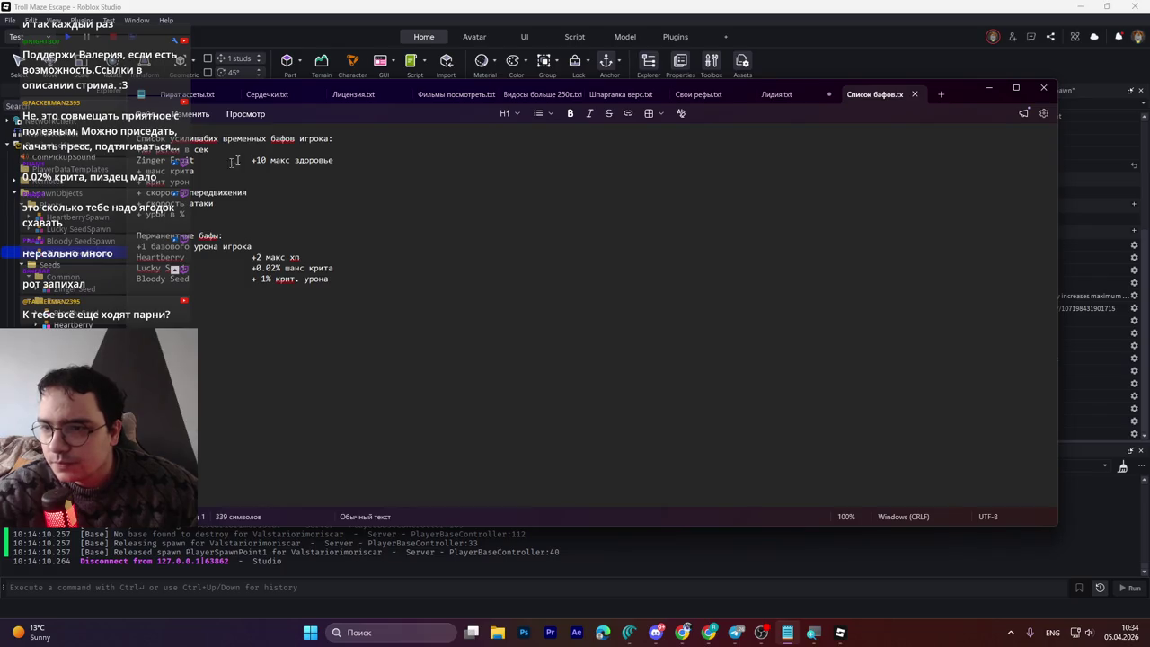
{"action": "key", "text": "Return"}
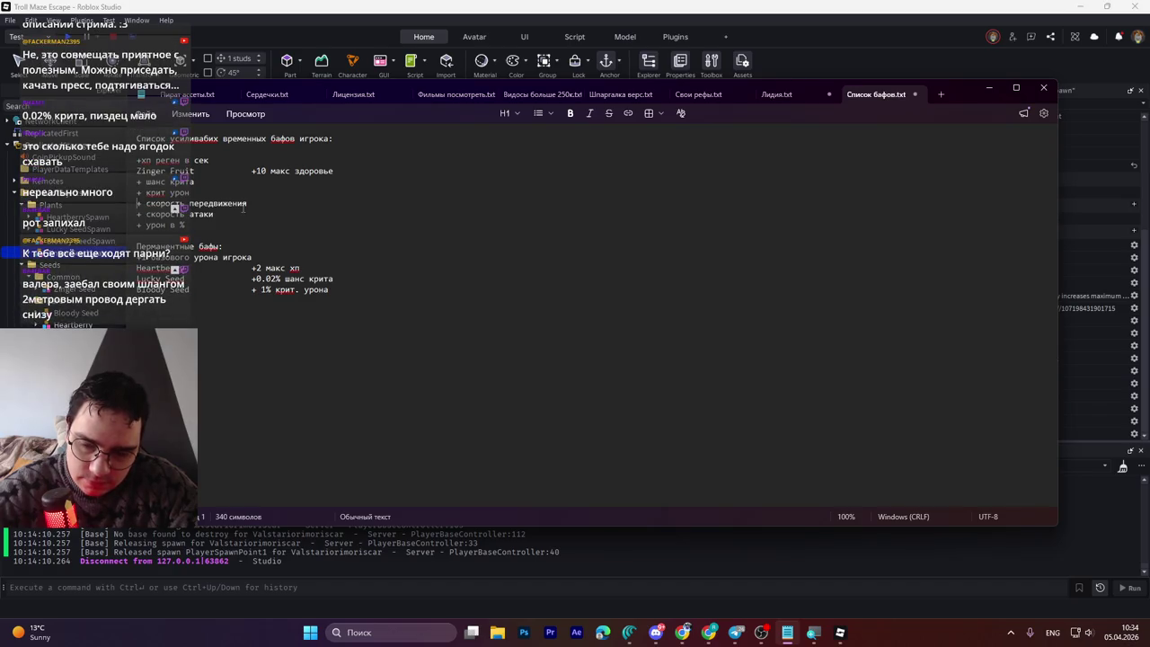
{"action": "type", "text": "25"}
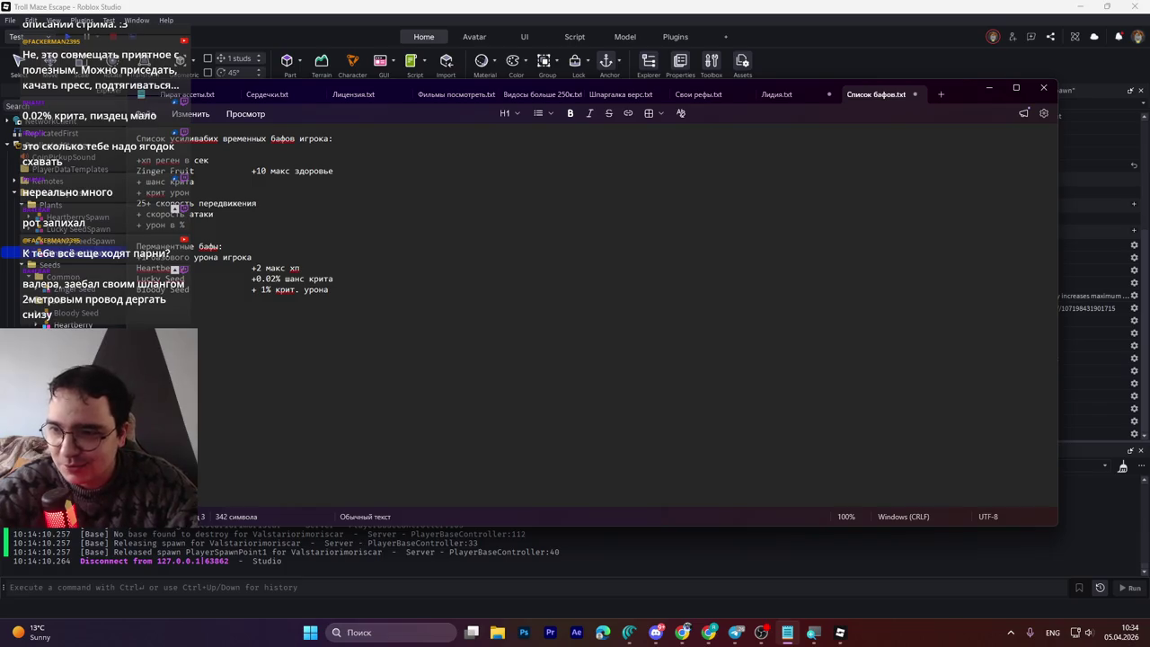
{"action": "key", "text": "Delete"}
{"action": "key", "text": "Home"}
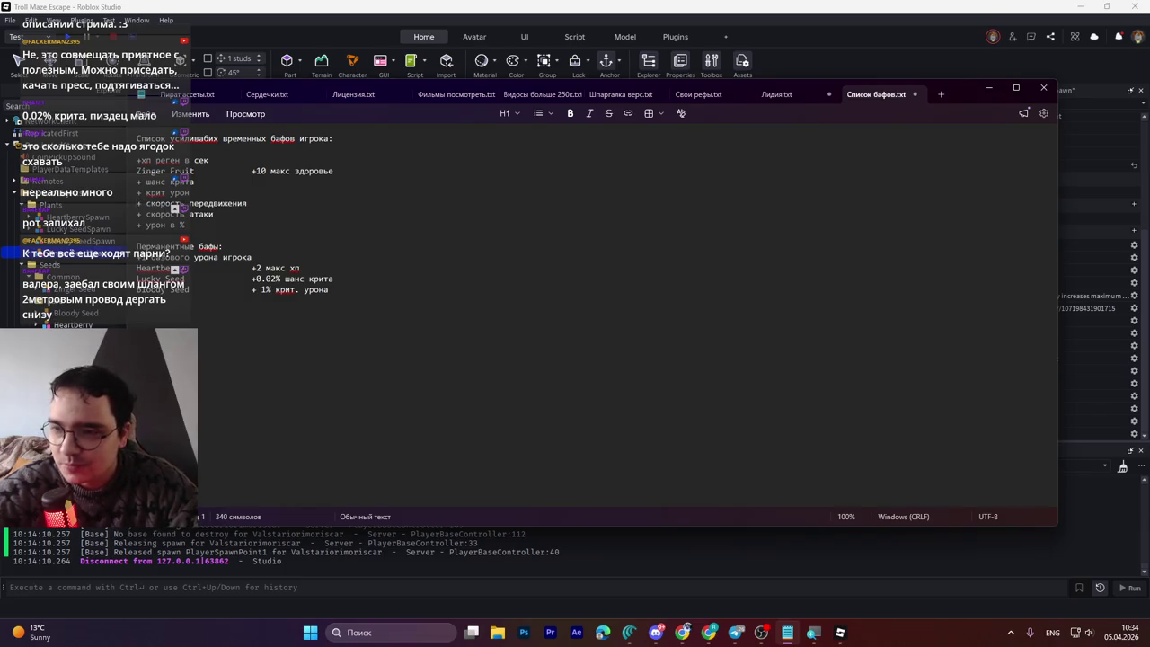
{"action": "type", "text": "+"}
{"action": "key", "text": "Right"}
{"action": "key", "text": "Right"}
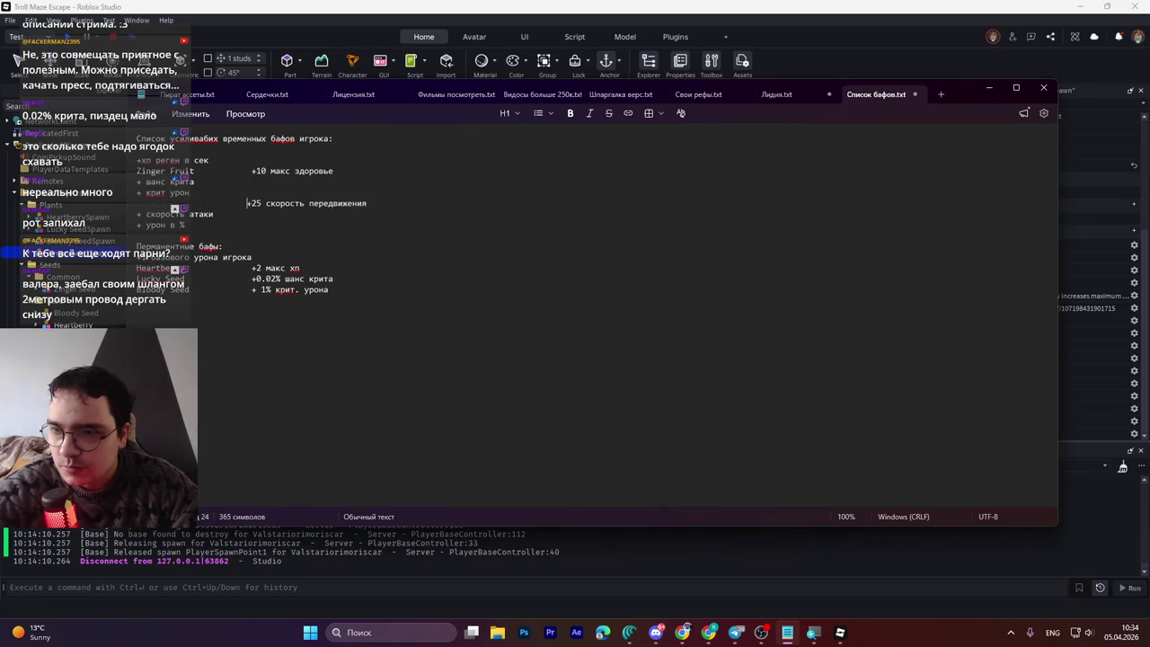
{"action": "left_click", "coordinate": [160, 203]}
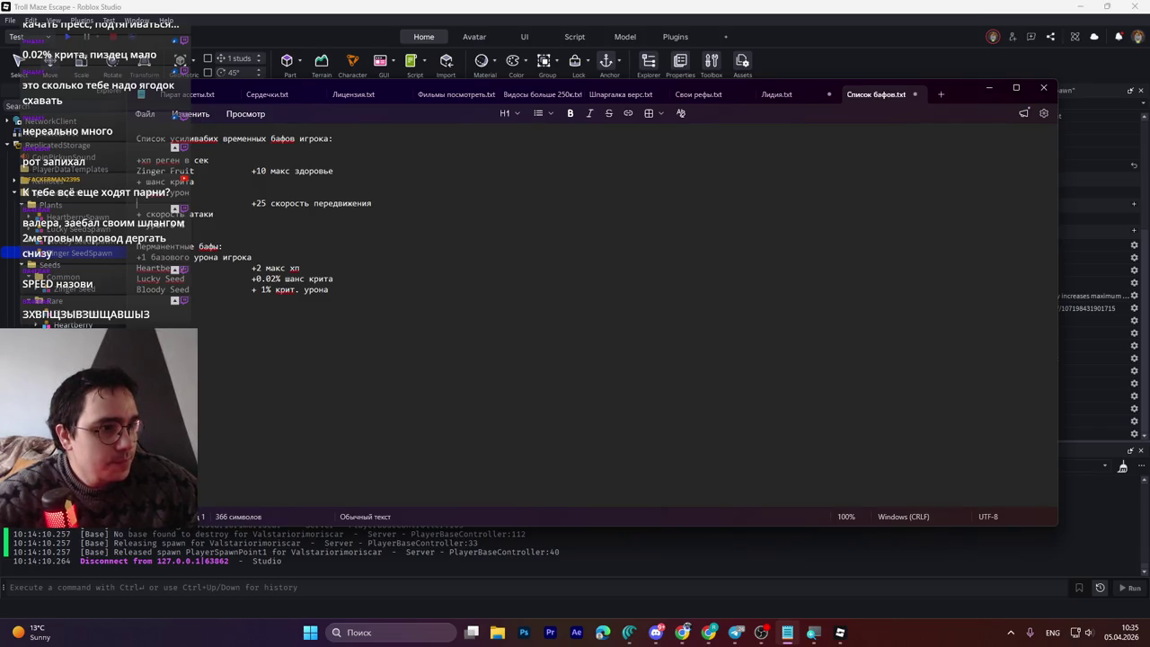
Step: Switch the keyboard to Russian and return to the attack-speed line in Notepad
{"action": "key", "text": "alt+Tab"}
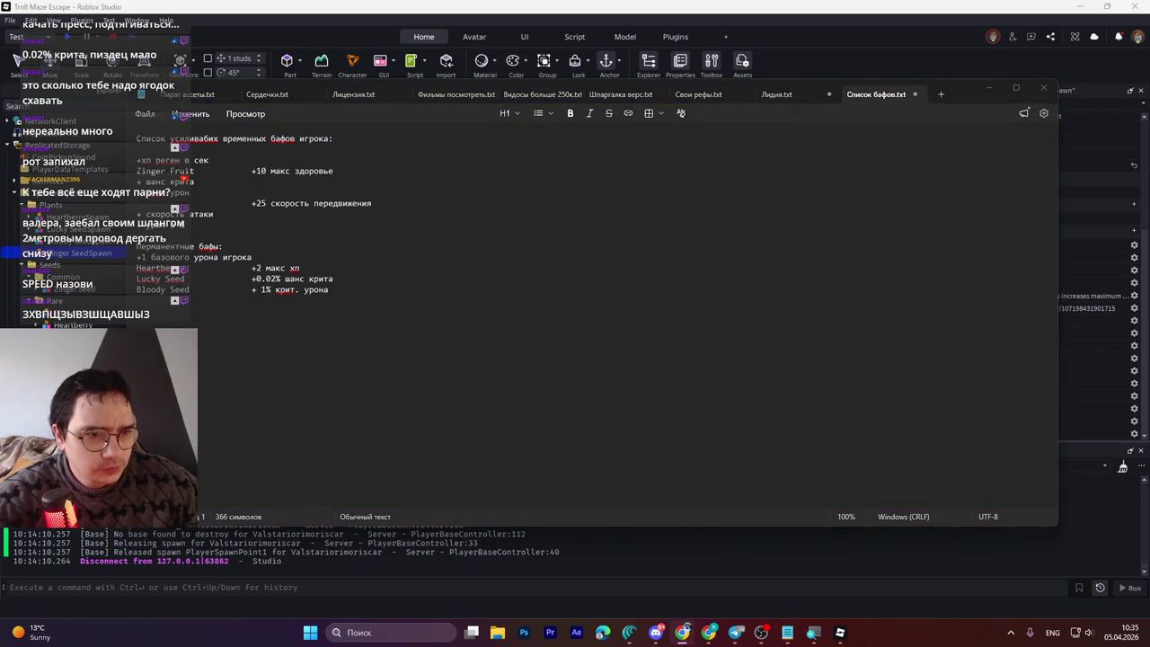
{"action": "key", "text": "alt+shift"}
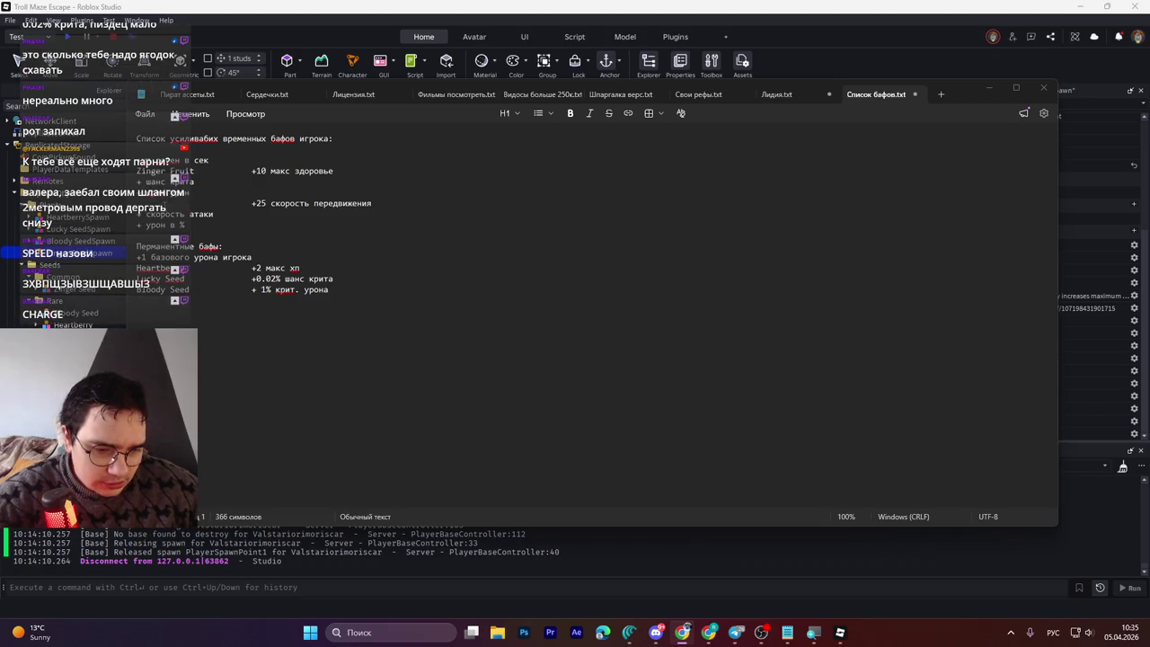
{"action": "left_click", "coordinate": [168, 224]}
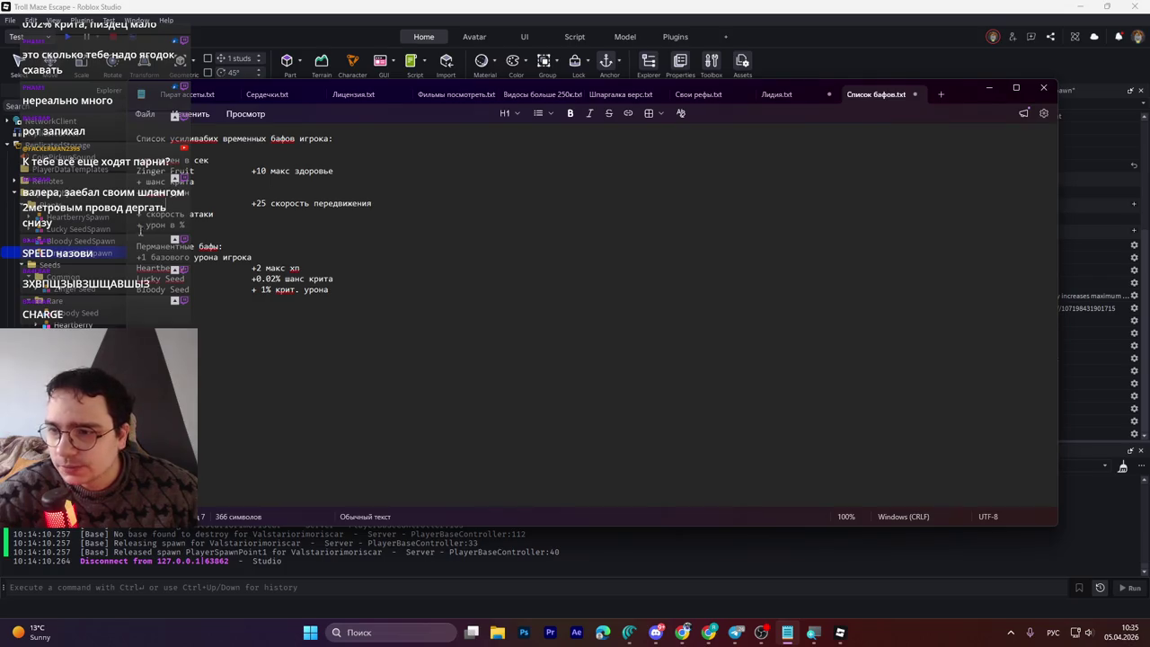
{"action": "left_click", "coordinate": [294, 216]}
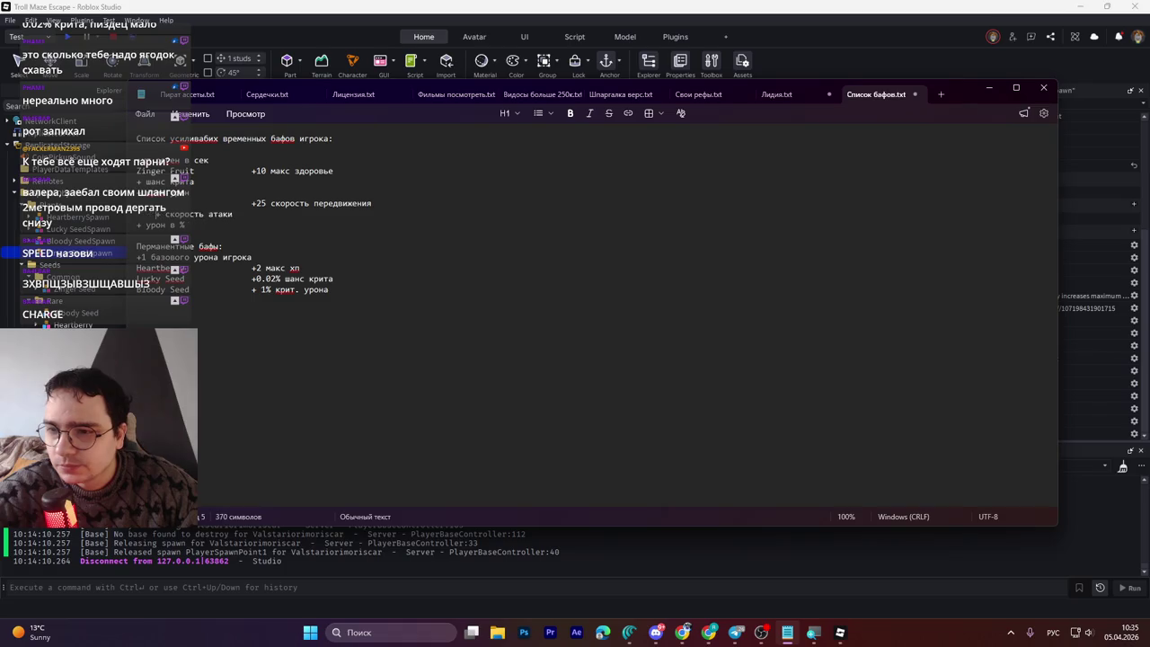
{"action": "key", "text": "Left"}
{"action": "key", "text": "Left"}
{"action": "key", "text": "Left"}
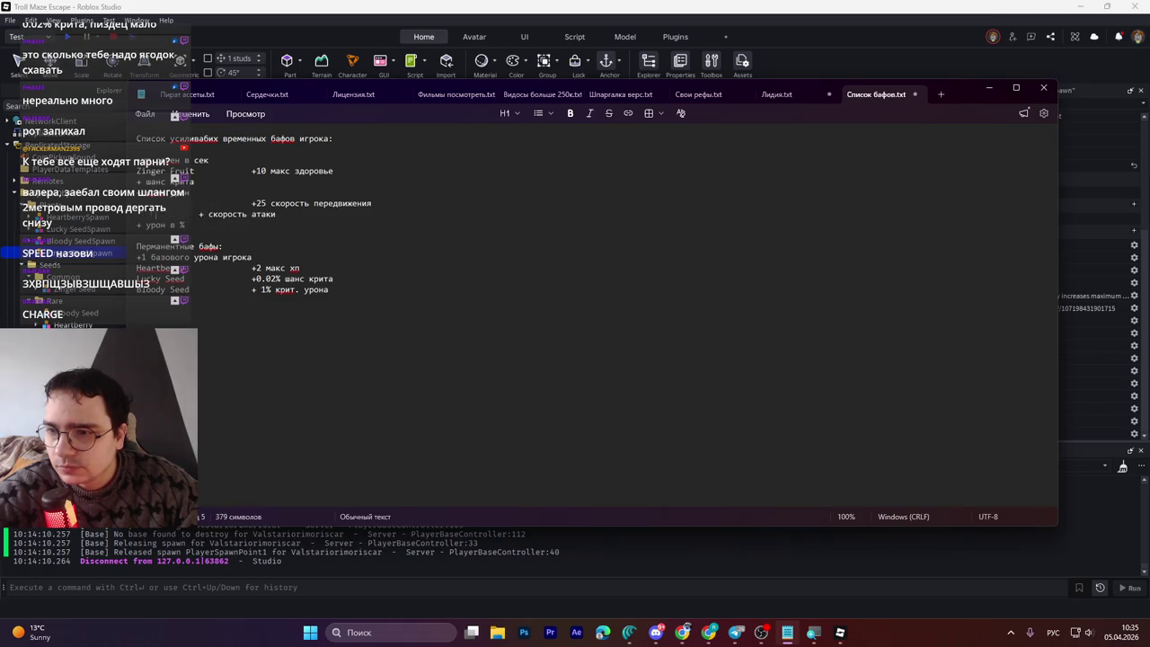
{"action": "key", "text": "alt+shift"}
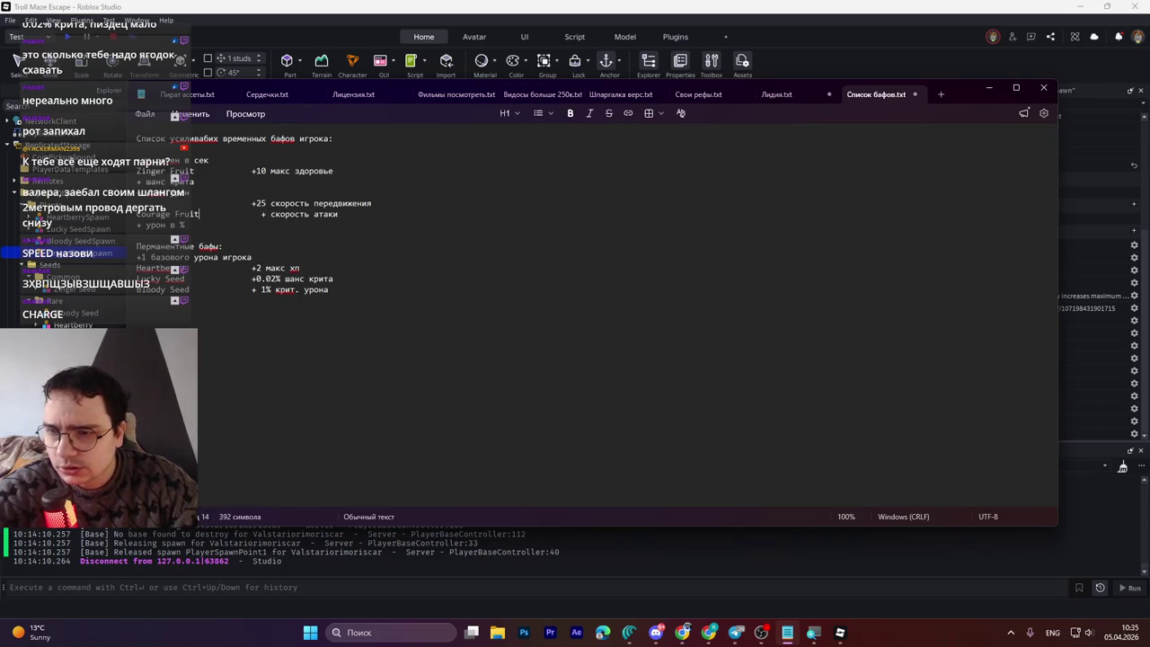
Step: Replace the & before '+ скорость атаки' with '????' under Courage Fruit
{"action": "left_click", "coordinate": [262, 214]}
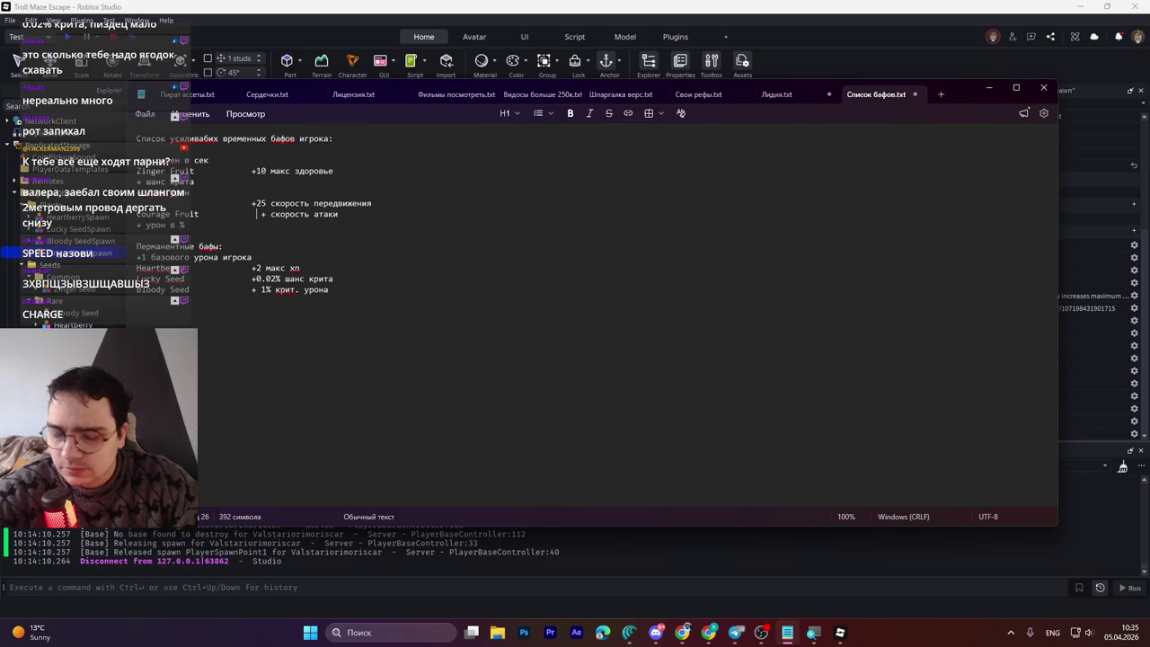
{"action": "type", "text": "&&&&"}
{"action": "key", "text": "BackSpace"}
{"action": "key", "text": "BackSpace"}
{"action": "key", "text": "BackSpace"}
{"action": "key", "text": "BackSpace"}
{"action": "type", "text": "????"}
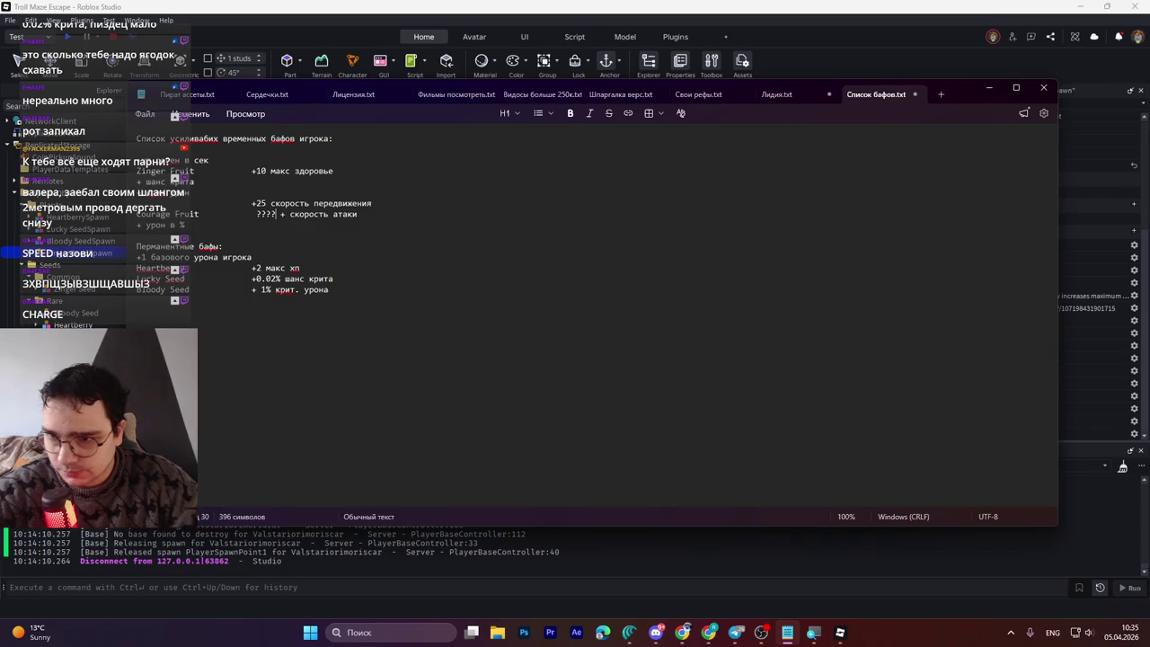
{"action": "triple_click", "coordinate": [142, 203]}
{"action": "left_click", "coordinate": [142, 203]}
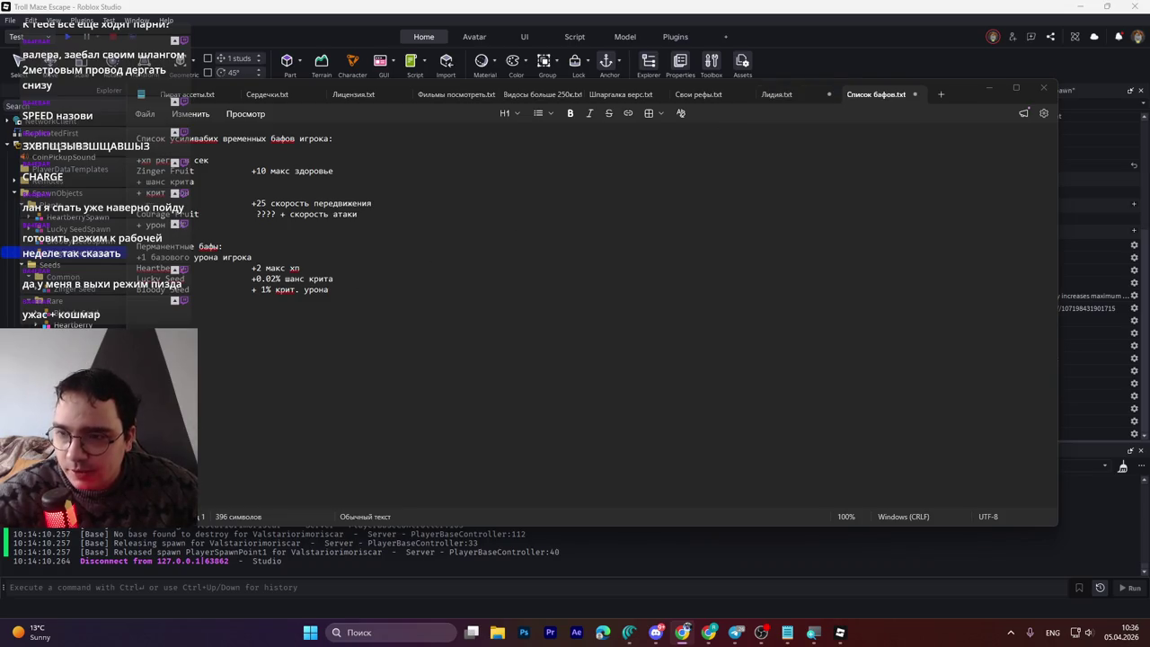
{"action": "left_click", "coordinate": [240, 215]}
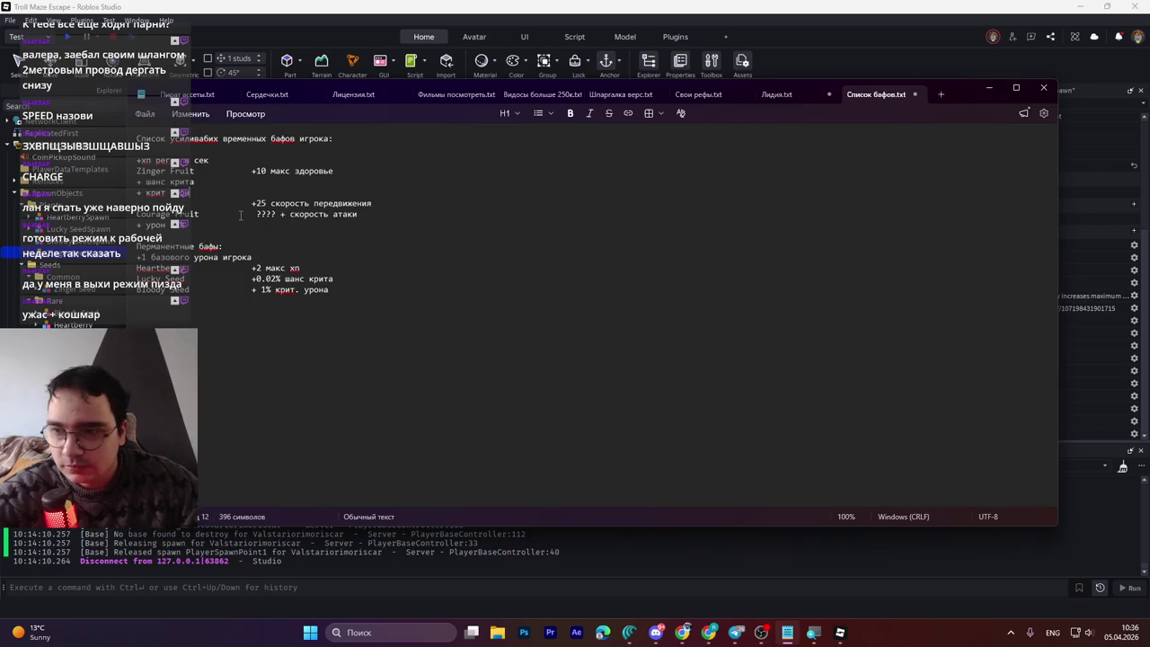
{"action": "key", "text": "Home"}
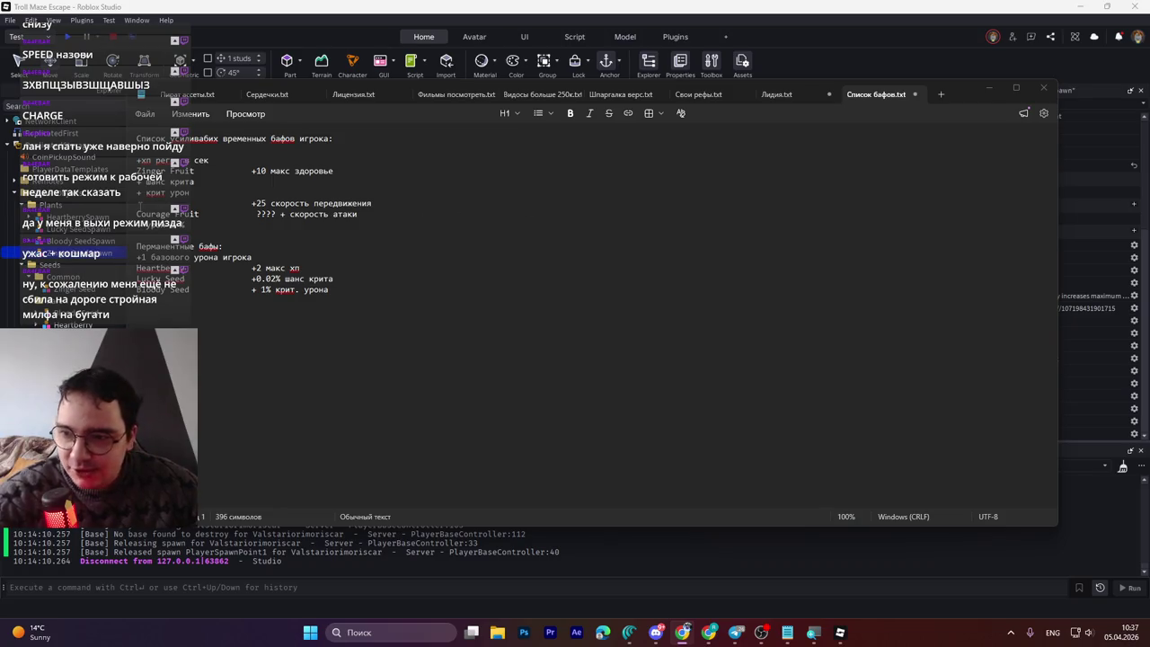
{"action": "key", "text": "alt+Tab"}
{"action": "left_click", "coordinate": [279, 213]}
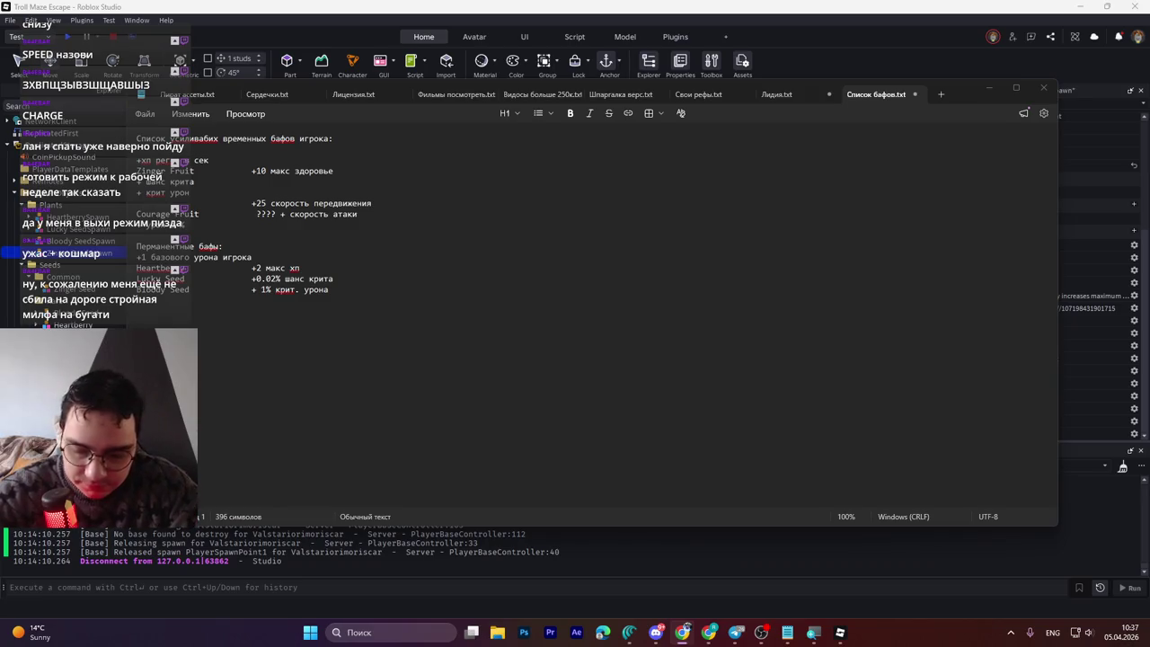
{"action": "key", "text": "alt+shift"}
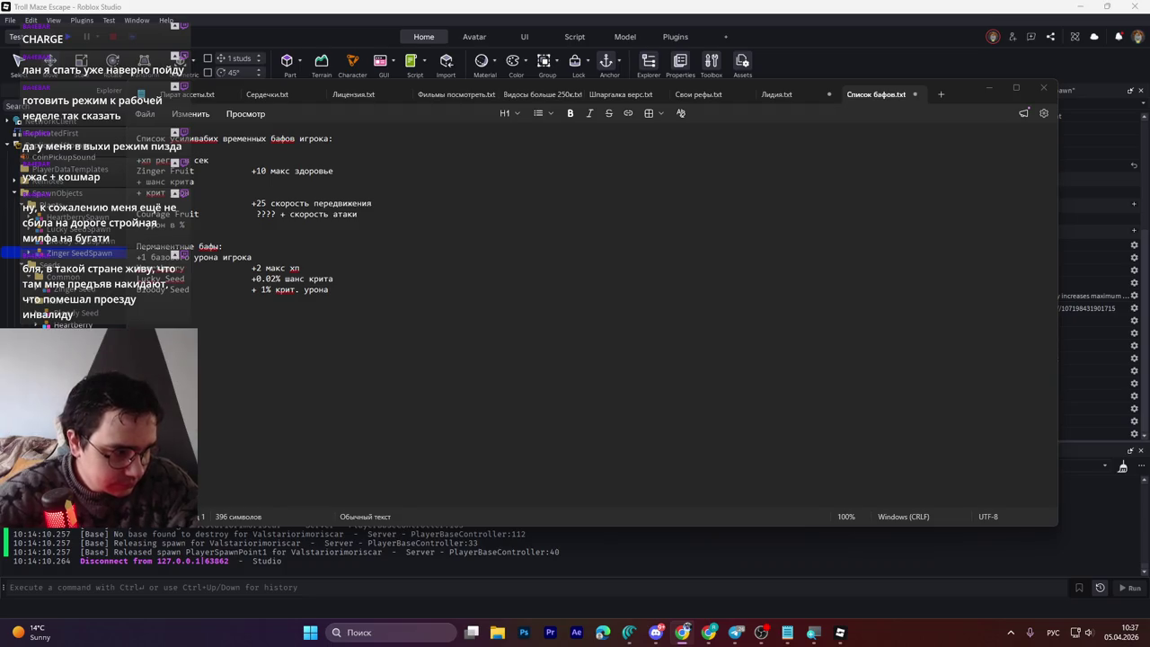
{"action": "key", "text": "alt+shift"}
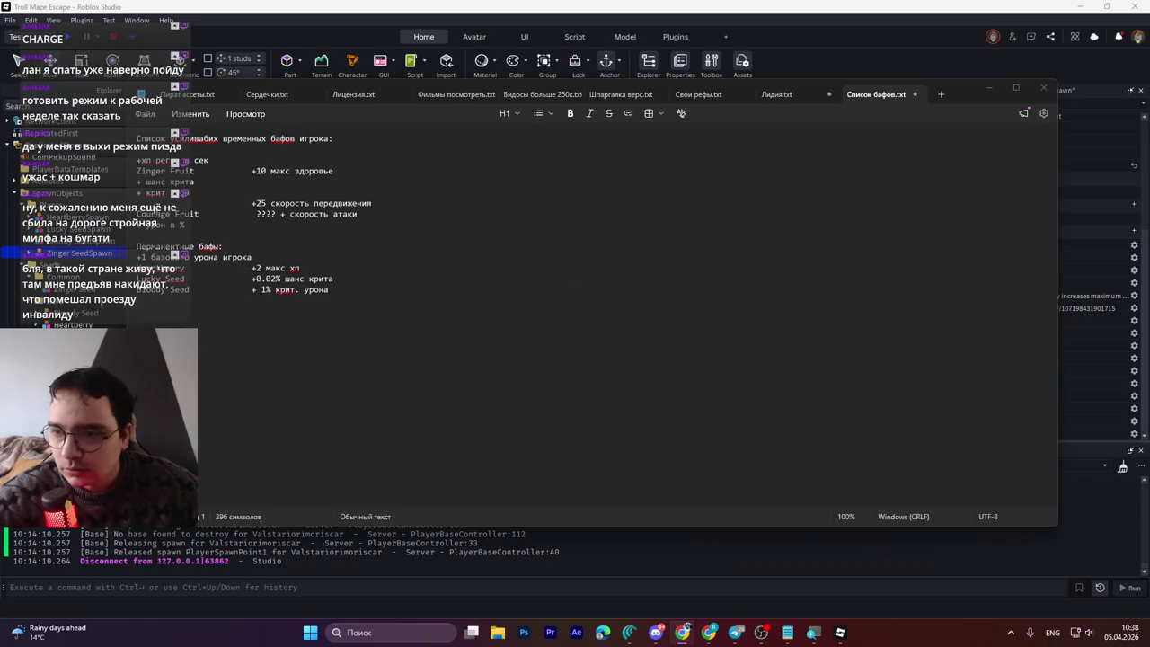
Step: Type 'Windfruit' before the +25 movement-speed buff, then delete the unwanted part of it
{"action": "key", "text": "alt+Tab"}
{"action": "type", "text": "Windfruit"}
{"action": "left_click", "coordinate": [169, 203]}
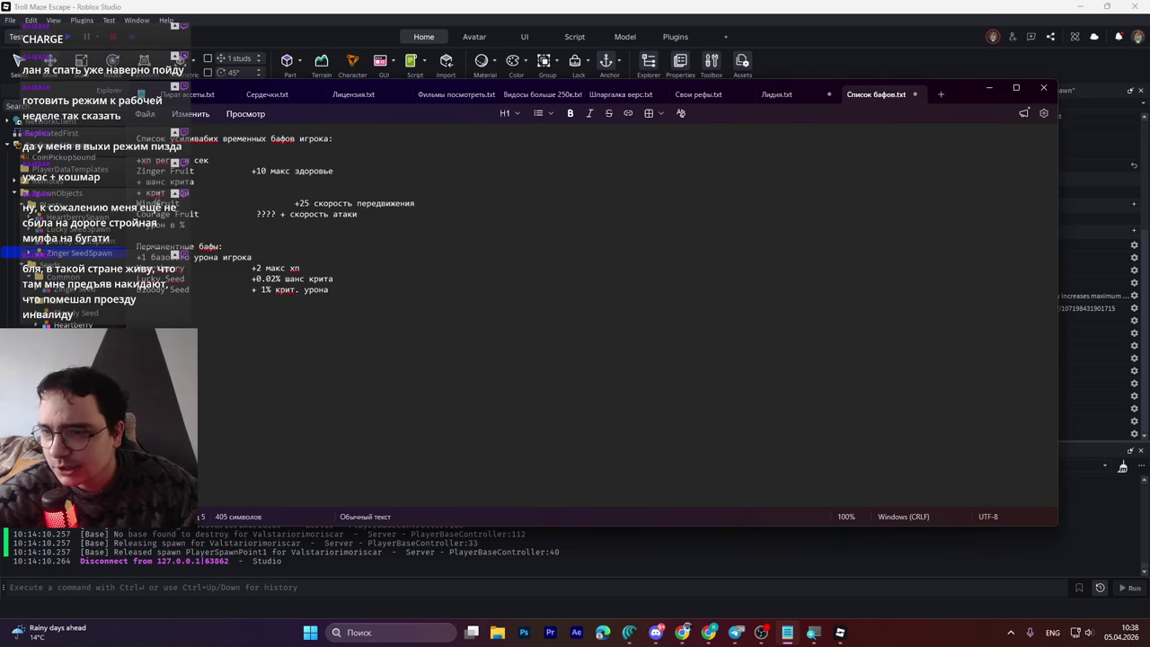
{"action": "left_click", "coordinate": [165, 203]}
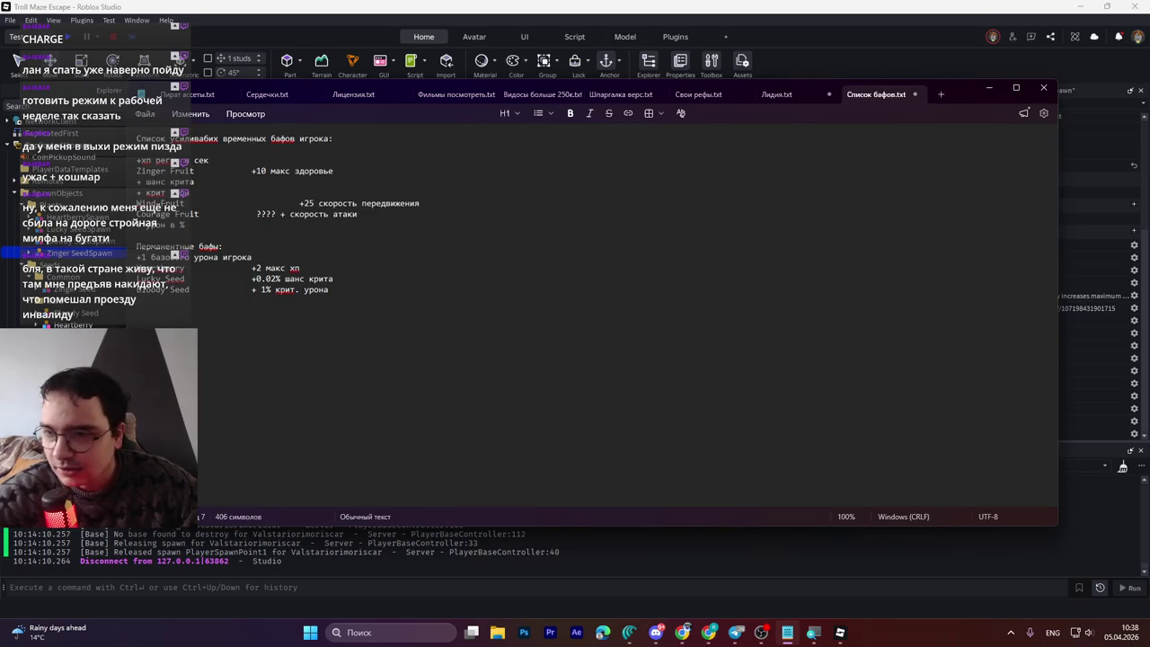
{"action": "key", "text": "Right"}
{"action": "key", "text": "Delete"}
{"action": "key", "text": "Delete"}
{"action": "key", "text": "Delete"}
{"action": "key", "text": "Delete"}
{"action": "key", "text": "Delete"}
{"action": "key", "text": "Delete"}
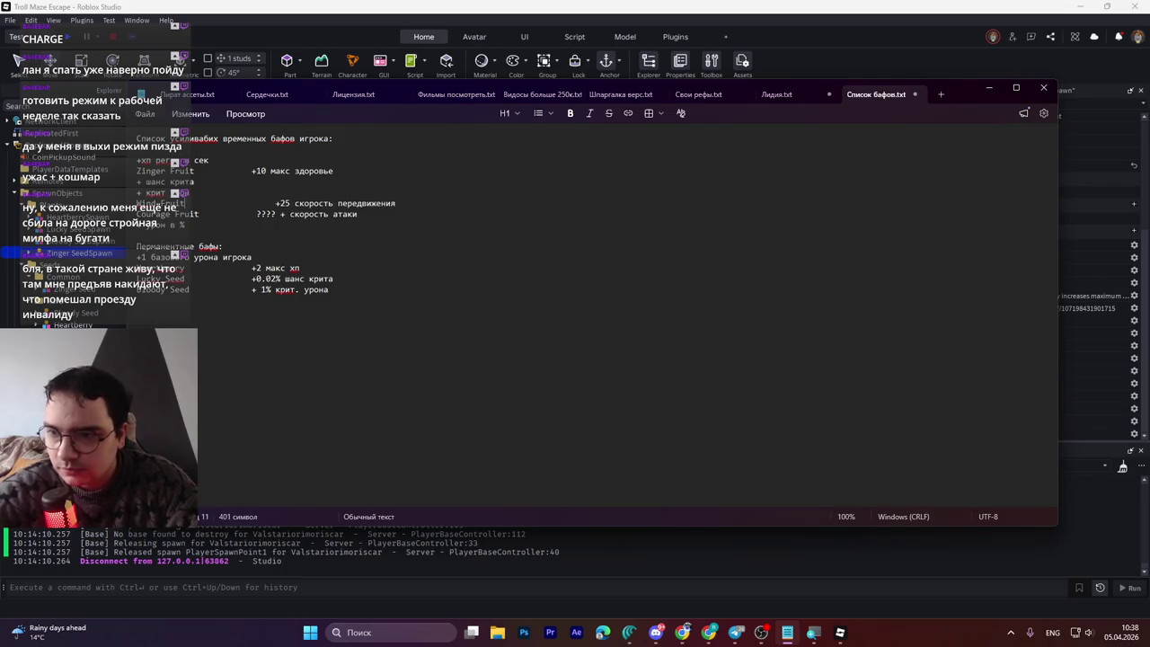
{"action": "key", "text": "Delete"}
{"action": "key", "text": "Delete"}
{"action": "key", "text": "Delete"}
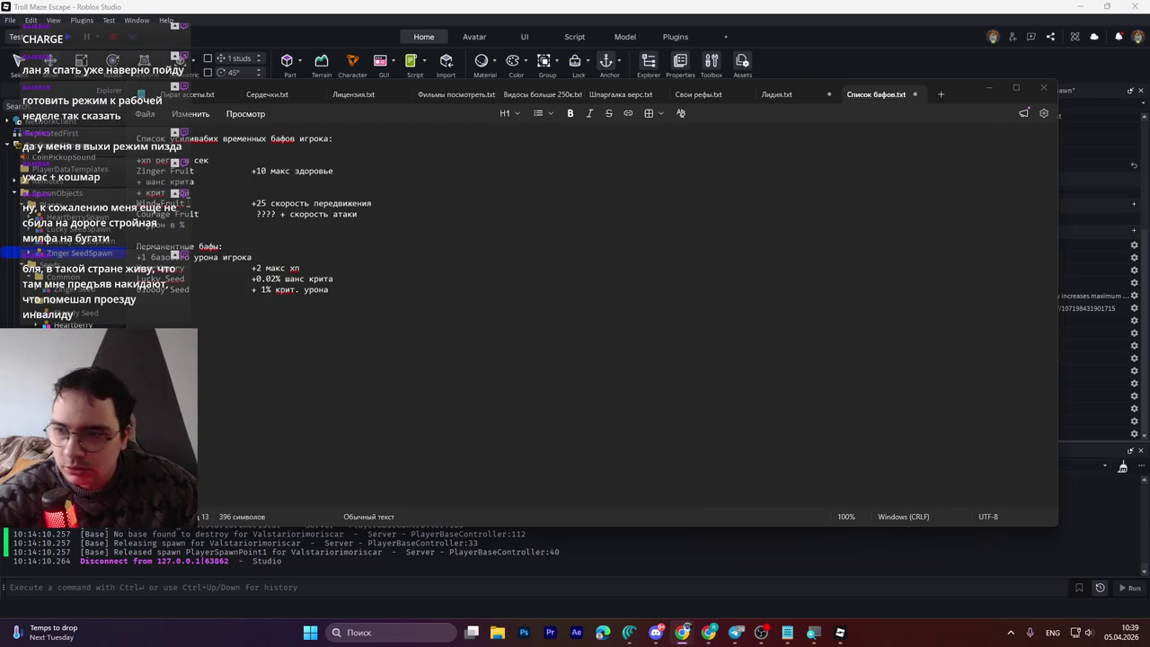
Step: Add '??', save the buff list, and select the 'Rush Fruit' name
{"action": "left_click", "coordinate": [188, 220]}
{"action": "type", "text": "??"}
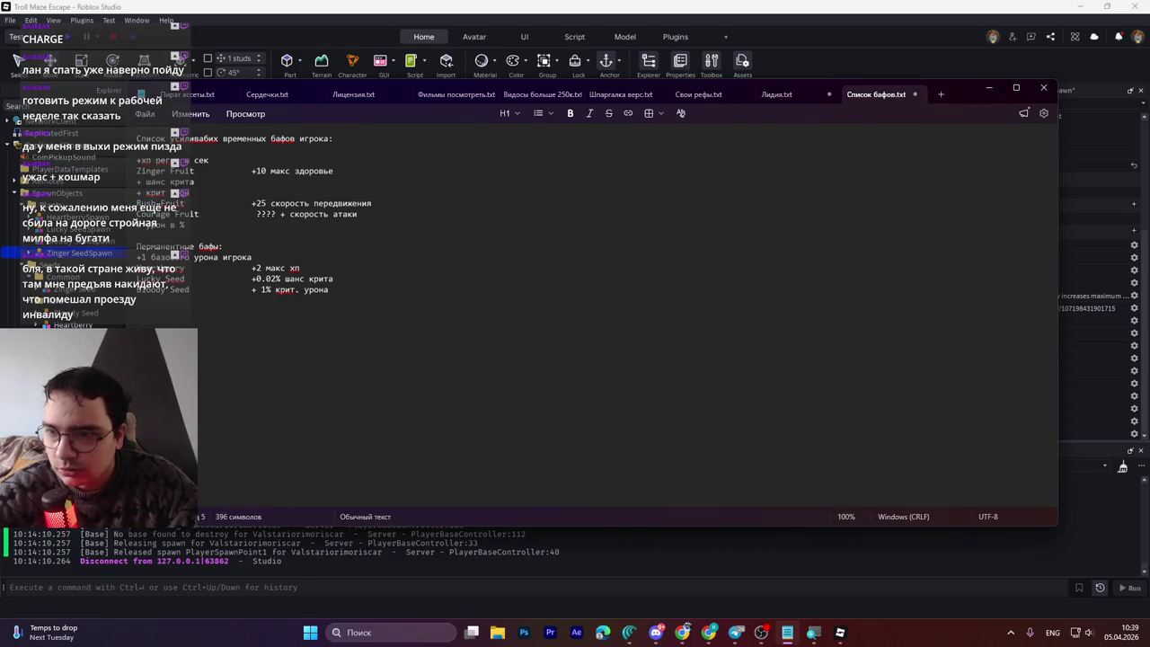
{"action": "key", "text": "ctrl+s"}
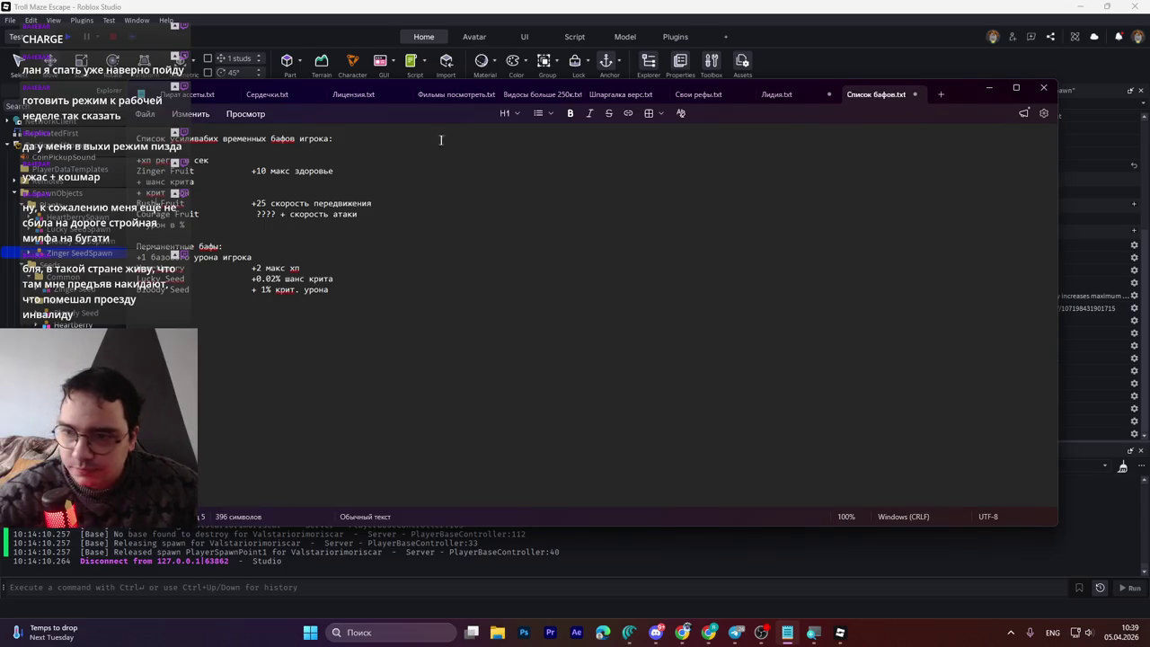
{"action": "left_click_drag", "start_coordinate": [185, 205], "coordinate": [137, 205]}
{"action": "key", "text": "ctrl+c"}
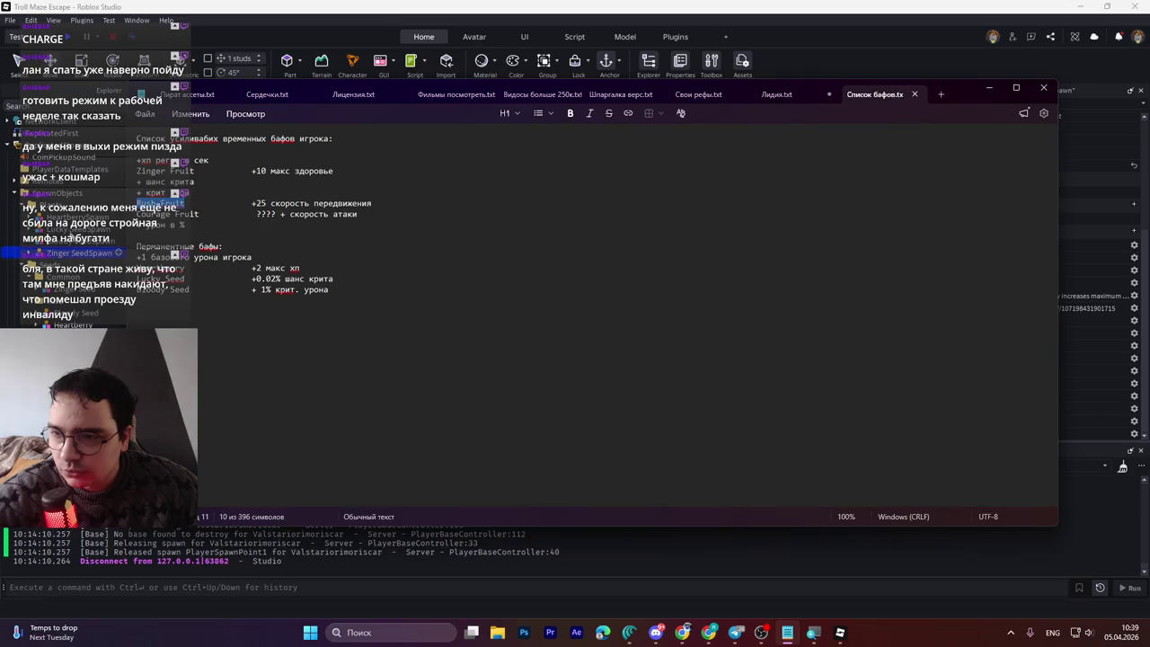
Step: Rename the strawberry's Bloody Seed model to Rush Seed
{"action": "left_click", "coordinate": [73, 228]}
{"action": "left_click", "coordinate": [516, 269]}
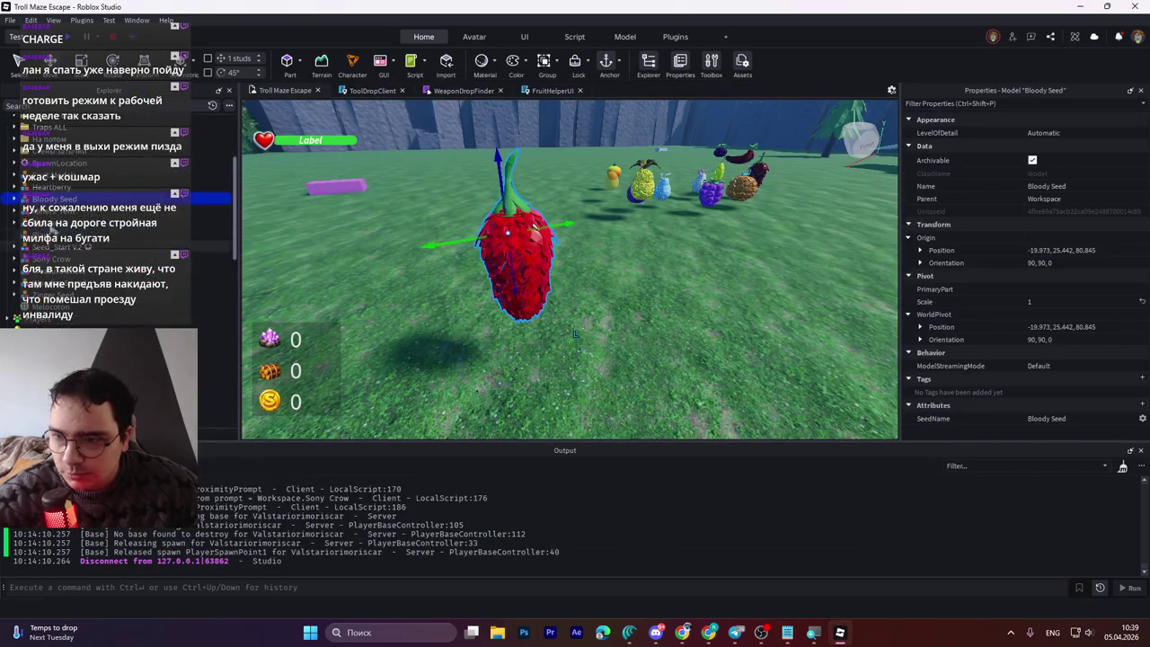
{"action": "key", "text": "F2"}
{"action": "key", "text": "ctrl+v"}
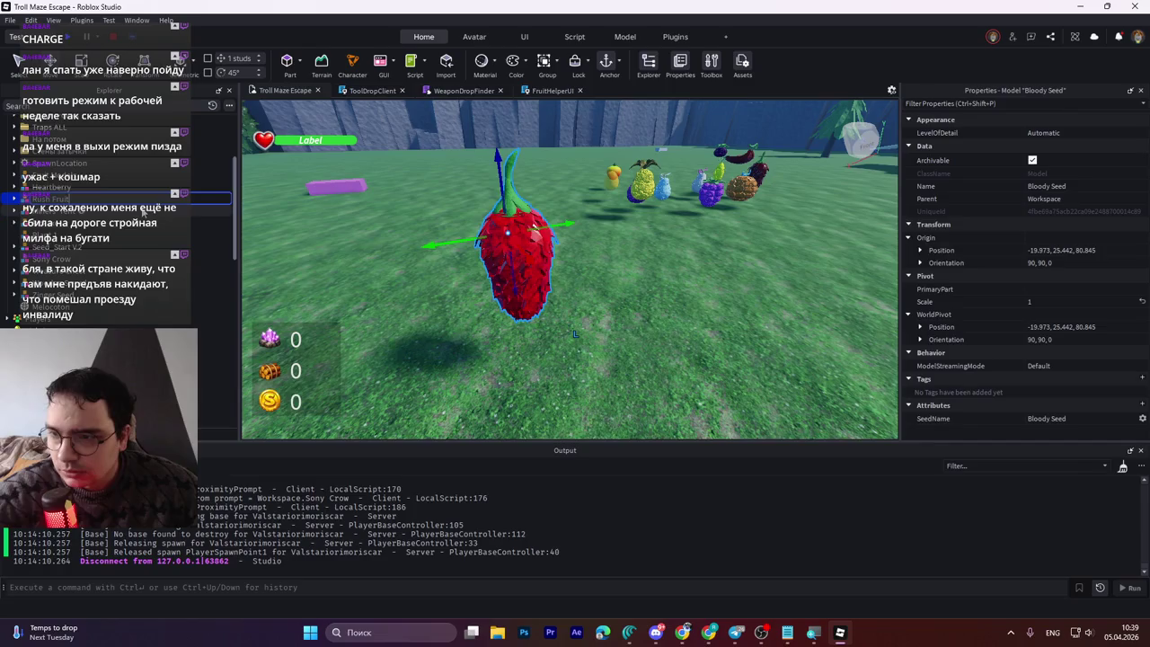
{"action": "key", "text": "BackSpace"}
{"action": "key", "text": "BackSpace"}
{"action": "key", "text": "BackSpace"}
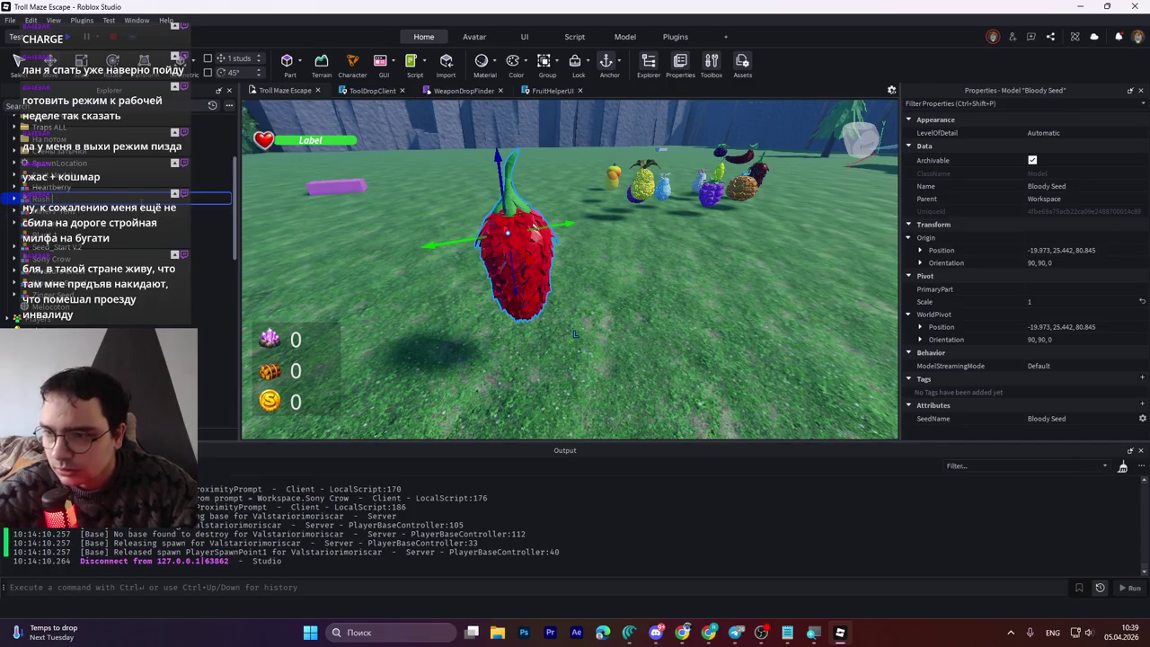
{"action": "type", "text": " Seed"}
{"action": "key", "text": "Return"}
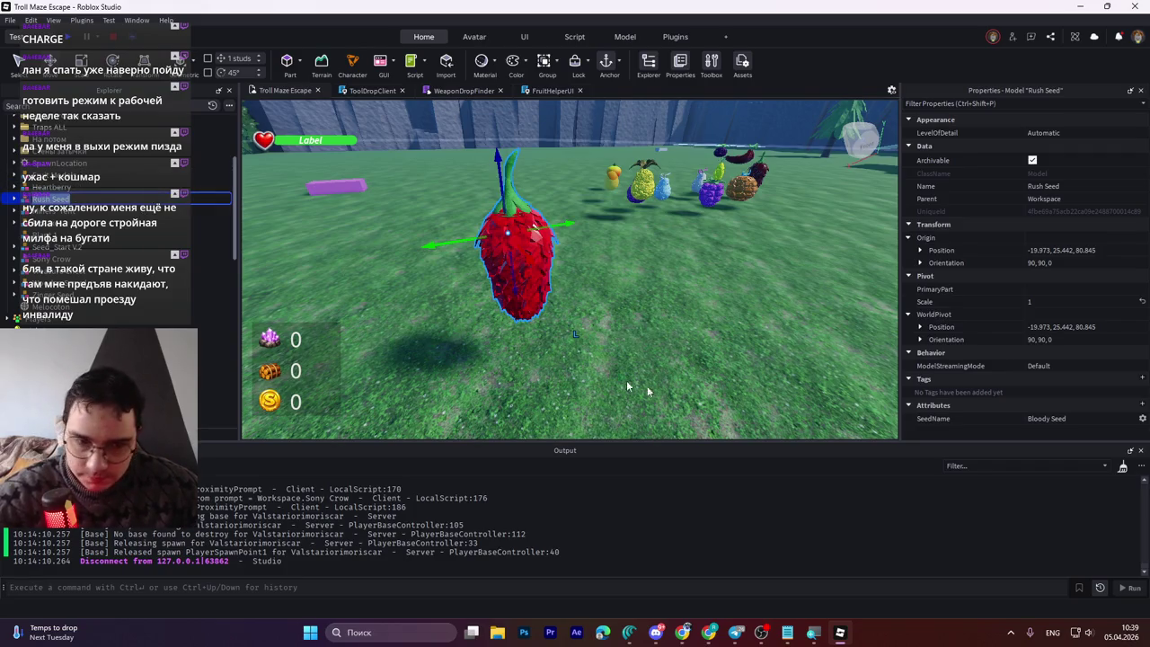
Step: Set its SeedName attribute to 'Rush Seed', then select the fruit models cluster
{"action": "left_click", "coordinate": [1048, 419]}
{"action": "type", "text": "Rush Seed"}
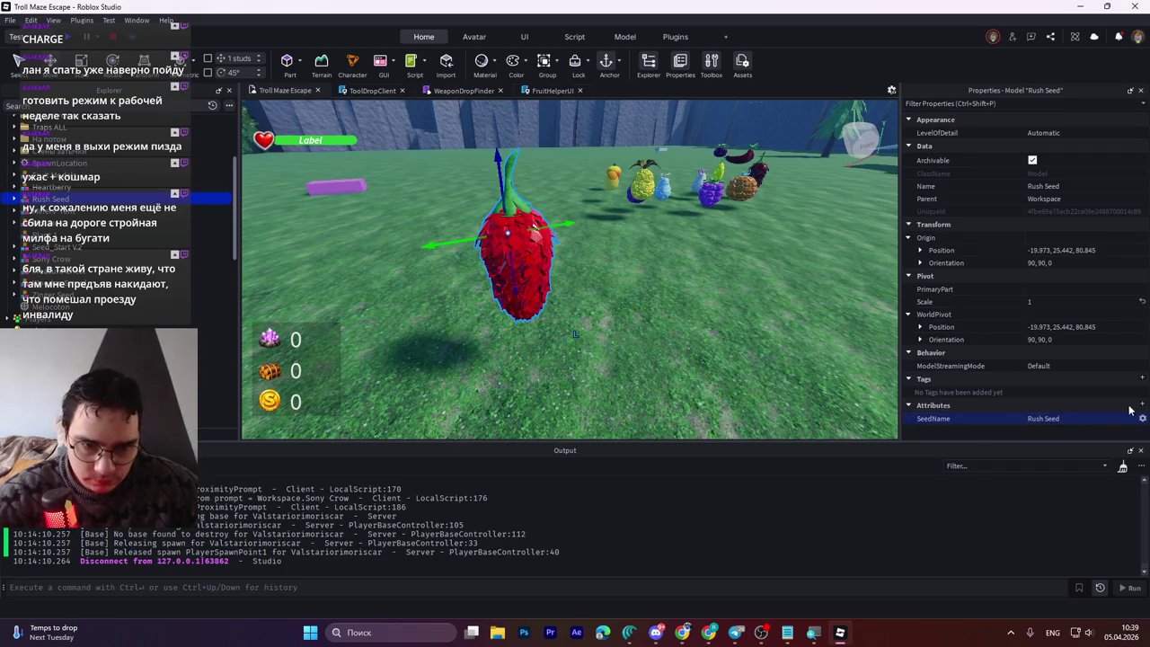
{"action": "key", "text": "Return"}
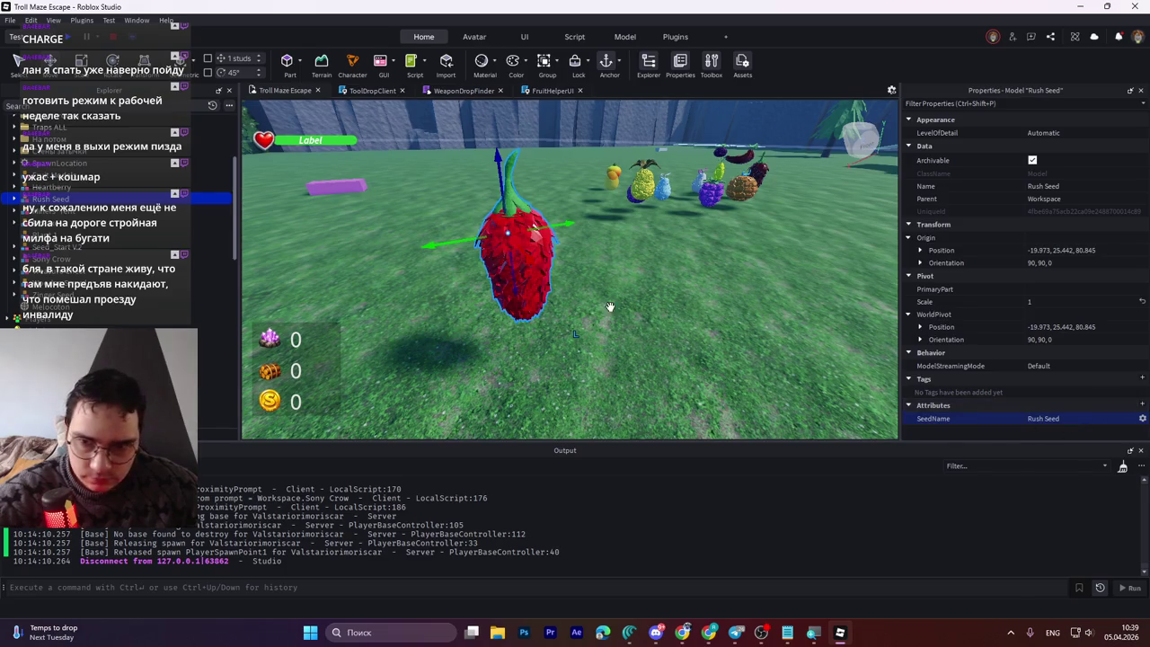
{"action": "scroll", "coordinate": [668, 207], "scroll_direction": "up", "scroll_amount": 2}
{"action": "scroll", "coordinate": [668, 206], "scroll_direction": "up", "scroll_amount": 5}
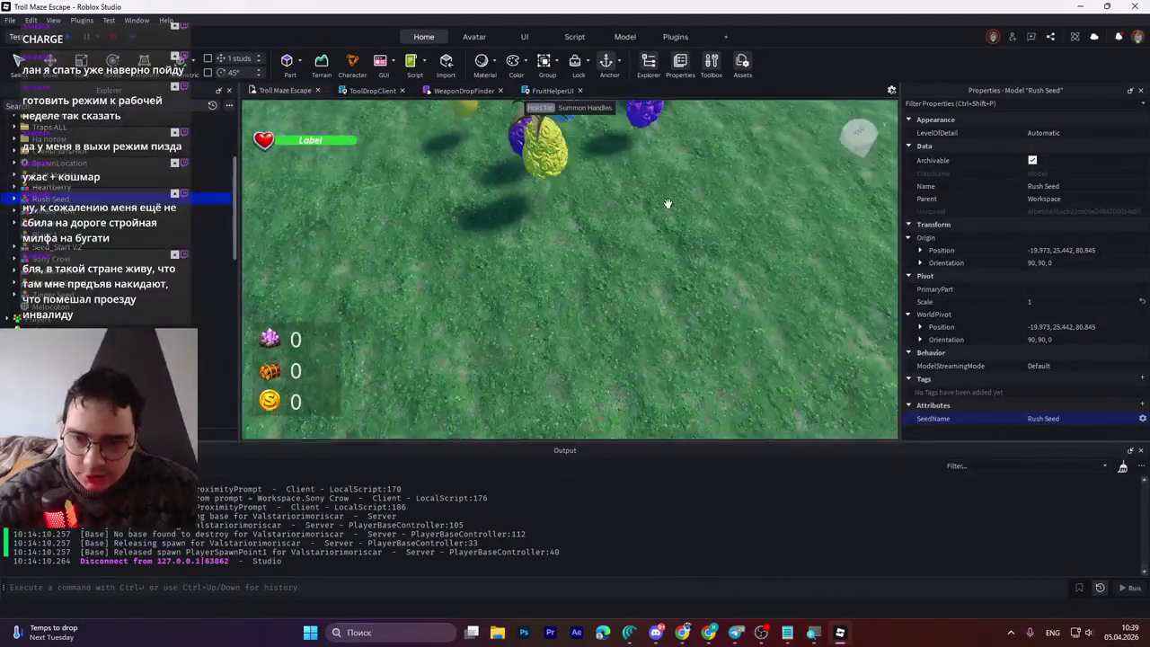
{"action": "scroll", "coordinate": [668, 207], "scroll_direction": "up", "scroll_amount": 5}
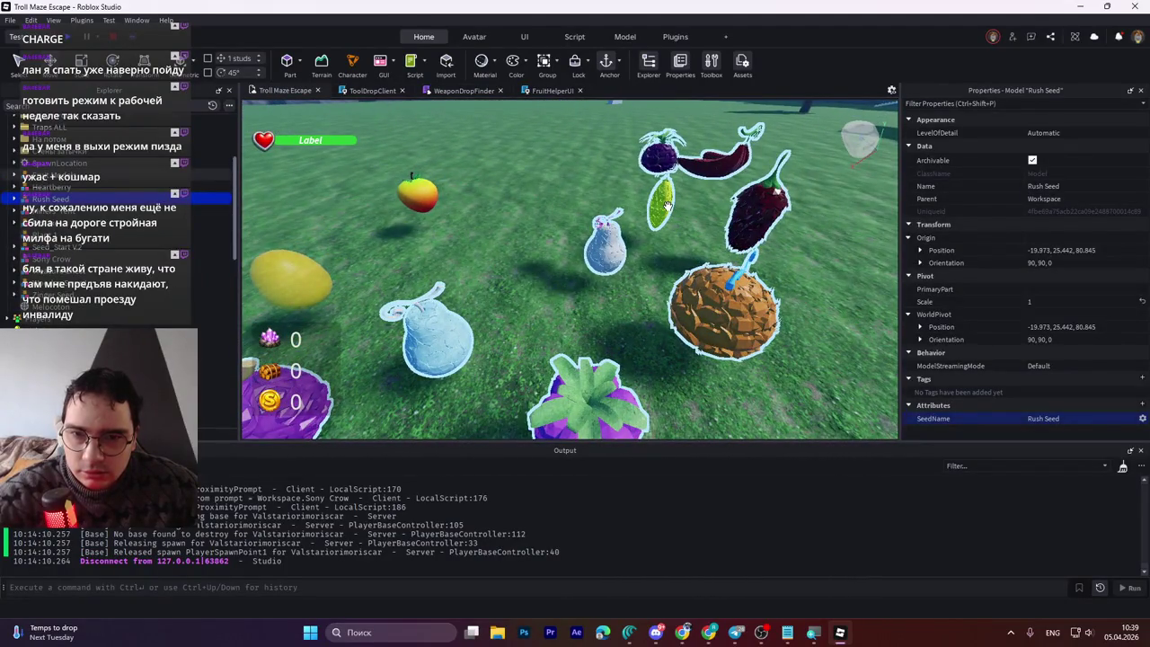
{"action": "left_click", "coordinate": [515, 285]}
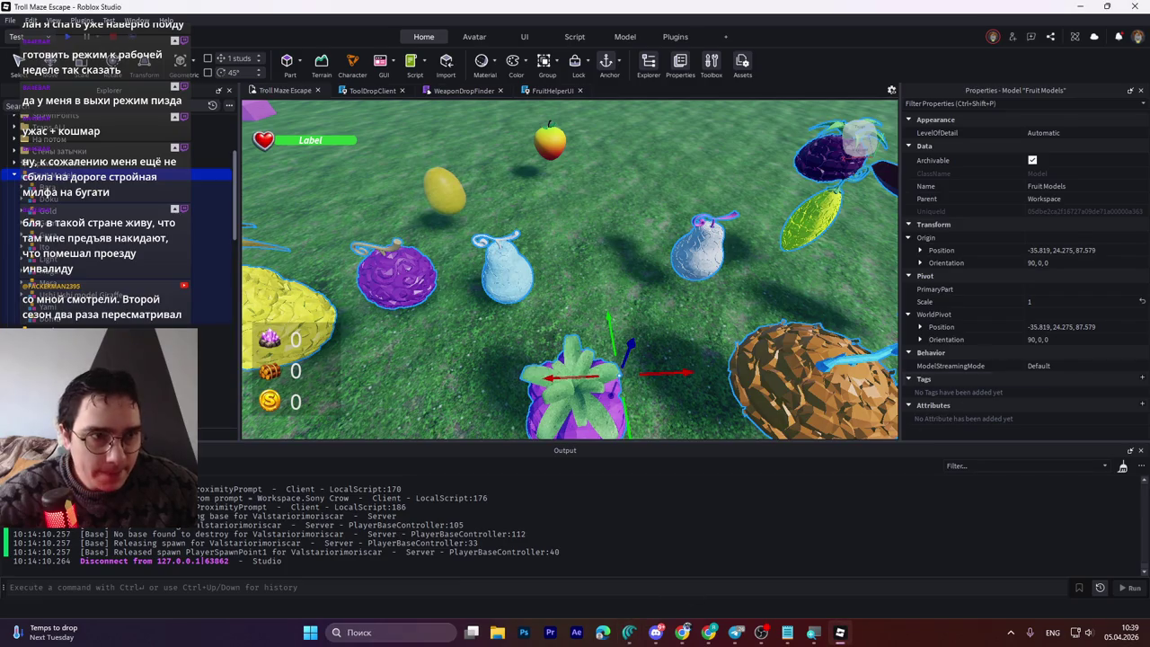
Step: Reparent the Gura fruit model from Fruit Models into the Rush Seed model
{"action": "left_click", "coordinate": [683, 631]}
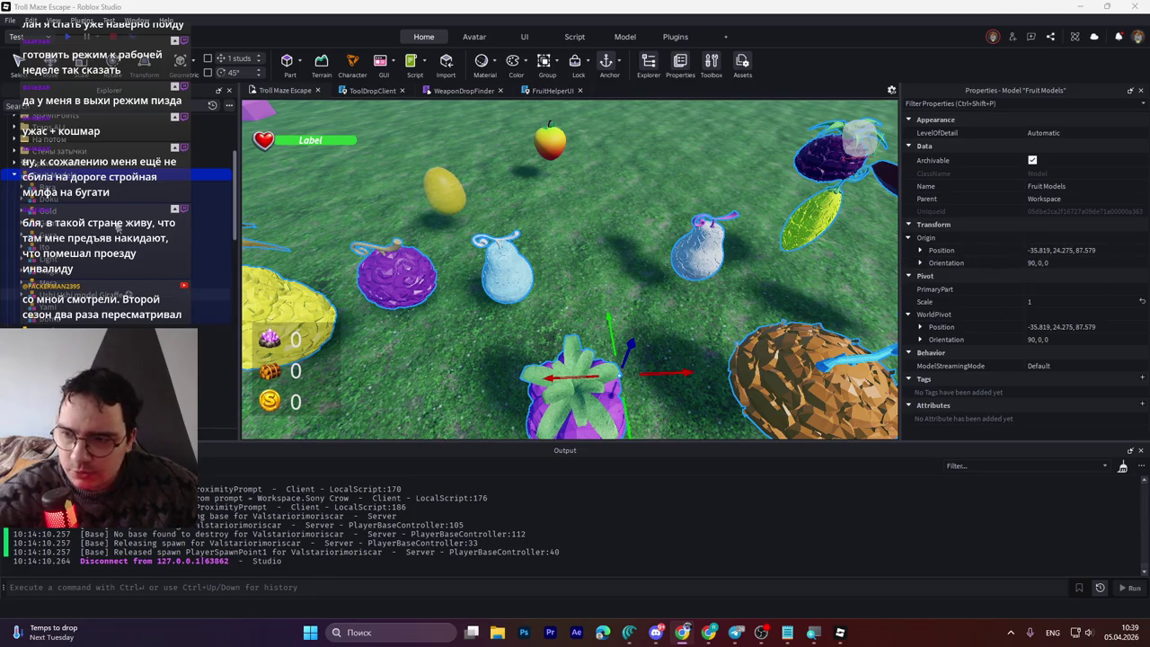
{"action": "left_click", "coordinate": [47, 285]}
{"action": "key", "text": "Up"}
{"action": "key", "text": "Up"}
{"action": "key", "text": "Up"}
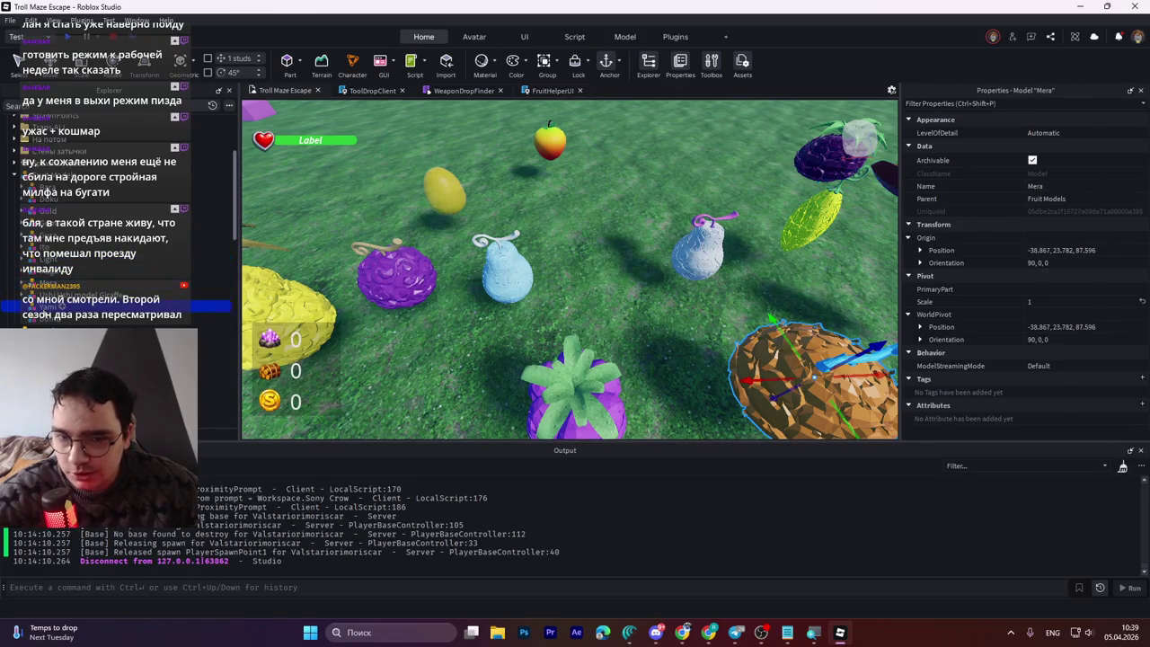
{"action": "key", "text": "Up"}
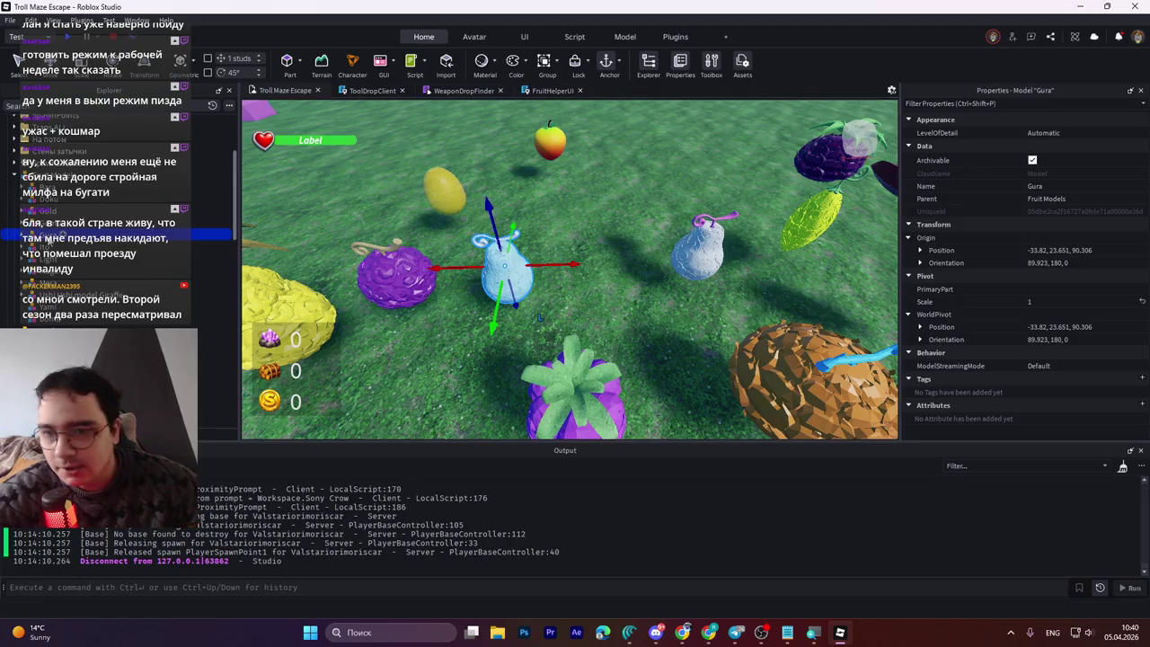
{"action": "key", "text": "Right"}
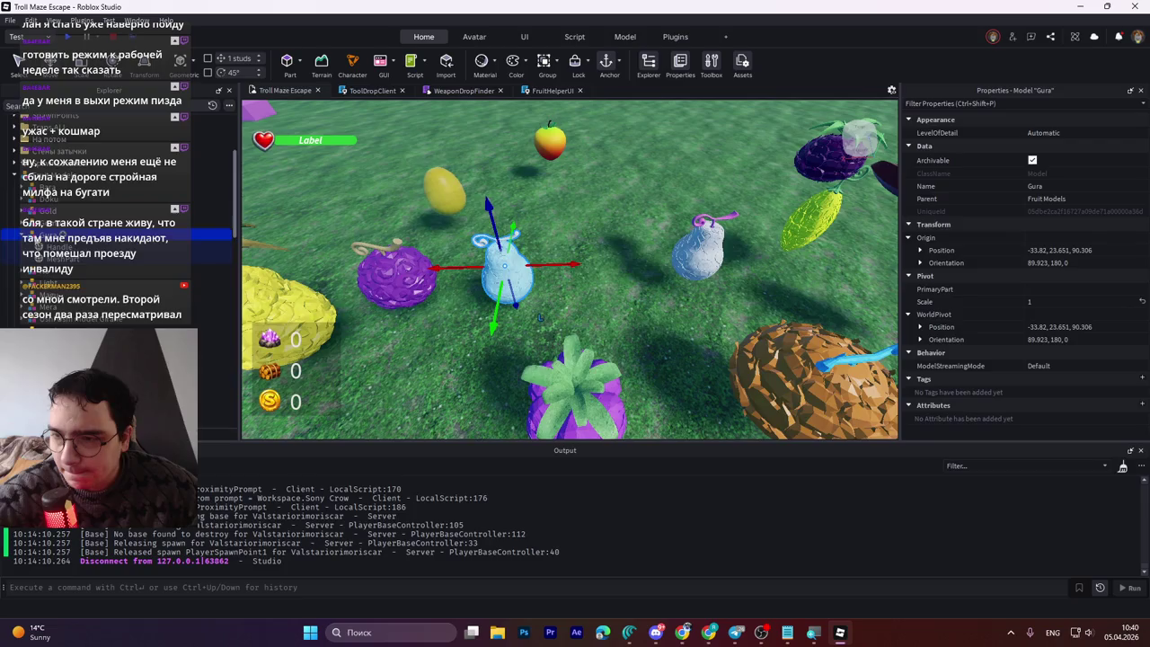
{"action": "scroll", "coordinate": [45, 279], "scroll_direction": "down", "scroll_amount": 5}
{"action": "mouse_move", "coordinate": [45, 279]}
{"action": "left_mouse_down"}
{"action": "mouse_move", "coordinate": [103, 258]}
{"action": "mouse_move", "coordinate": [109, 269]}
{"action": "mouse_move", "coordinate": [94, 259]}
{"action": "mouse_move", "coordinate": [103, 265]}
{"action": "mouse_move", "coordinate": [83, 273]}
{"action": "mouse_move", "coordinate": [95, 311]}
{"action": "mouse_move", "coordinate": [87, 285]}
{"action": "left_mouse_up"}
{"action": "scroll", "coordinate": [103, 258], "scroll_direction": "up", "scroll_amount": 4}
{"action": "scroll", "coordinate": [94, 259], "scroll_direction": "down", "scroll_amount": 3}
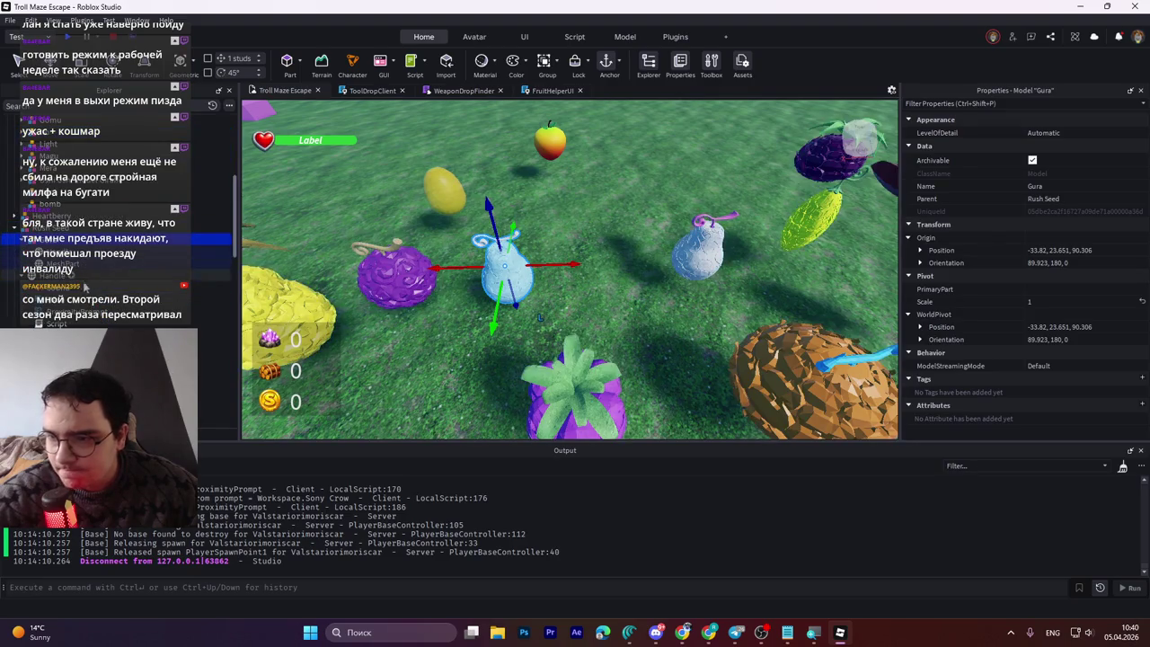
Step: Copy Rush Seed's pivot orientation onto Gura's pivot orientation
{"action": "left_click", "coordinate": [81, 228]}
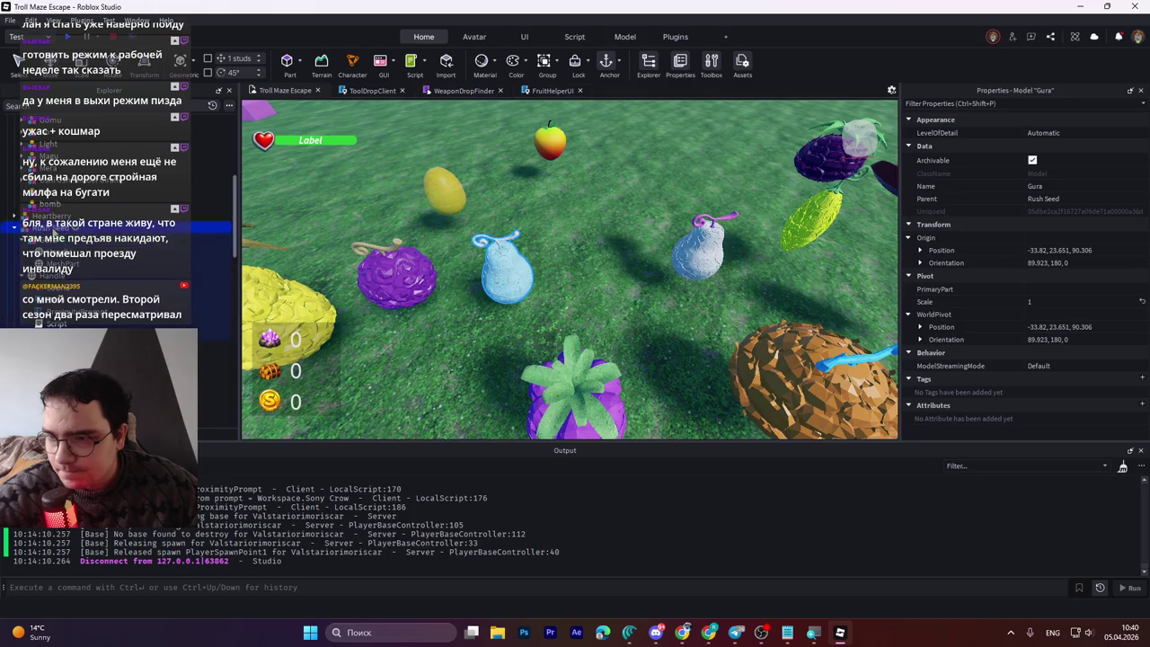
{"action": "left_click", "coordinate": [1049, 338]}
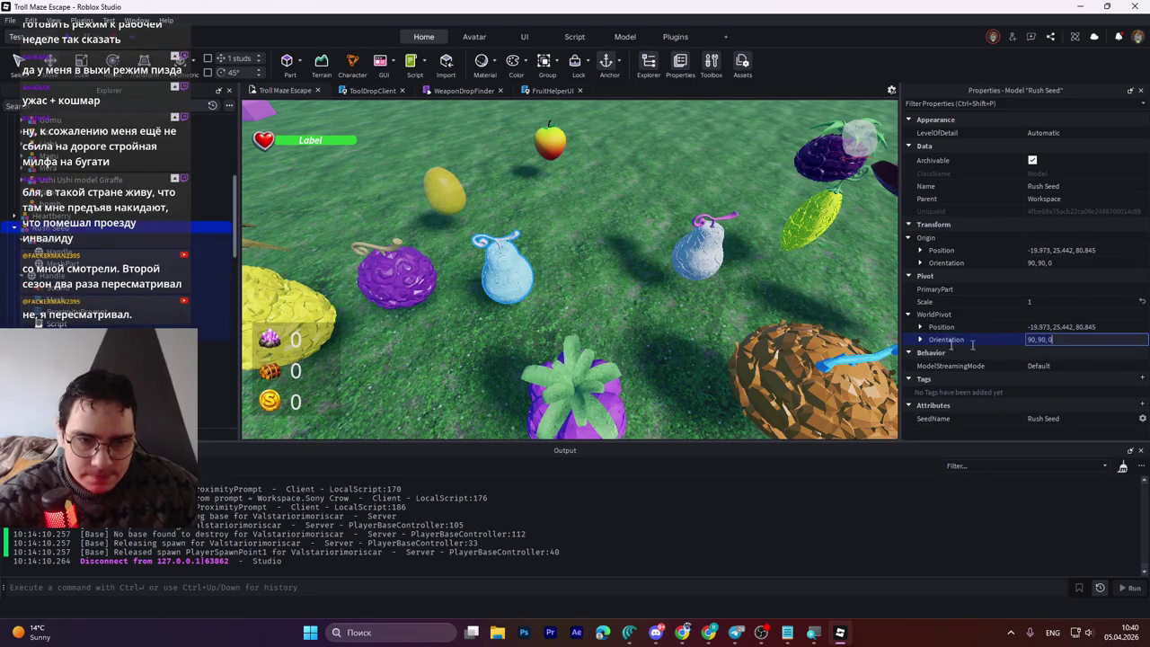
{"action": "left_click", "coordinate": [81, 238]}
{"action": "left_click", "coordinate": [1069, 338]}
{"action": "type", "text": "90, 90, 0"}
{"action": "key", "text": "Return"}
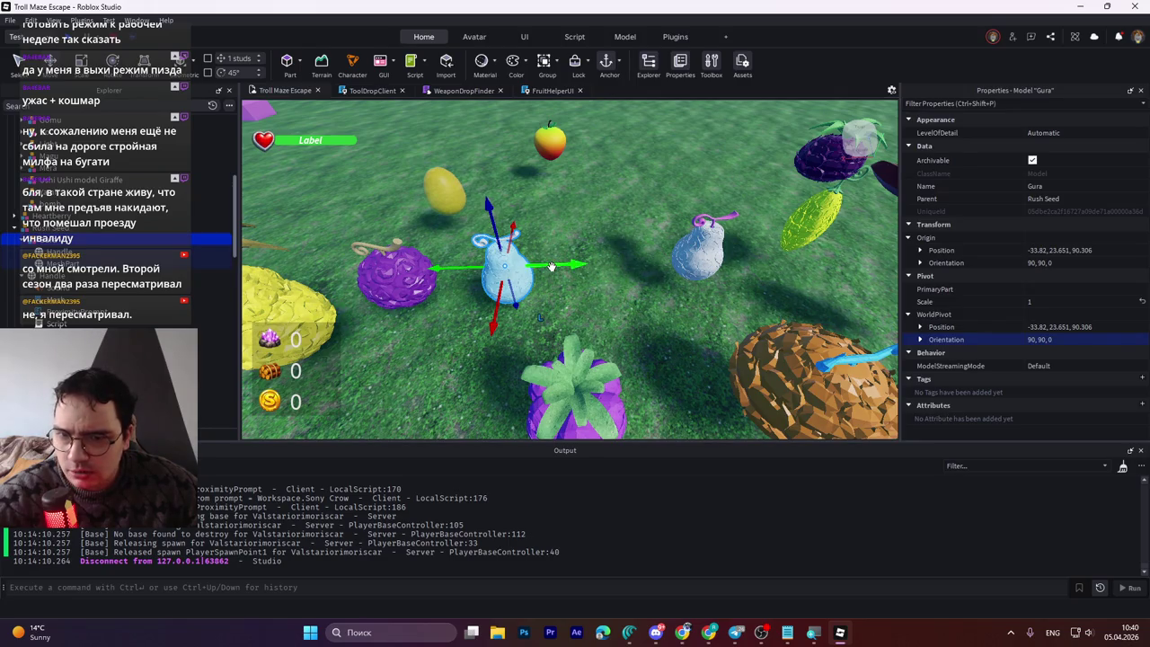
{"action": "mouse_move", "coordinate": [551, 266]}
{"action": "left_mouse_down"}
{"action": "mouse_move", "coordinate": [745, 262]}
{"action": "mouse_move", "coordinate": [552, 266]}
{"action": "left_mouse_up"}
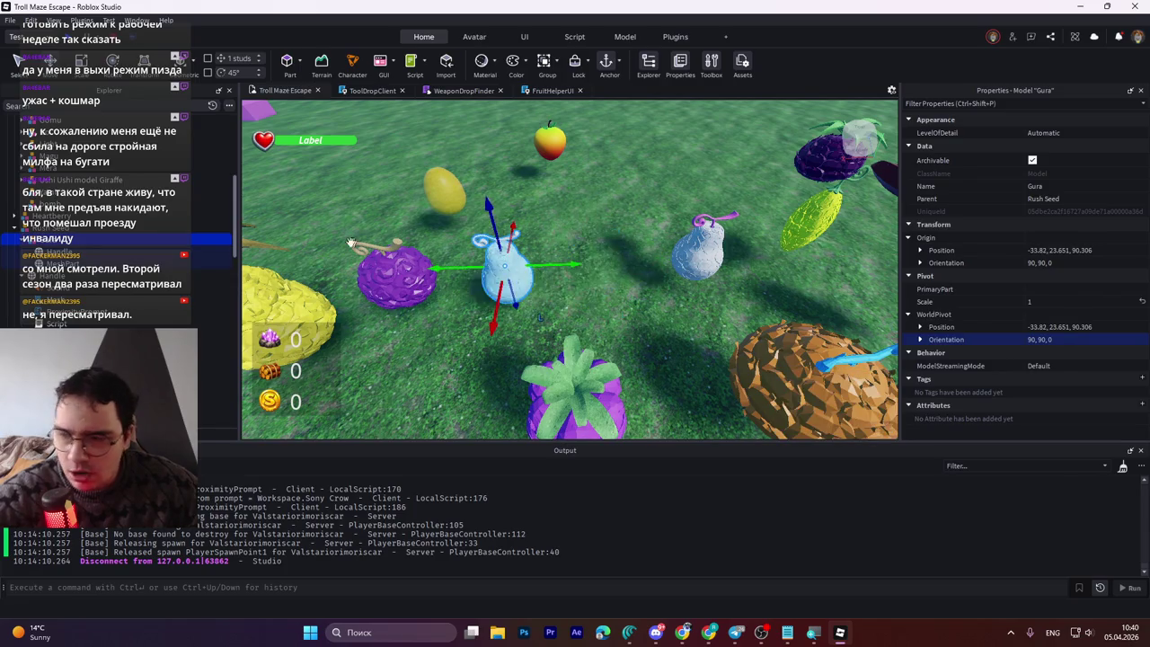
Step: Paste Rush Seed's pivot position into Gura's pivot and origin position
{"action": "left_click", "coordinate": [54, 227]}
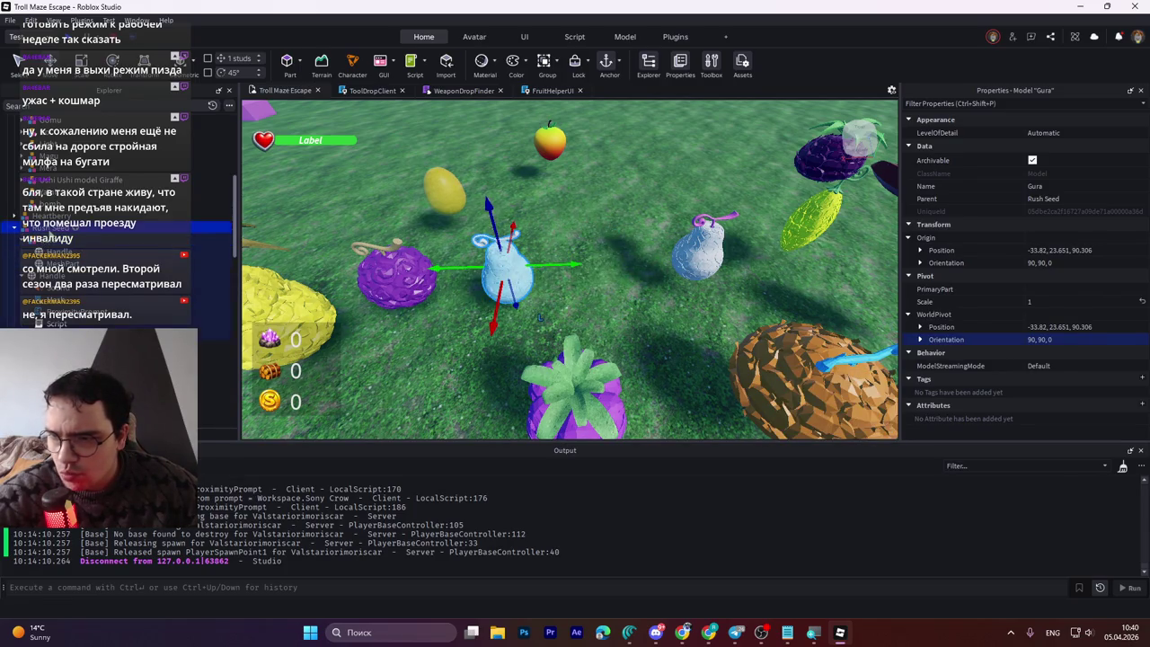
{"action": "left_click", "coordinate": [1047, 329]}
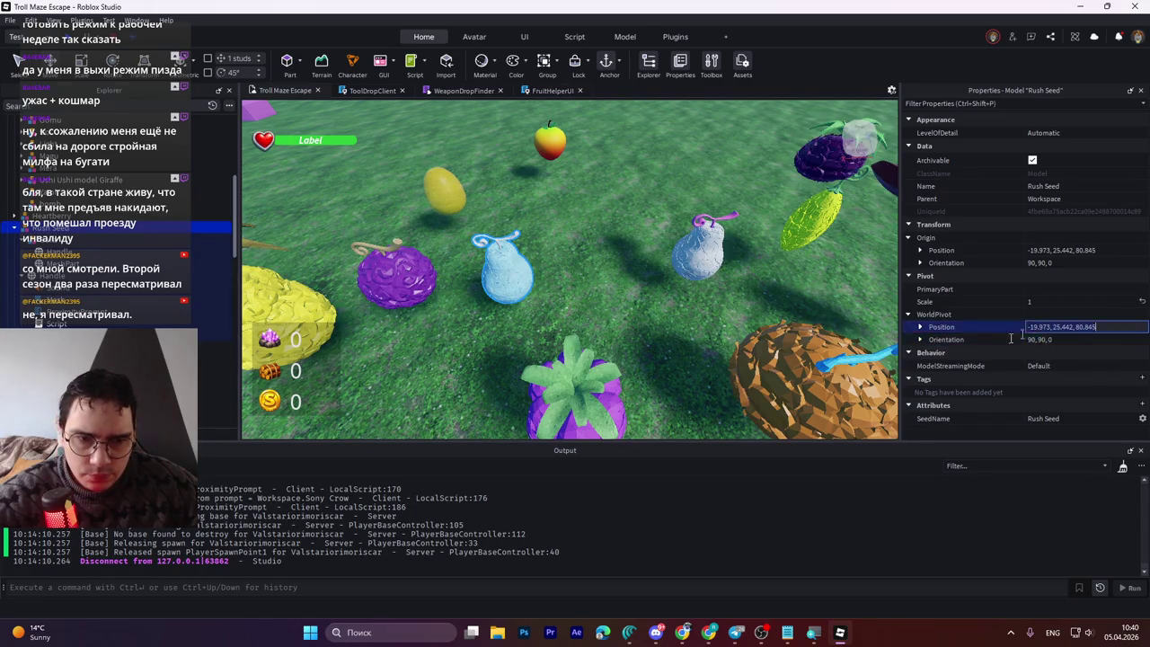
{"action": "left_click", "coordinate": [54, 238]}
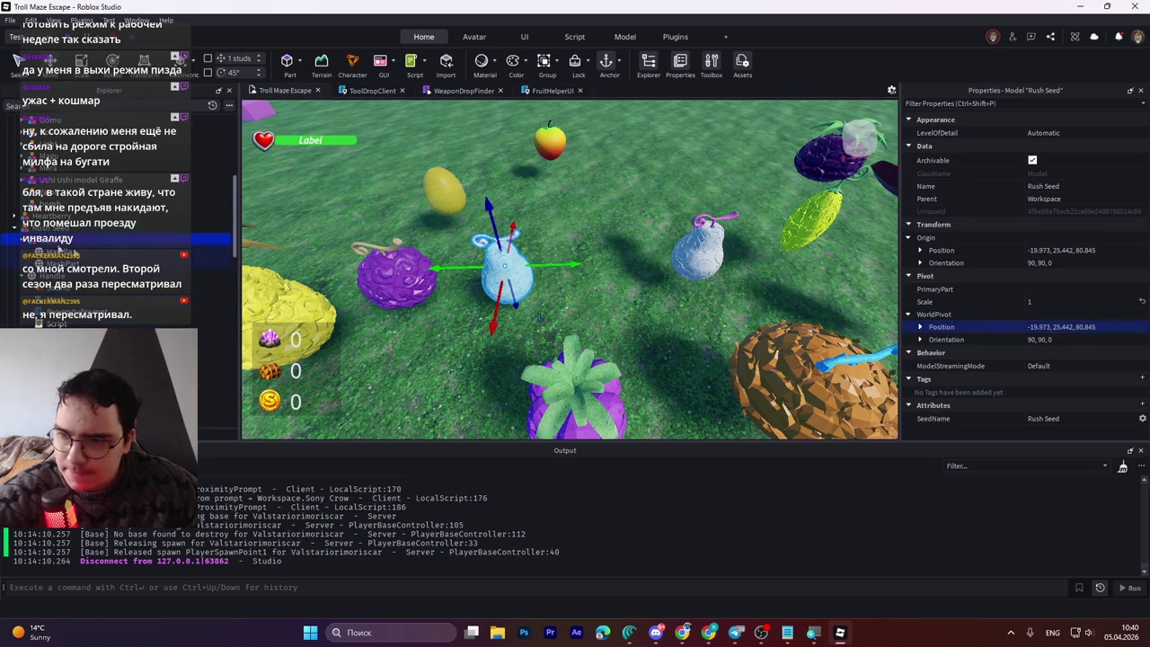
{"action": "left_click", "coordinate": [1042, 327]}
{"action": "type", "text": "-19.973, 25.442, 80.845"}
{"action": "key", "text": "Return"}
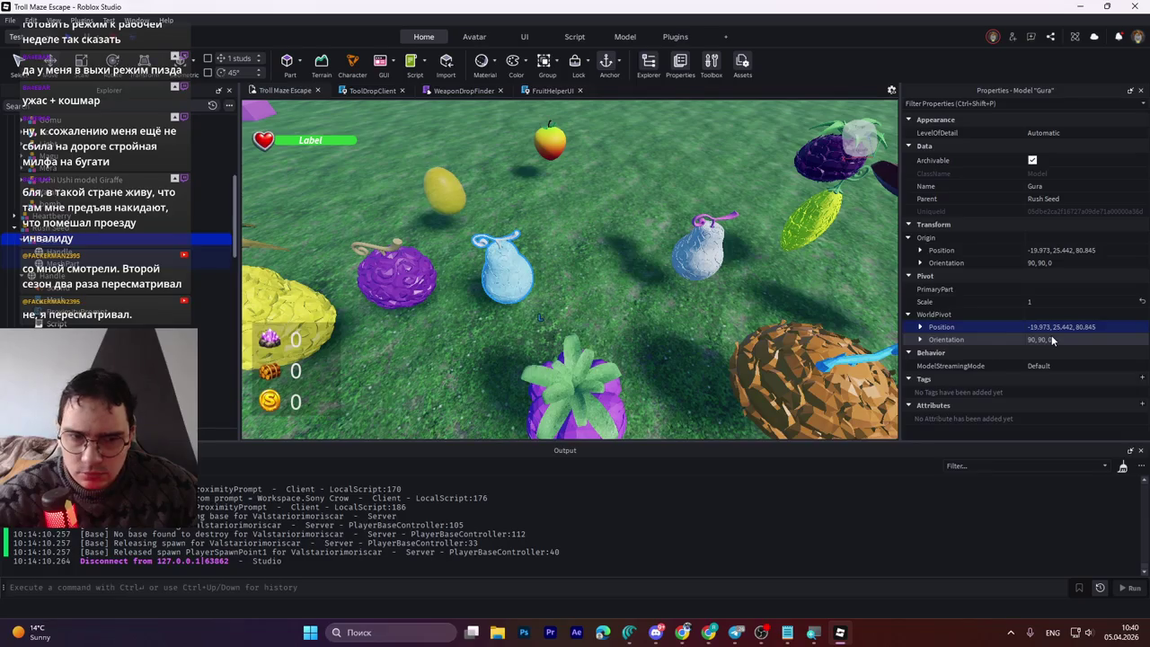
{"action": "left_click", "coordinate": [1060, 248]}
{"action": "key", "text": "Return"}
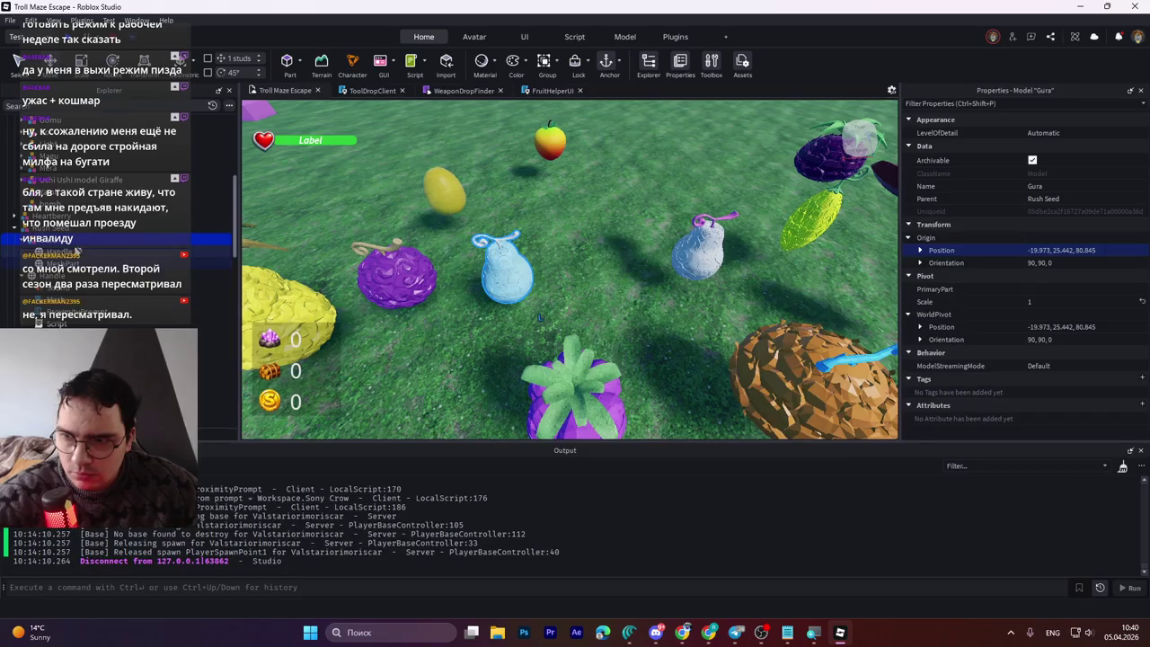
Step: Drag Gura into the fruit cluster beside the strawberry seed, at -33.82, 23.651, 90.306
{"action": "key", "text": "f"}
{"action": "scroll", "coordinate": [660, 302], "scroll_direction": "down", "scroll_amount": 5}
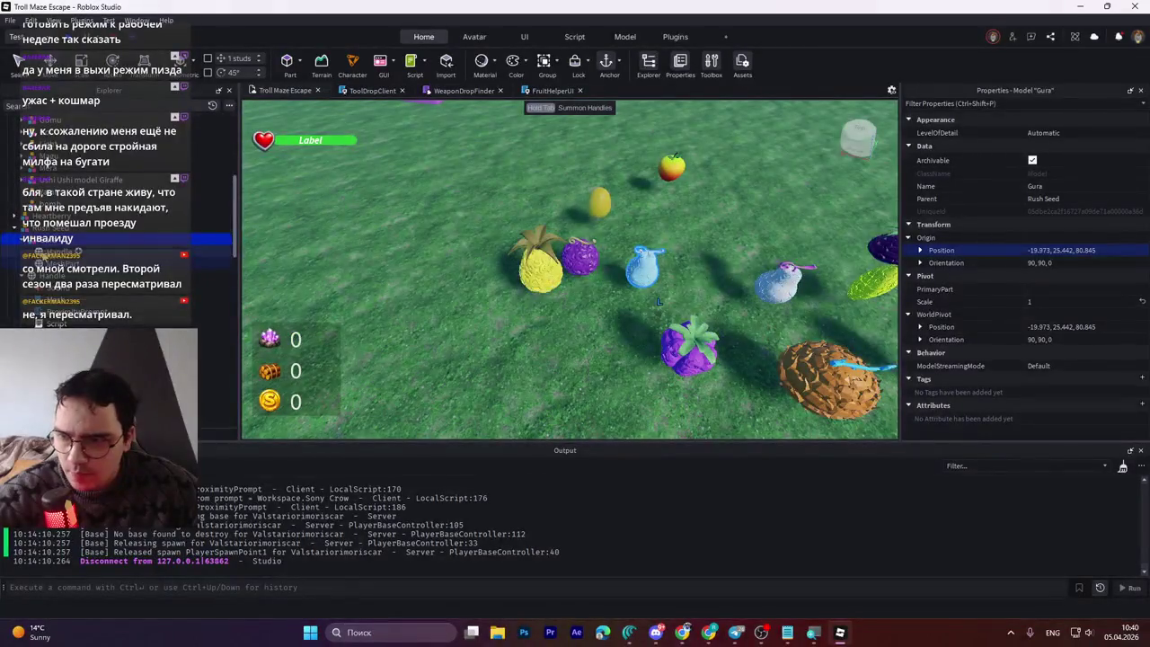
{"action": "key", "text": "Tab"}
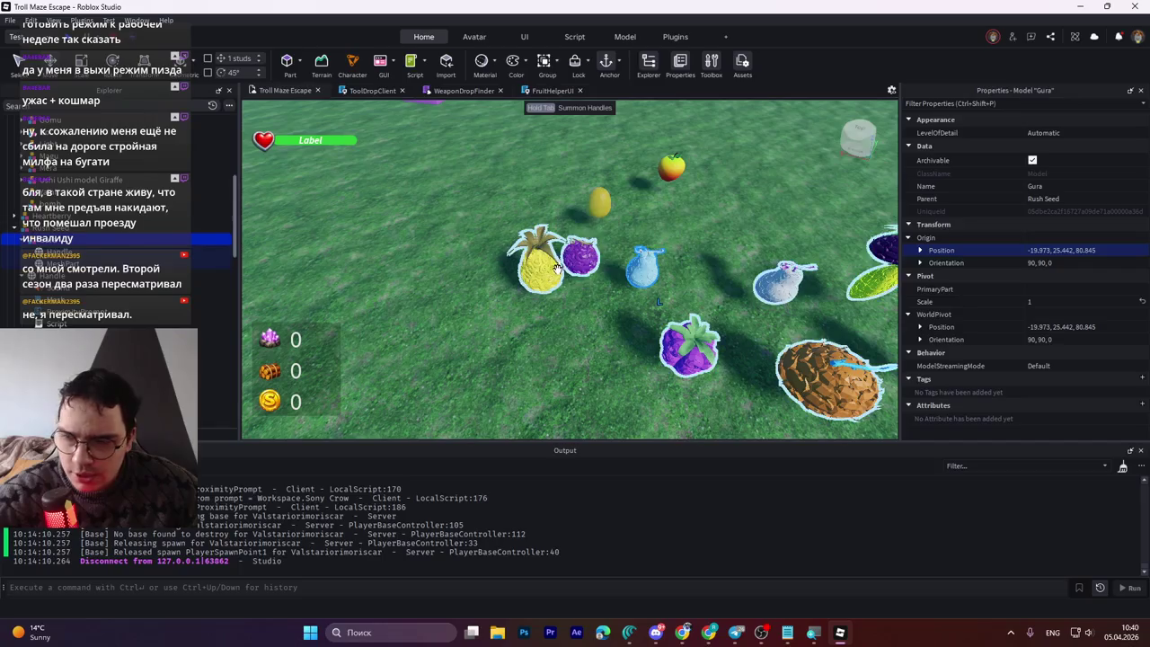
{"action": "key", "text": "f"}
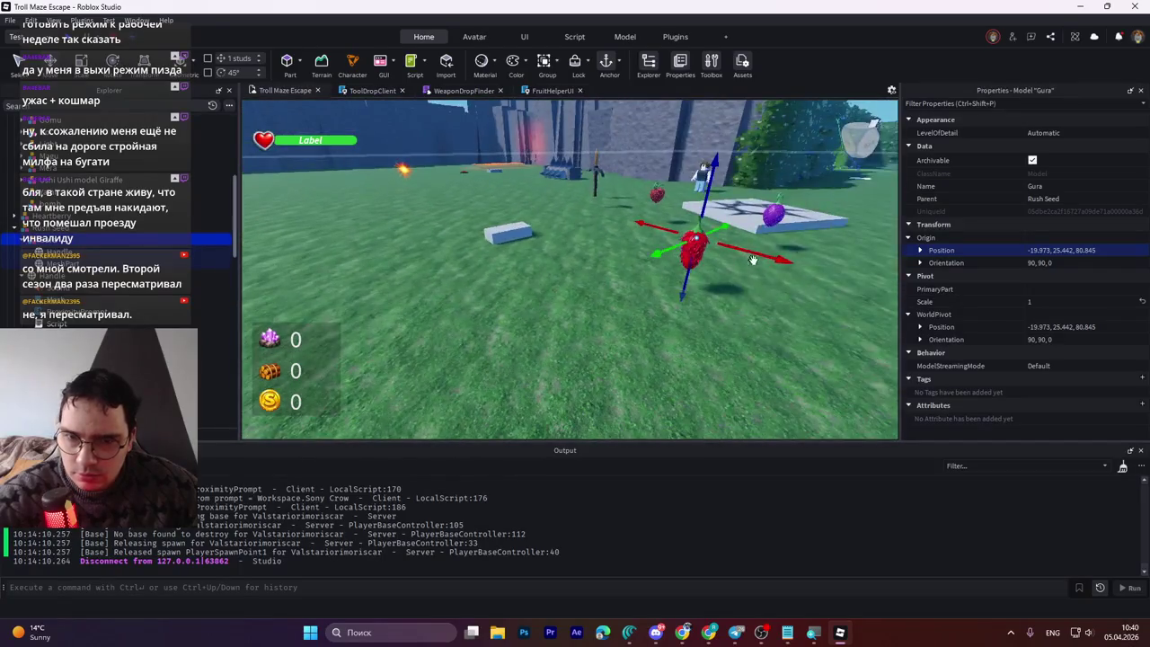
{"action": "left_click_drag", "start_coordinate": [752, 260], "coordinate": [814, 295]}
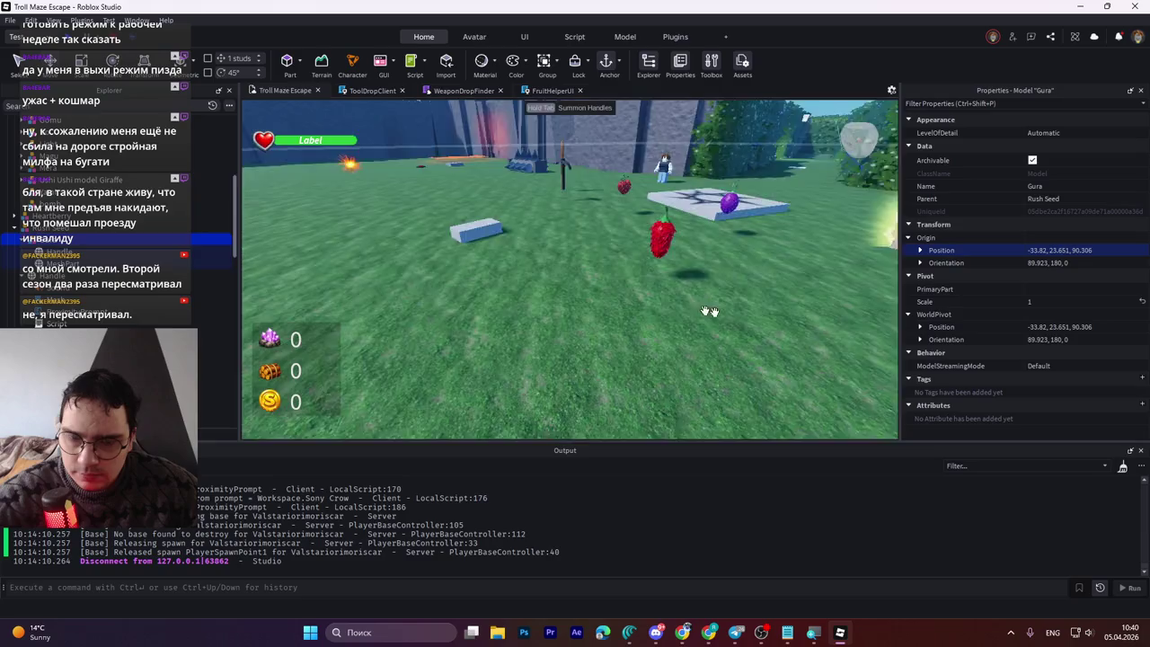
{"action": "key", "text": "f"}
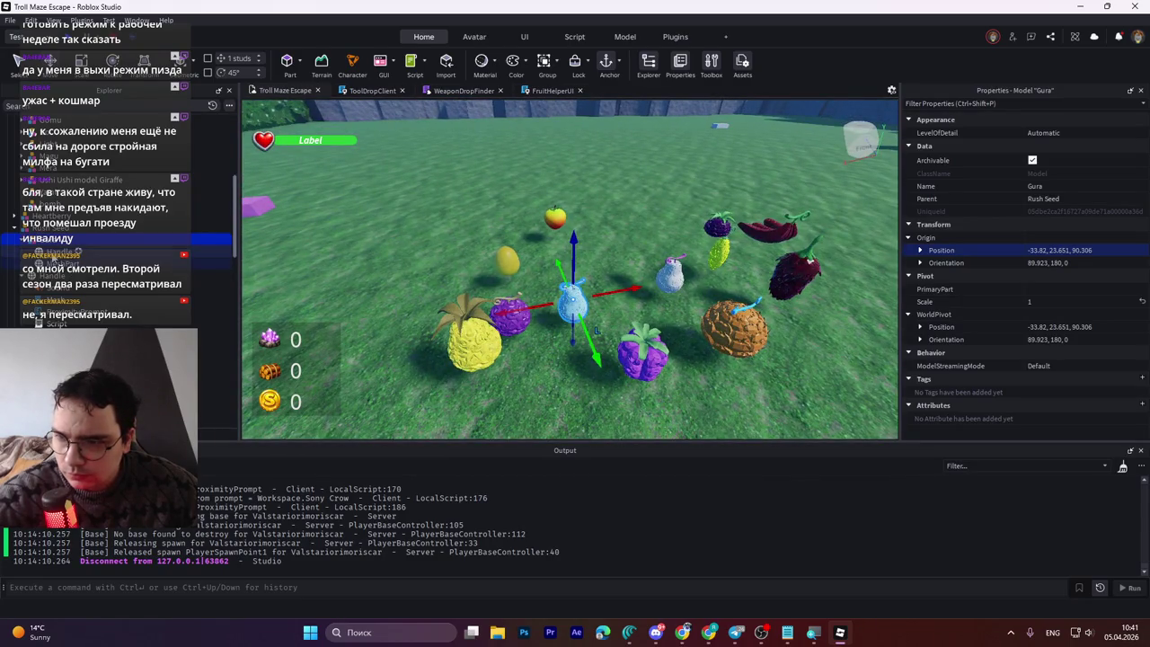
Step: Insert a WeldConstraint under the MeshPart with Part0 MeshPart and Part1 Handle
{"action": "left_click", "coordinate": [61, 261]}
{"action": "left_click", "coordinate": [77, 252]}
{"action": "left_click", "coordinate": [215, 263]}
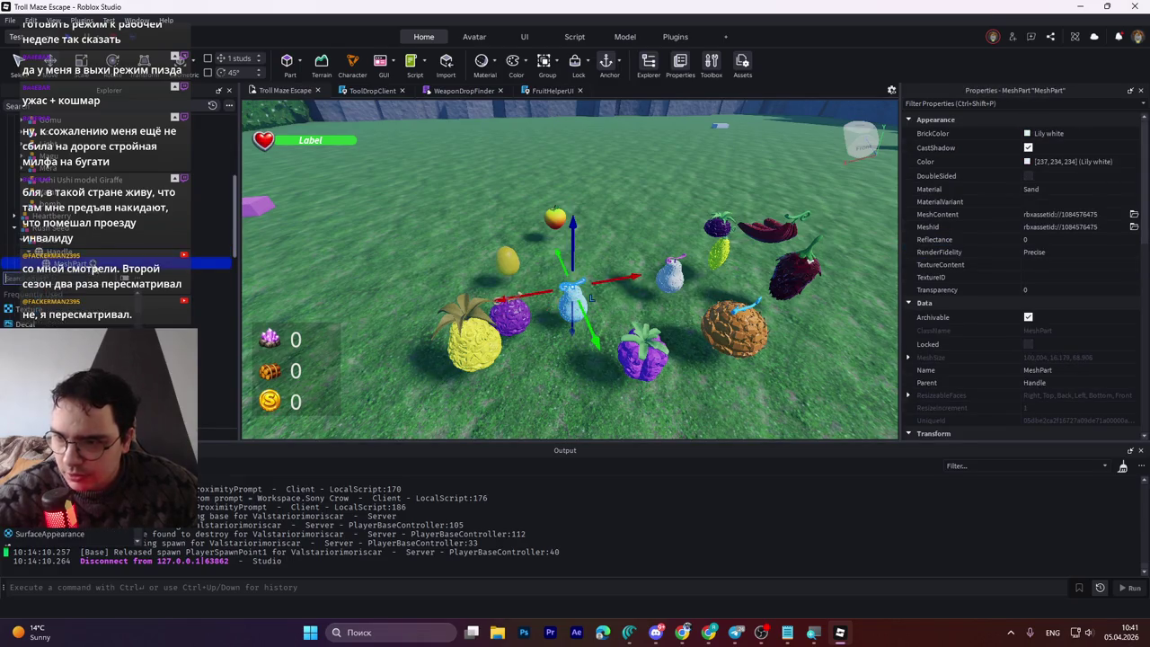
{"action": "type", "text": "weld"}
{"action": "key", "text": "Return"}
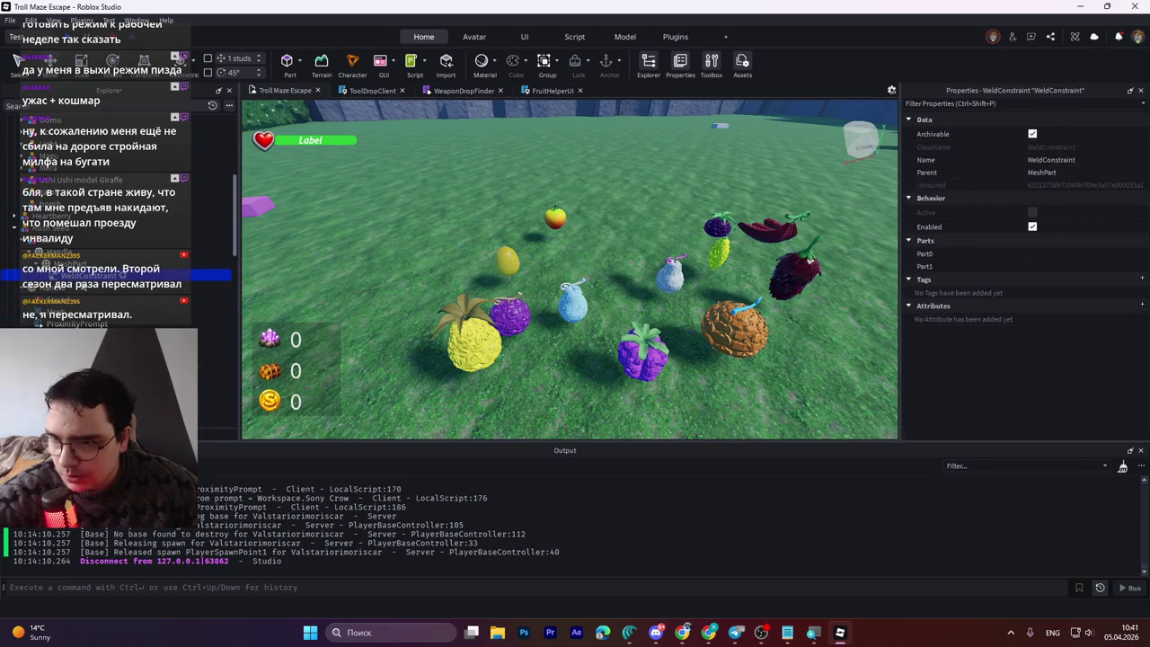
{"action": "left_click", "coordinate": [934, 254]}
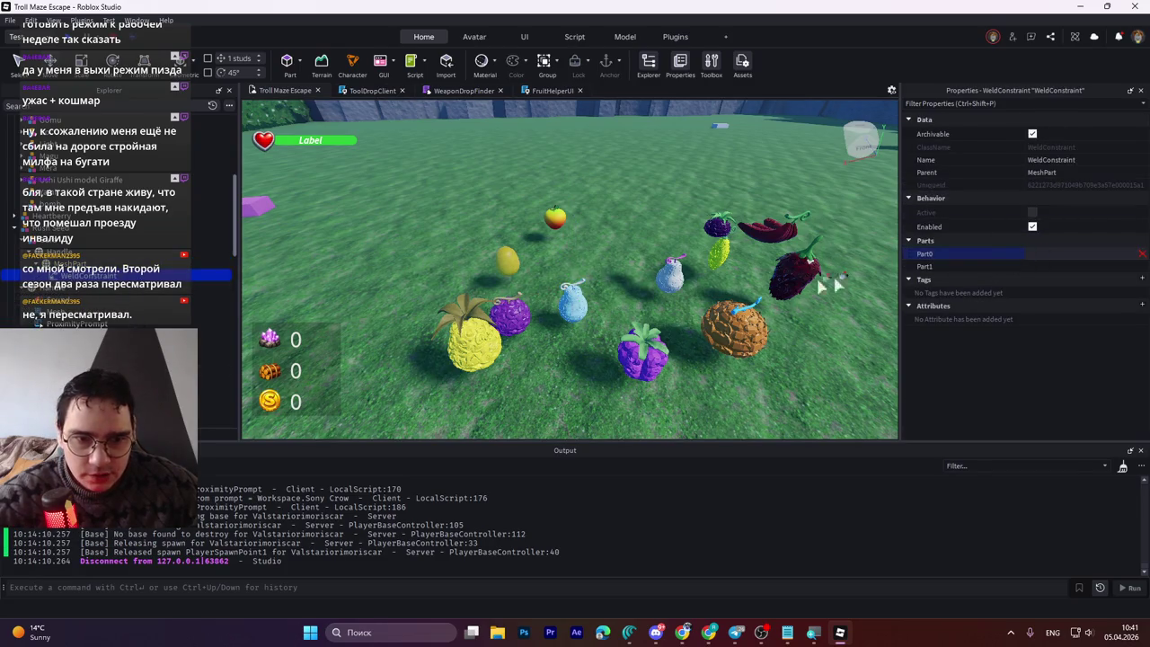
{"action": "left_click", "coordinate": [215, 263]}
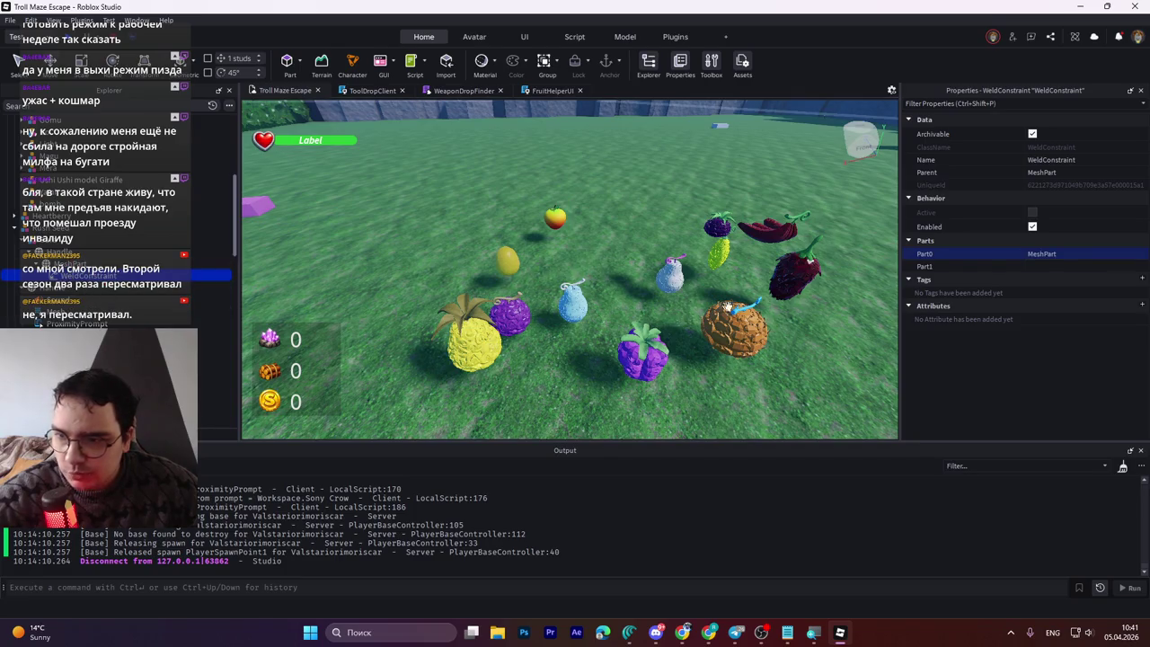
{"action": "left_click", "coordinate": [1040, 267]}
{"action": "left_click", "coordinate": [216, 252]}
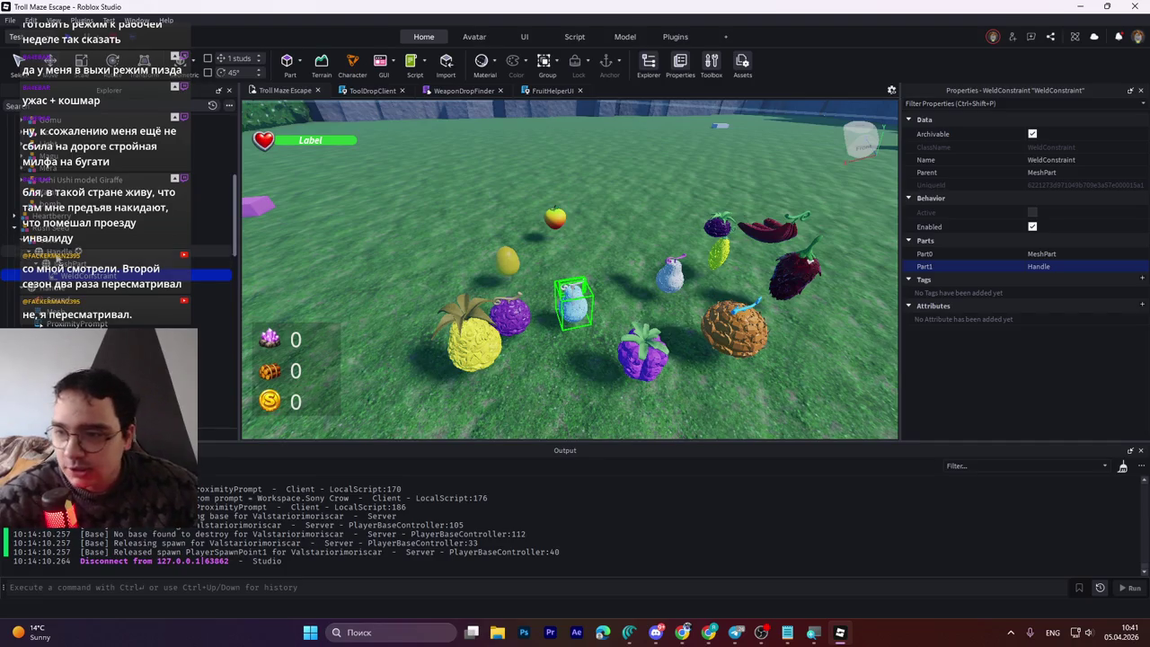
Step: Paste the Rush Seed coordinates -19.973, 25.442, 80.845 into the Handle's position
{"action": "left_click", "coordinate": [73, 253]}
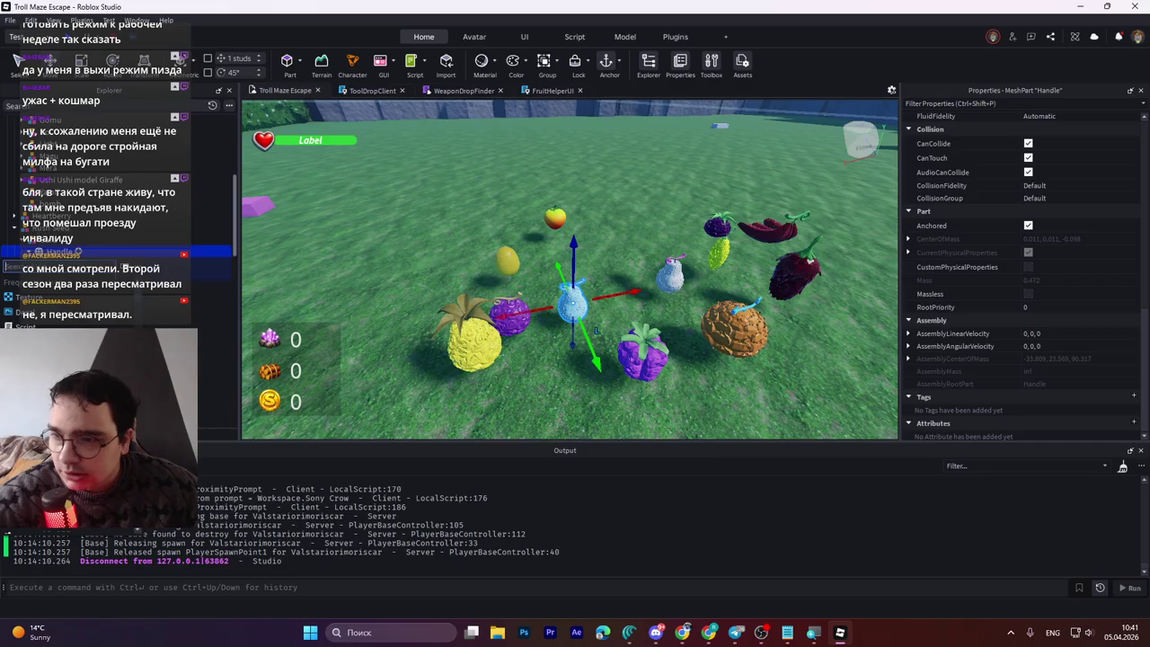
{"action": "left_click", "coordinate": [71, 262]}
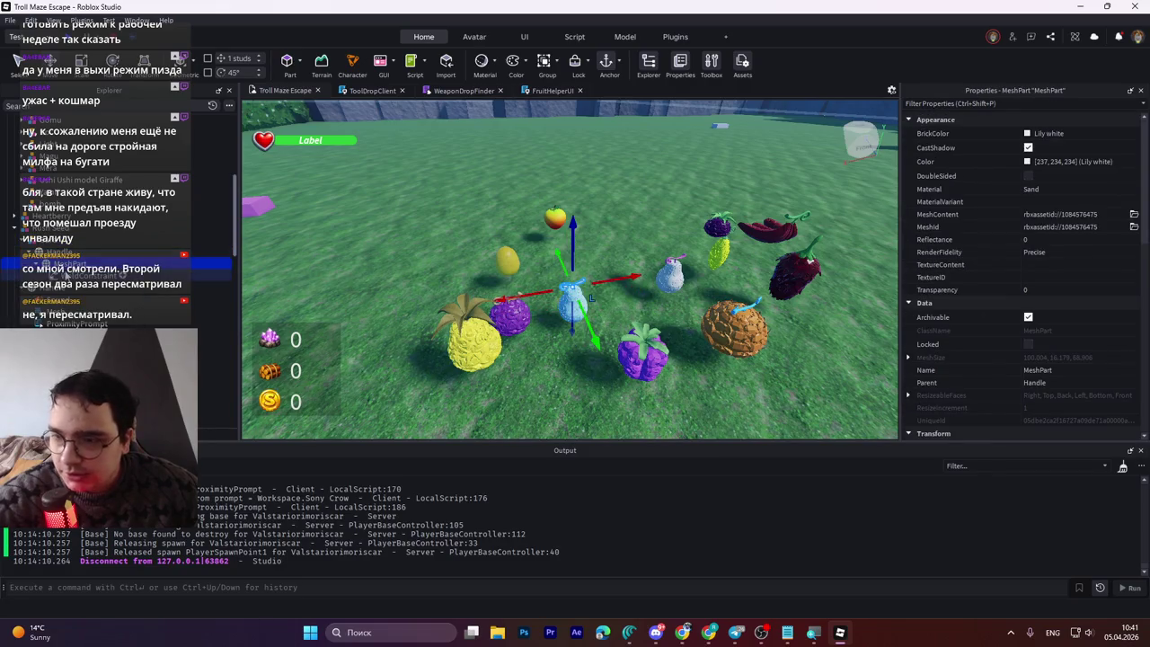
{"action": "left_click", "coordinate": [68, 255]}
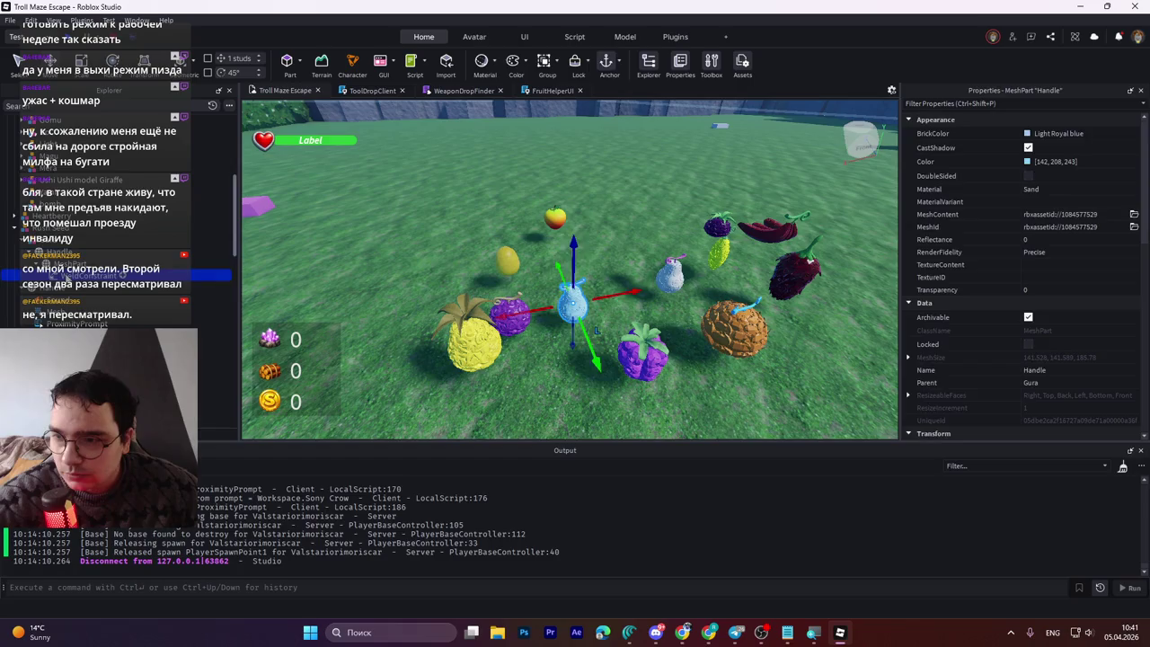
{"action": "left_click", "coordinate": [70, 263]}
{"action": "left_click", "coordinate": [59, 255]}
{"action": "scroll", "coordinate": [1033, 270], "scroll_direction": "down", "scroll_amount": 3}
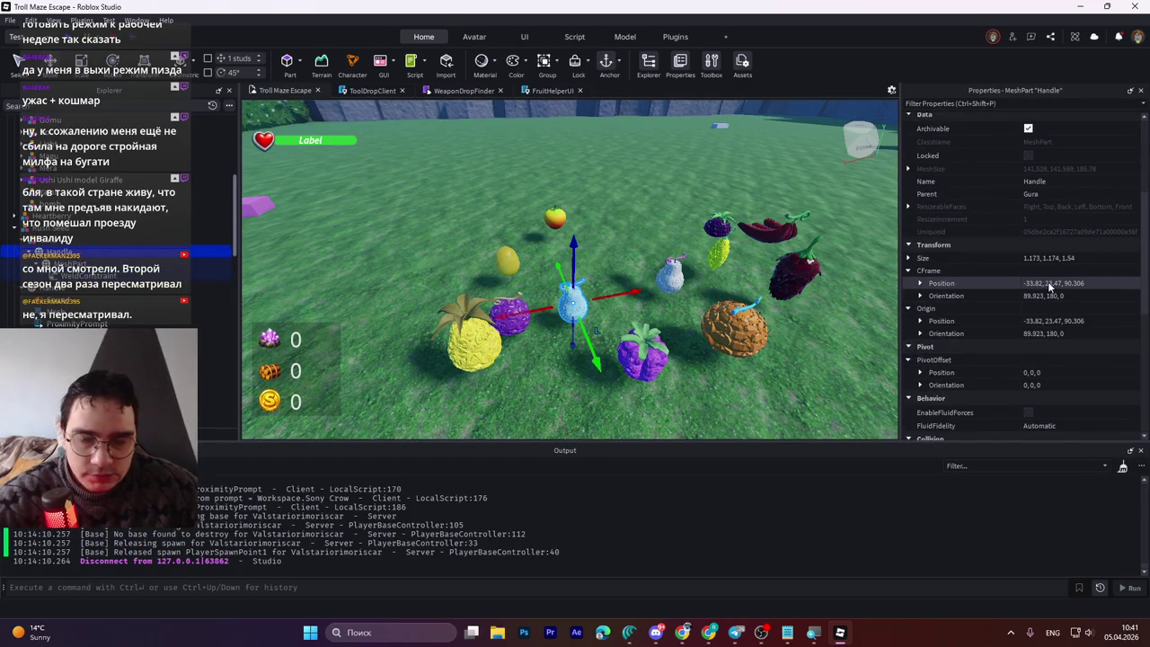
{"action": "left_click", "coordinate": [1049, 284]}
{"action": "key", "text": "ctrl+v"}
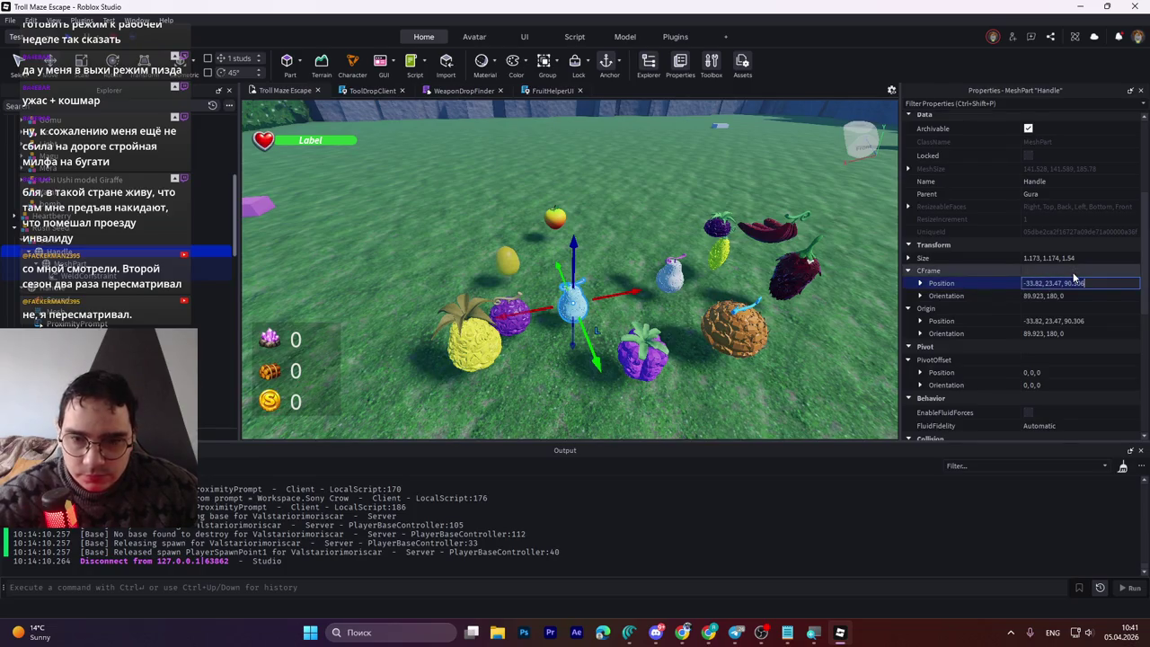
{"action": "key", "text": "Return"}
Step: After nudging the Handle, re-paste the coordinates into its Origin Position and select Rush Seed
{"action": "left_click", "coordinate": [575, 304]}
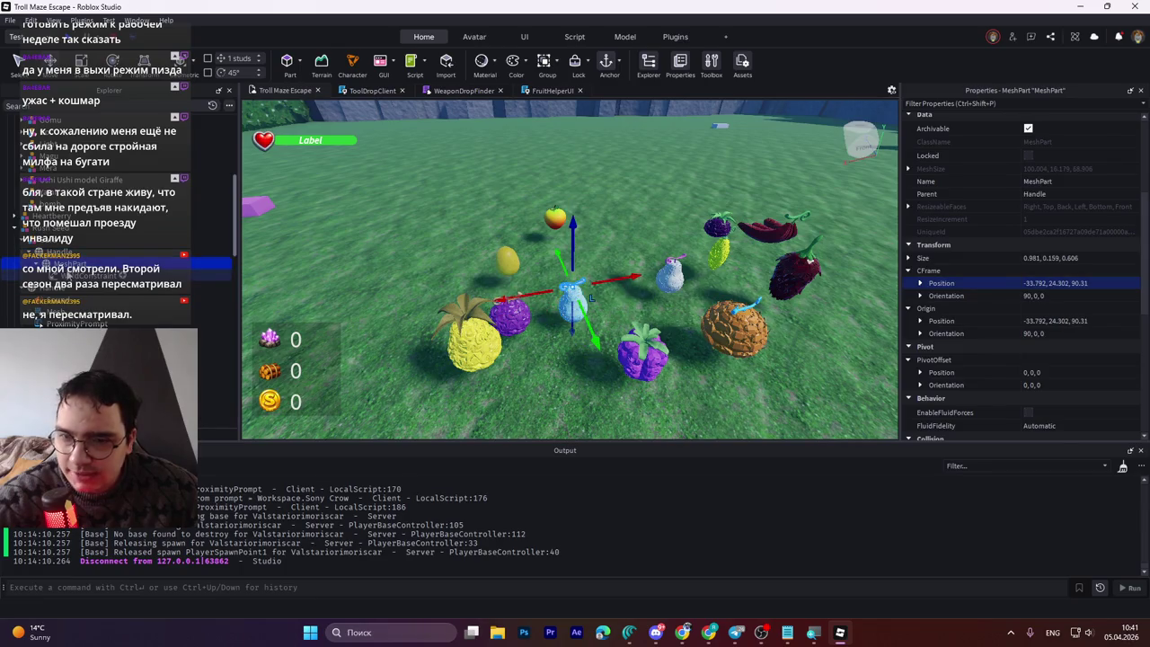
{"action": "left_click", "coordinate": [50, 252]}
{"action": "left_click_drag", "start_coordinate": [615, 297], "coordinate": [692, 300]}
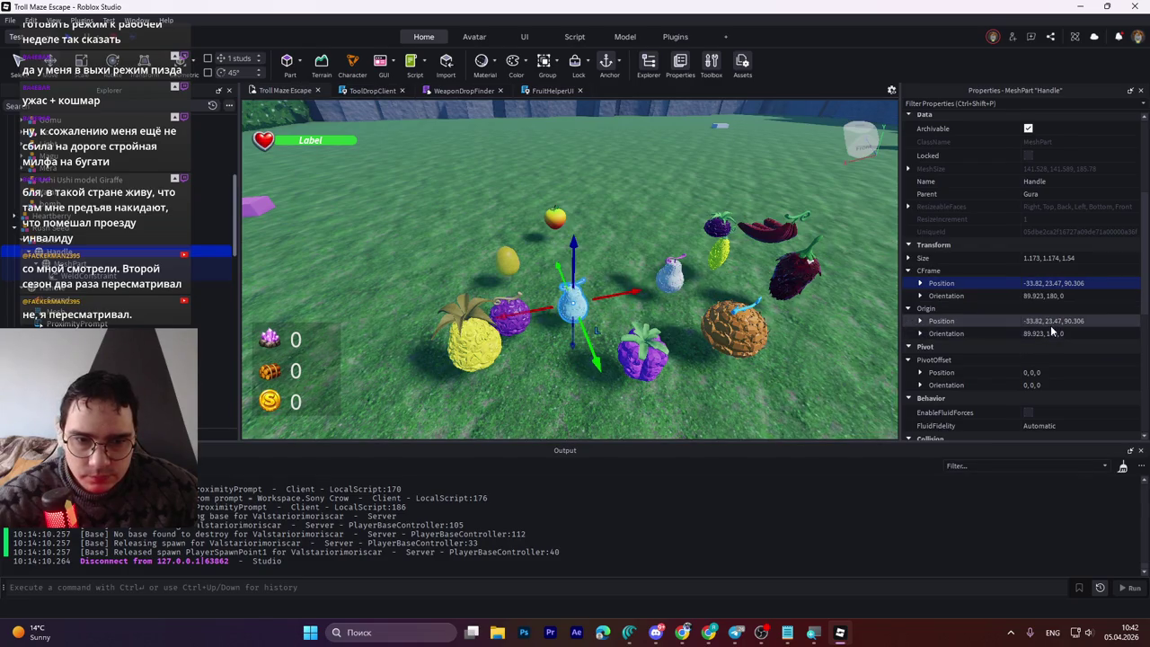
{"action": "left_click", "coordinate": [1053, 320]}
{"action": "type", "text": "-19.973, 25.442, 80.845"}
{"action": "key", "text": "Return"}
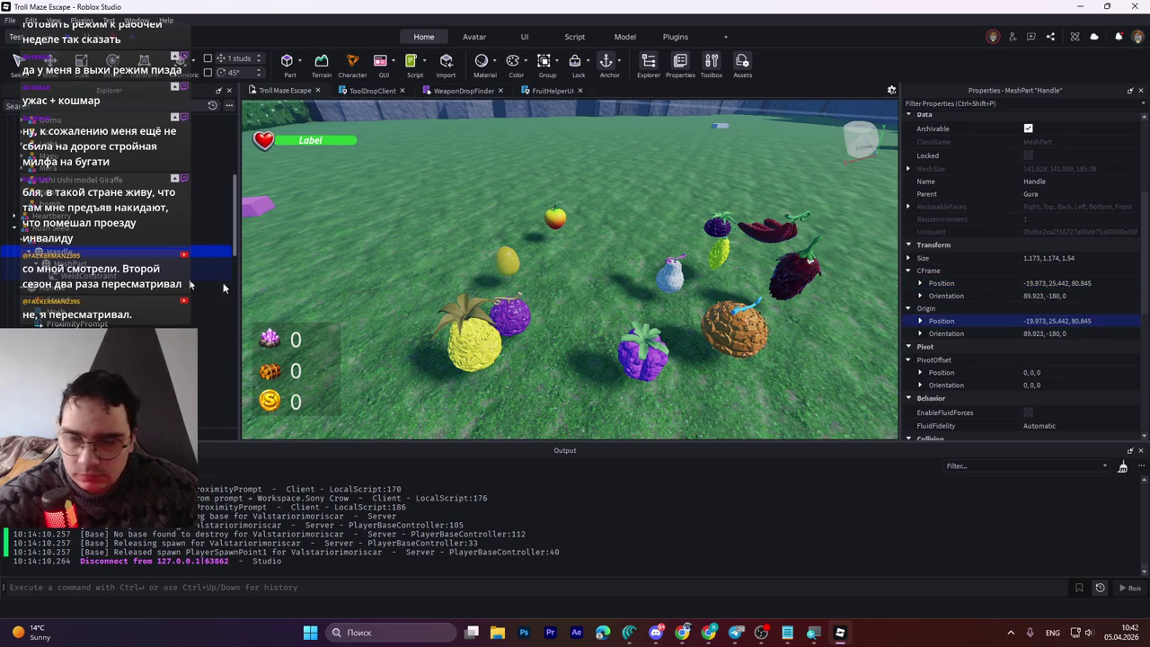
{"action": "left_click", "coordinate": [56, 249]}
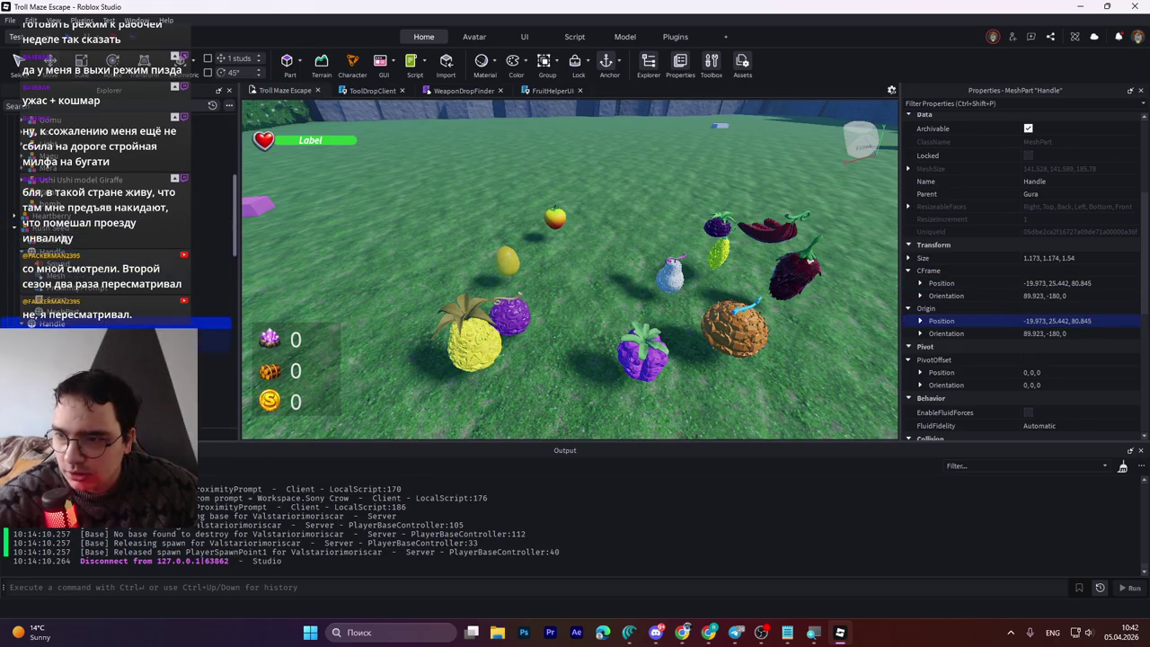
{"action": "left_click", "coordinate": [48, 248]}
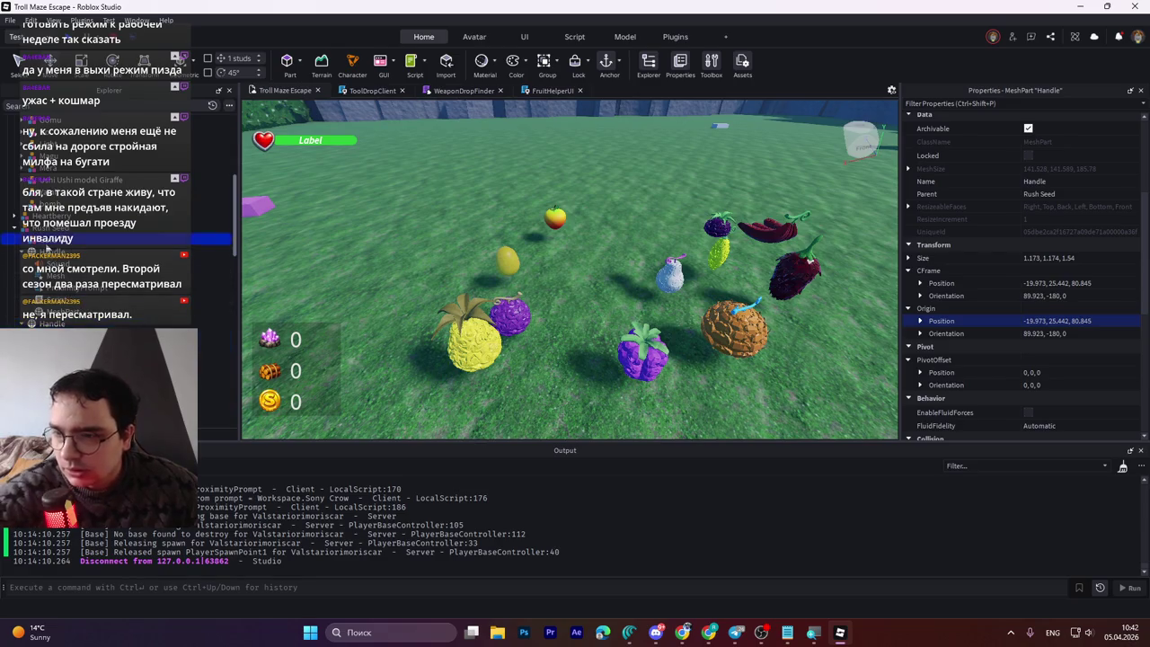
{"action": "left_click", "coordinate": [48, 227]}
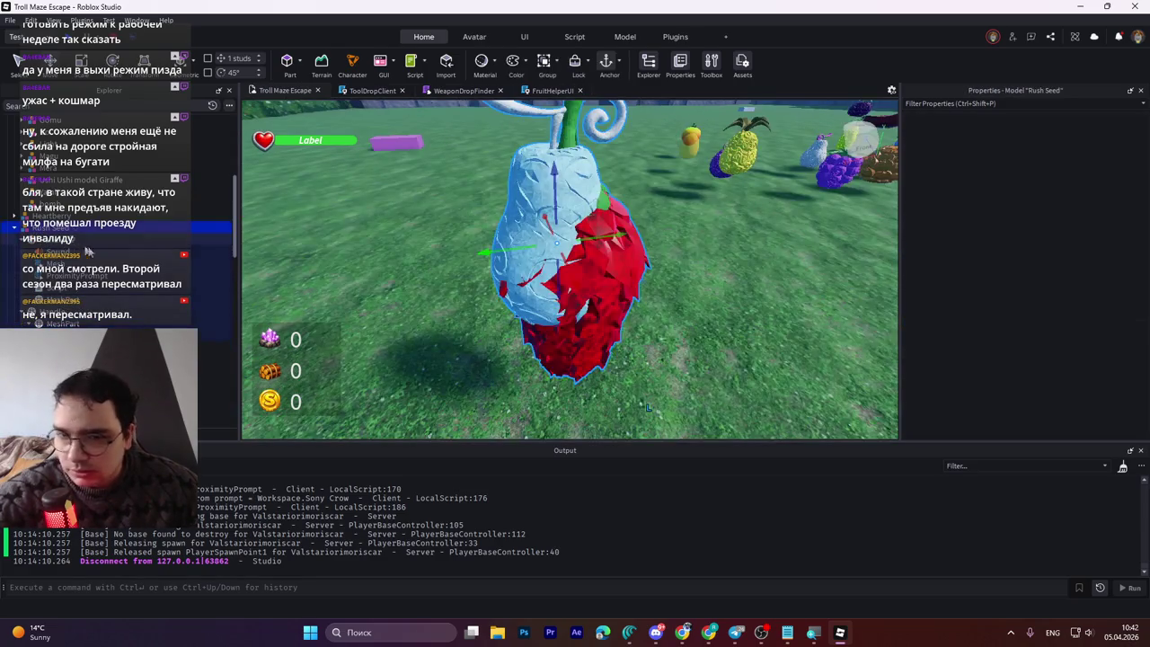
Step: Flip and fine-tune the Rush Seed fruit's orientation, undoing the red fruit overlap
{"action": "key", "text": "f"}
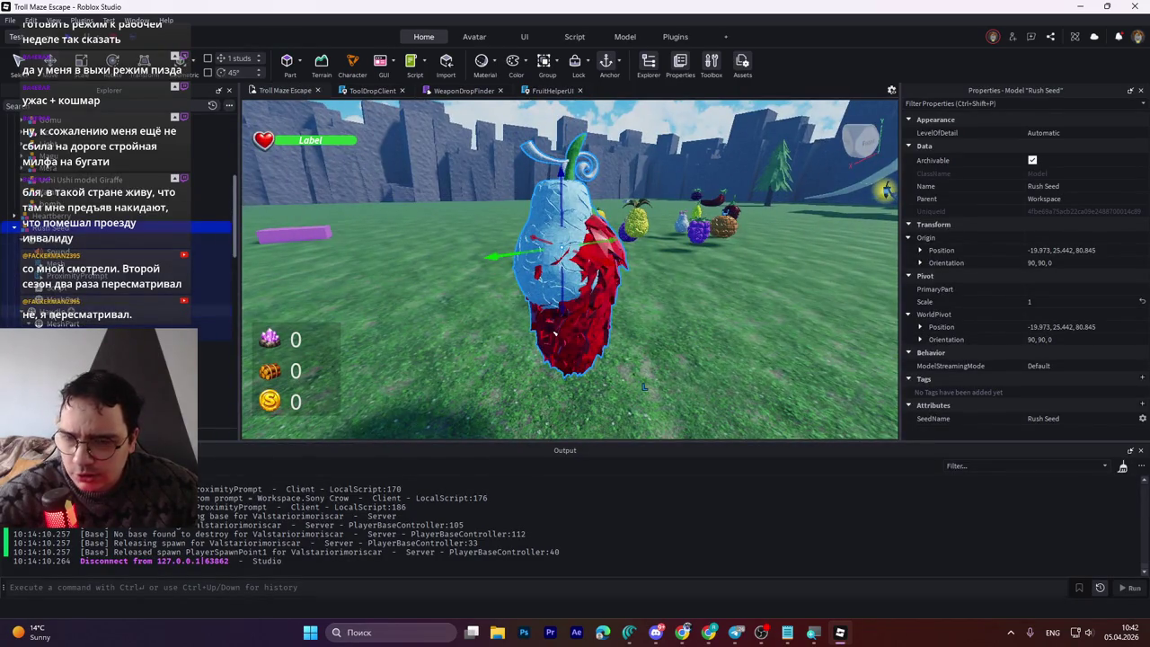
{"action": "left_click", "coordinate": [54, 313]}
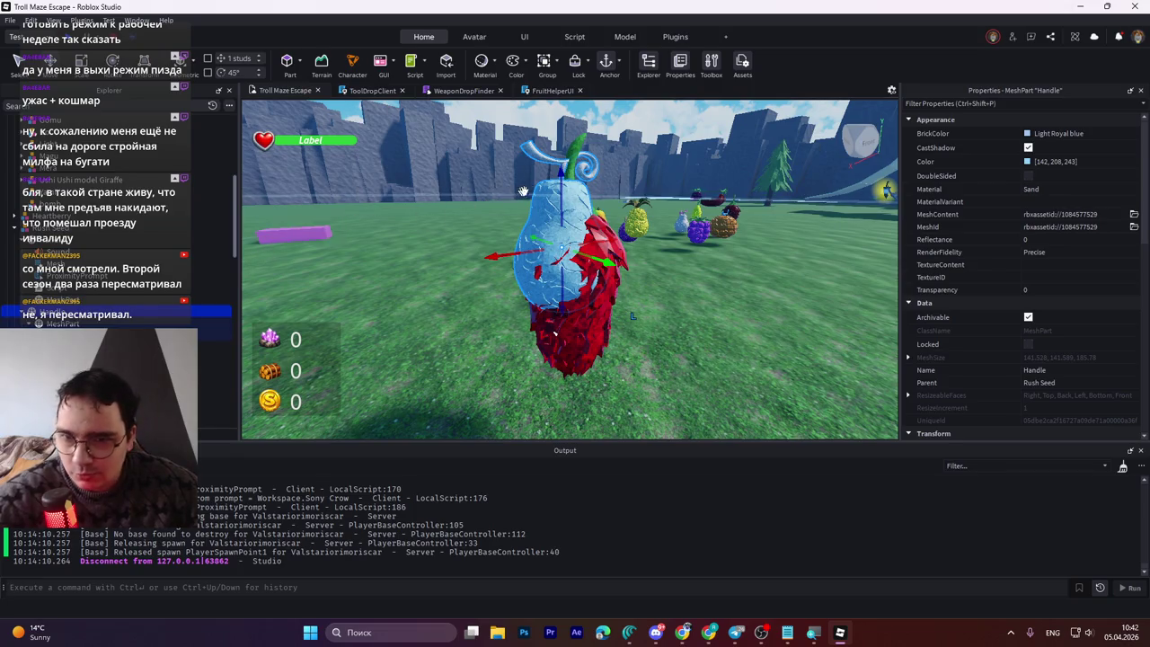
{"action": "left_click_drag", "start_coordinate": [563, 178], "coordinate": [563, 235]}
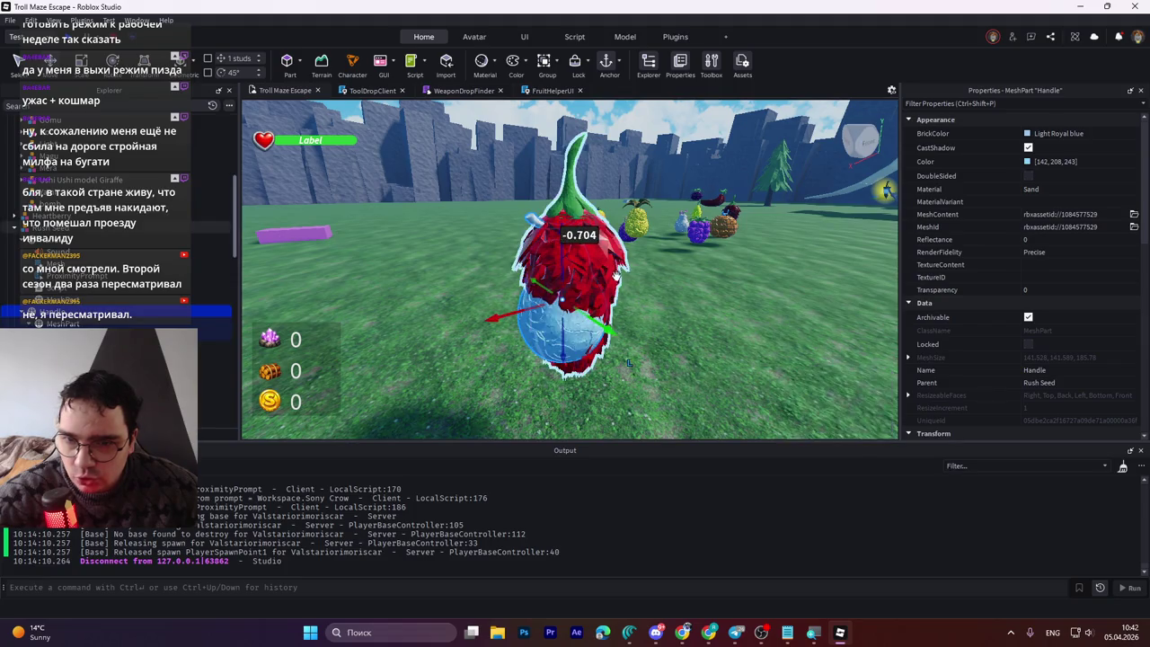
{"action": "left_click_drag", "start_coordinate": [500, 318], "coordinate": [505, 313]}
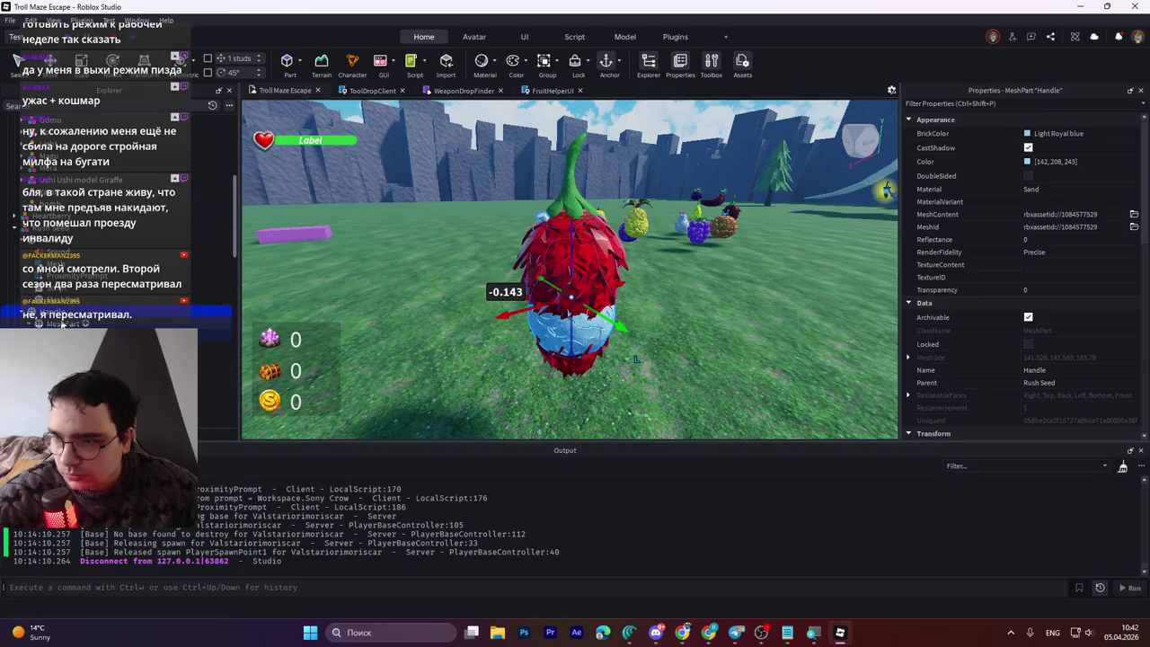
{"action": "left_click", "coordinate": [58, 286]}
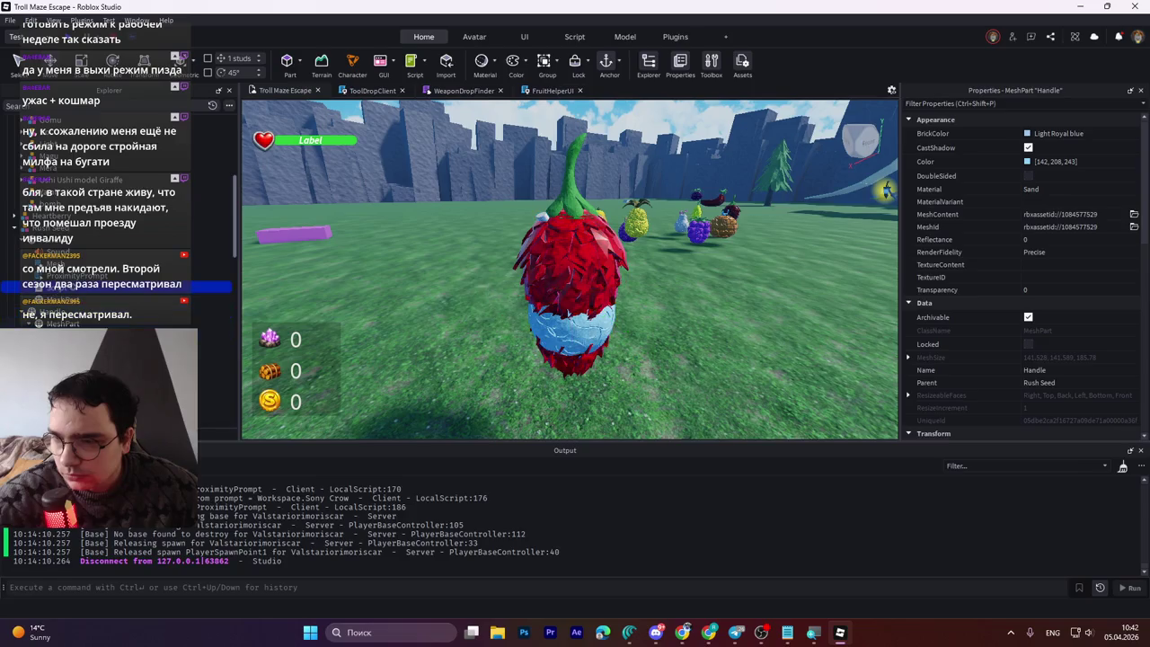
{"action": "left_click", "coordinate": [61, 259], "text": "shift"}
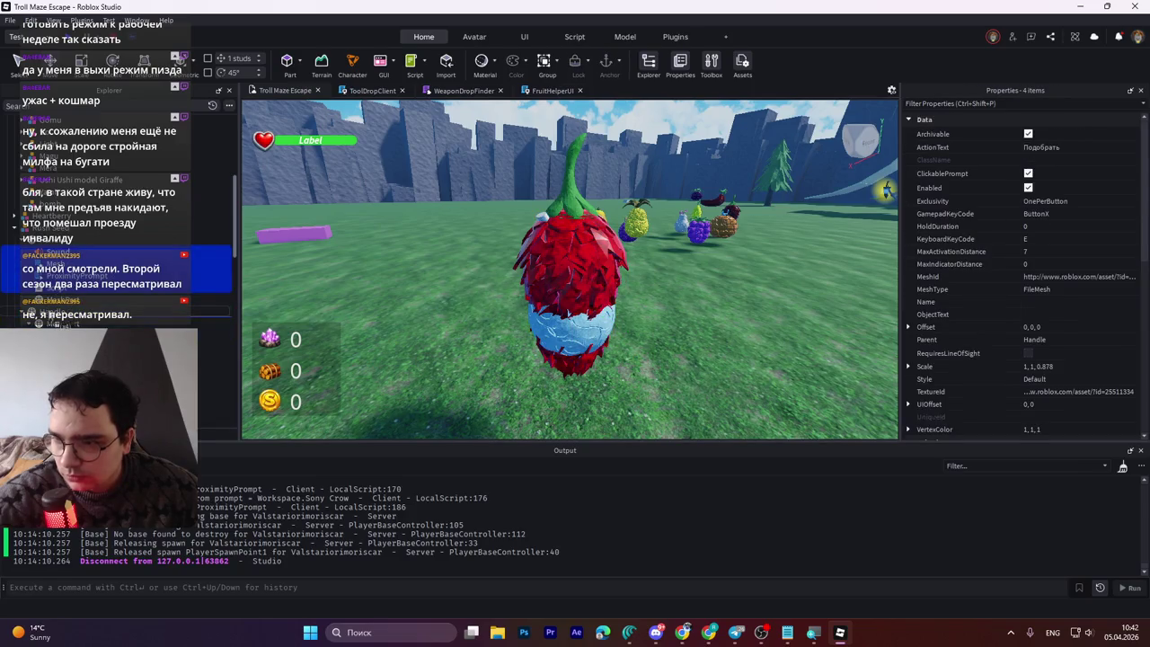
{"action": "left_click", "coordinate": [50, 311], "text": "shift"}
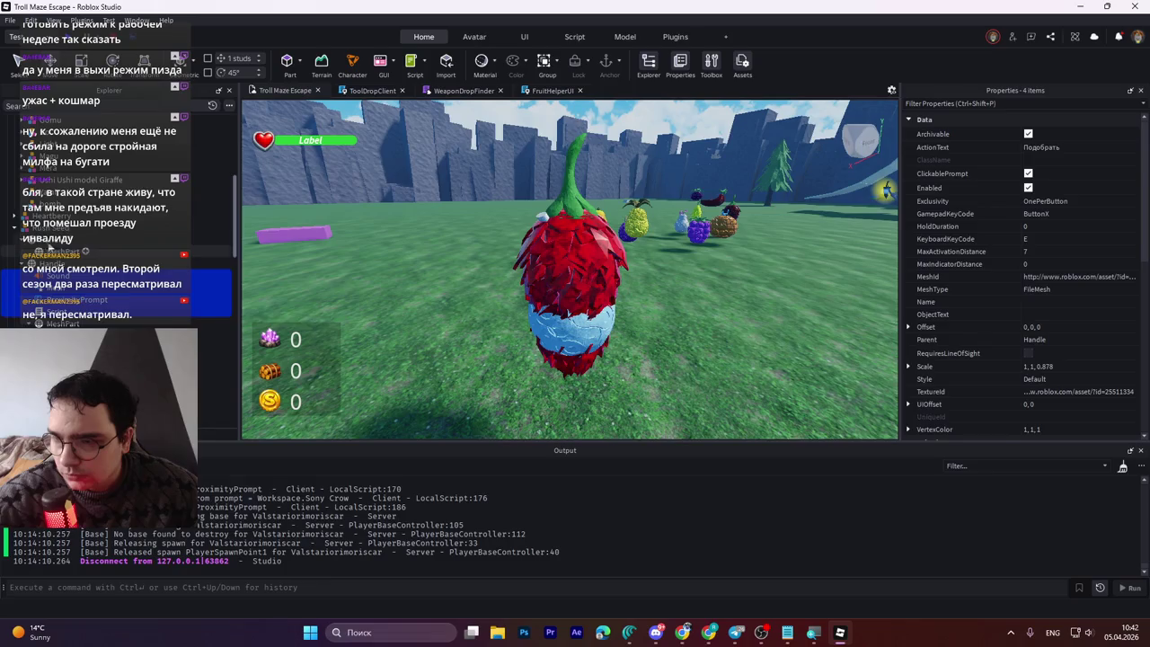
{"action": "key", "text": "ctrl+z"}
{"action": "key", "text": "ctrl+z"}
{"action": "key", "text": "ctrl+z"}
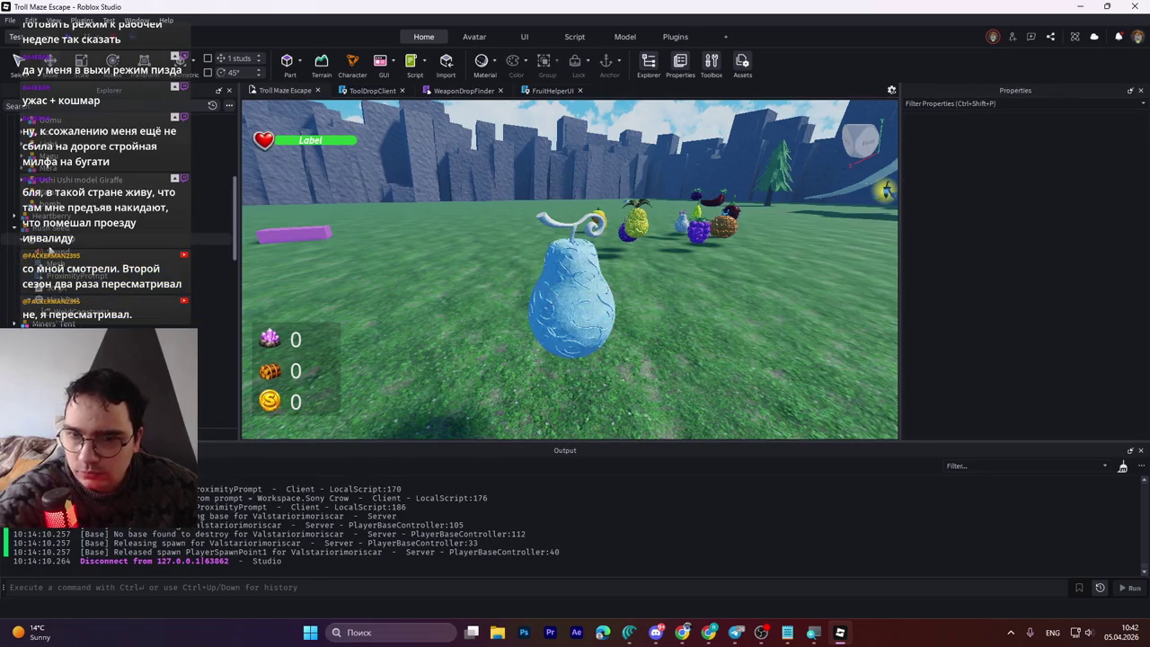
Step: Collapse Rush Seed and drag the Rush Seed model into the Common folder
{"action": "left_click", "coordinate": [52, 253]}
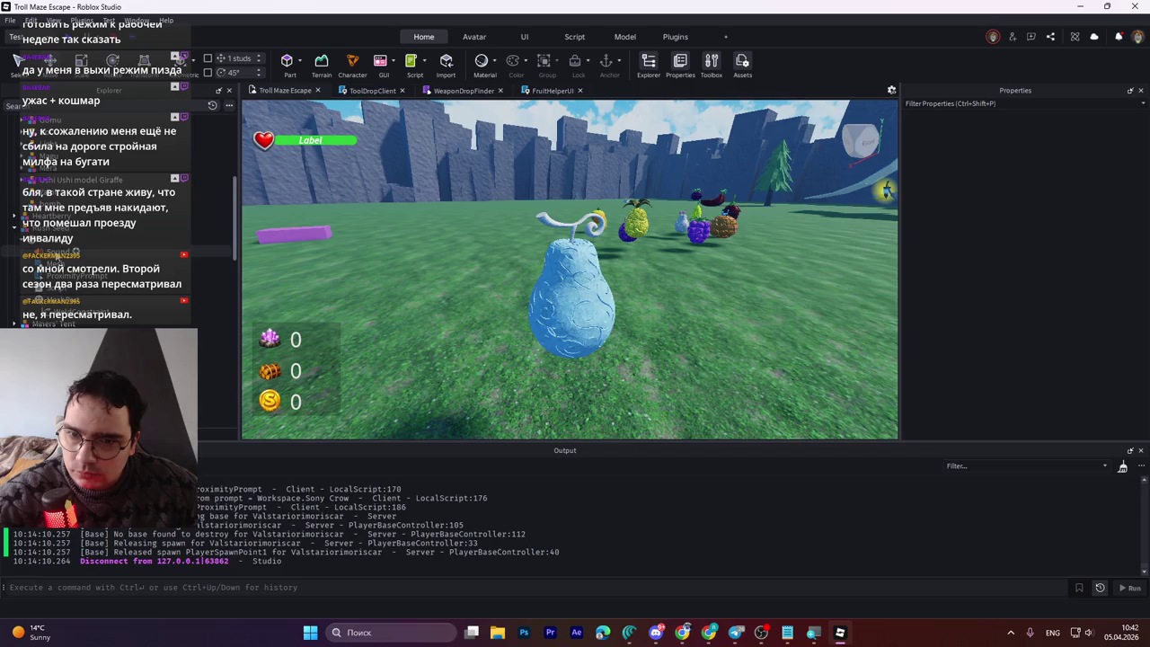
{"action": "left_click", "coordinate": [49, 238]}
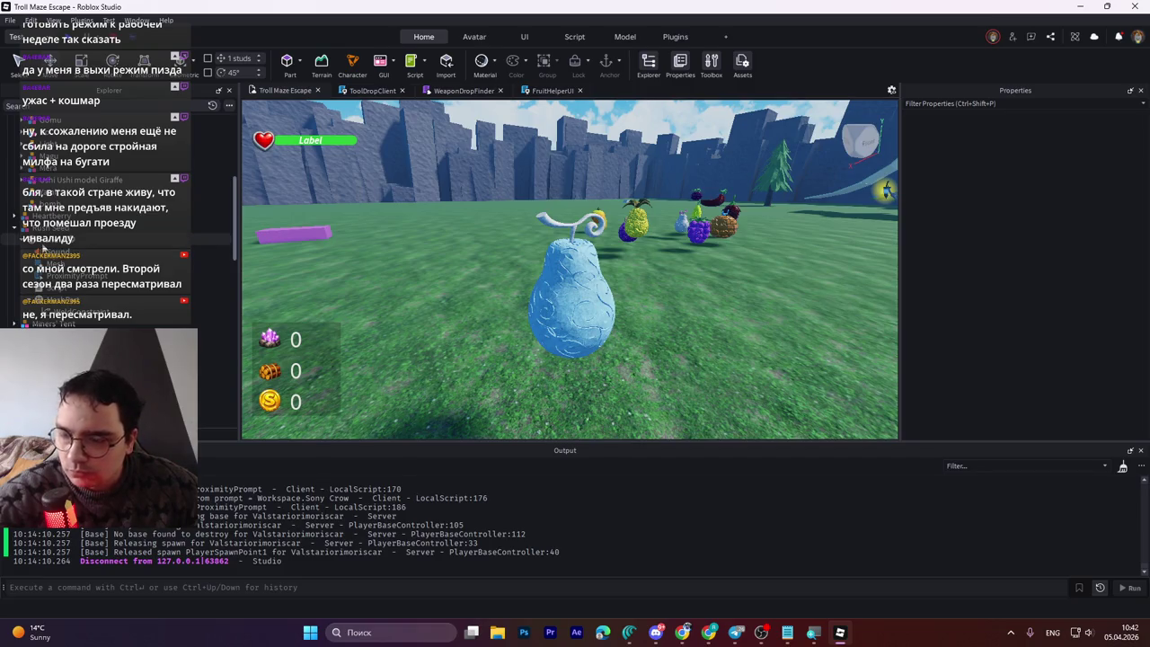
{"action": "left_click", "coordinate": [50, 227]}
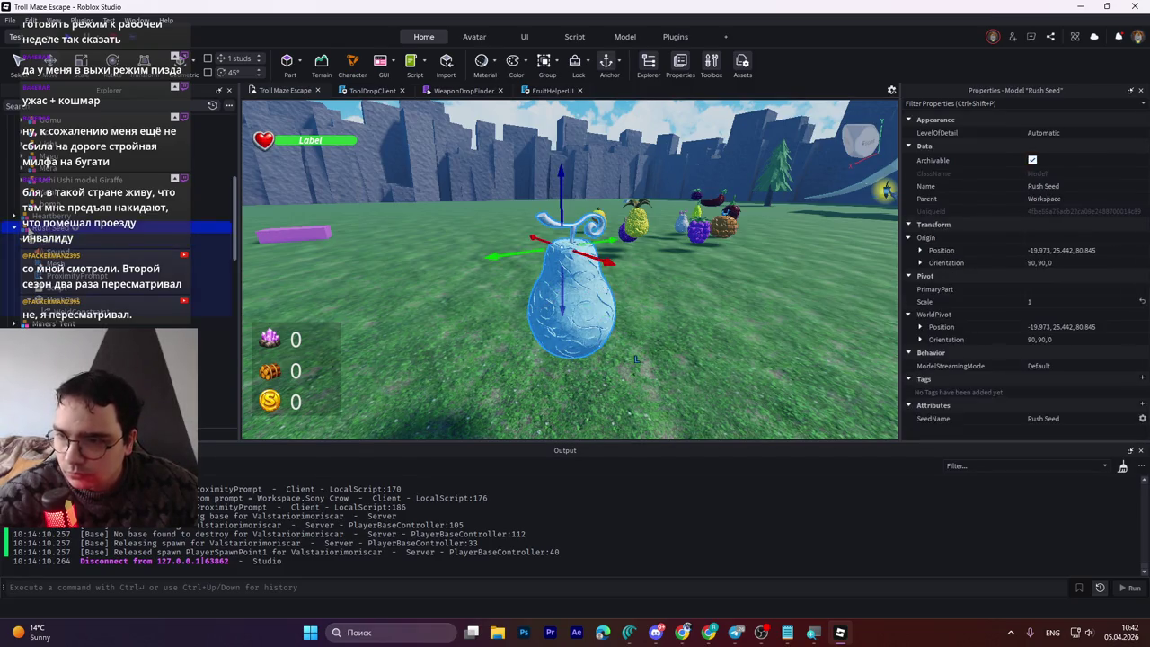
{"action": "left_click", "coordinate": [18, 228]}
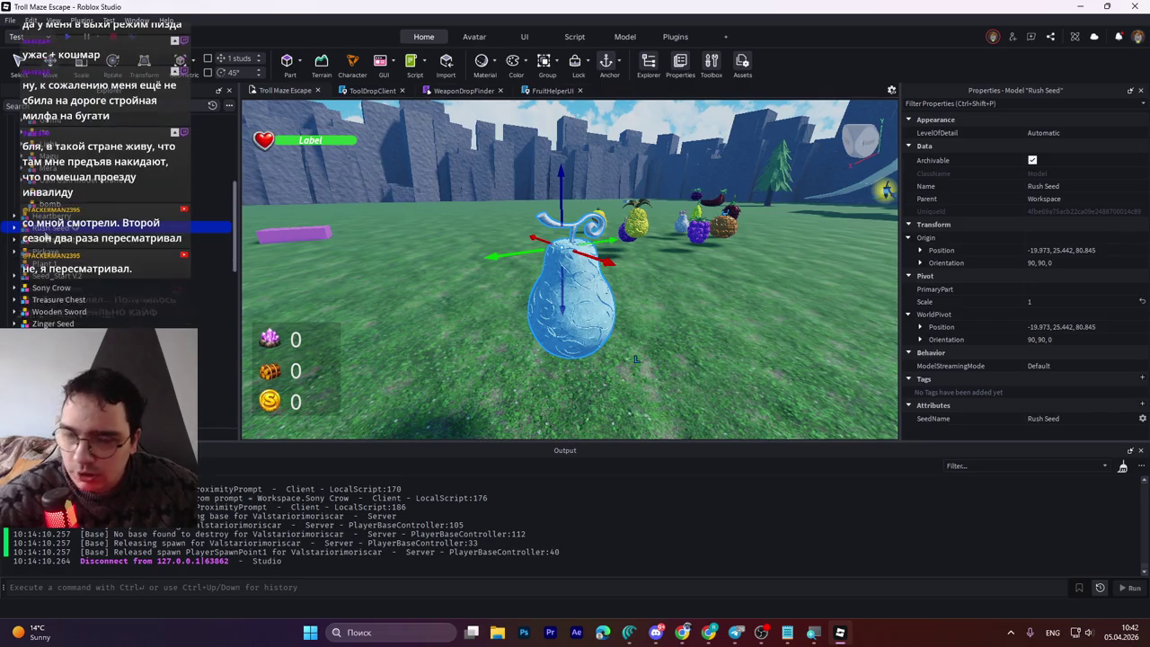
{"action": "left_click", "coordinate": [50, 275]}
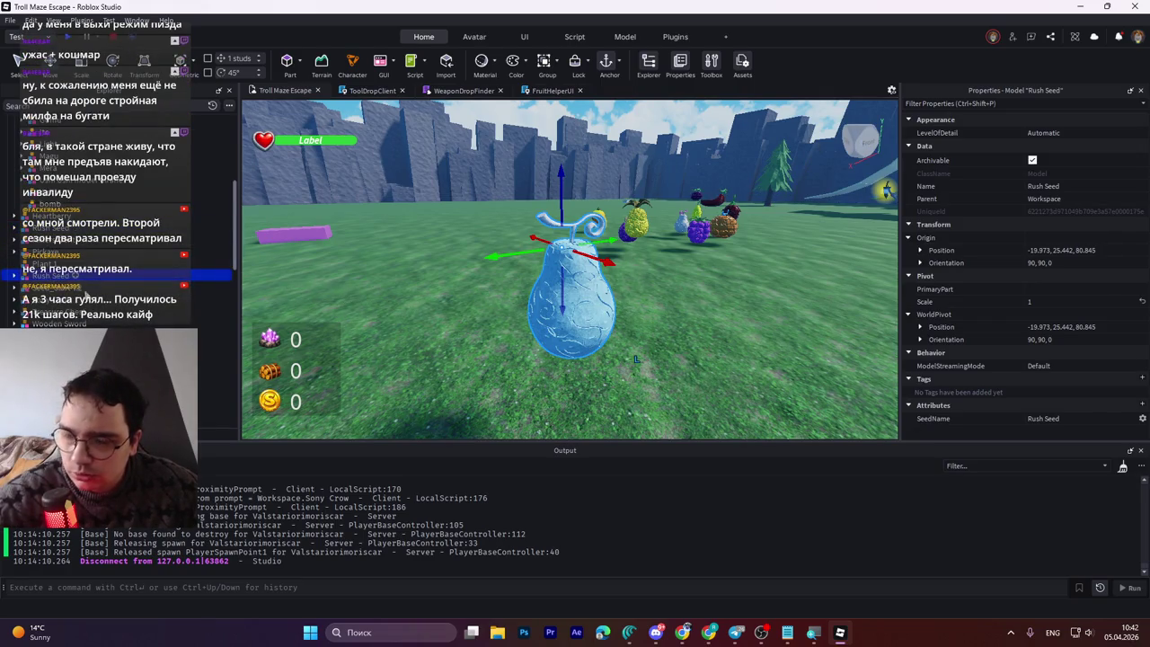
{"action": "scroll", "coordinate": [81, 290], "scroll_direction": "down", "scroll_amount": 5}
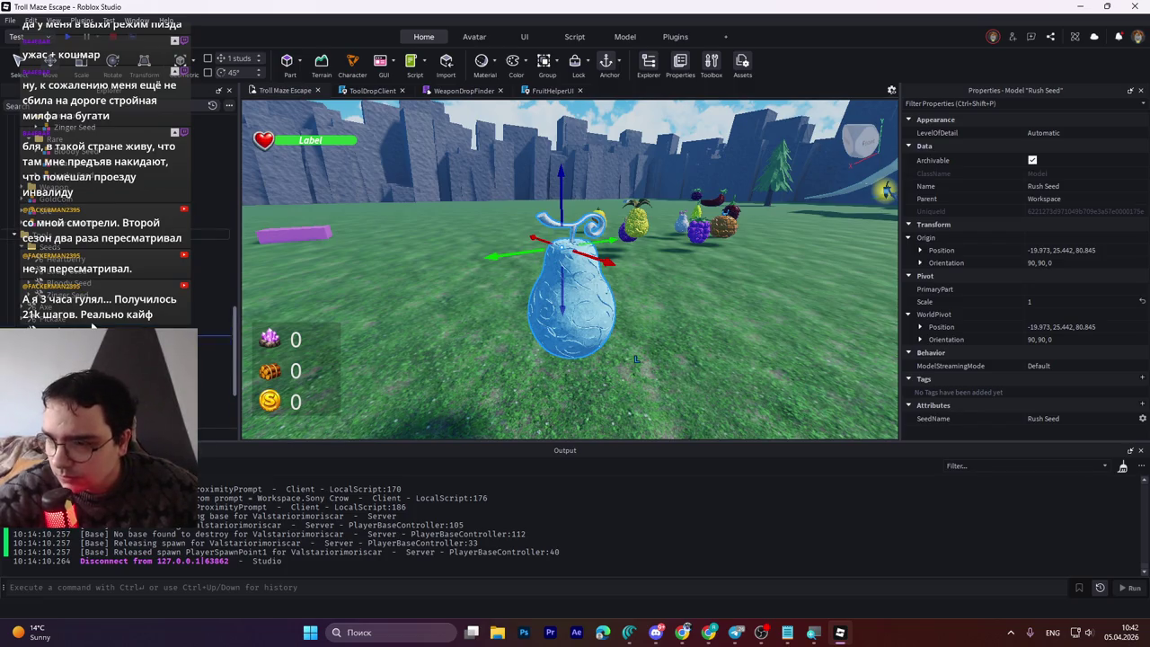
{"action": "left_click_drag", "start_coordinate": [72, 316], "coordinate": [62, 205]}
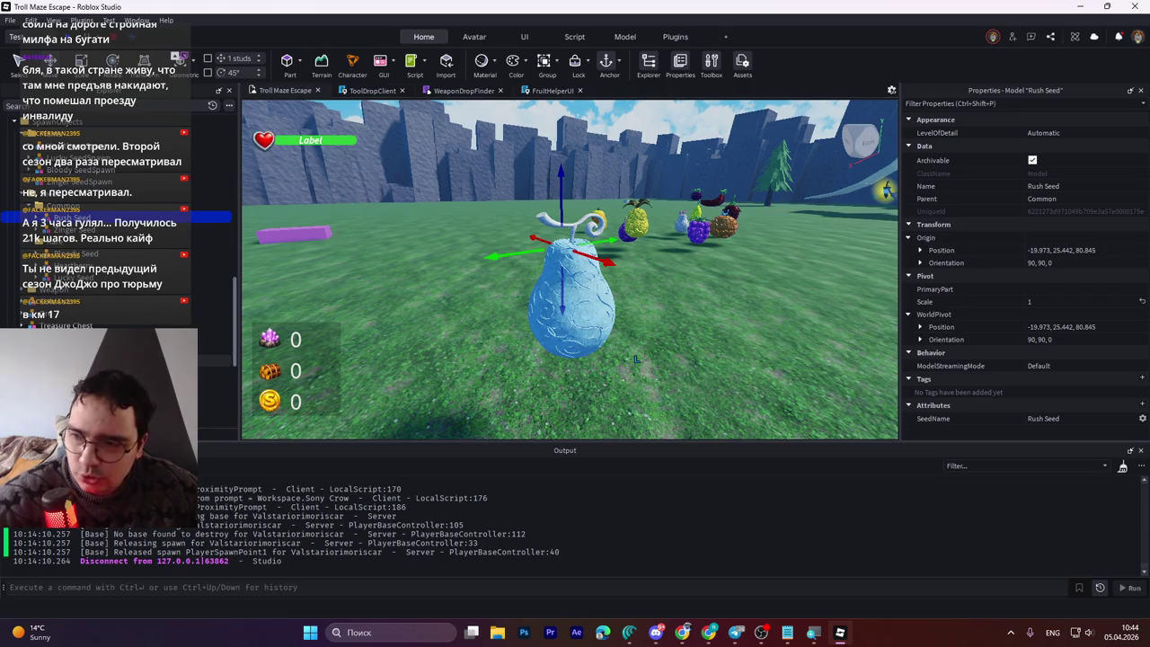
Step: Inspect the Heartberry and Lucky Seed tools in the Seeds folder
{"action": "left_click", "coordinate": [135, 360]}
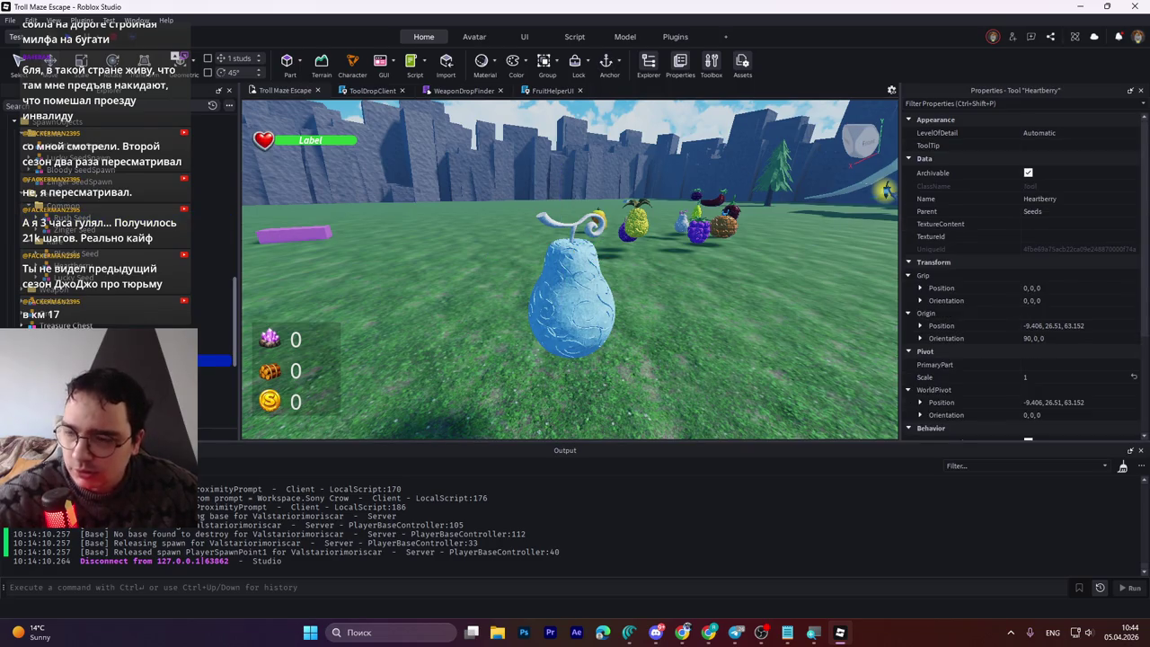
{"action": "left_click", "coordinate": [135, 384]}
{"action": "left_click", "coordinate": [135, 371]}
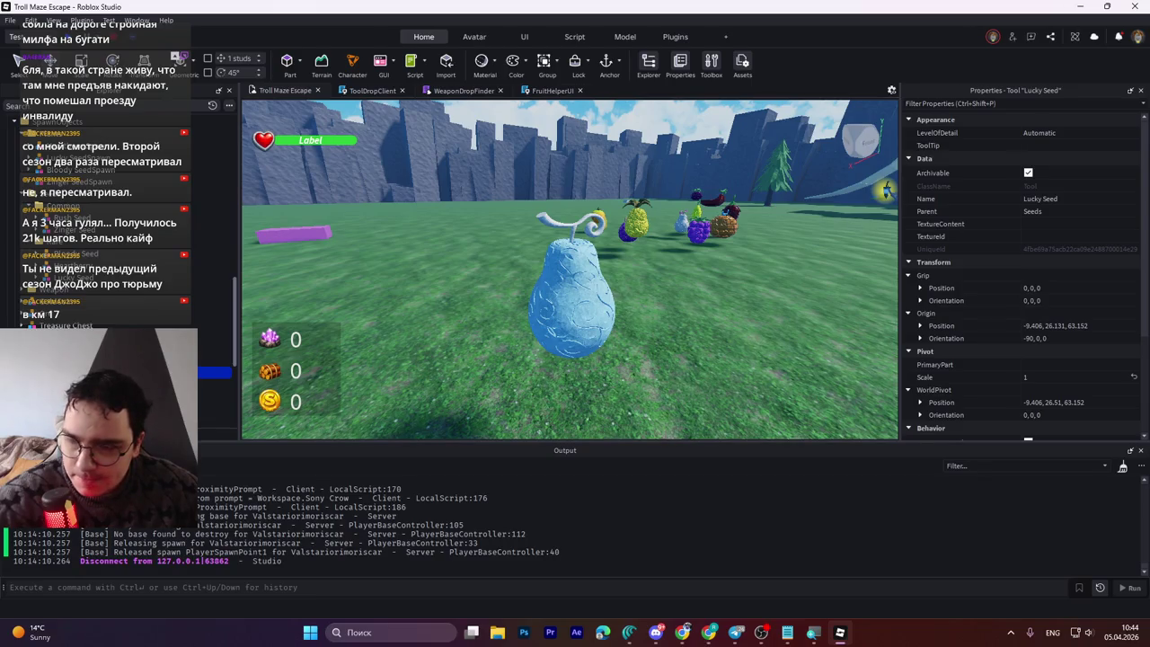
{"action": "left_click", "coordinate": [135, 396]}
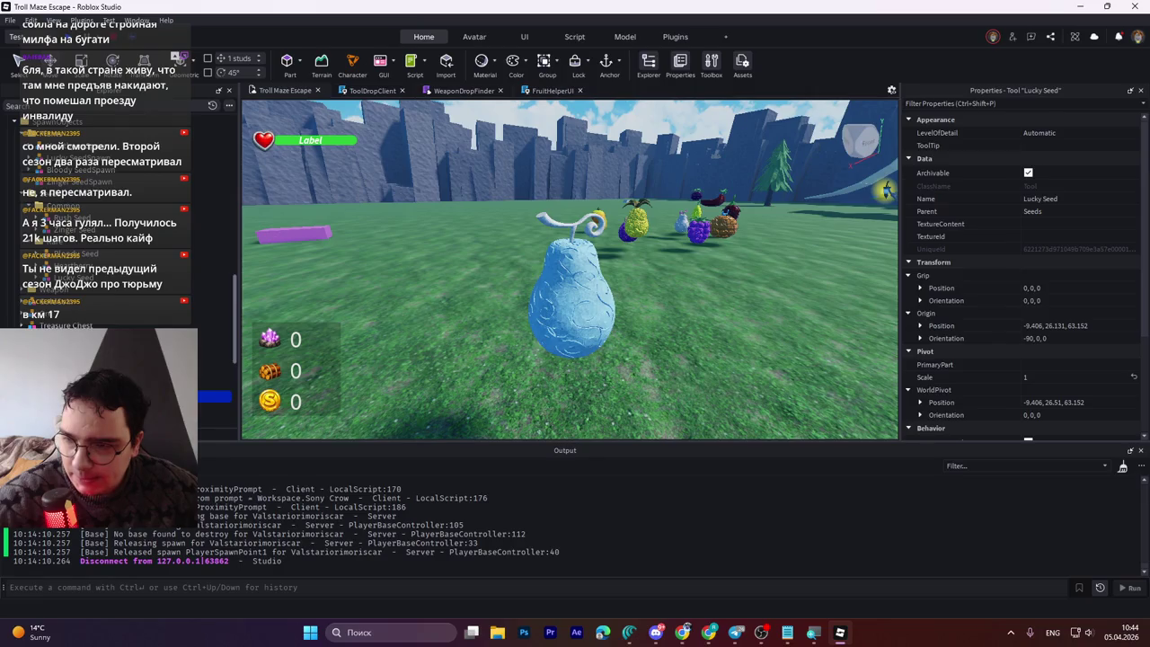
{"action": "scroll", "coordinate": [117, 269], "scroll_direction": "up", "scroll_amount": 5}
Step: Move Lucky Seed from Fruit Models into Workspace, then delete it
{"action": "left_click", "coordinate": [54, 237]}
{"action": "key", "text": "f"}
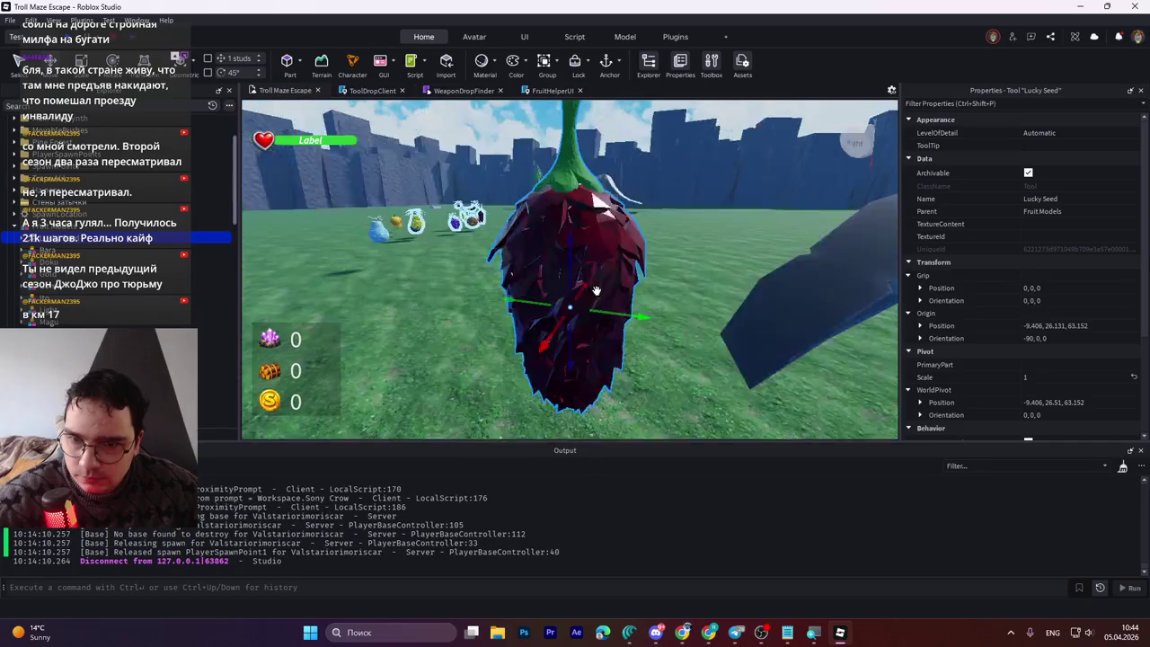
{"action": "scroll", "coordinate": [595, 291], "scroll_direction": "down", "scroll_amount": 5}
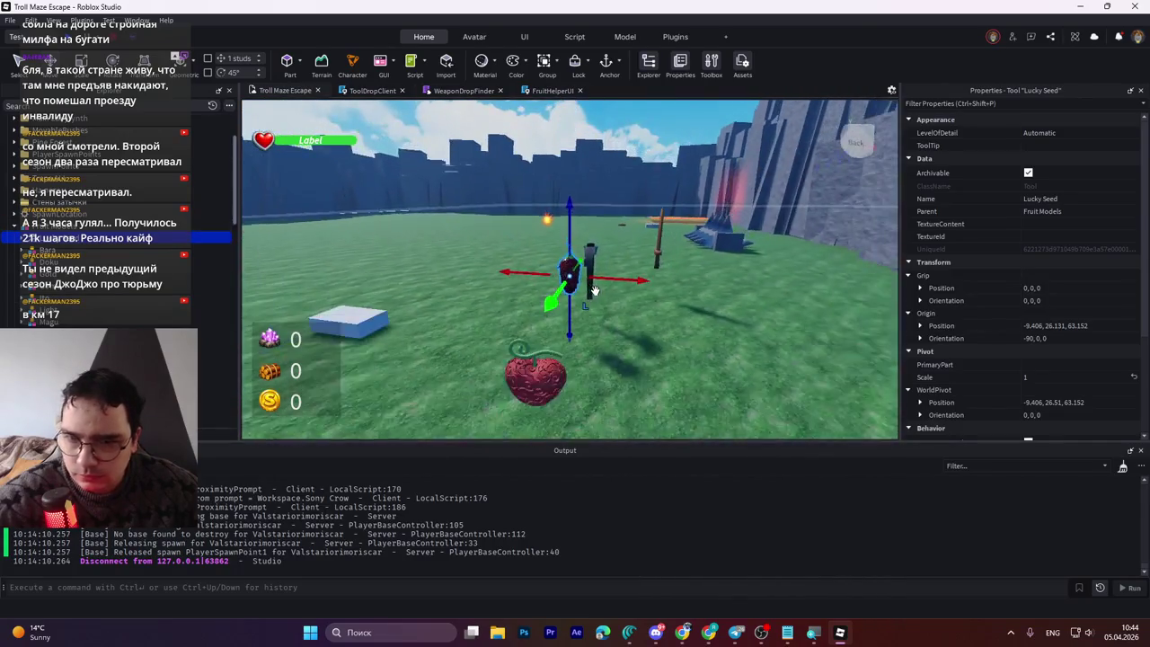
{"action": "scroll", "coordinate": [592, 290], "scroll_direction": "up", "scroll_amount": 5}
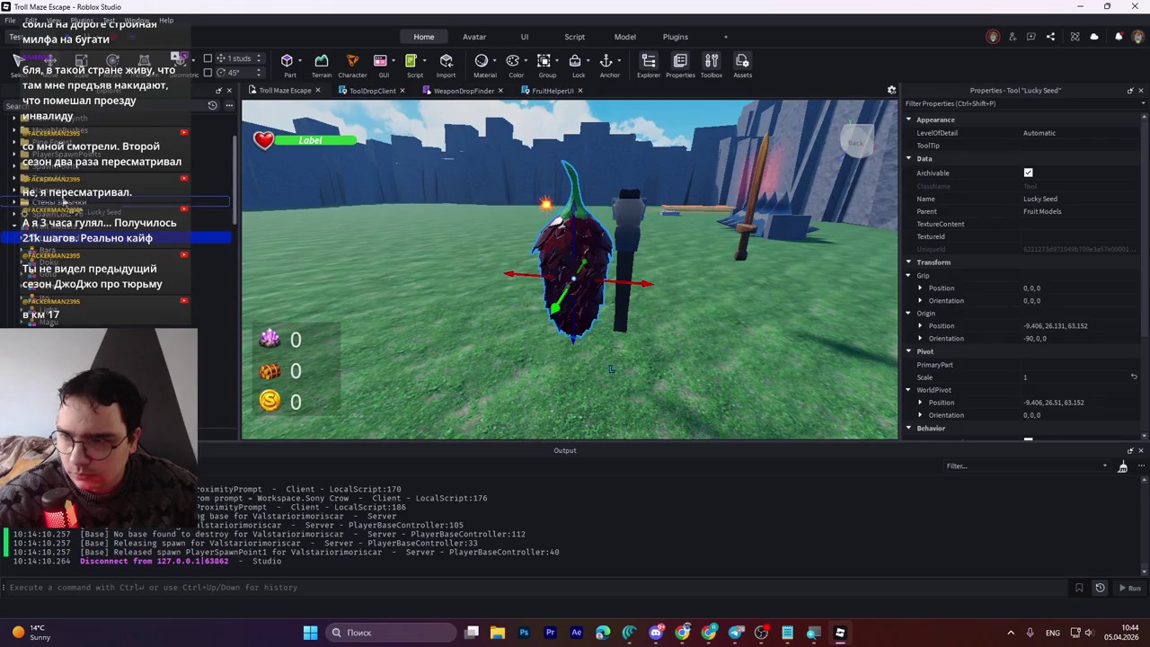
{"action": "scroll", "coordinate": [117, 237], "scroll_direction": "down", "scroll_amount": 3}
{"action": "left_click_drag", "start_coordinate": [79, 294], "coordinate": [40, 269]}
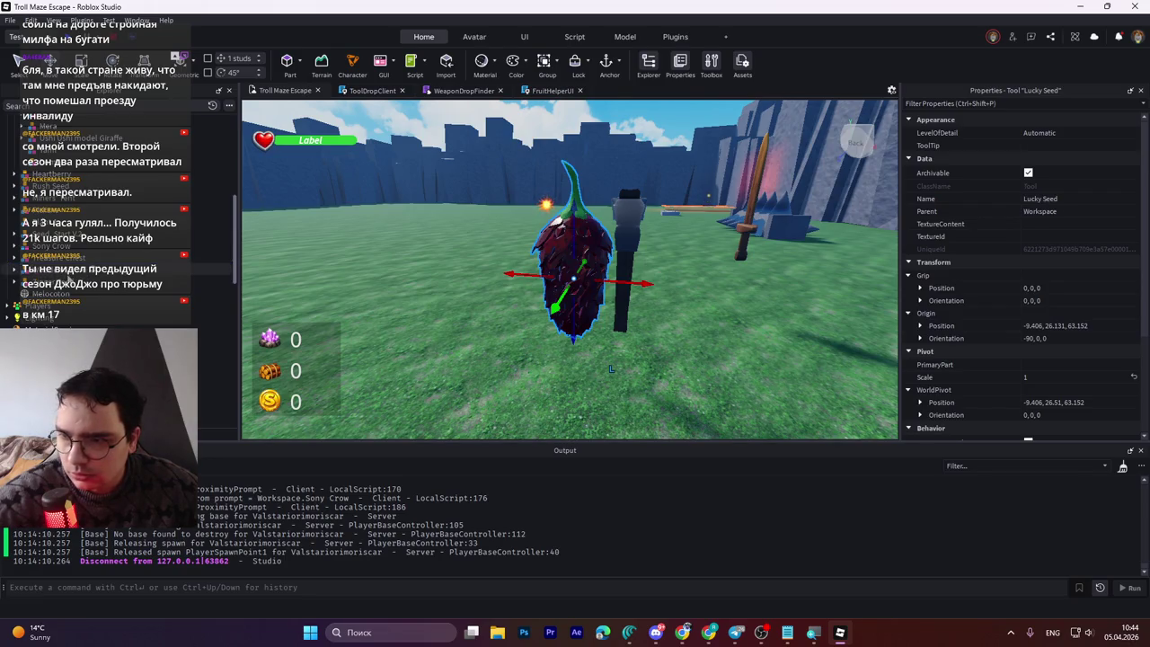
{"action": "key", "text": "f"}
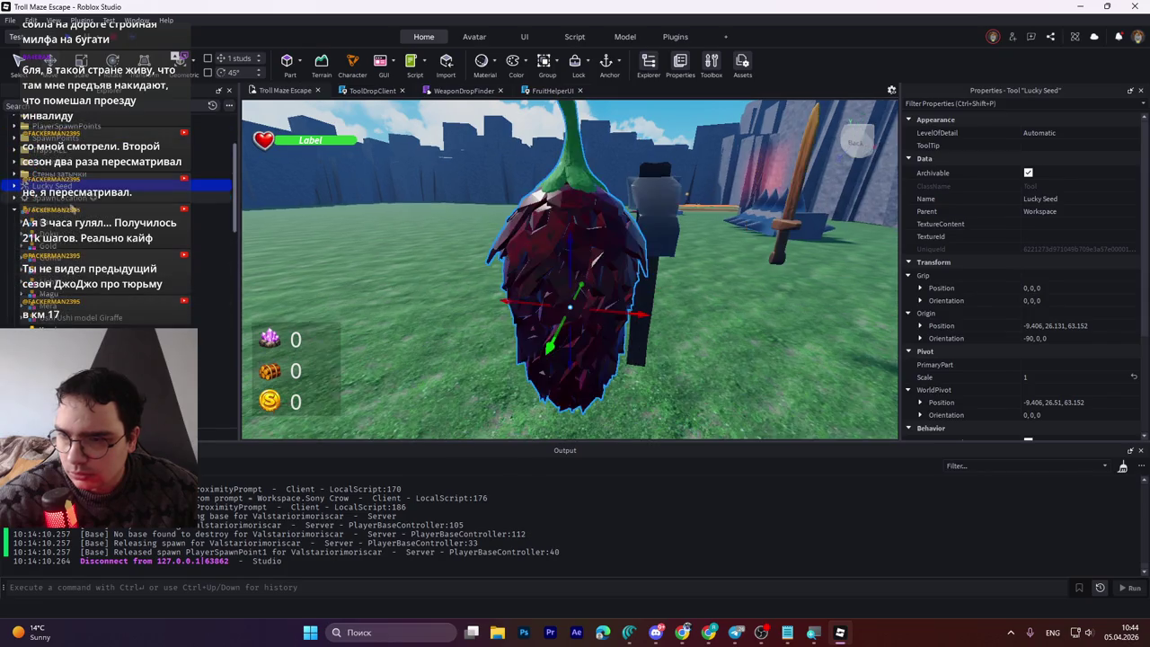
{"action": "scroll", "coordinate": [587, 318], "scroll_direction": "down", "scroll_amount": 5}
{"action": "mouse_move", "coordinate": [586, 318]}
{"action": "left_mouse_down"}
{"action": "mouse_move", "coordinate": [616, 368]}
{"action": "mouse_move", "coordinate": [547, 328]}
{"action": "mouse_move", "coordinate": [539, 308]}
{"action": "mouse_move", "coordinate": [580, 316]}
{"action": "left_mouse_up"}
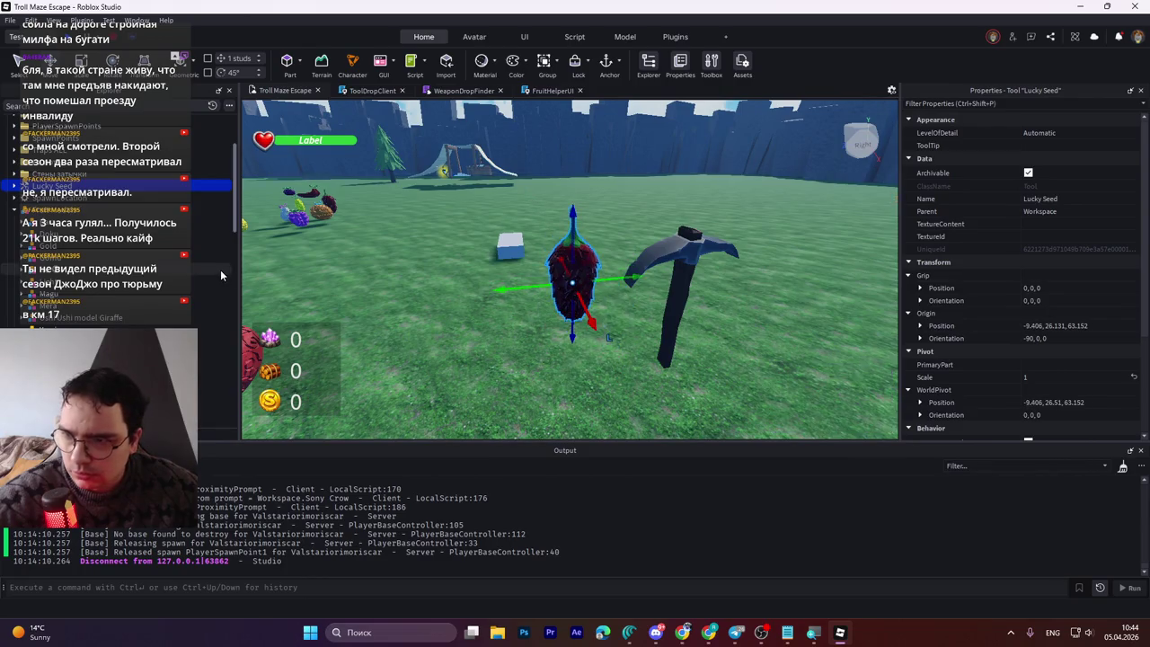
{"action": "key", "text": "Delete"}
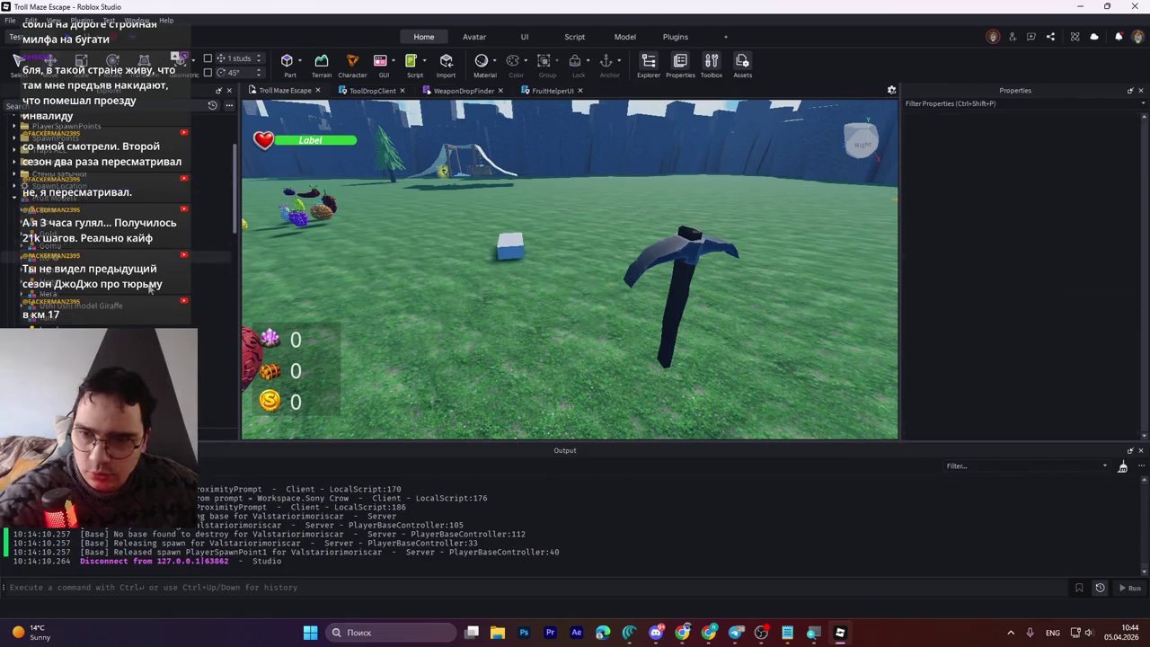
Step: Expand Lucky Seed under Seeds to check AttackSound and Script, then select Rush Seed
{"action": "scroll", "coordinate": [190, 274], "scroll_direction": "down", "scroll_amount": 3}
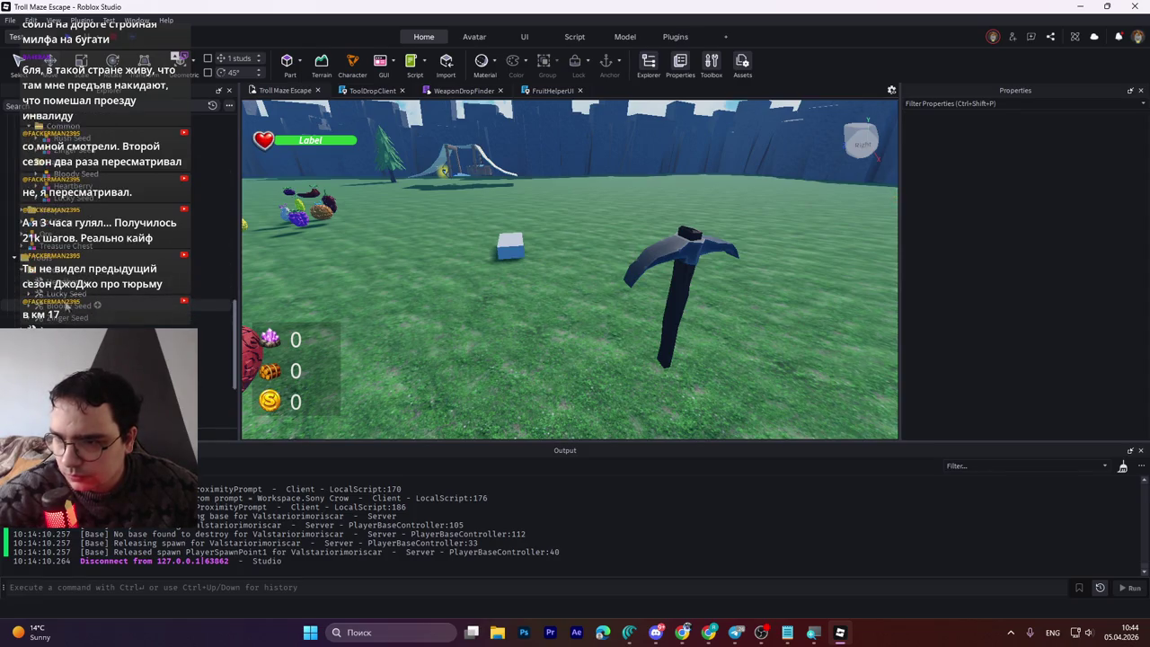
{"action": "left_click", "coordinate": [63, 294]}
{"action": "left_click", "coordinate": [30, 293]}
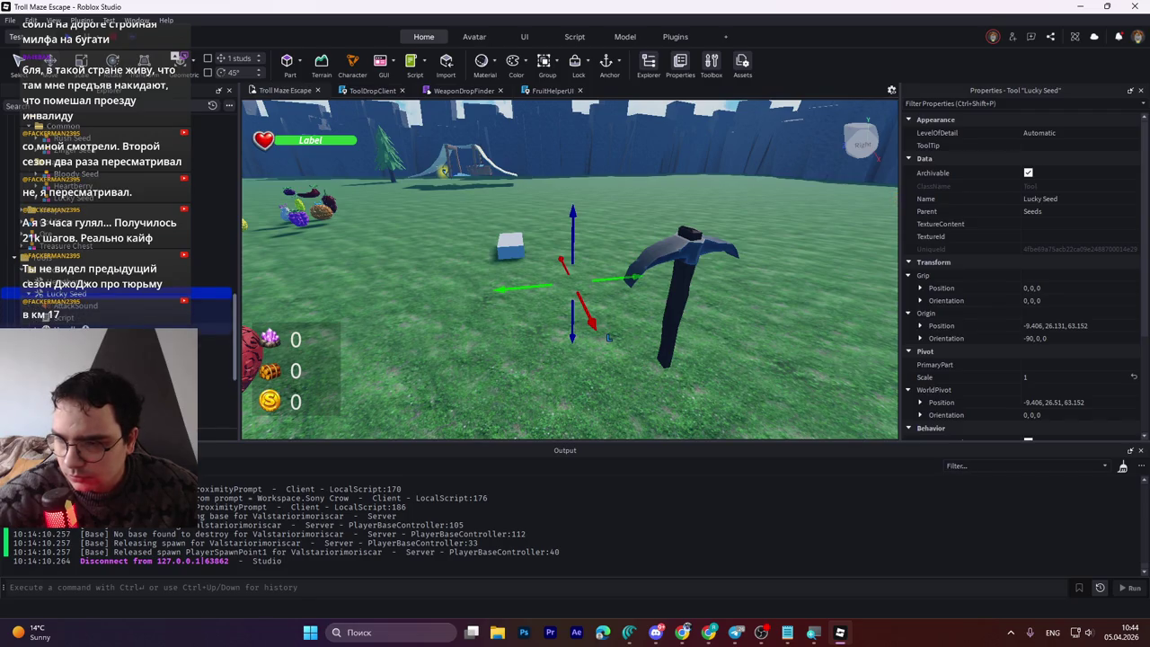
{"action": "left_click", "coordinate": [30, 293]}
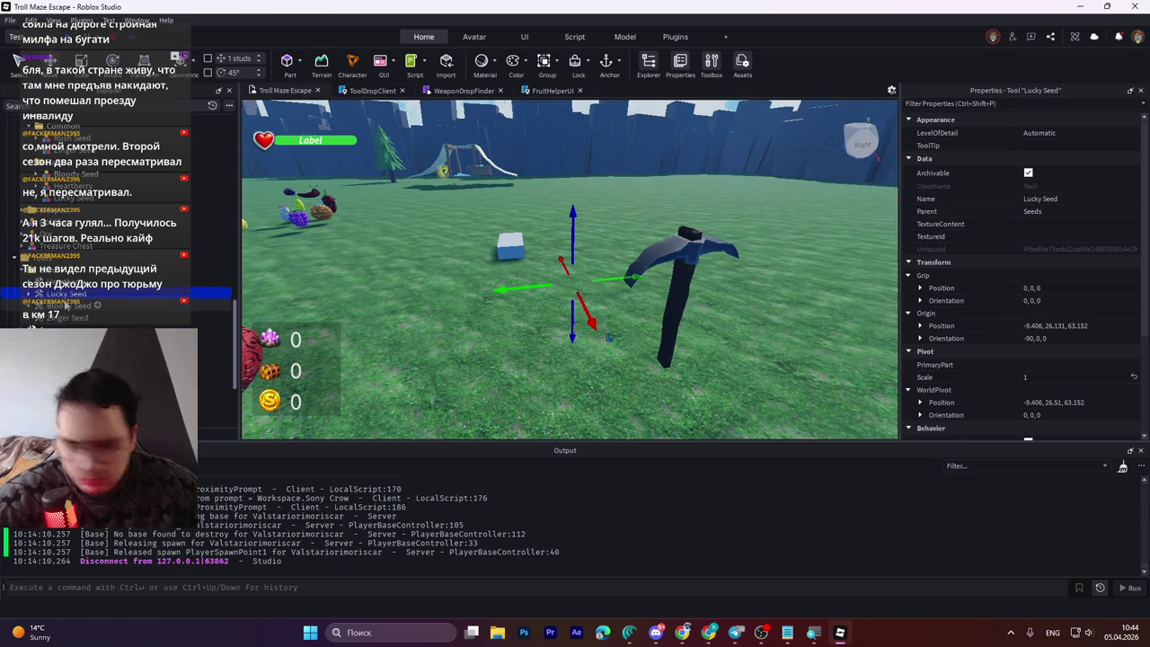
{"action": "left_click", "coordinate": [70, 294]}
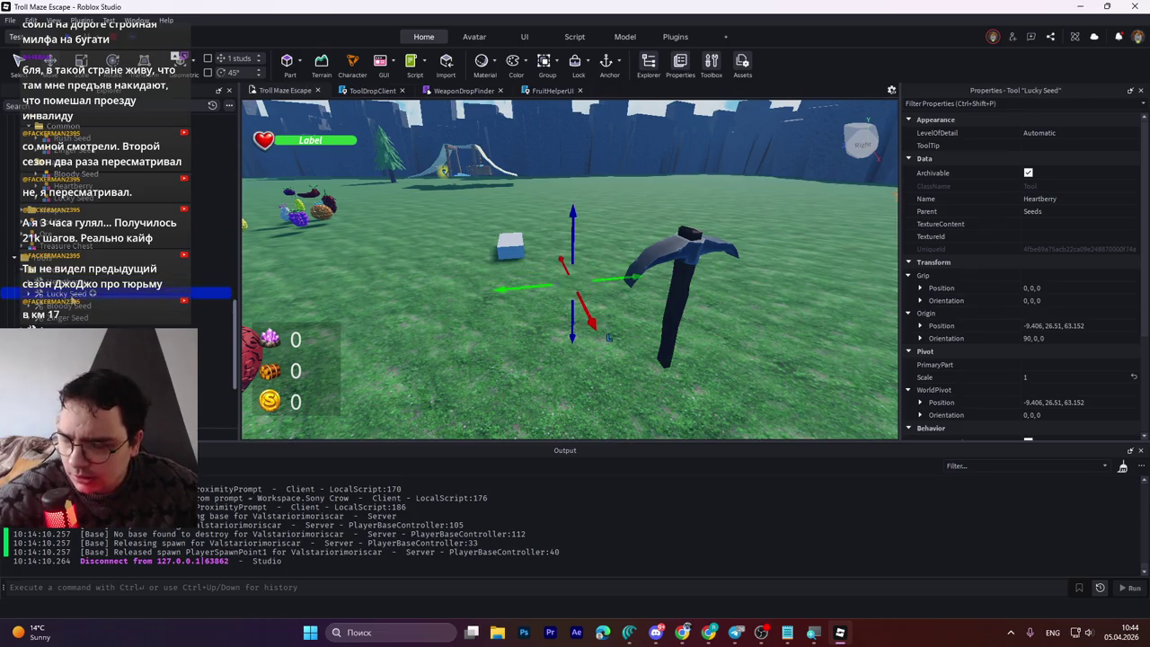
{"action": "left_click", "coordinate": [28, 294]}
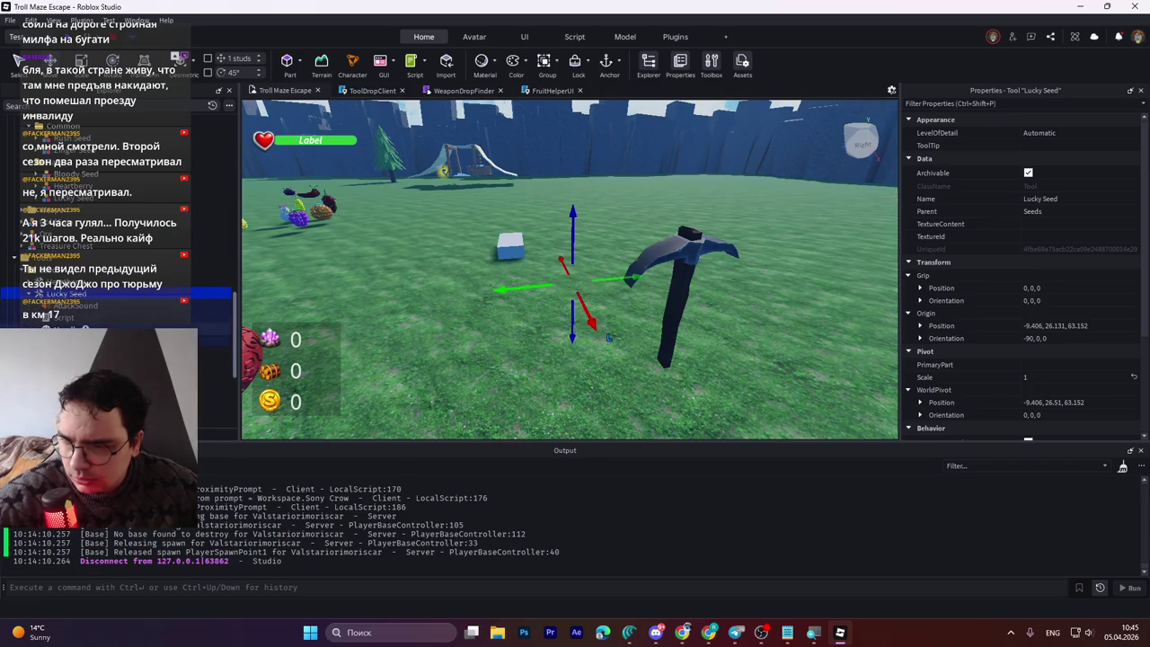
{"action": "scroll", "coordinate": [996, 320], "scroll_direction": "down", "scroll_amount": 4}
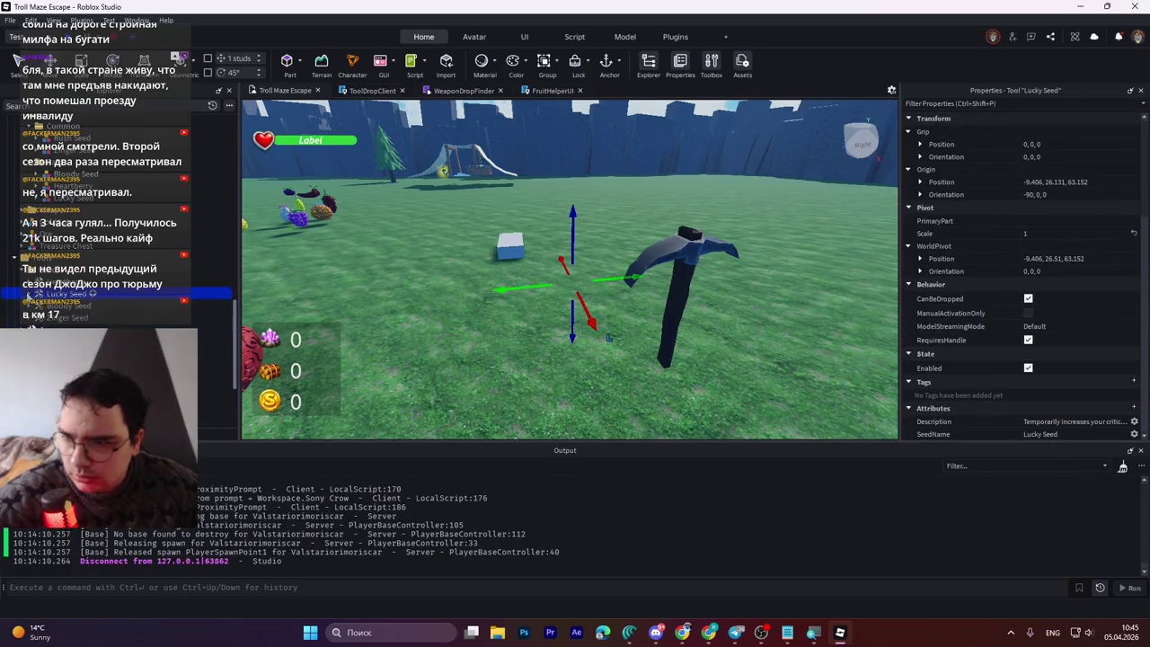
{"action": "left_click", "coordinate": [74, 312]}
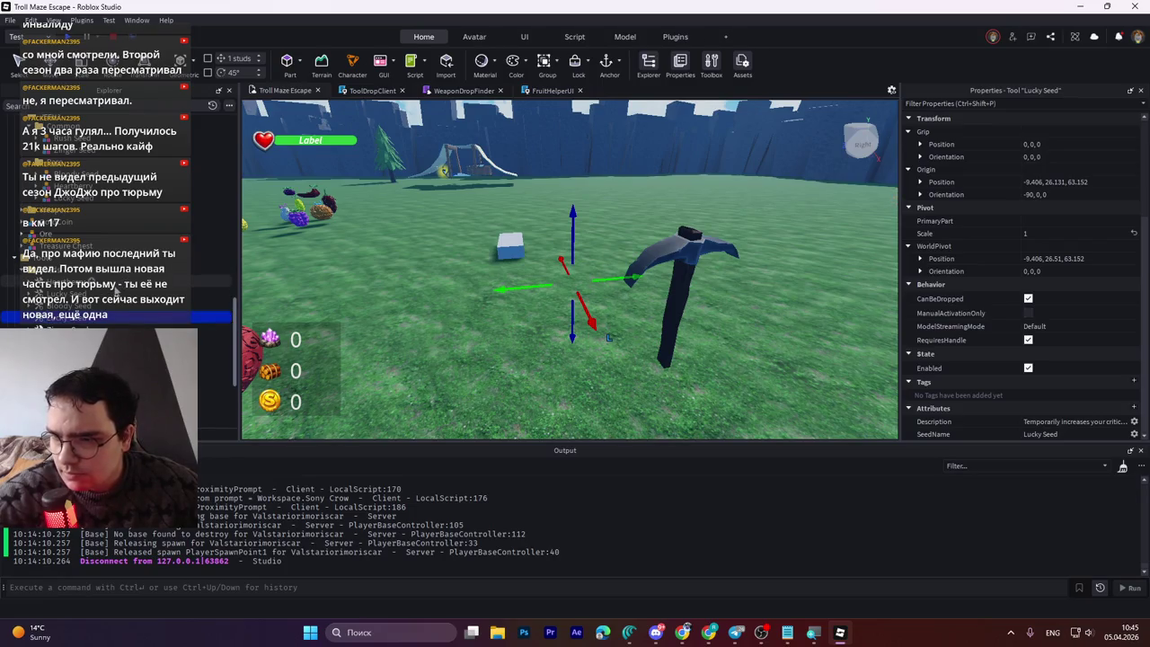
{"action": "scroll", "coordinate": [99, 291], "scroll_direction": "up", "scroll_amount": 3}
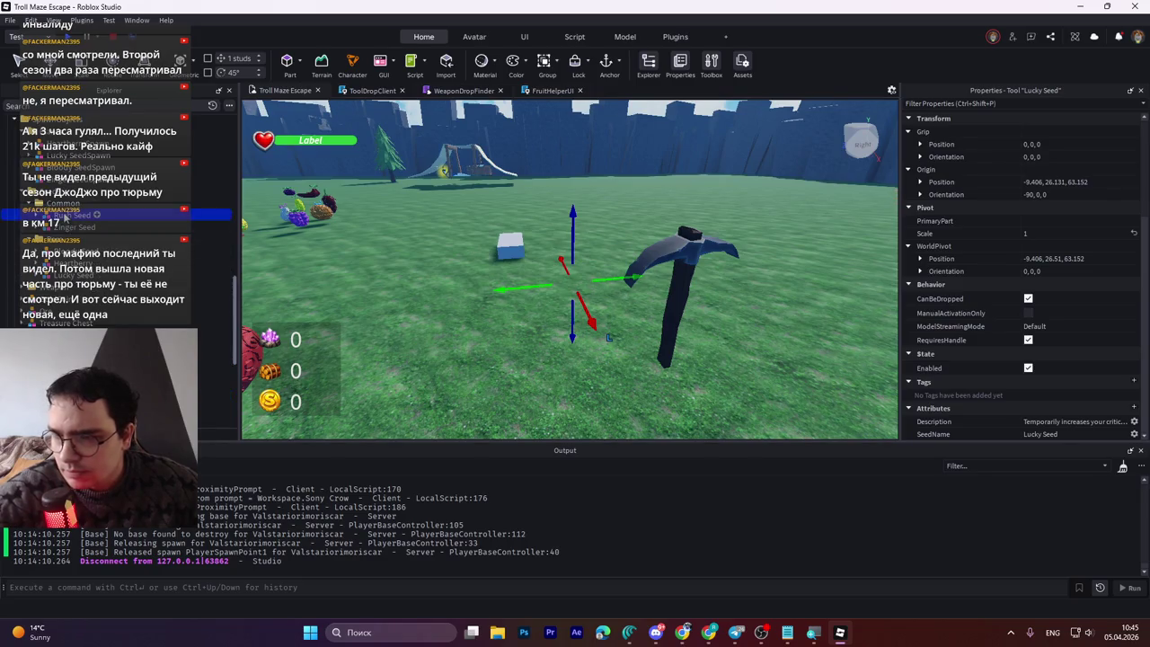
{"action": "left_click", "coordinate": [85, 214]}
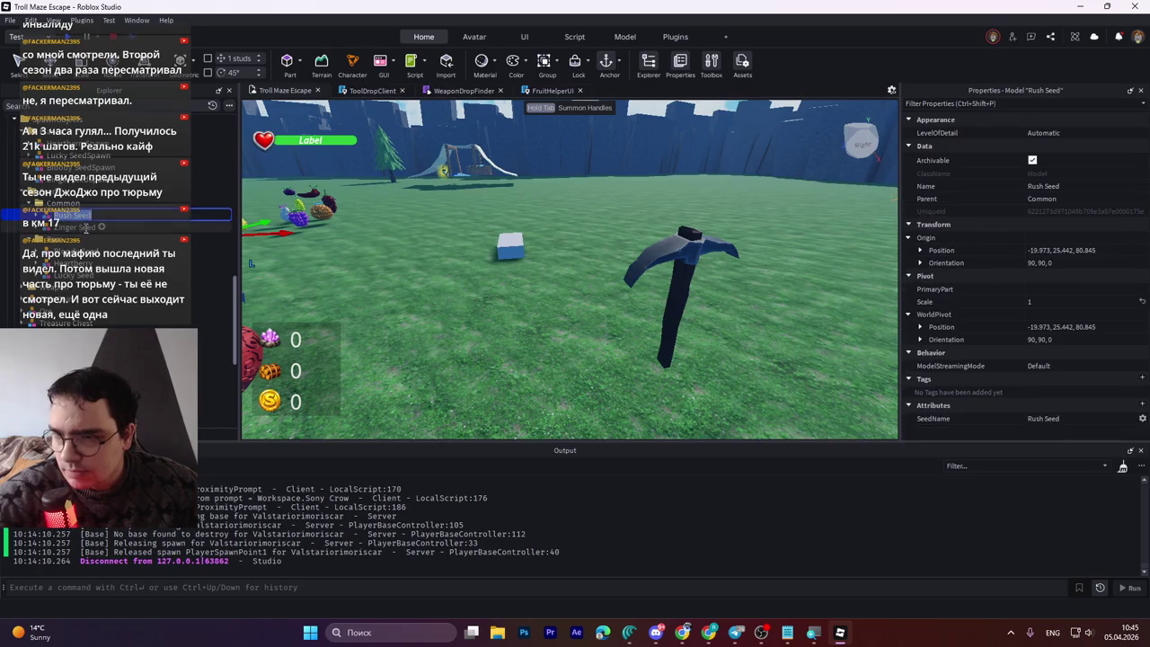
Step: Rename the Lucky Seed copy to Rush Seed and set its SeedName attribute to Rush Seed
{"action": "left_click", "coordinate": [215, 364], "text": "shift"}
{"action": "left_click", "coordinate": [215, 329]}
{"action": "scroll", "coordinate": [99, 269], "scroll_direction": "down", "scroll_amount": 3}
{"action": "left_click", "coordinate": [215, 314]}
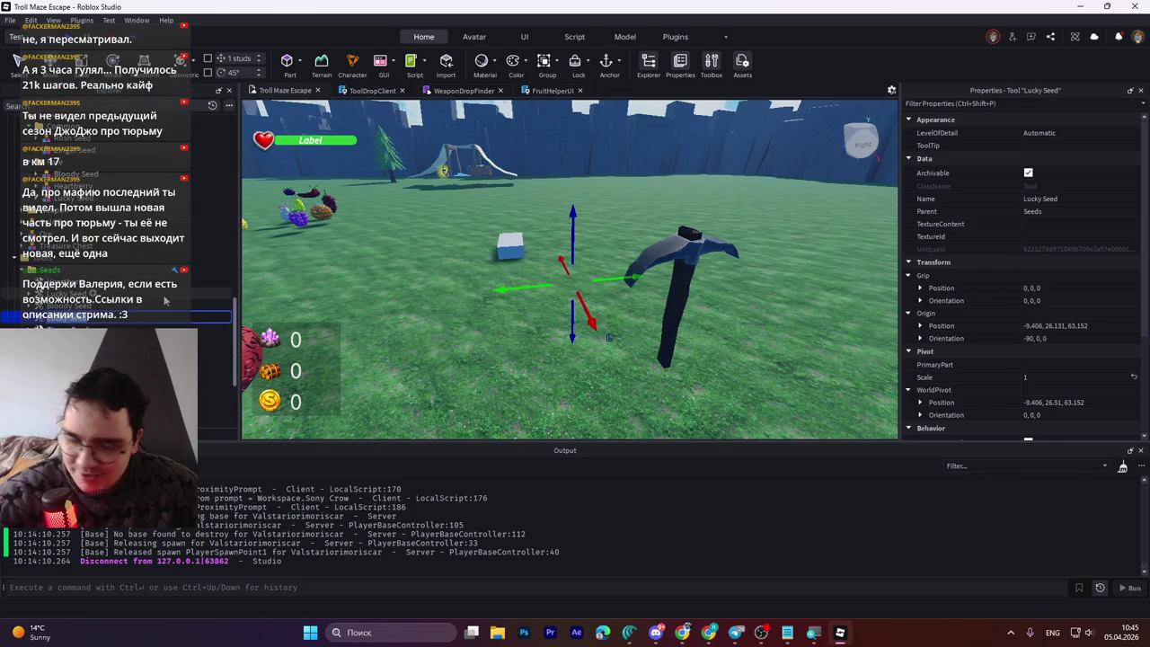
{"action": "left_click", "coordinate": [164, 314]}
{"action": "scroll", "coordinate": [1008, 384], "scroll_direction": "down", "scroll_amount": 3}
{"action": "left_click", "coordinate": [1035, 434]}
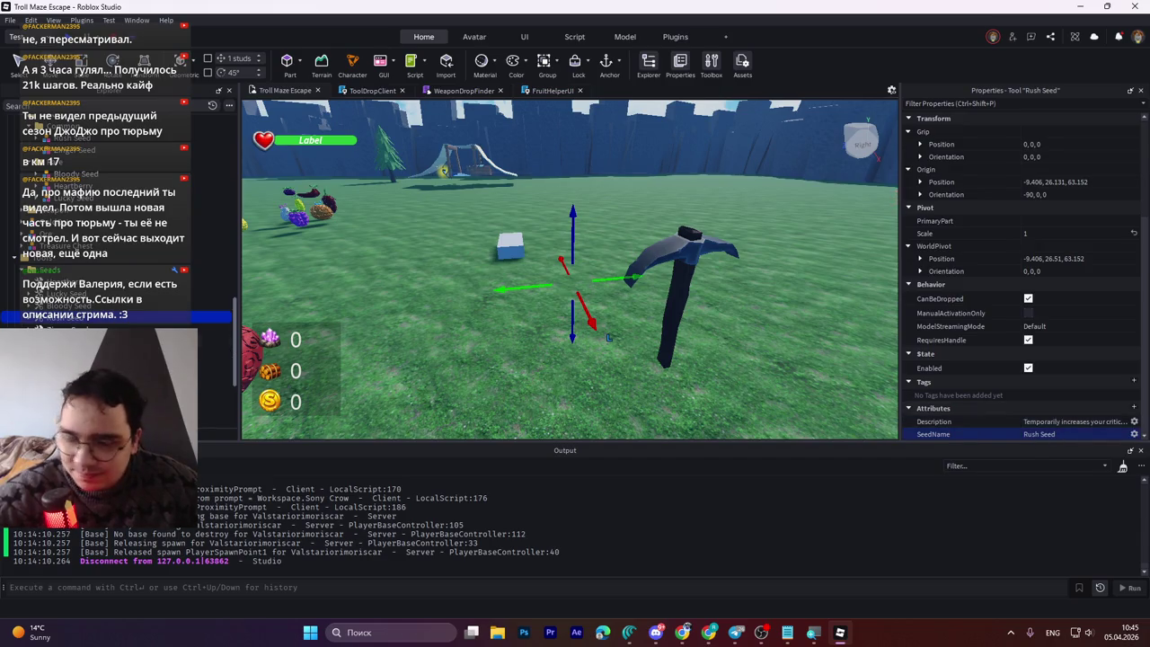
{"action": "left_click", "coordinate": [215, 353]}
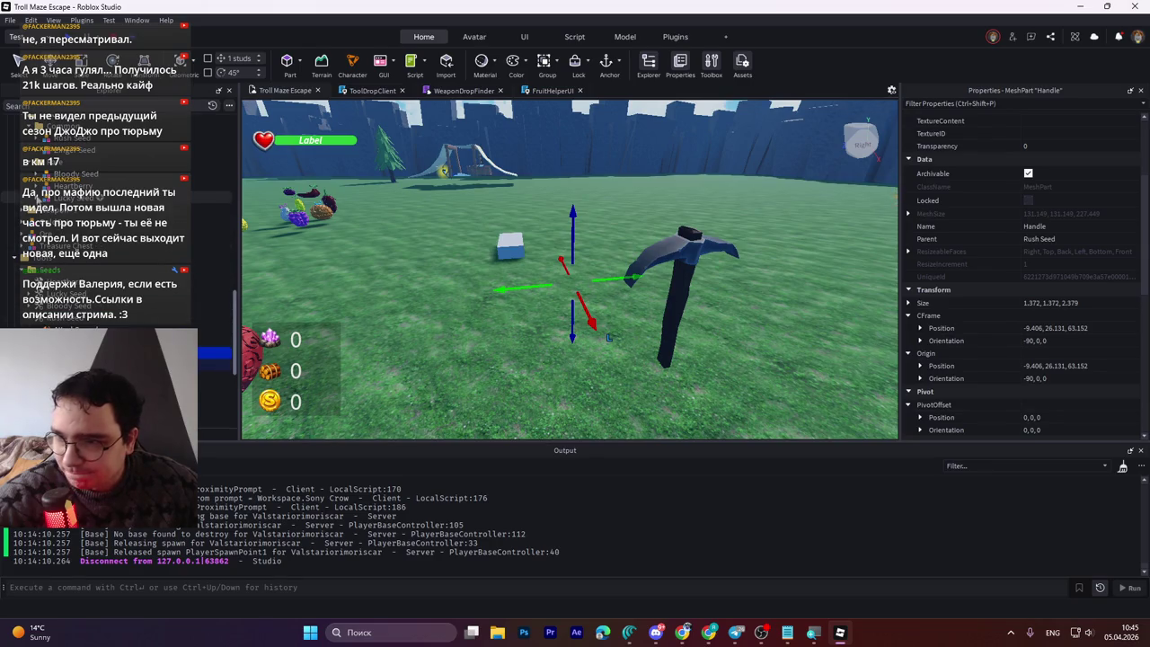
Step: Try pasting a new origin position onto a seed Handle, then undo it
{"action": "left_click", "coordinate": [43, 144]}
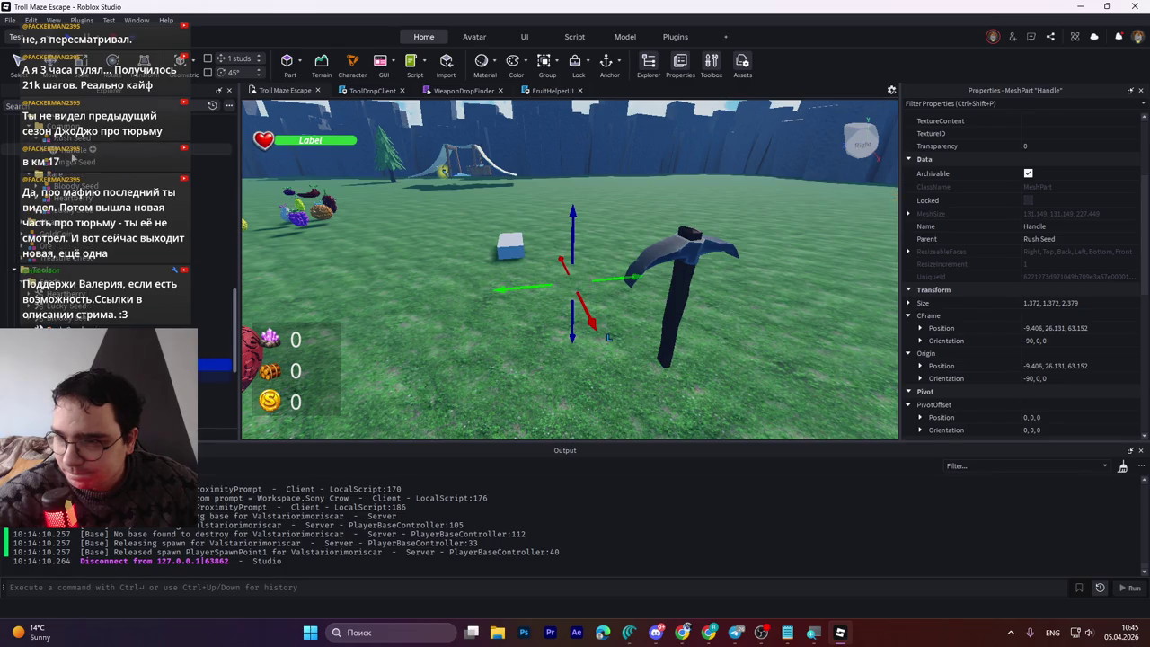
{"action": "left_click", "coordinate": [74, 161]}
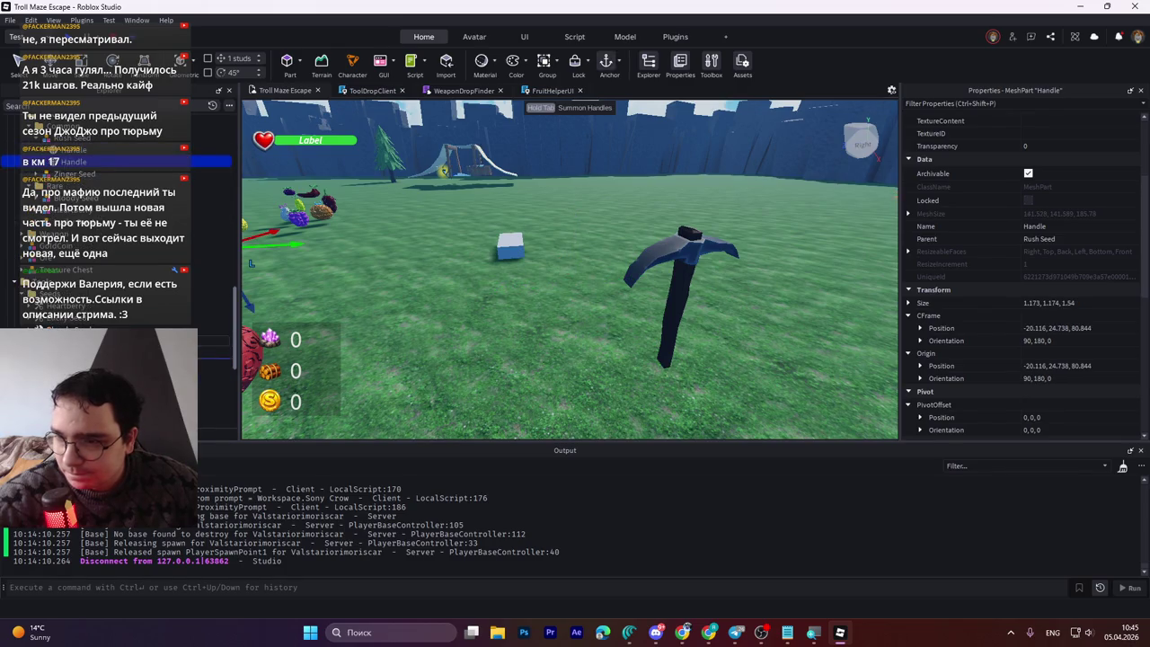
{"action": "scroll", "coordinate": [215, 341], "scroll_direction": "up", "scroll_amount": 5}
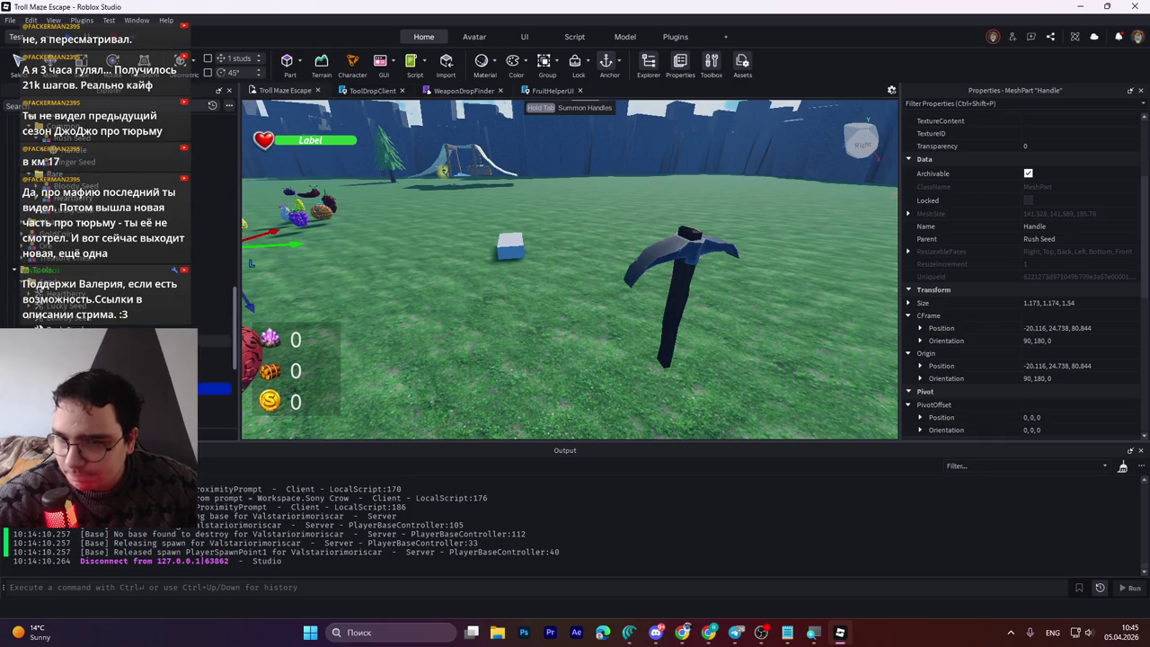
{"action": "left_click", "coordinate": [215, 365]}
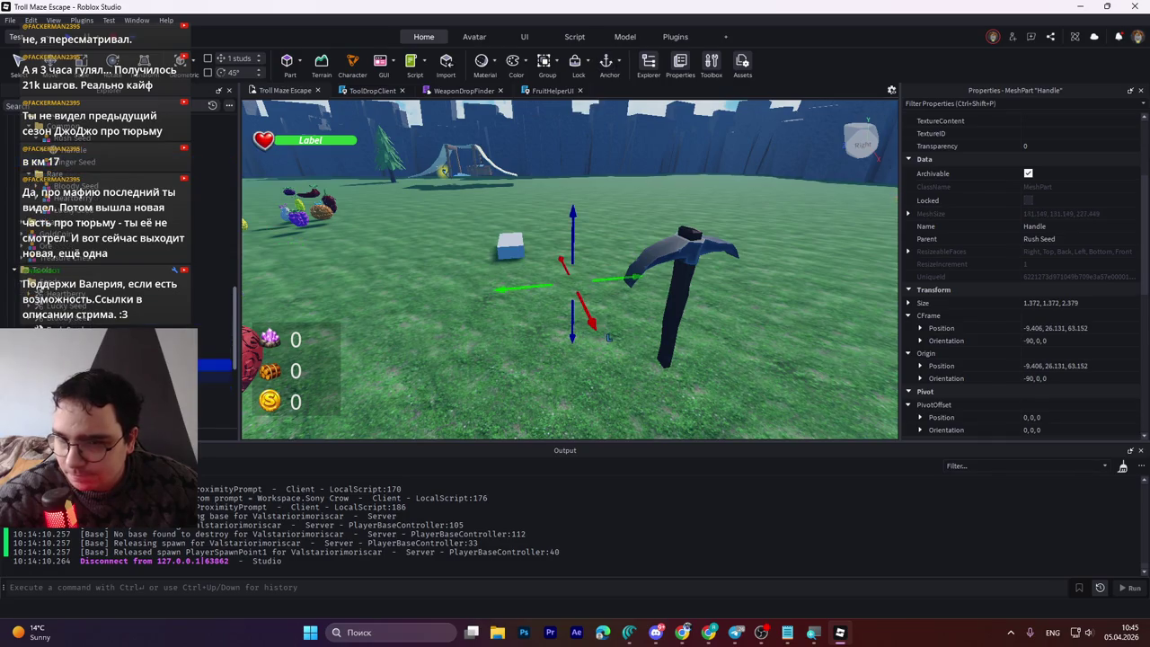
{"action": "left_click", "coordinate": [1050, 366]}
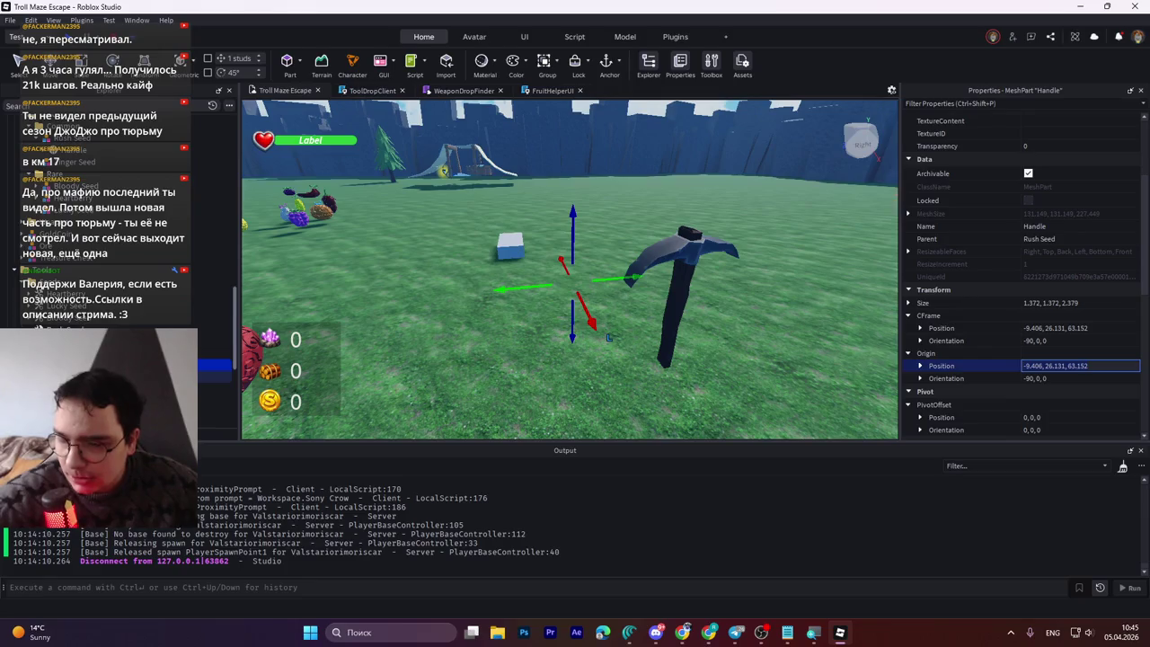
{"action": "key", "text": "ctrl+z"}
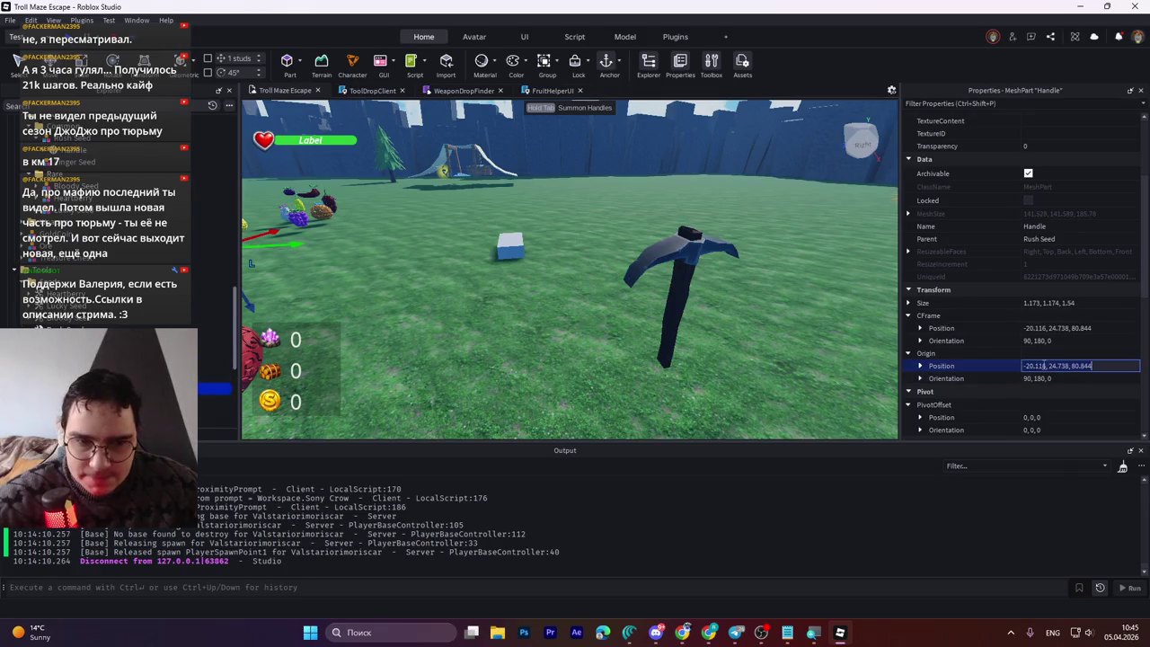
{"action": "type", "text": "-9.406, 26.131, 63.152"}
{"action": "key", "text": "Return"}
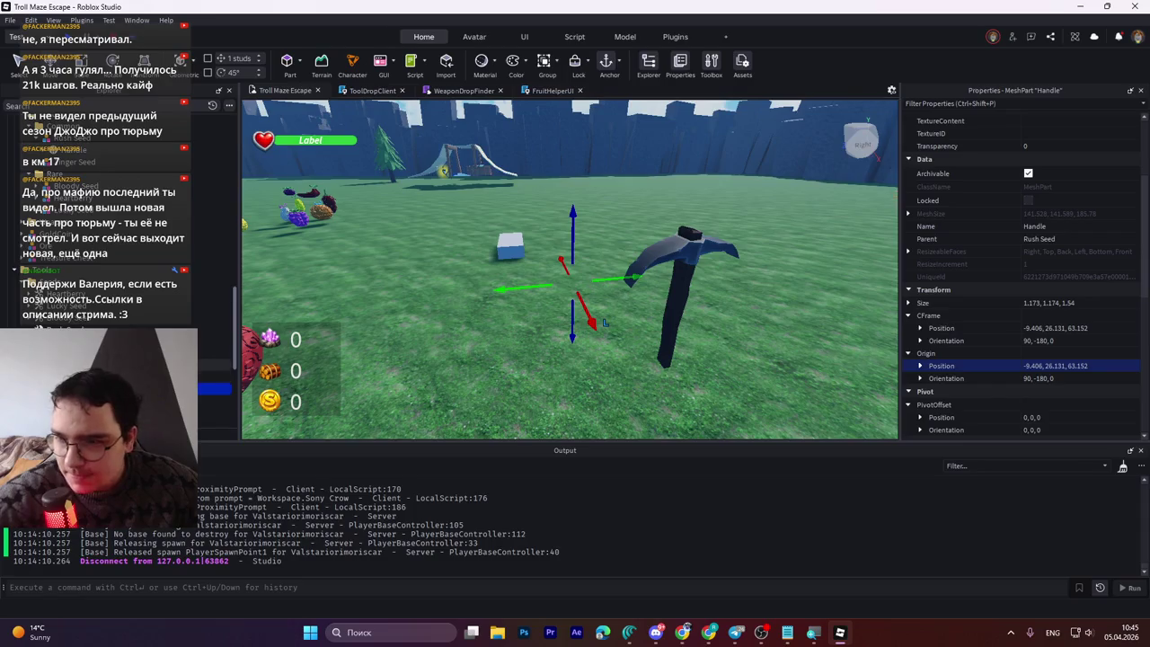
{"action": "key", "text": "ctrl+z"}
{"action": "key", "text": "ctrl+z"}
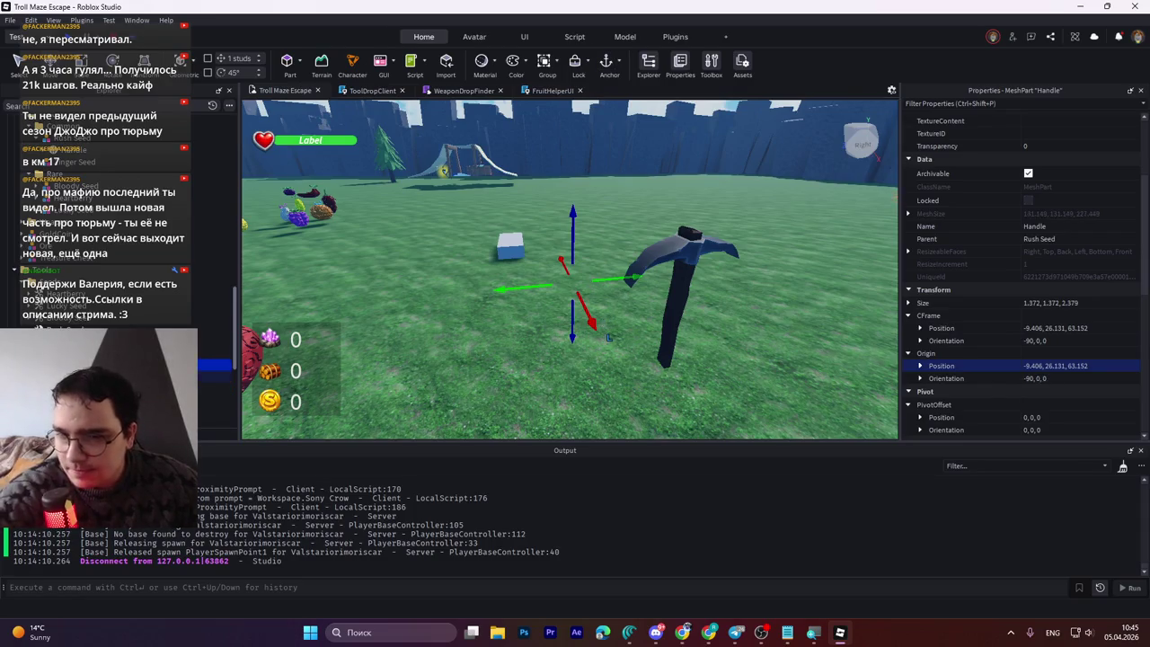
Step: Drag the Rush Seed tool out of Seeds into Workspace, then undo the move
{"action": "left_click", "coordinate": [215, 376]}
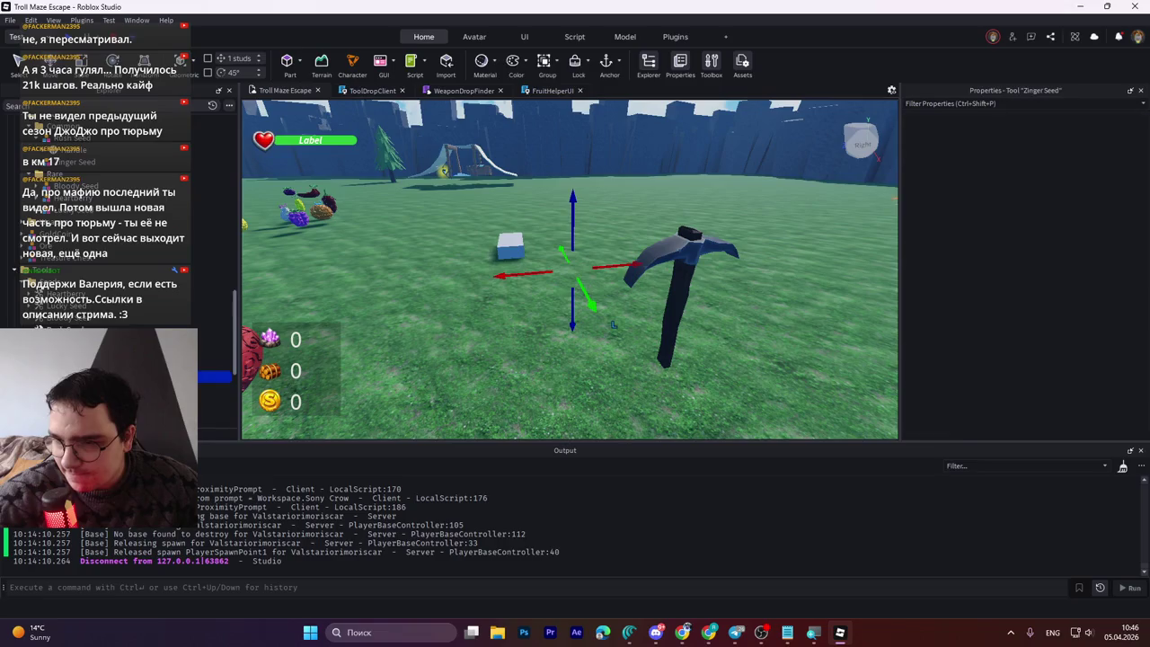
{"action": "left_click", "coordinate": [215, 364]}
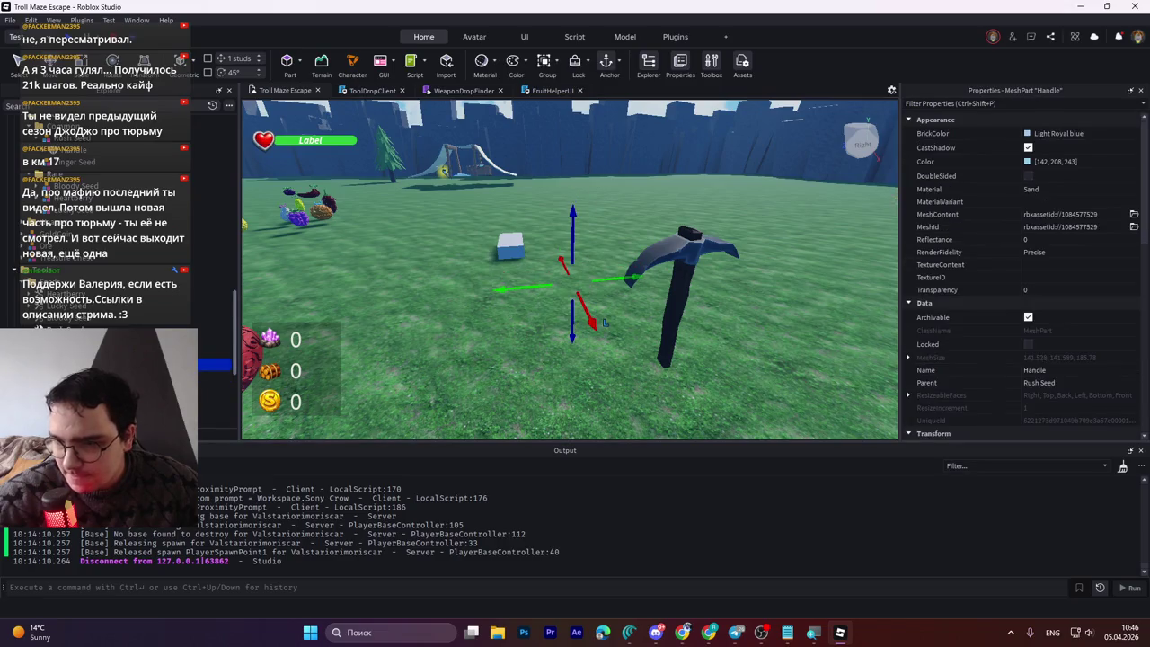
{"action": "left_click", "coordinate": [215, 329]}
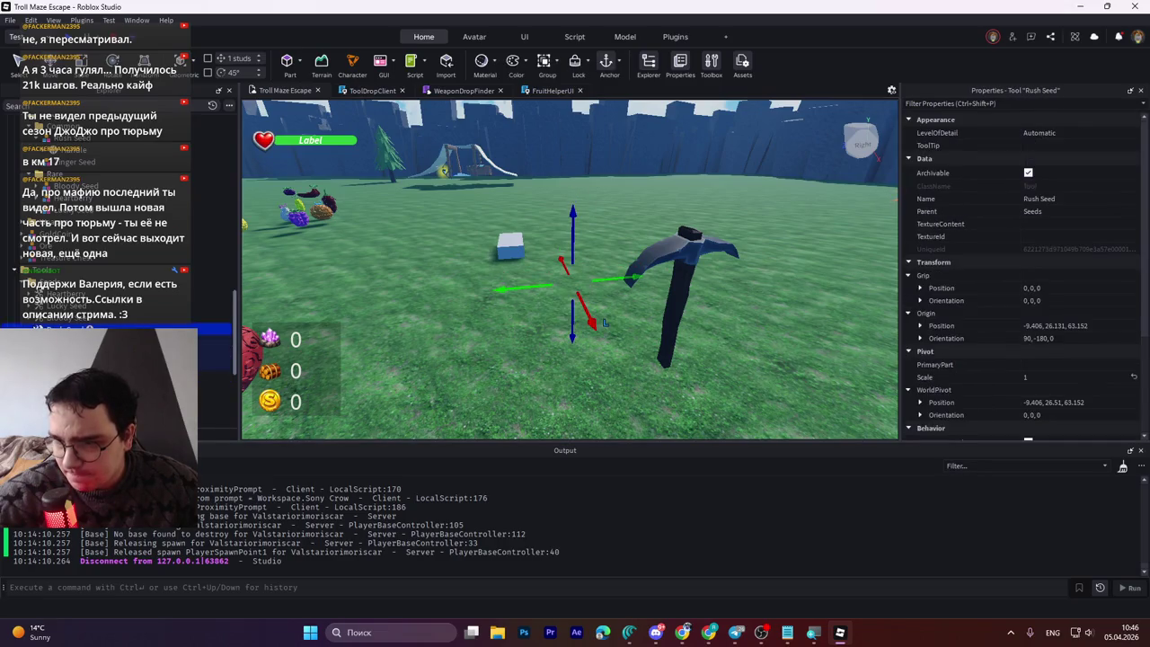
{"action": "scroll", "coordinate": [116, 225], "scroll_direction": "down", "scroll_amount": 4}
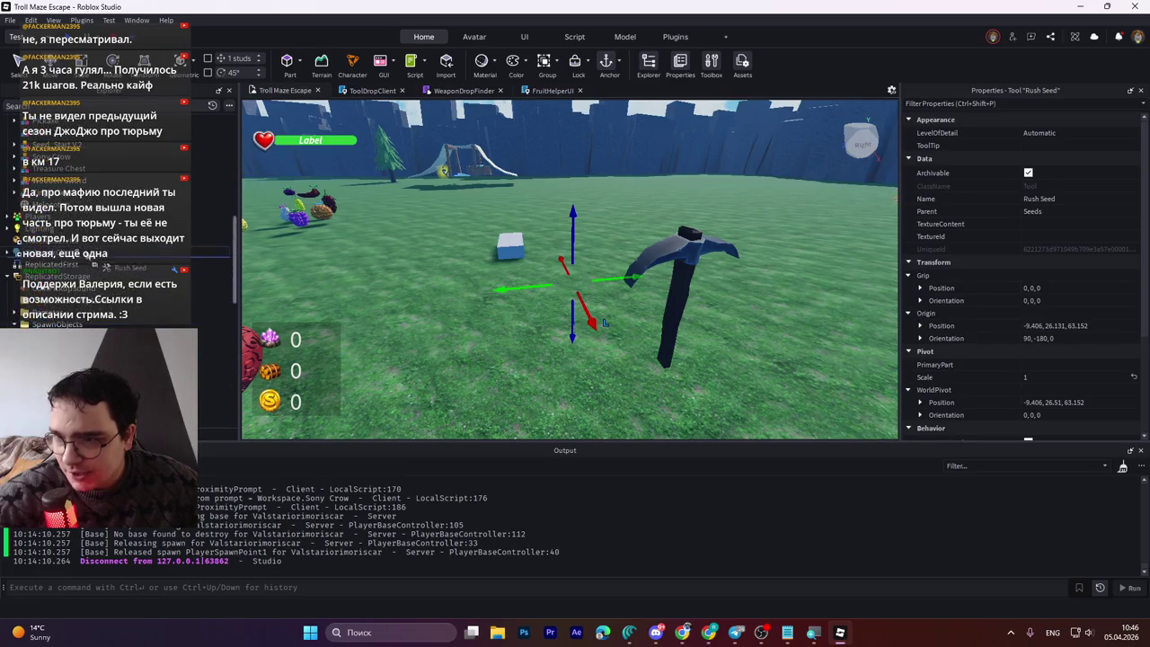
{"action": "left_click_drag", "start_coordinate": [89, 204], "coordinate": [259, 245]}
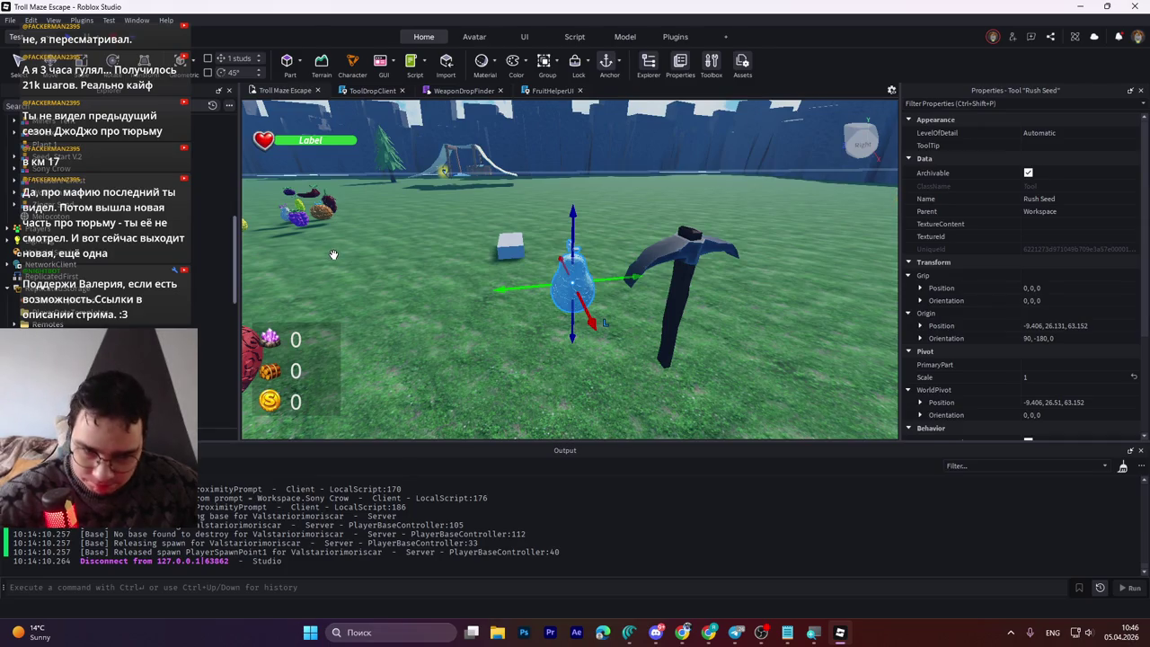
{"action": "key", "text": "ctrl+z"}
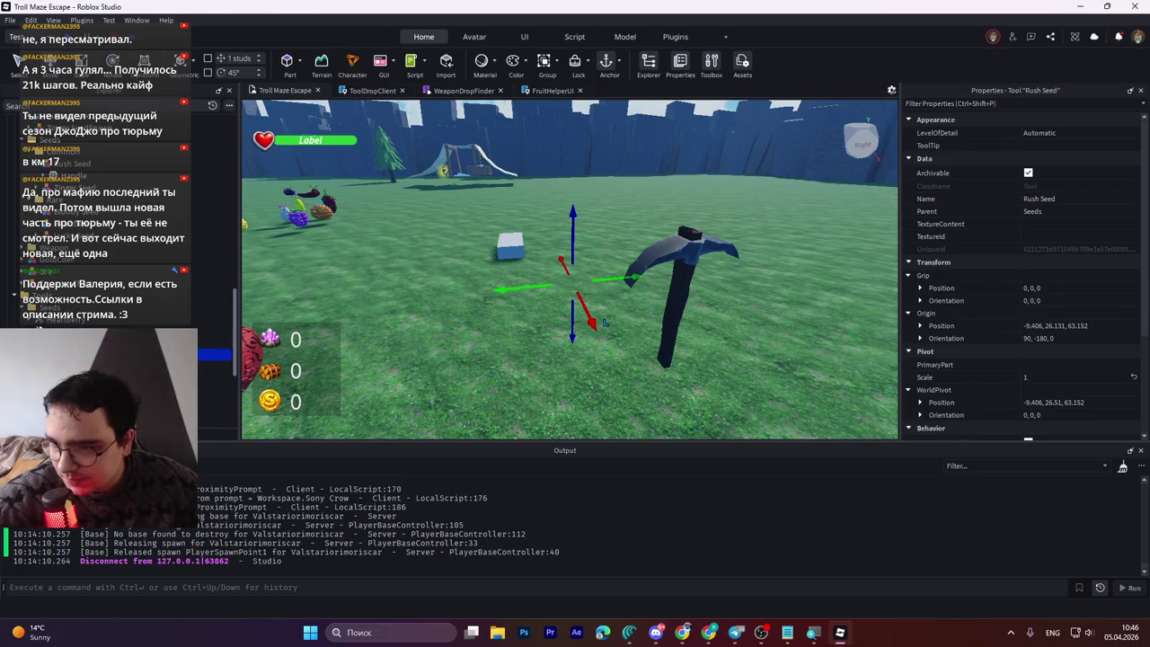
{"action": "scroll", "coordinate": [93, 259], "scroll_direction": "up", "scroll_amount": 5}
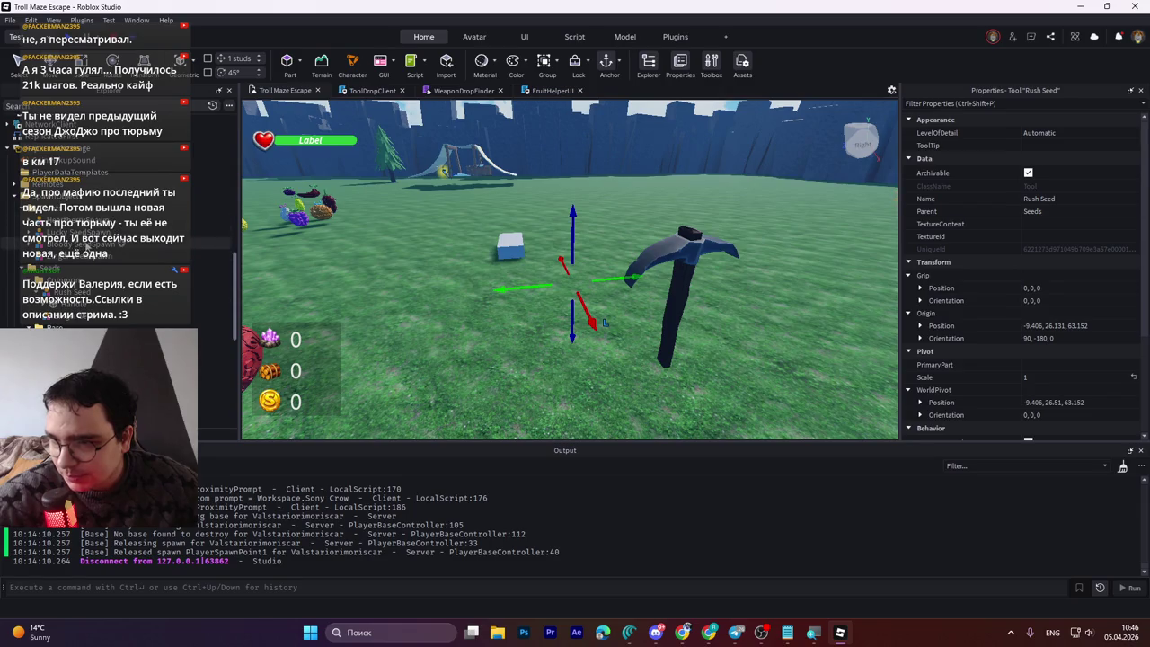
Step: Duplicate Lucky SeedSpawn in Plants and rename the copy Rush SeedSpawn
{"action": "left_click", "coordinate": [74, 244]}
{"action": "key", "text": "Up"}
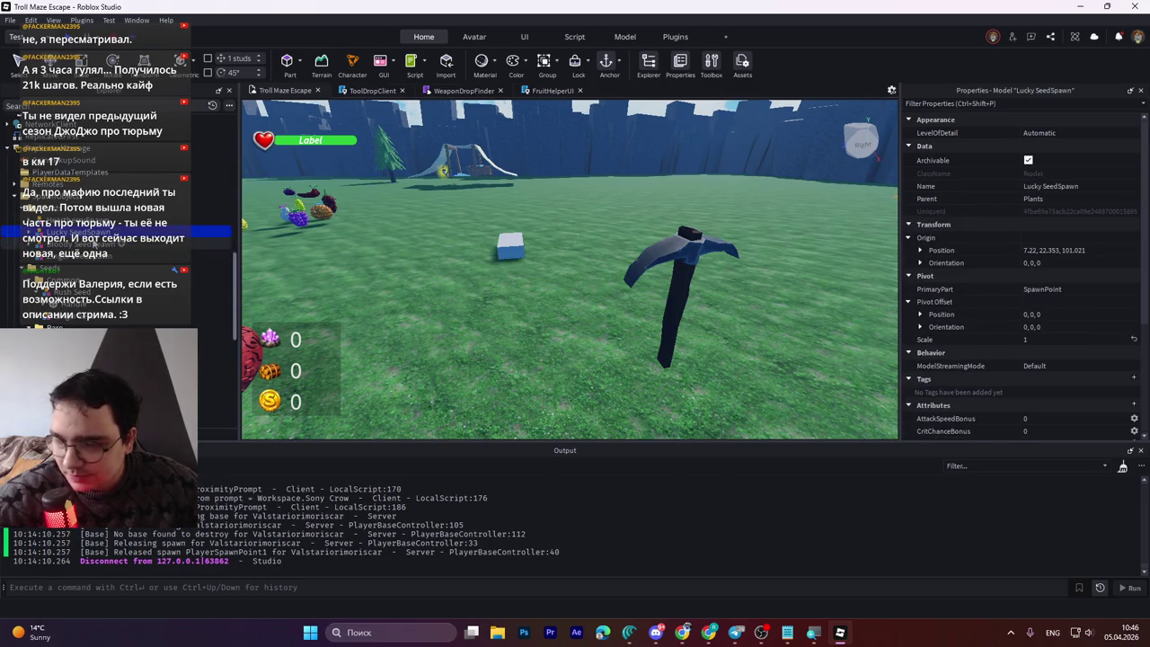
{"action": "key", "text": "ctrl+d"}
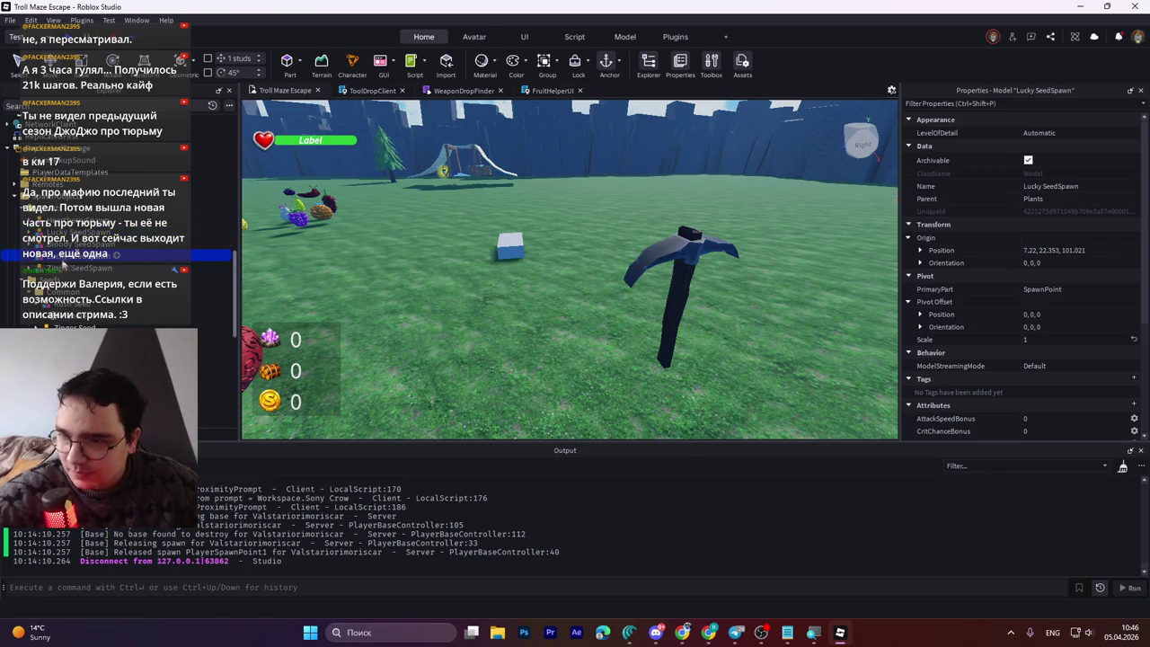
{"action": "left_click", "coordinate": [59, 258]}
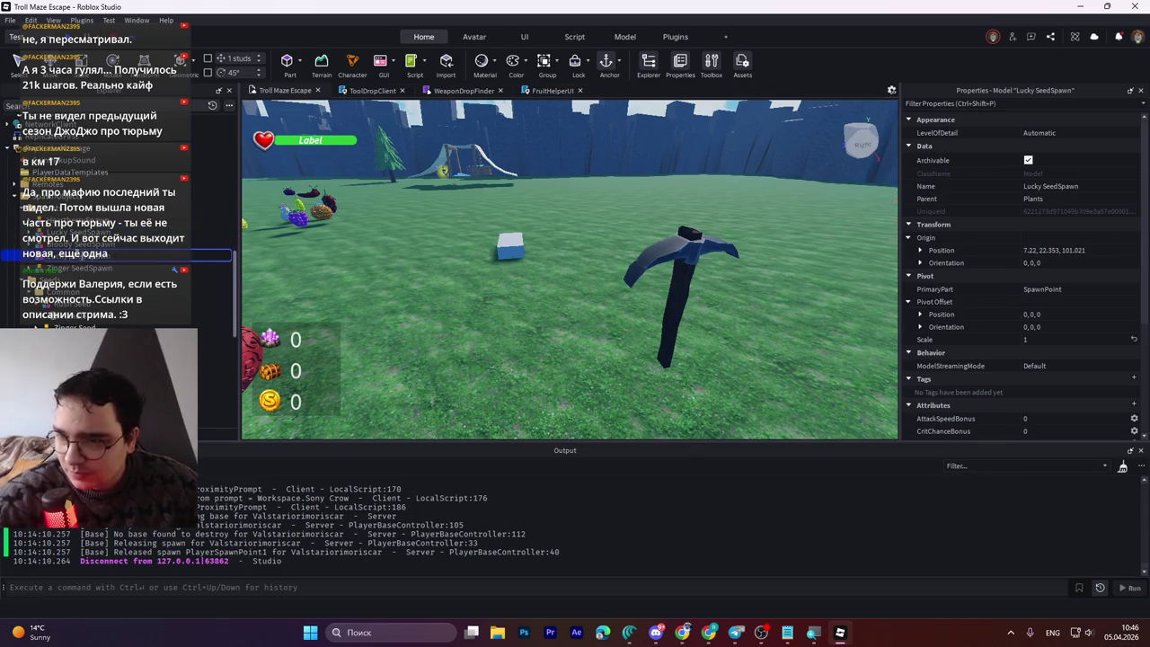
{"action": "type", "text": "Legendary SeedSpawn"}
{"action": "key", "text": "BackSpace"}
{"action": "key", "text": "BackSpace"}
{"action": "key", "text": "BackSpace"}
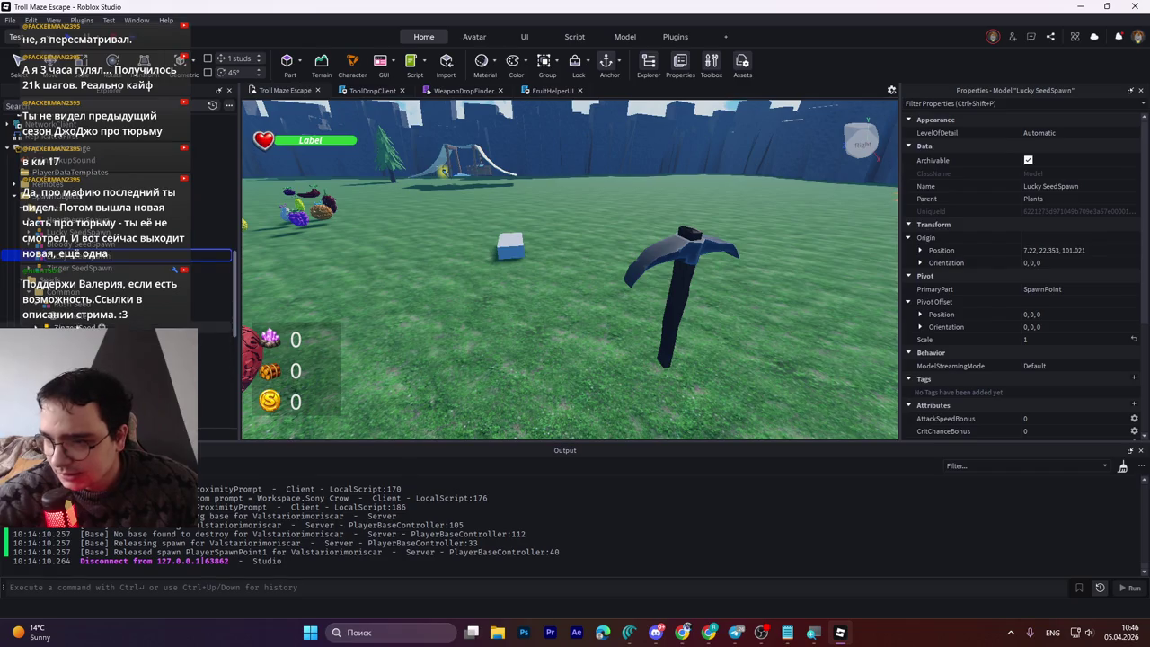
{"action": "left_click", "coordinate": [74, 305]}
{"action": "key", "text": "Up"}
{"action": "key", "text": "Up"}
{"action": "key", "text": "Up"}
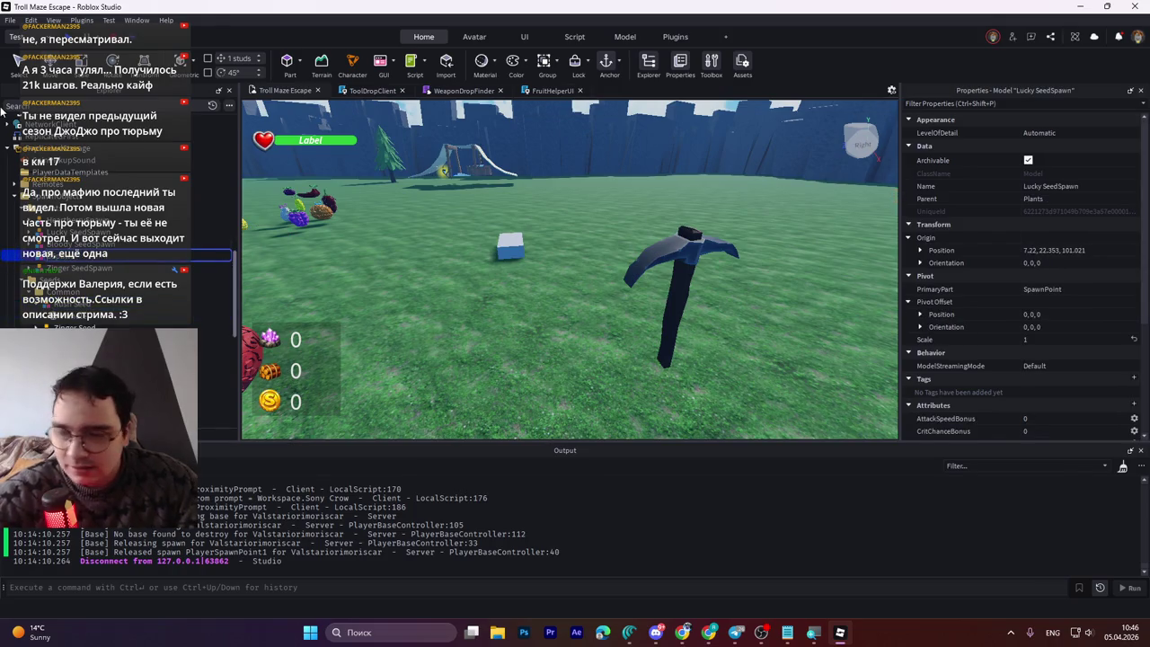
{"action": "left_click", "coordinate": [54, 254]}
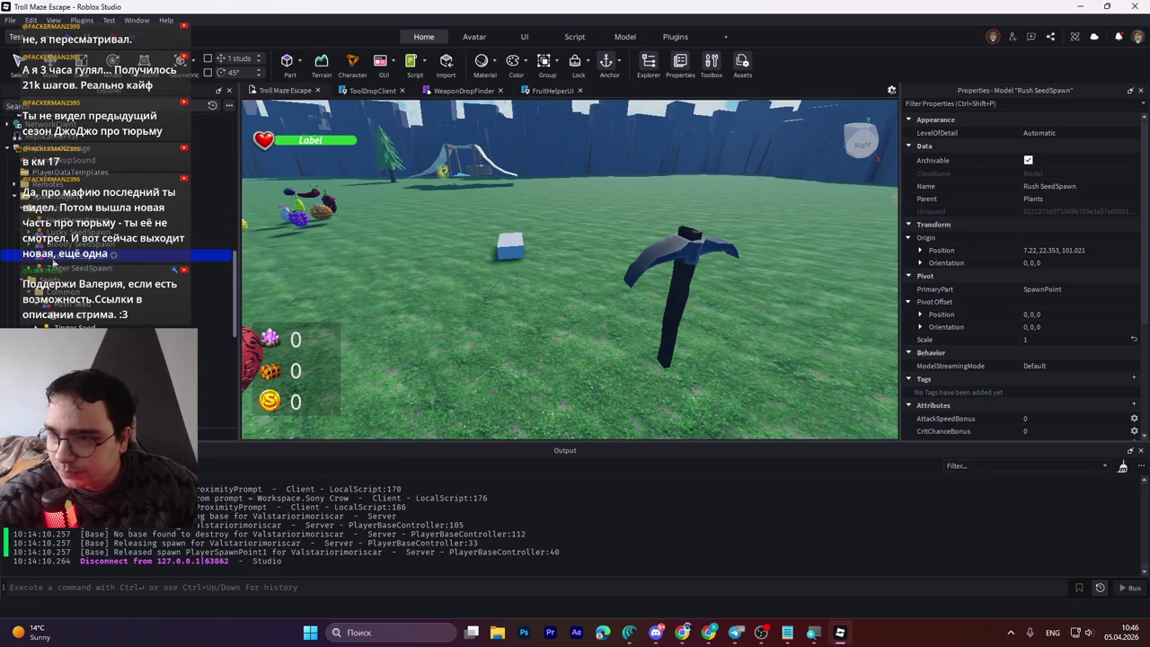
{"action": "scroll", "coordinate": [55, 224], "scroll_direction": "up", "scroll_amount": 3}
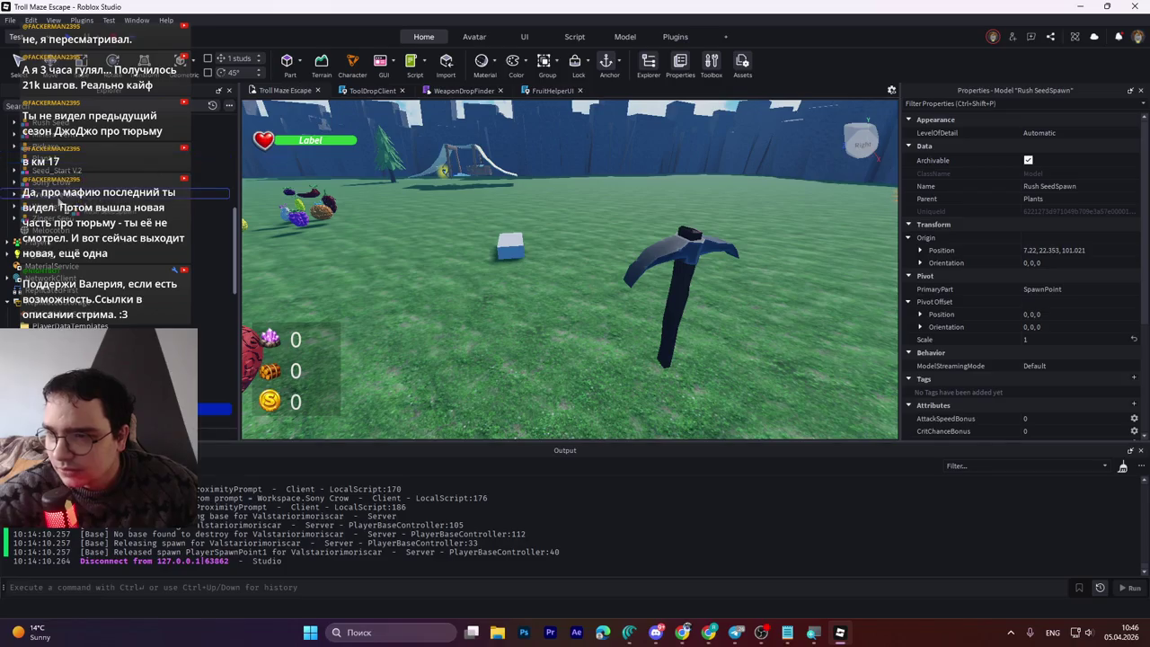
Step: Move Rush SeedSpawn from Plants into Workspace, focus on it, and expand its parts
{"action": "left_click_drag", "start_coordinate": [54, 409], "coordinate": [63, 162]}
{"action": "key", "text": "f"}
{"action": "scroll", "coordinate": [576, 273], "scroll_direction": "up", "scroll_amount": 5}
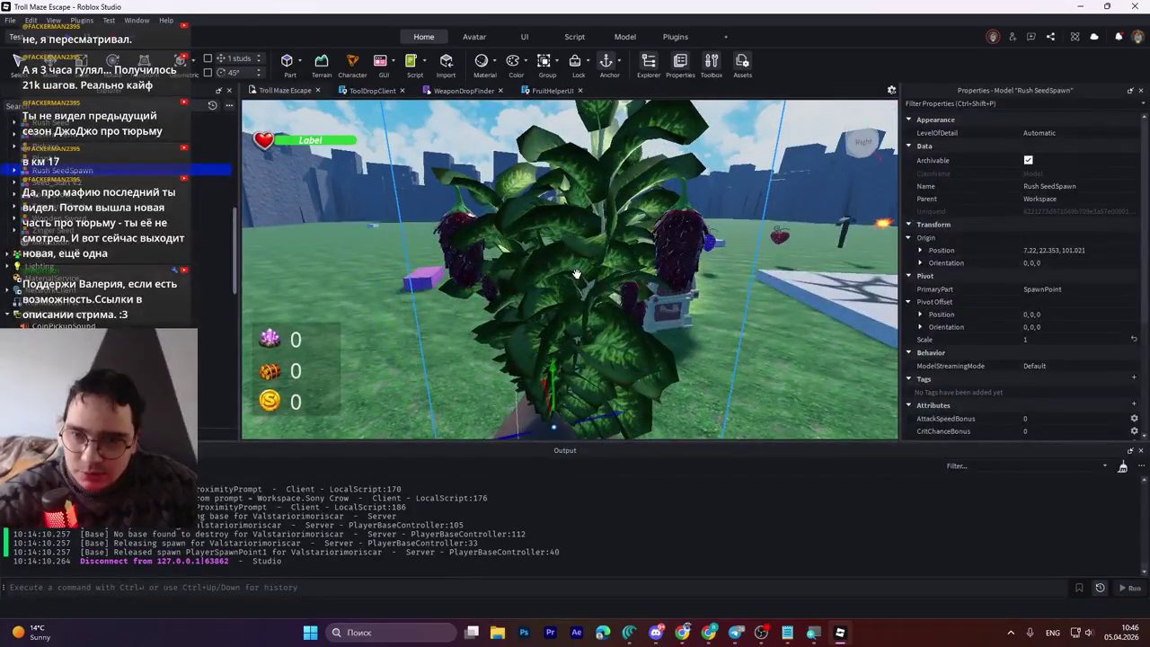
{"action": "left_click", "coordinate": [14, 170]}
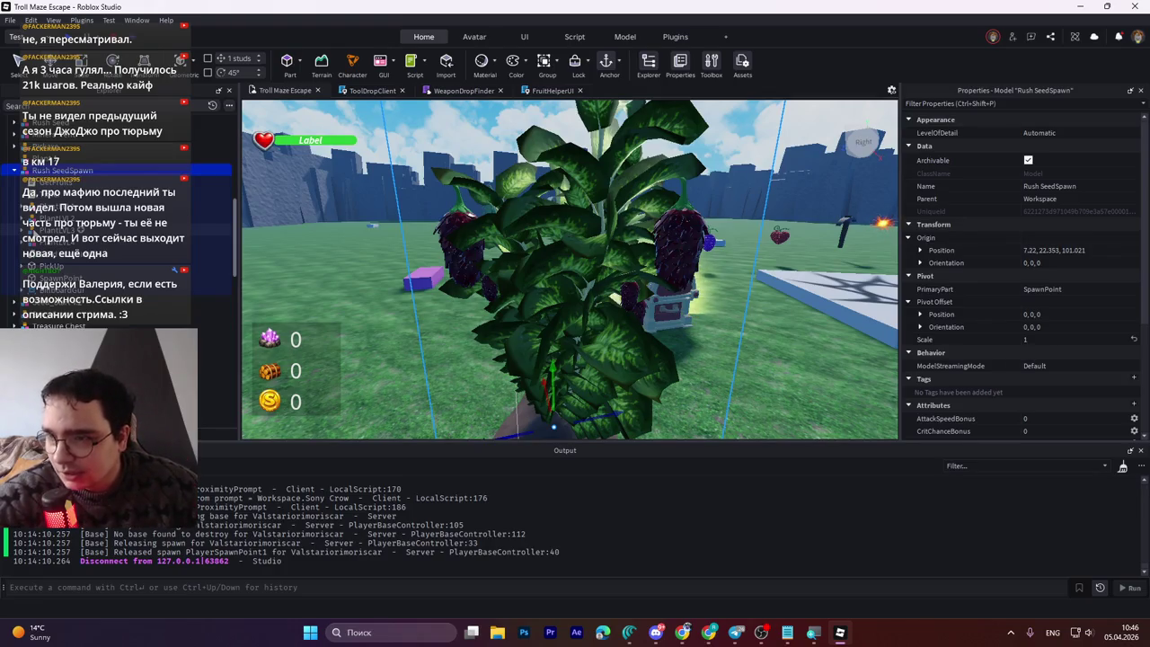
Step: Expand the Rush Seed and select its Light Royal blue Handle part
{"action": "scroll", "coordinate": [120, 213], "scroll_direction": "up", "scroll_amount": 5}
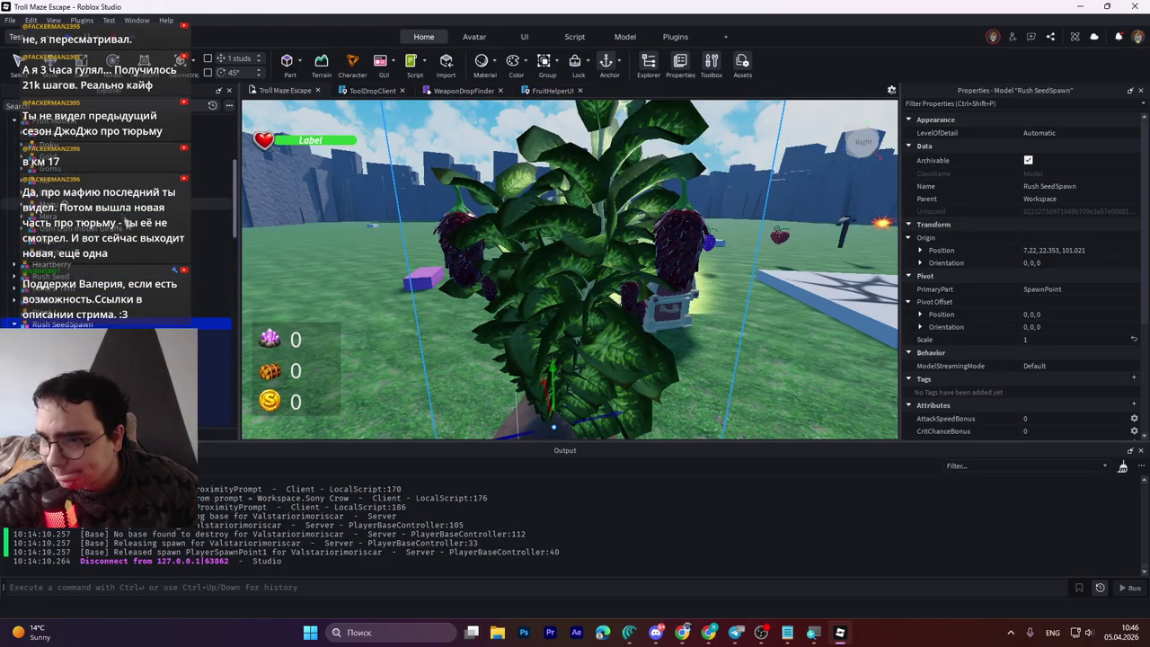
{"action": "left_click", "coordinate": [16, 278]}
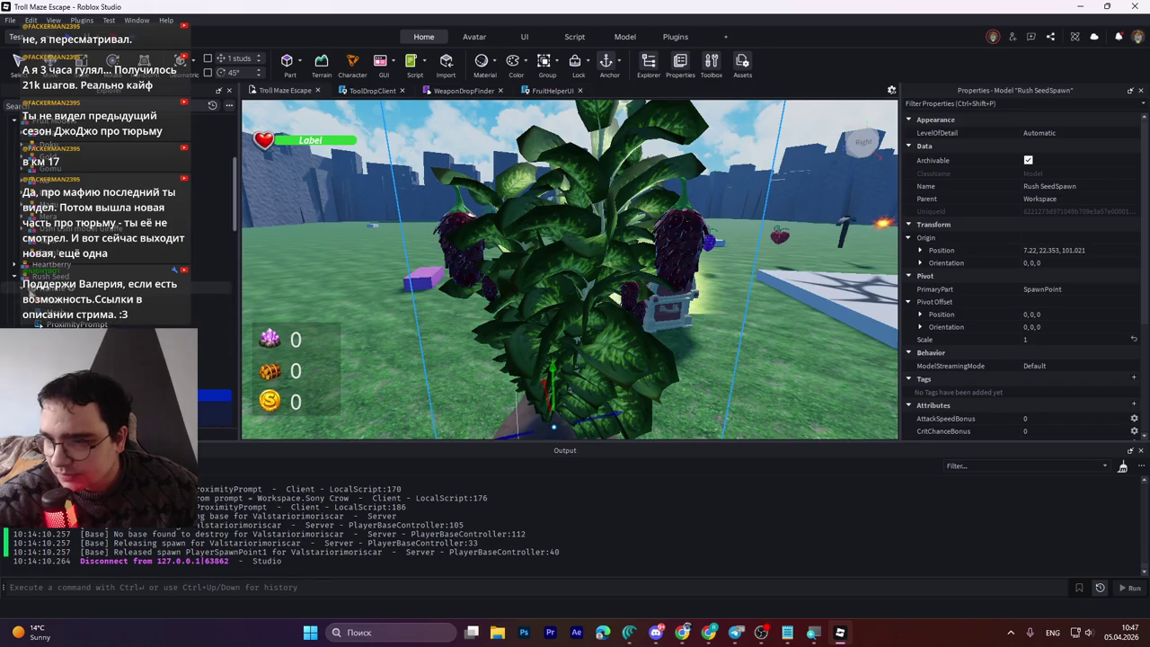
{"action": "left_click", "coordinate": [81, 299]}
{"action": "left_click", "coordinate": [81, 371]}
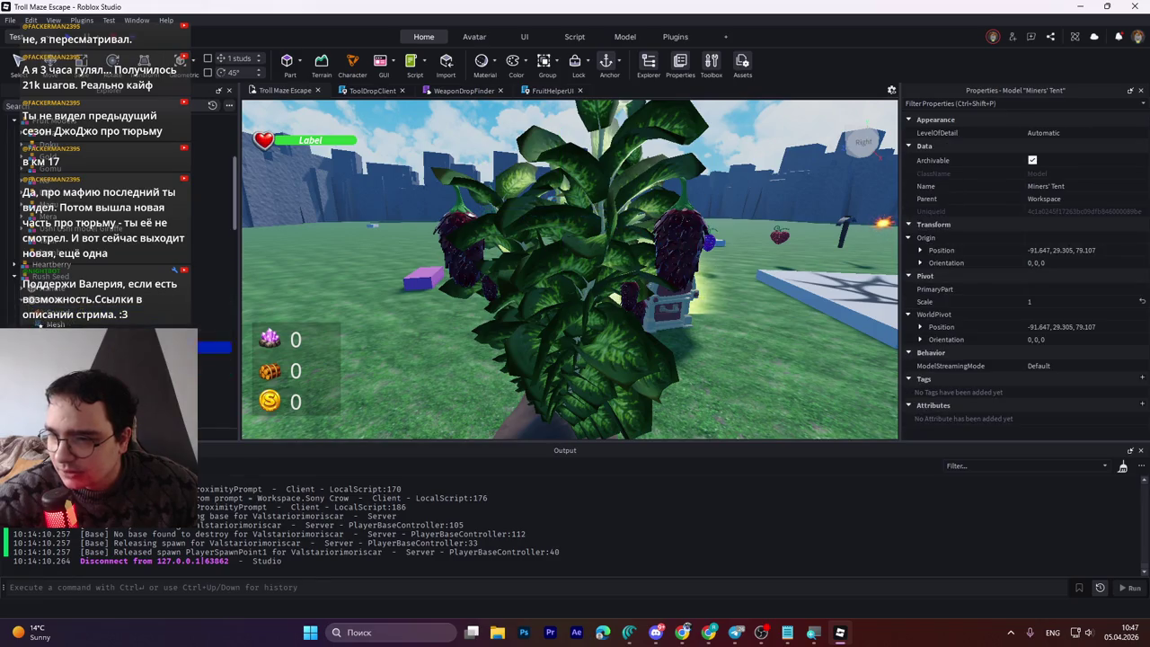
{"action": "left_click", "coordinate": [81, 310], "text": "shift"}
{"action": "left_click", "coordinate": [80, 299]}
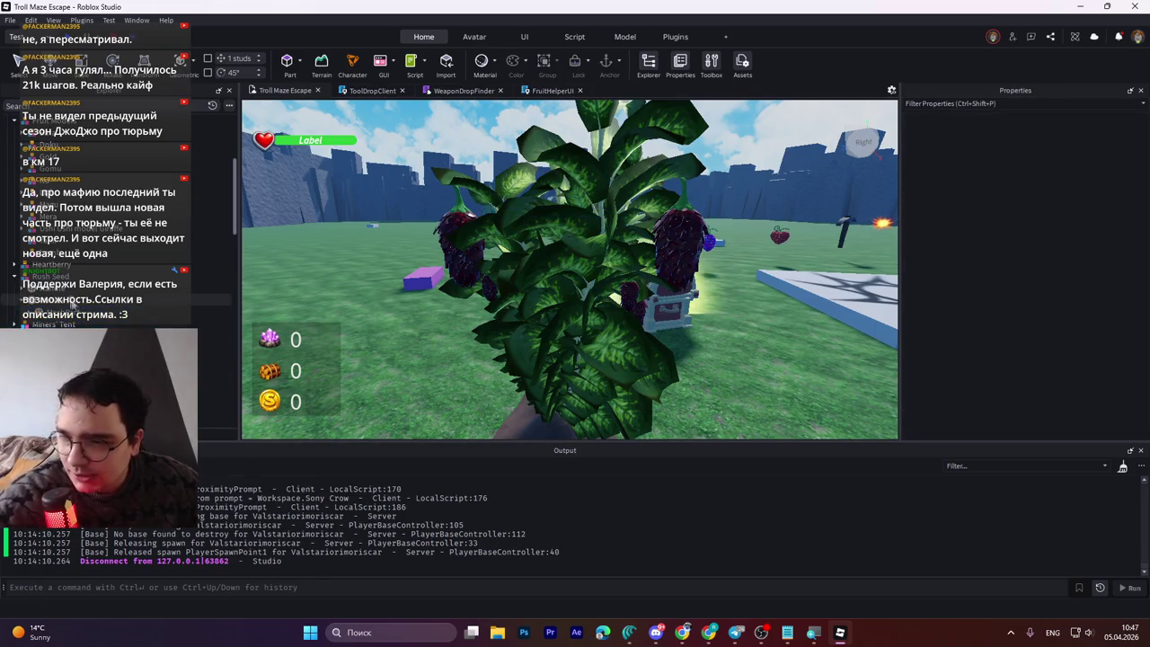
{"action": "scroll", "coordinate": [117, 269], "scroll_direction": "down", "scroll_amount": 3}
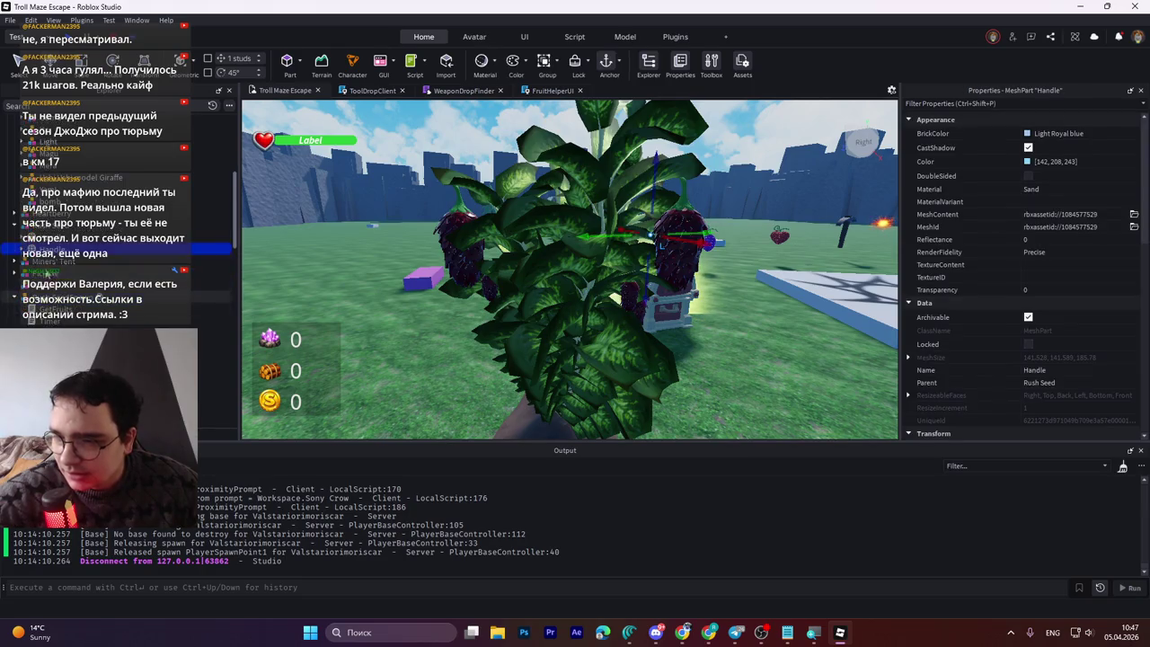
{"action": "scroll", "coordinate": [117, 270], "scroll_direction": "down", "scroll_amount": 2}
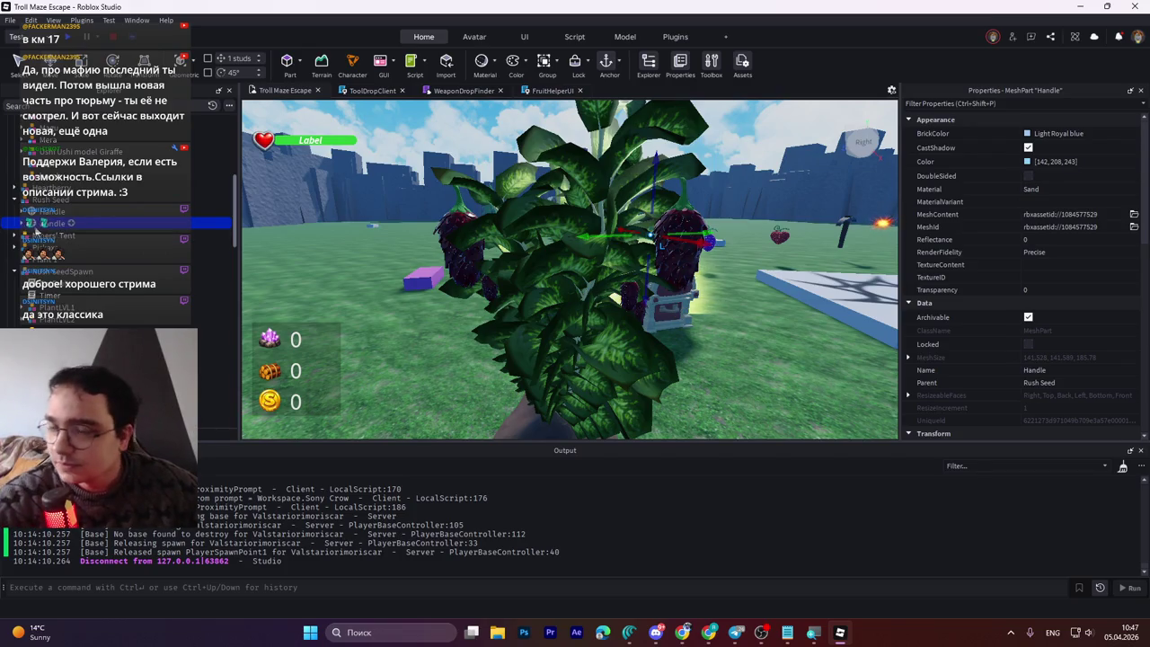
{"action": "left_click", "coordinate": [20, 223]}
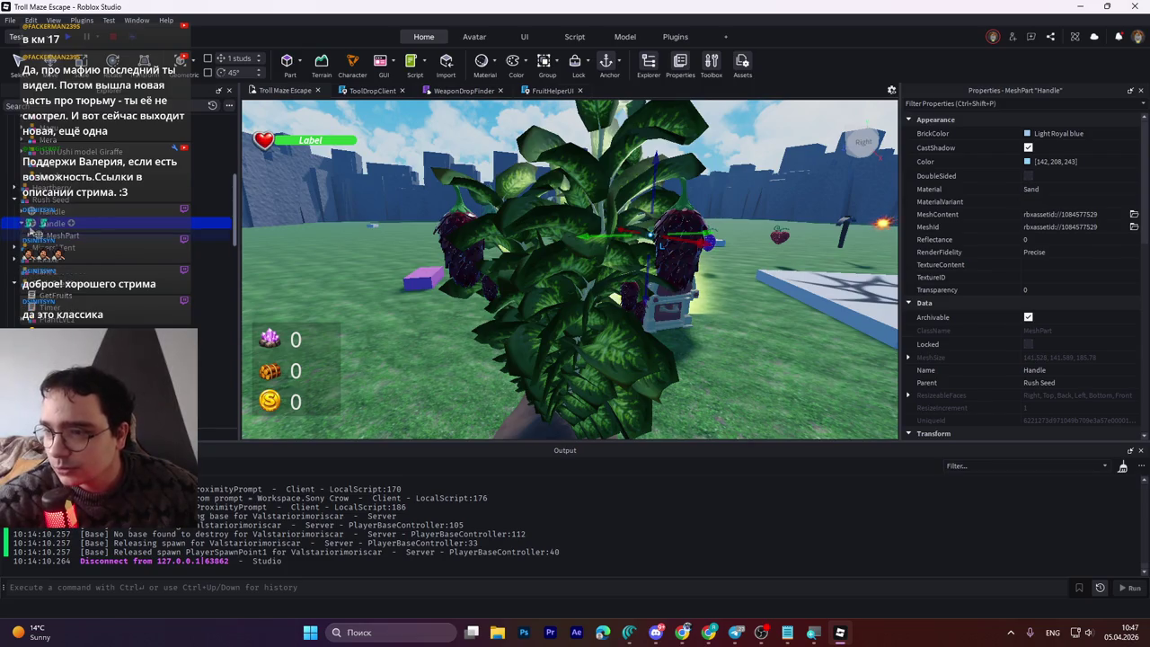
{"action": "left_click", "coordinate": [22, 224]}
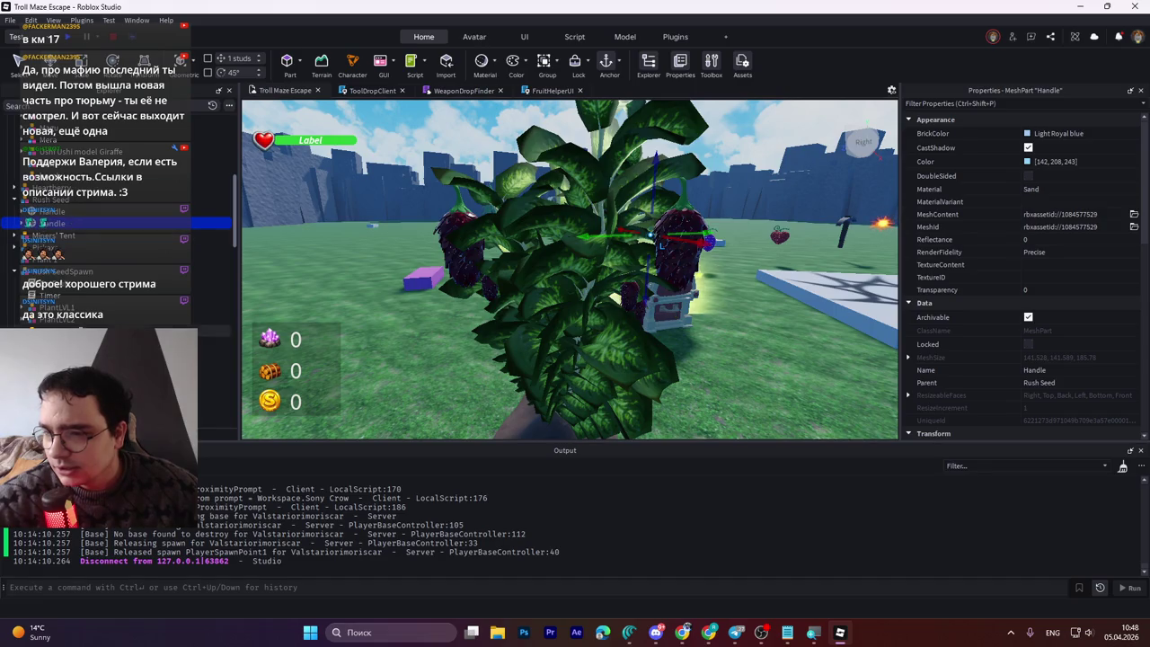
{"action": "left_click", "coordinate": [214, 402]}
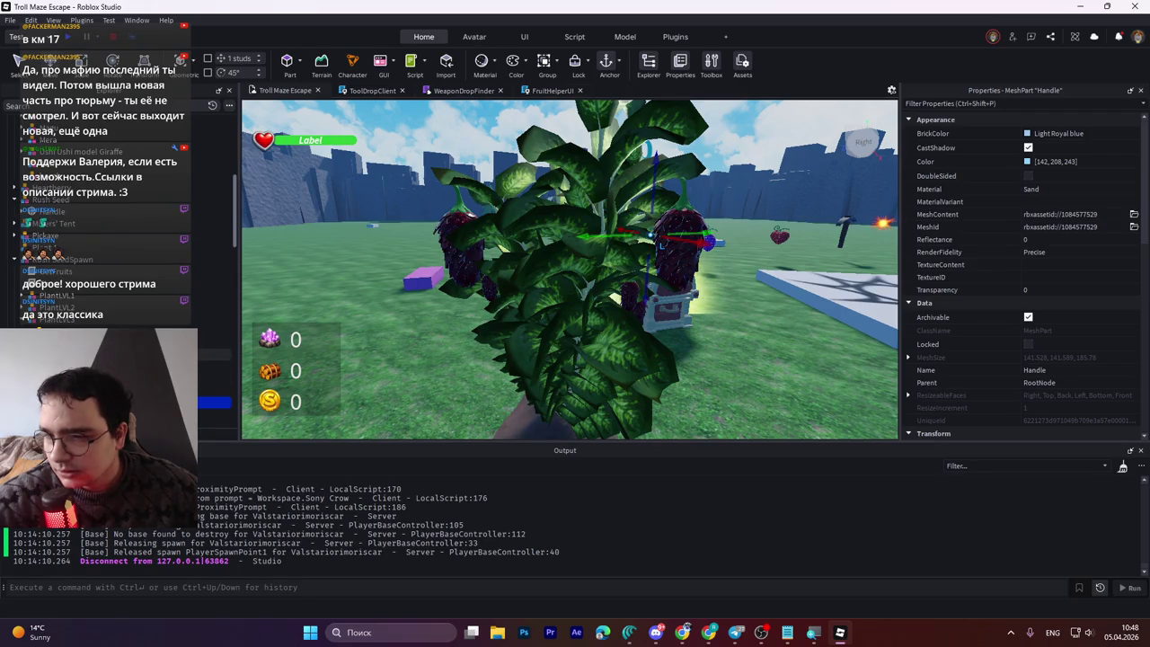
Step: Paste origin position 8.797, 26.758, 99.771 onto another fruit Handle
{"action": "left_click", "coordinate": [213, 354]}
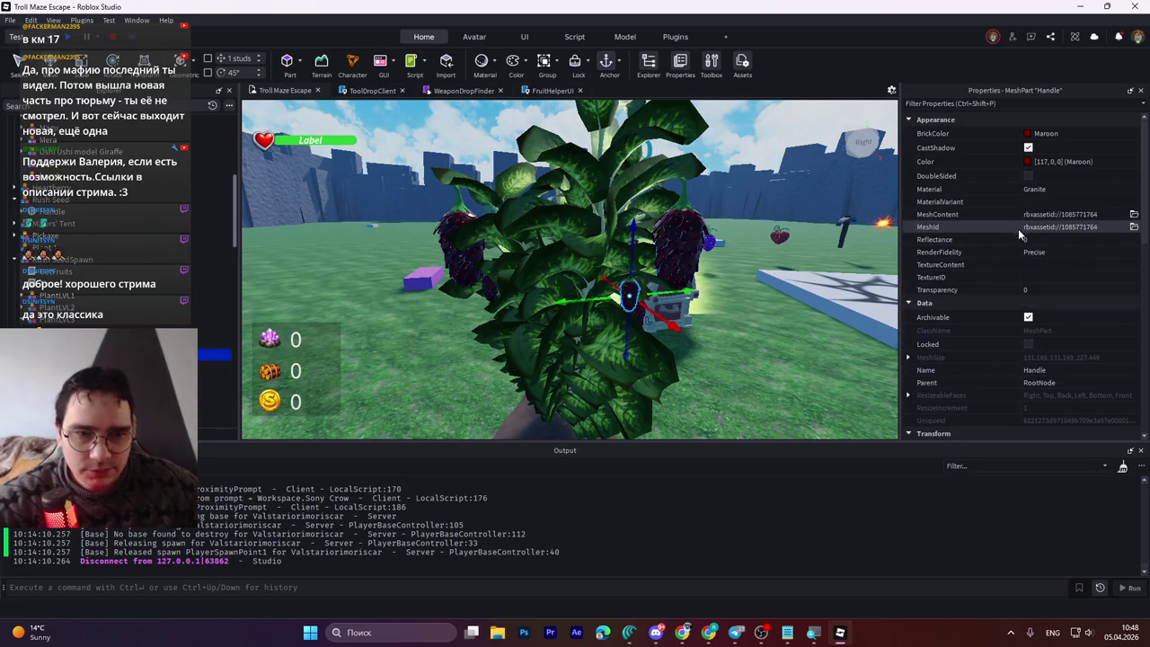
{"action": "scroll", "coordinate": [1019, 230], "scroll_direction": "down", "scroll_amount": 3}
{"action": "left_click", "coordinate": [1040, 359]}
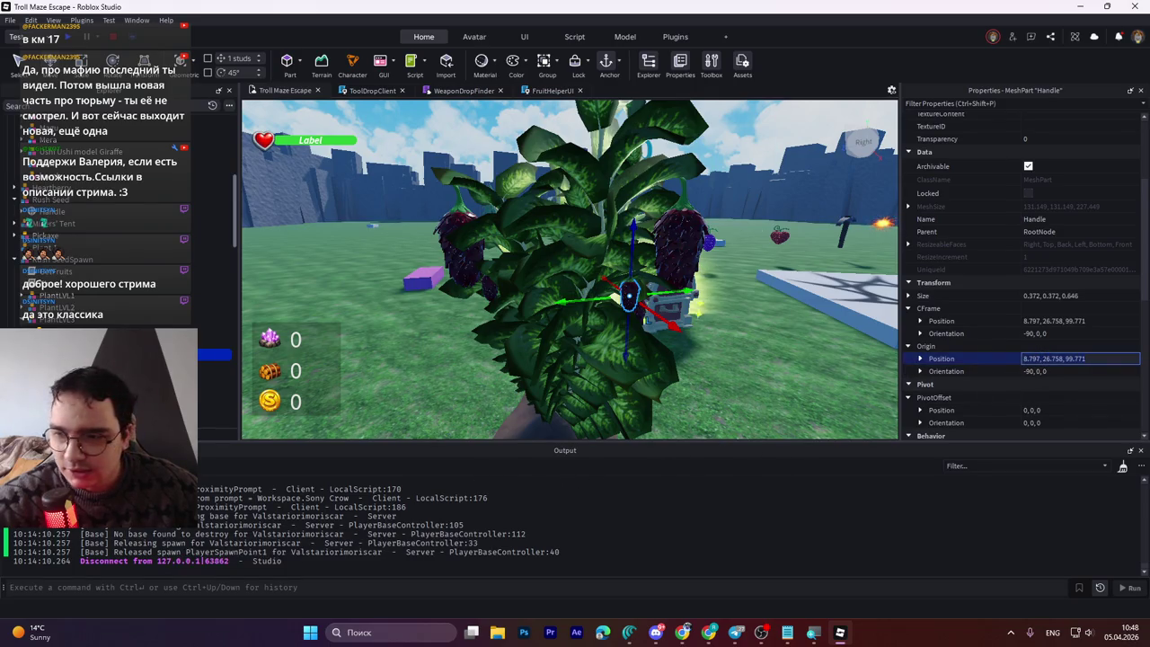
{"action": "left_click", "coordinate": [117, 401]}
{"action": "left_click", "coordinate": [1057, 358]}
{"action": "type", "text": "8.797, 26.758, 99.771"}
{"action": "key", "text": "Return"}
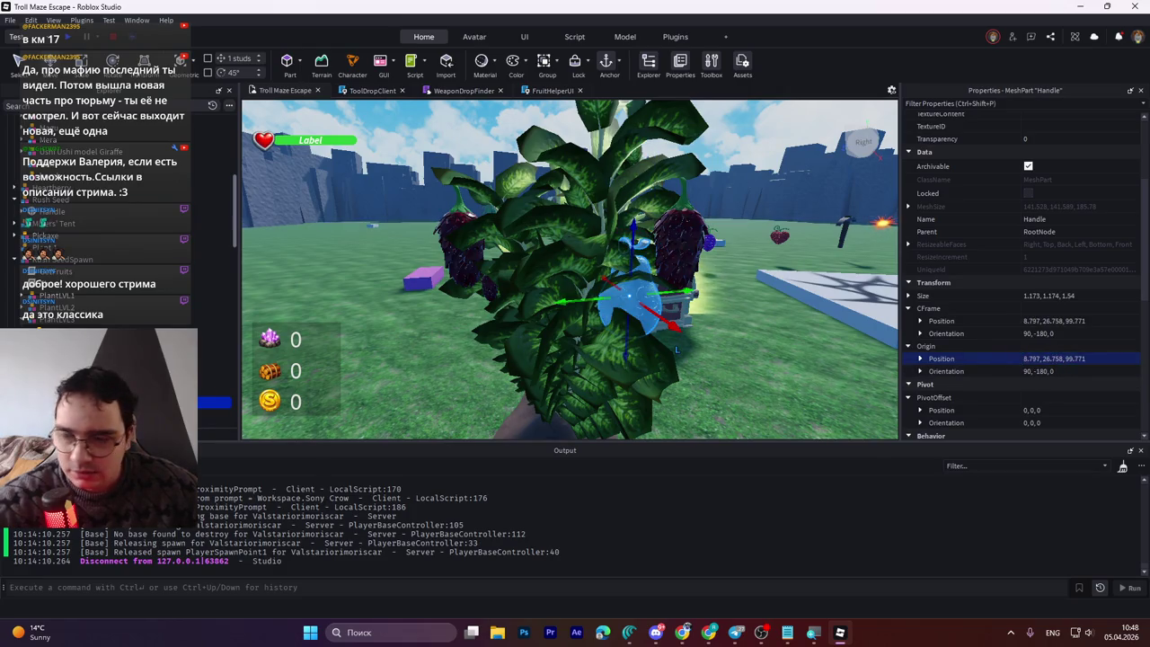
Step: Check the other fruit handles, leave their size unchanged, and select the PlantLVL4 model
{"action": "left_click", "coordinate": [117, 366]}
{"action": "left_click", "coordinate": [117, 353]}
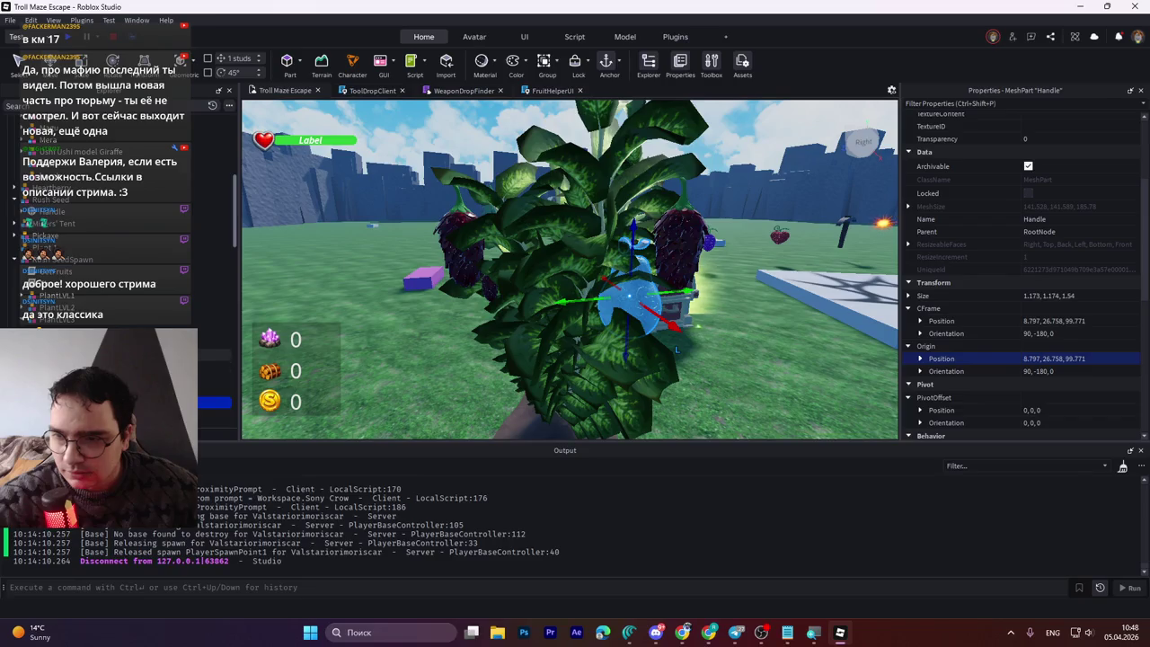
{"action": "left_click", "coordinate": [1053, 295]}
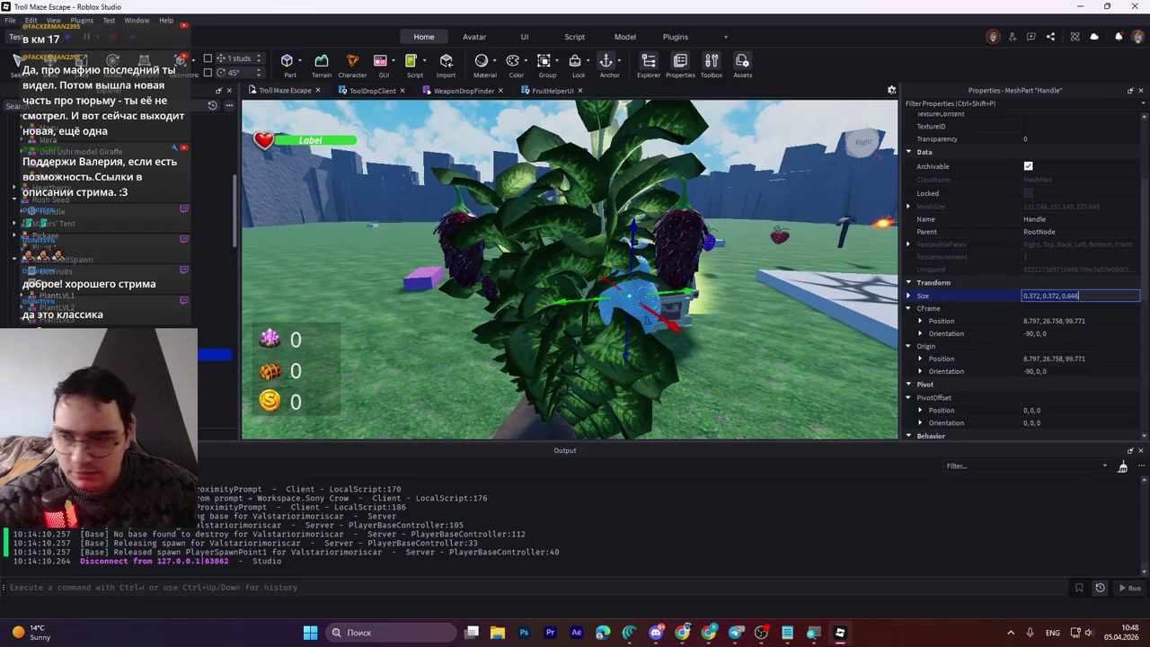
{"action": "key", "text": "ctrl+z"}
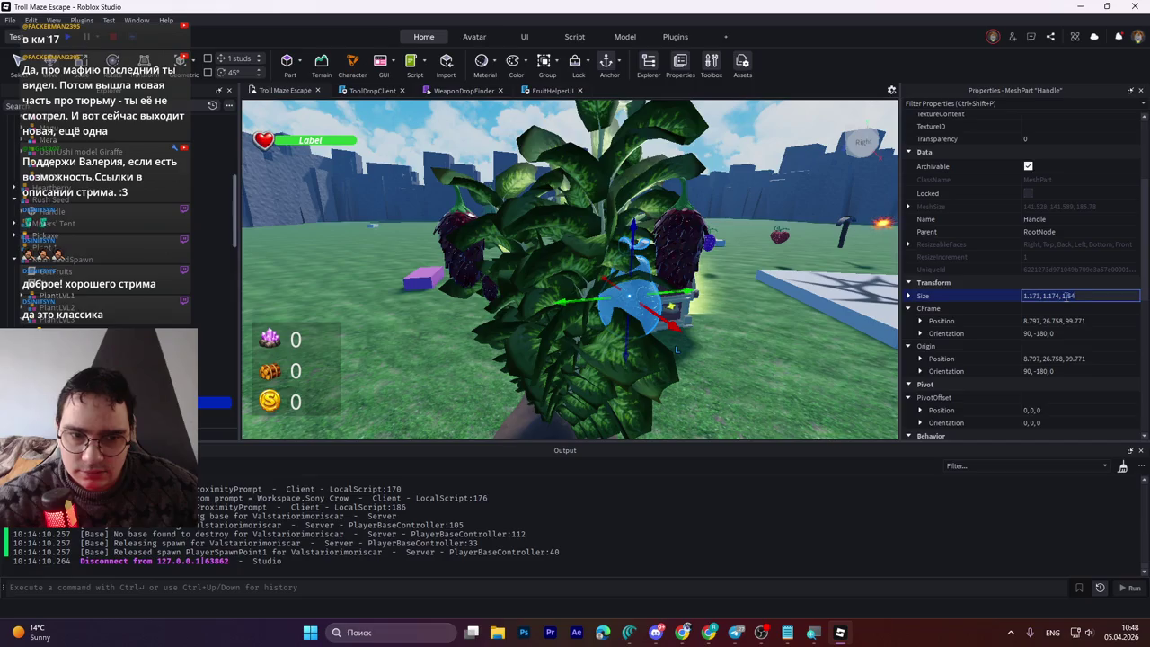
{"action": "left_click", "coordinate": [117, 390]}
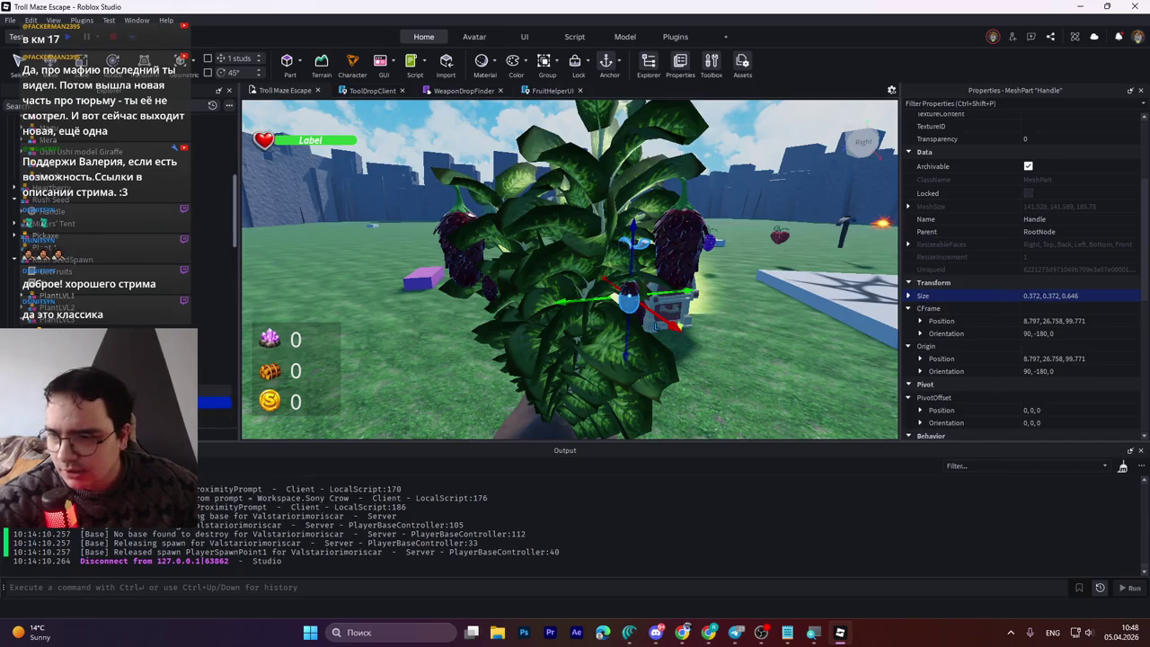
{"action": "left_click", "coordinate": [117, 354], "text": "shift"}
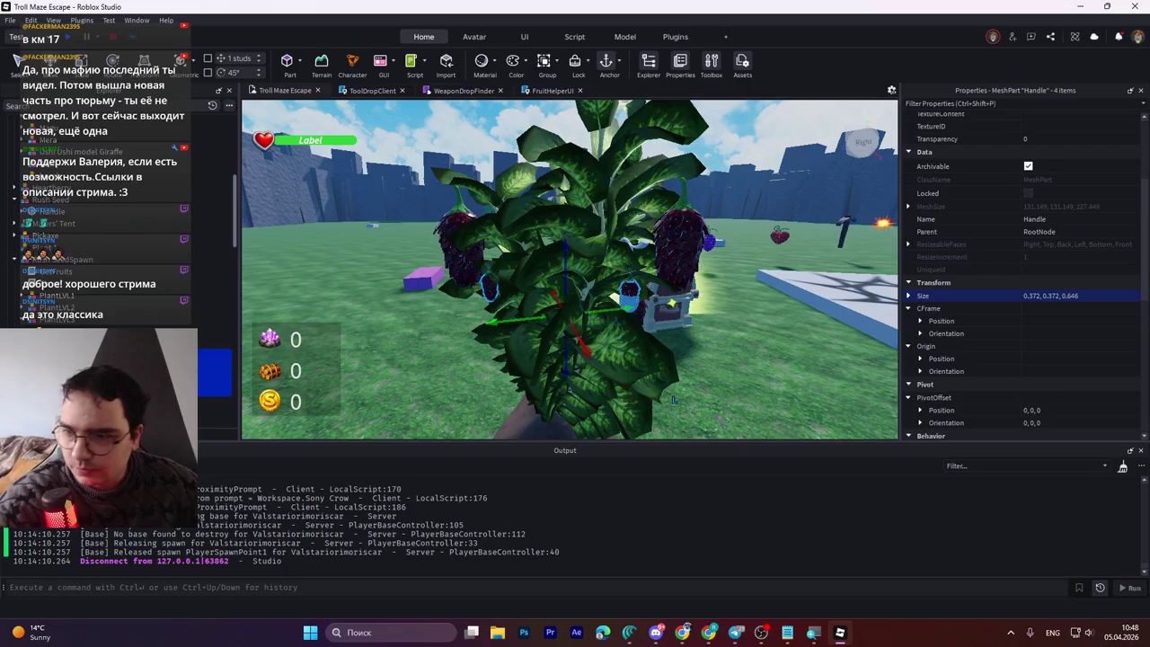
{"action": "left_click", "coordinate": [214, 366]}
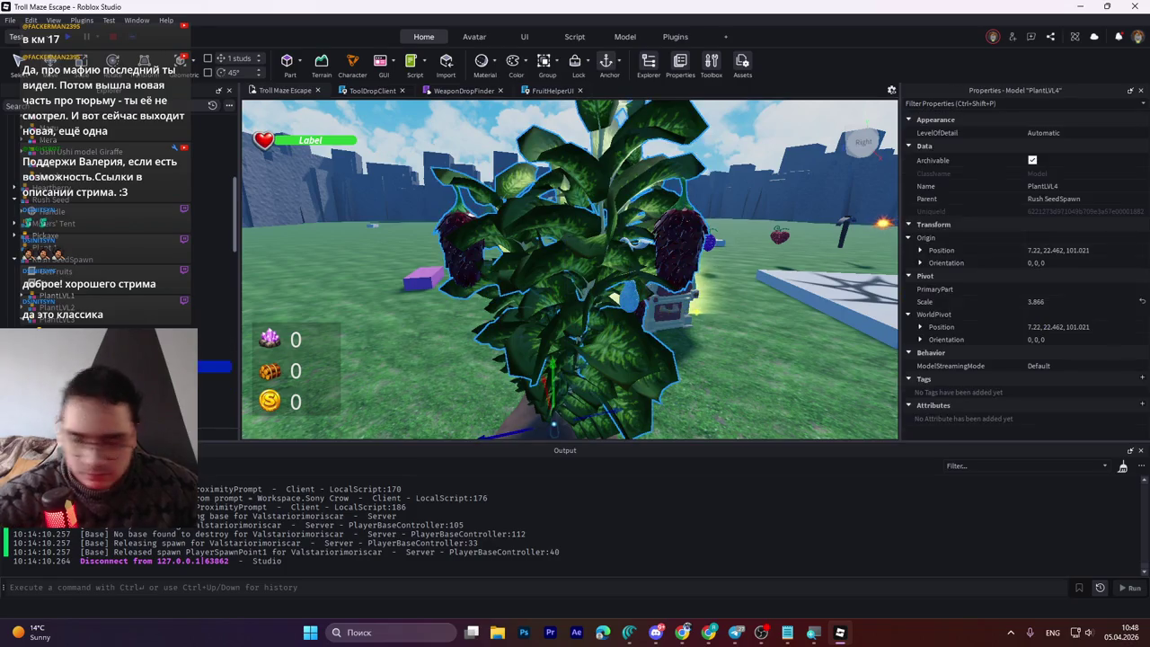
Step: Delete the PlantLVL4 berry plant and select the PlantLVL3 plant model
{"action": "key", "text": "Delete"}
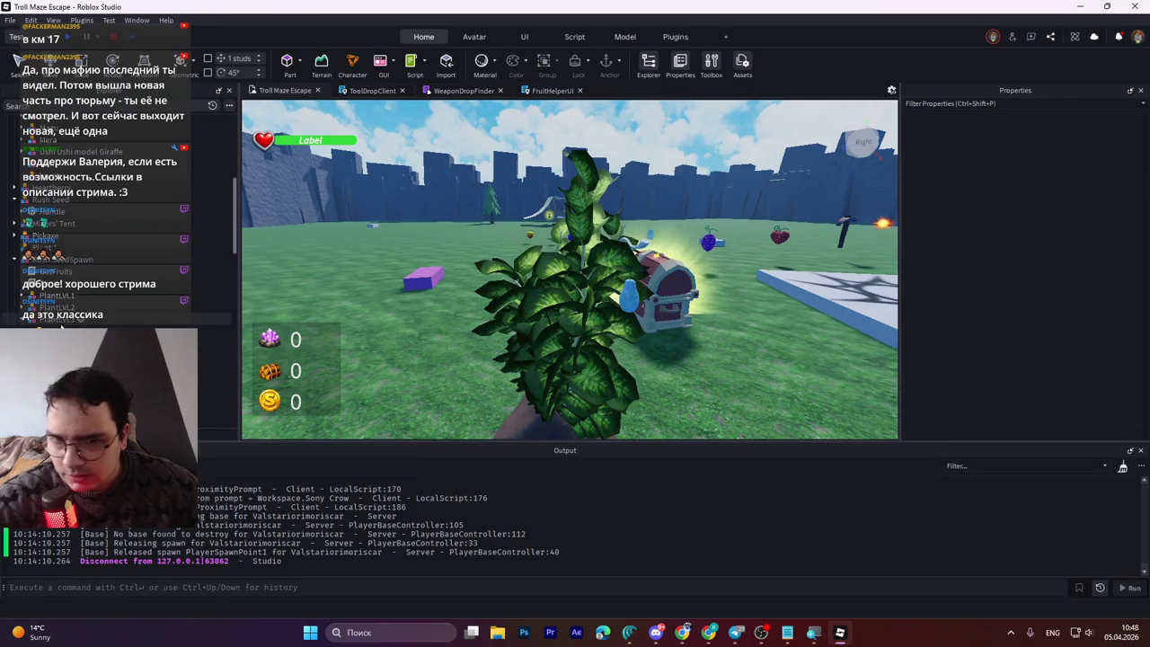
{"action": "left_click", "coordinate": [61, 319]}
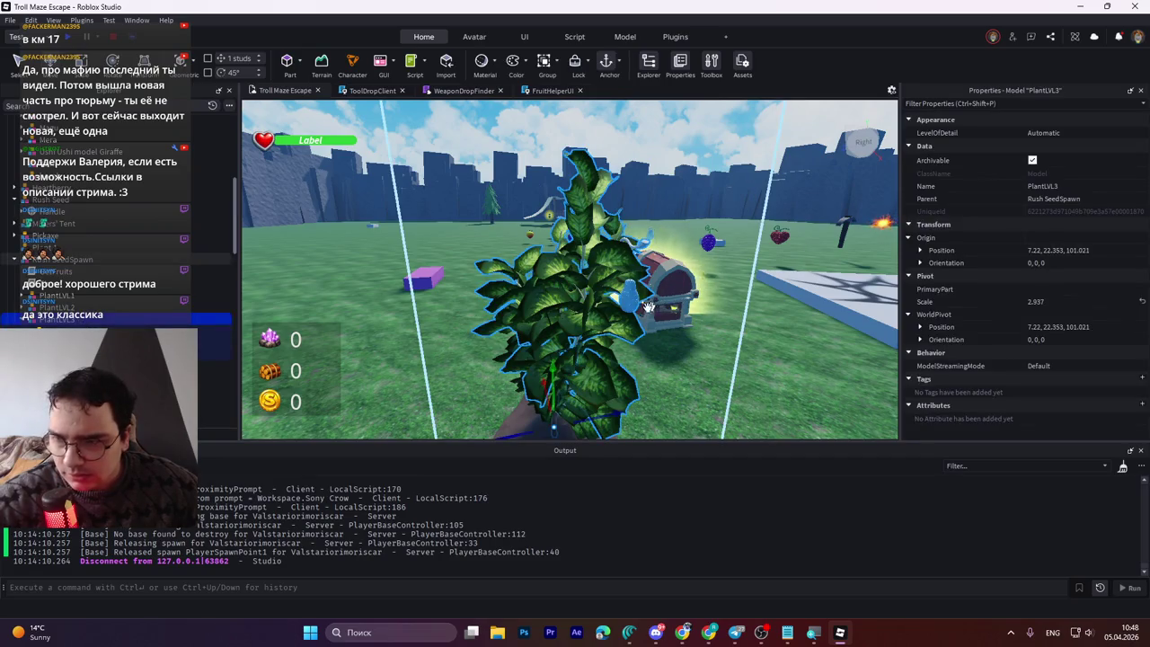
{"action": "scroll", "coordinate": [631, 314], "scroll_direction": "up", "scroll_amount": 2}
{"action": "scroll", "coordinate": [642, 307], "scroll_direction": "up", "scroll_amount": 4}
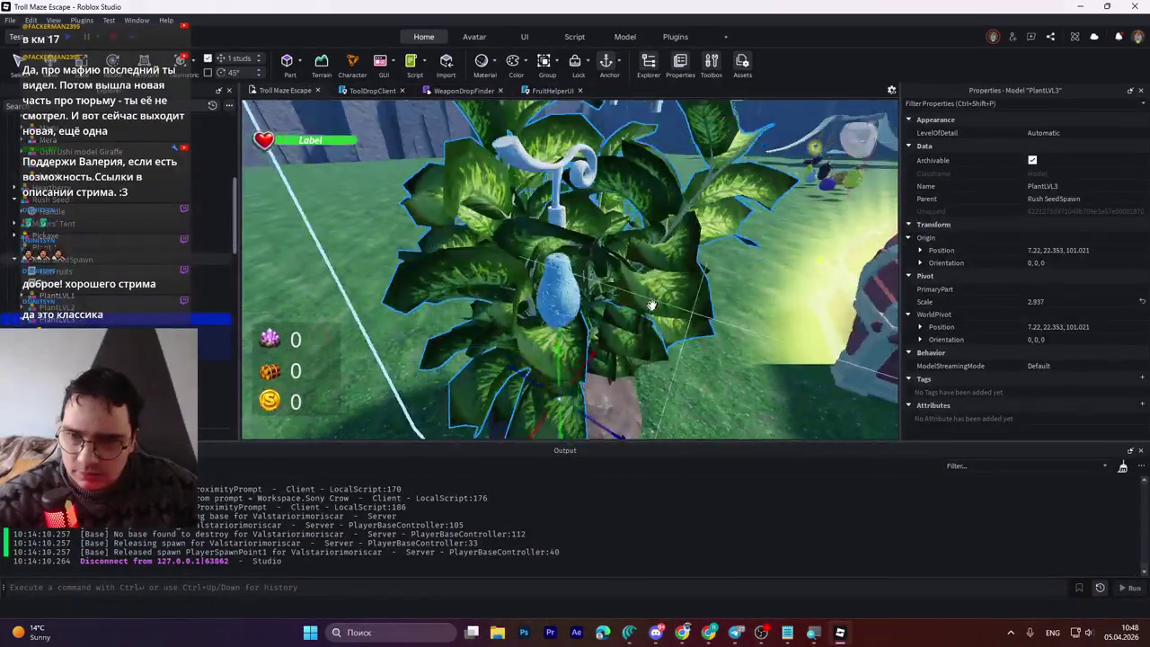
{"action": "scroll", "coordinate": [652, 303], "scroll_direction": "down", "scroll_amount": 2}
{"action": "scroll", "coordinate": [575, 294], "scroll_direction": "down", "scroll_amount": 3}
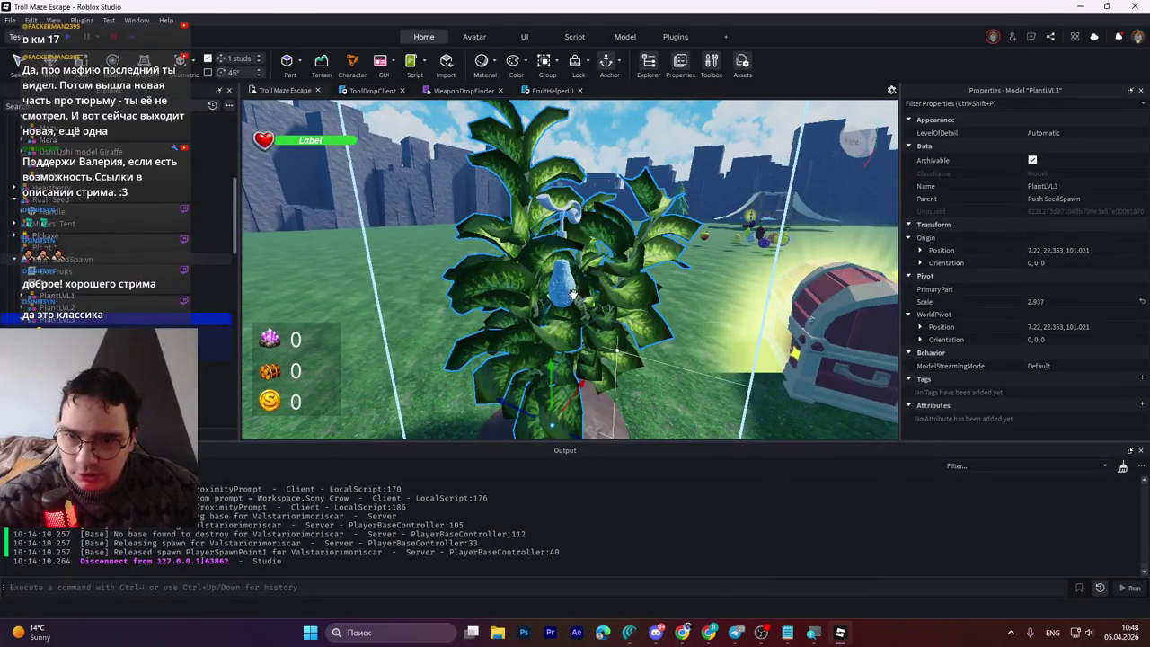
Step: Begin scaling the blue droplet fruit on PlantLVL3 with the Scale tool
{"action": "left_click", "coordinate": [566, 285]}
{"action": "key", "text": "ctrl+3"}
{"action": "left_click_drag", "start_coordinate": [559, 325], "coordinate": [562, 288]}
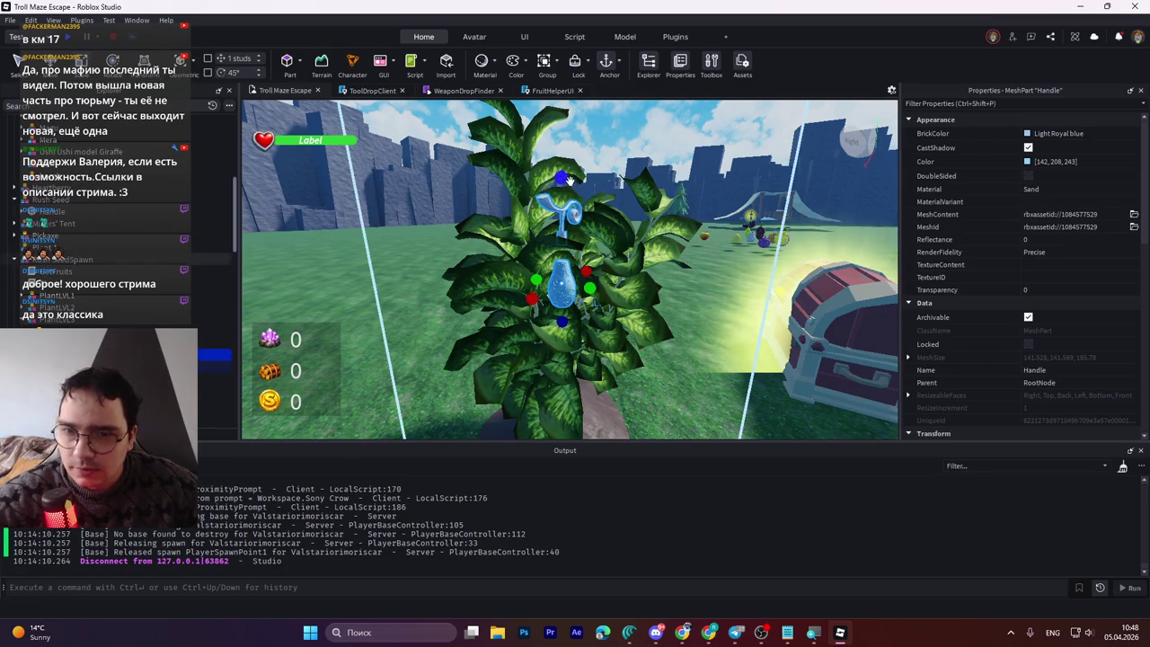
Step: Shrink the blue droplet fruit and resize its curly top piece
{"action": "mouse_move", "coordinate": [561, 177]}
{"action": "left_mouse_down"}
{"action": "mouse_move", "coordinate": [559, 283]}
{"action": "mouse_move", "coordinate": [558, 270]}
{"action": "left_mouse_up"}
{"action": "left_click", "coordinate": [559, 269]}
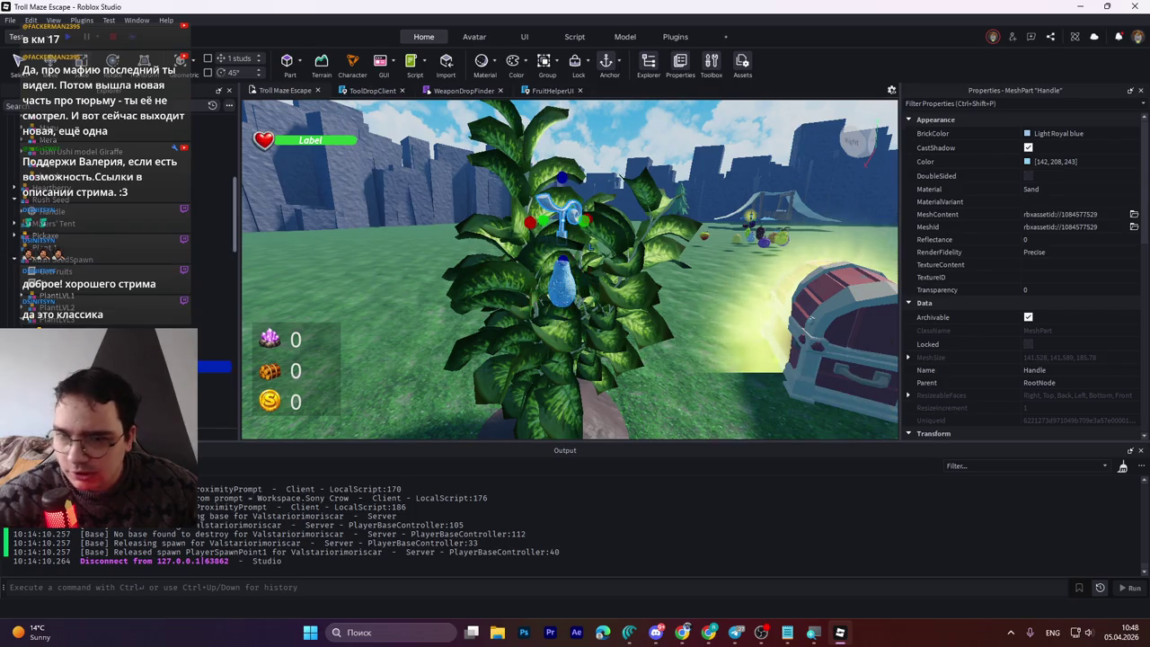
{"action": "mouse_move", "coordinate": [562, 177]}
{"action": "left_mouse_down"}
{"action": "mouse_move", "coordinate": [564, 204]}
{"action": "mouse_move", "coordinate": [561, 105]}
{"action": "mouse_move", "coordinate": [561, 126]}
{"action": "mouse_move", "coordinate": [574, 113]}
{"action": "mouse_move", "coordinate": [562, 180]}
{"action": "left_mouse_up"}
{"action": "scroll", "coordinate": [653, 232], "scroll_direction": "up", "scroll_amount": 5}
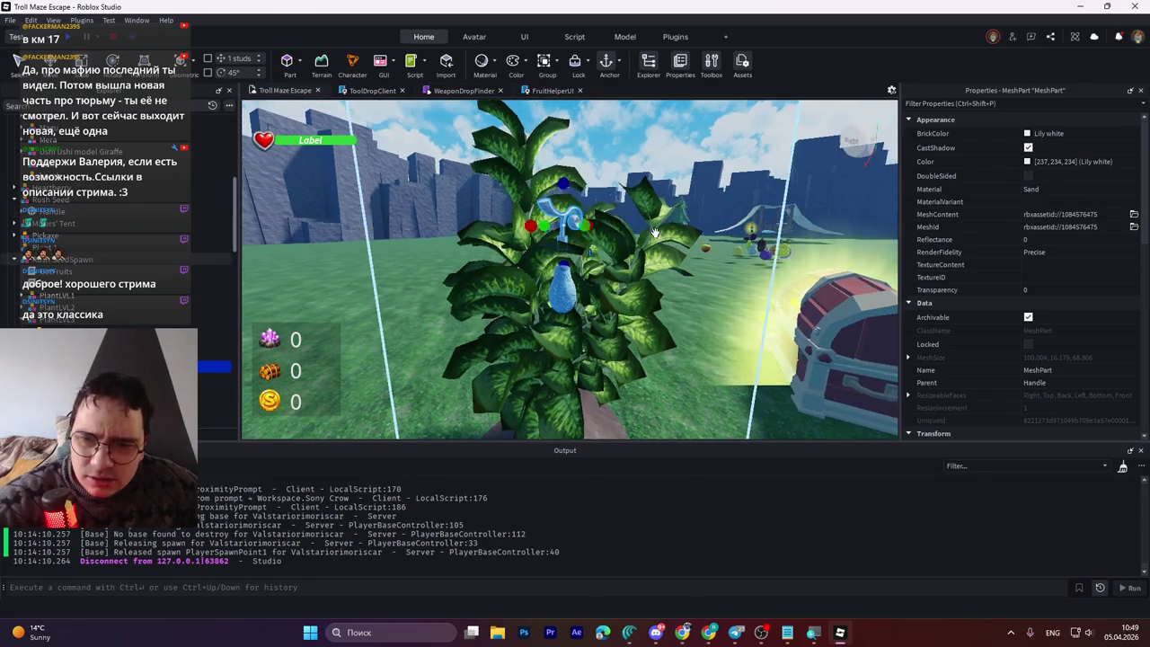
{"action": "scroll", "coordinate": [653, 233], "scroll_direction": "down", "scroll_amount": 5}
{"action": "scroll", "coordinate": [556, 197], "scroll_direction": "up", "scroll_amount": 2}
{"action": "scroll", "coordinate": [542, 176], "scroll_direction": "down", "scroll_amount": 2}
{"action": "left_click_drag", "start_coordinate": [543, 141], "coordinate": [543, 167]}
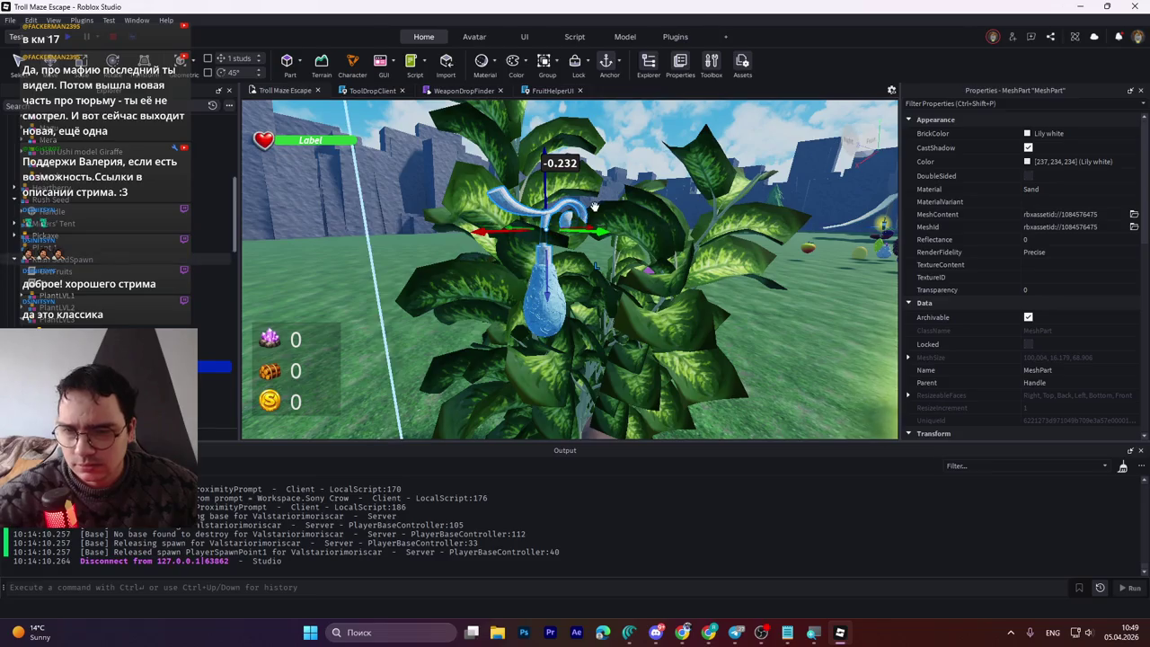
{"action": "key", "text": "ctrl+3"}
{"action": "mouse_move", "coordinate": [568, 229]}
{"action": "left_mouse_down"}
{"action": "mouse_move", "coordinate": [544, 291]}
{"action": "mouse_move", "coordinate": [536, 226]}
{"action": "mouse_move", "coordinate": [512, 254]}
{"action": "left_mouse_up"}
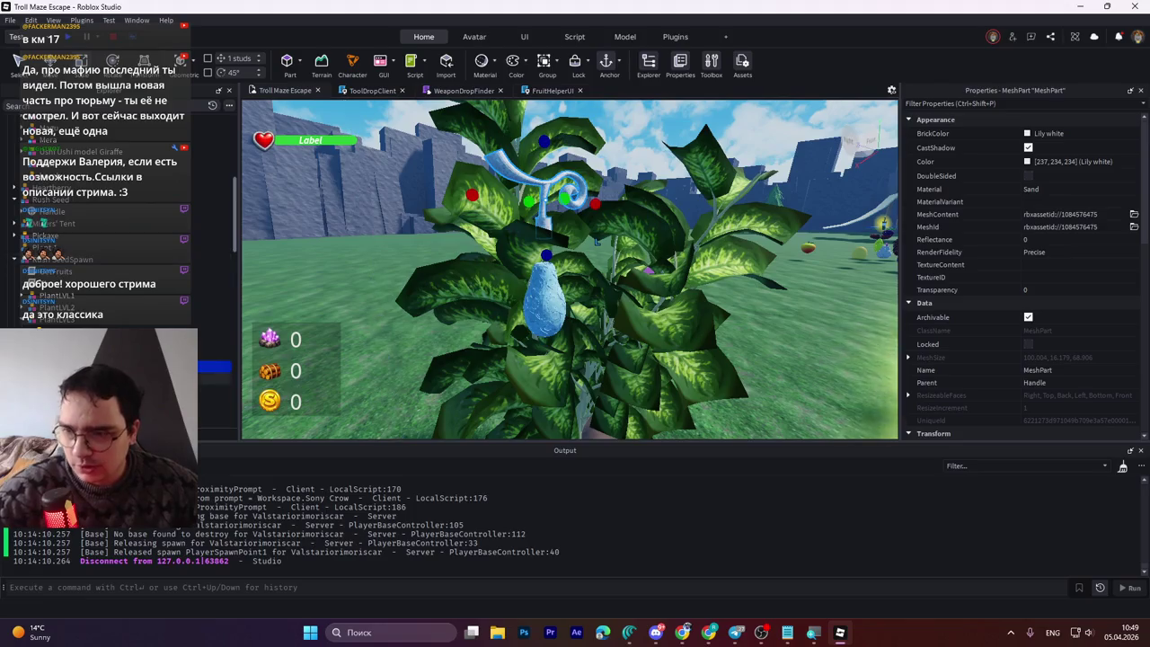
Step: Undo an accidental deletion of the fruit and reselect its Handle inside PlantLVL3
{"action": "left_click", "coordinate": [545, 296]}
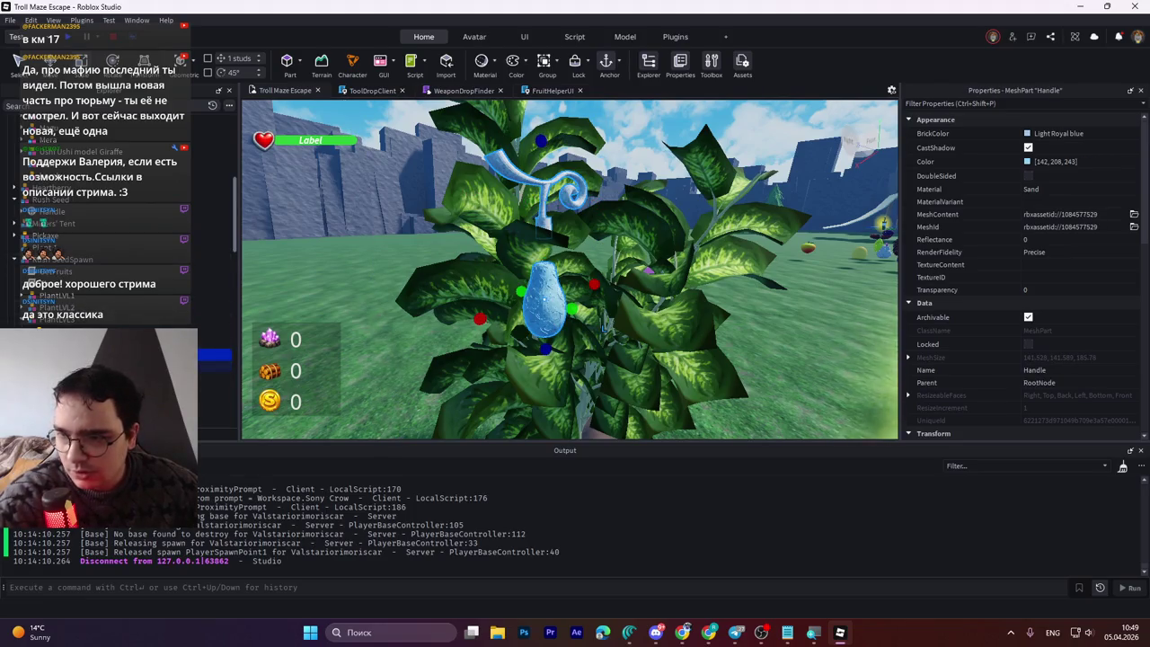
{"action": "key", "text": "Delete"}
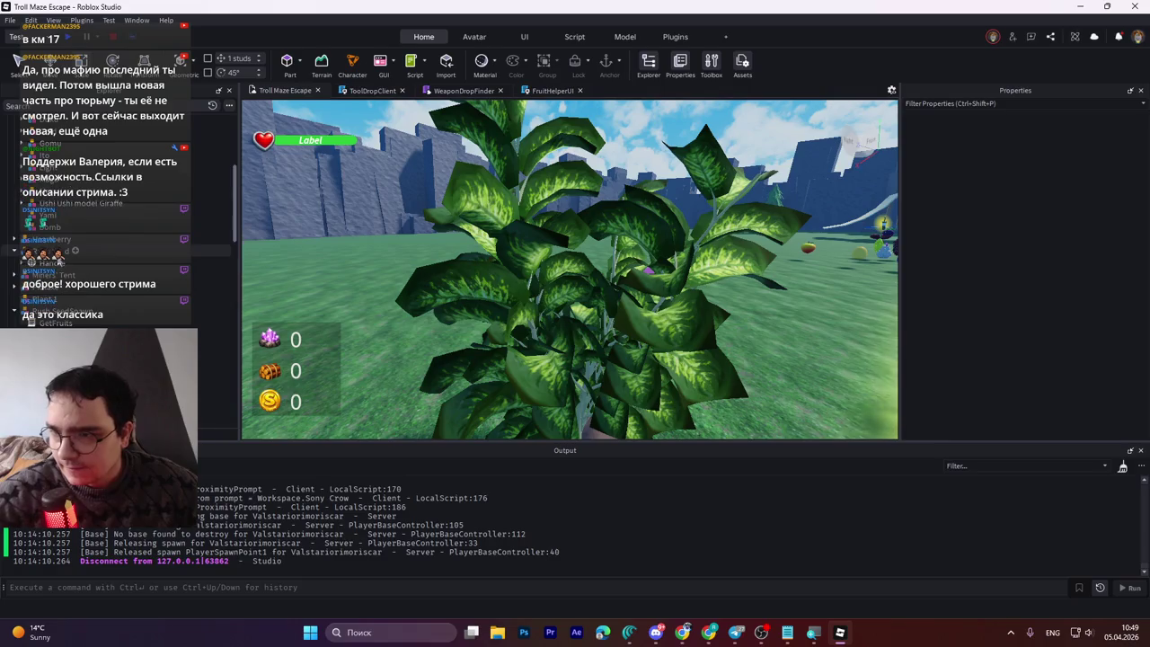
{"action": "key", "text": "ctrl+z"}
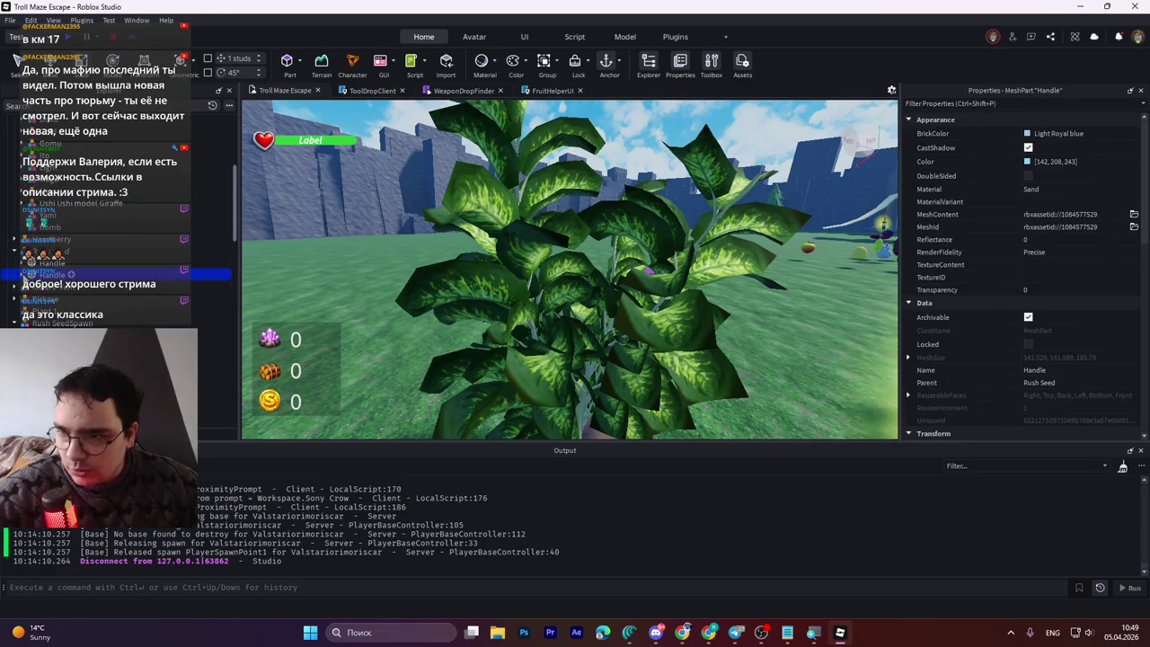
{"action": "left_click", "coordinate": [63, 324]}
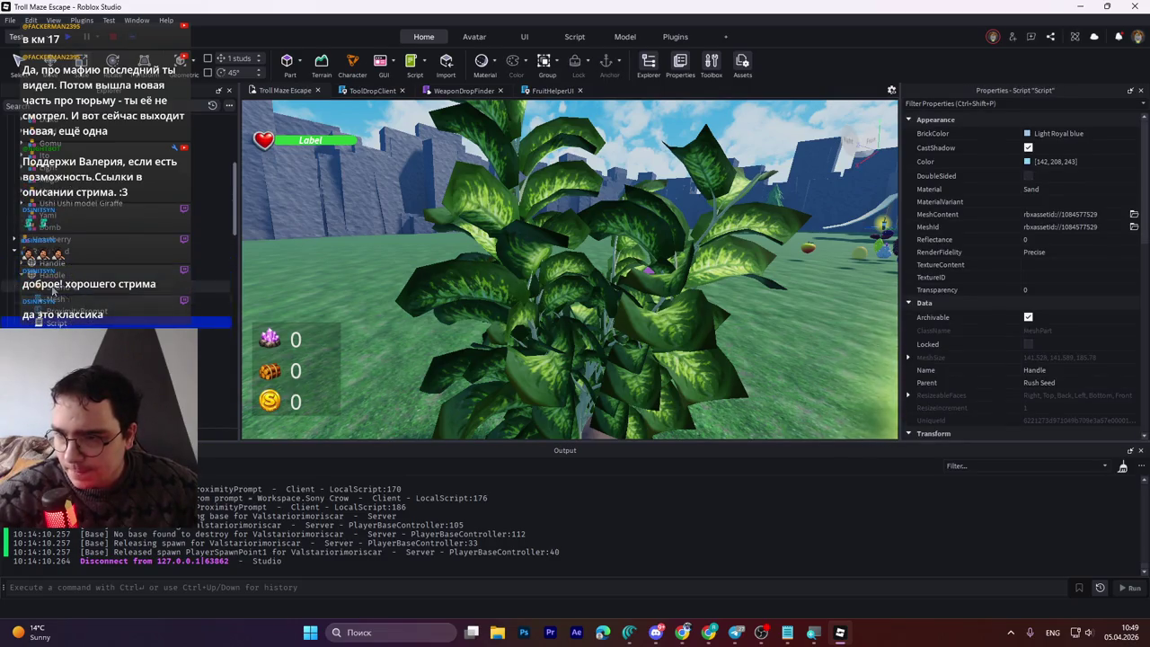
{"action": "left_click", "coordinate": [56, 274]}
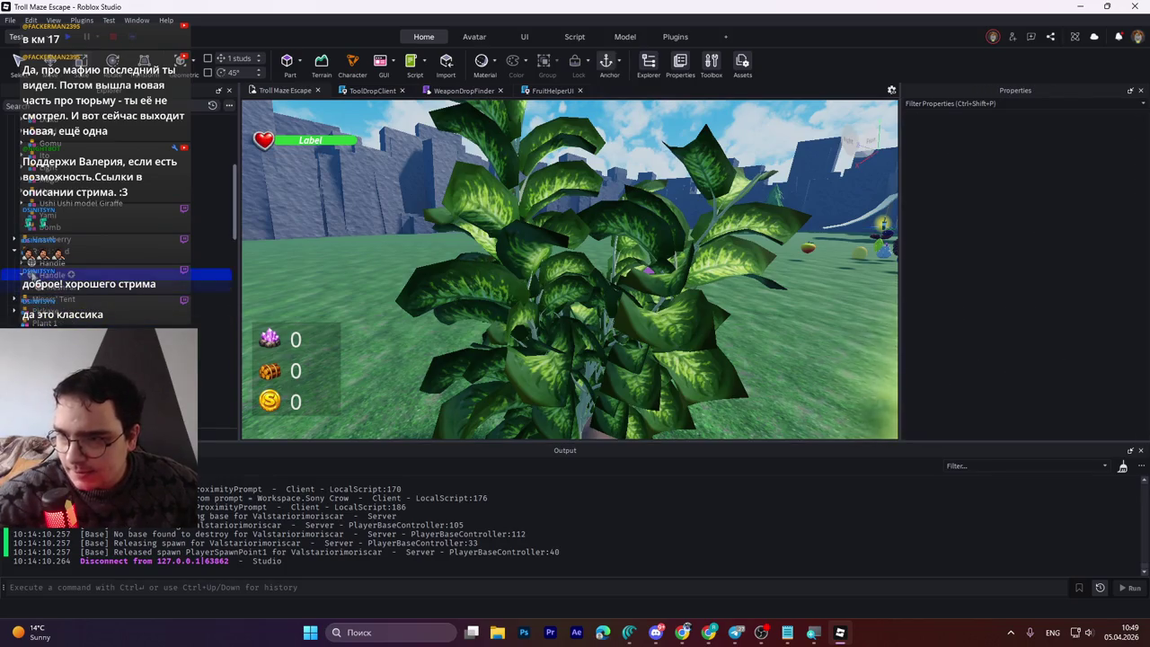
{"action": "scroll", "coordinate": [117, 234], "scroll_direction": "down", "scroll_amount": 1}
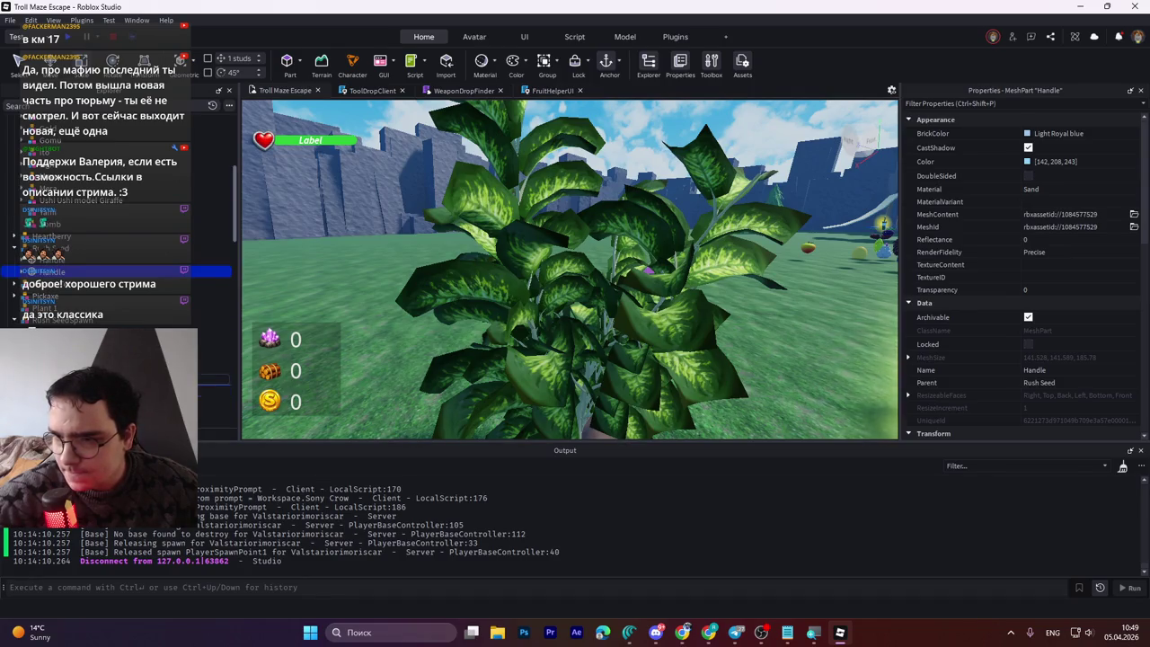
{"action": "left_click", "coordinate": [54, 402]}
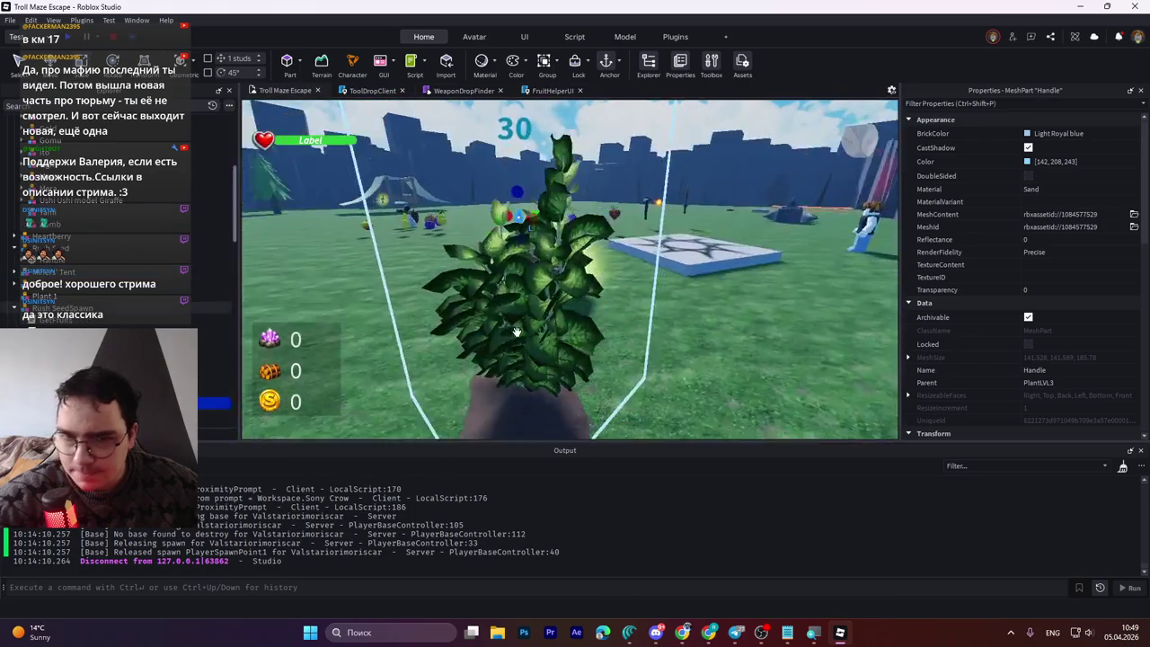
Step: Move the fruit along the red axis, sideways toward the plant, and adjust its height
{"action": "key", "text": "w"}
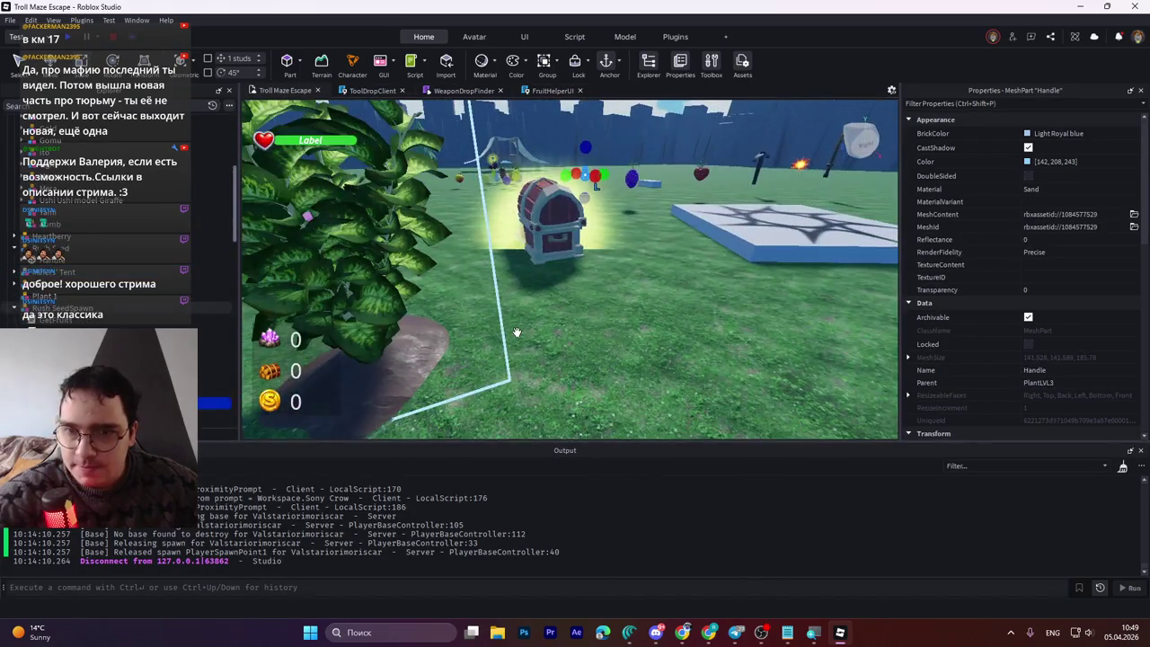
{"action": "mouse_move", "coordinate": [594, 235]}
{"action": "left_mouse_down"}
{"action": "mouse_move", "coordinate": [757, 384]}
{"action": "mouse_move", "coordinate": [808, 377]}
{"action": "mouse_move", "coordinate": [629, 377]}
{"action": "mouse_move", "coordinate": [656, 312]}
{"action": "left_mouse_up"}
{"action": "key", "text": "f"}
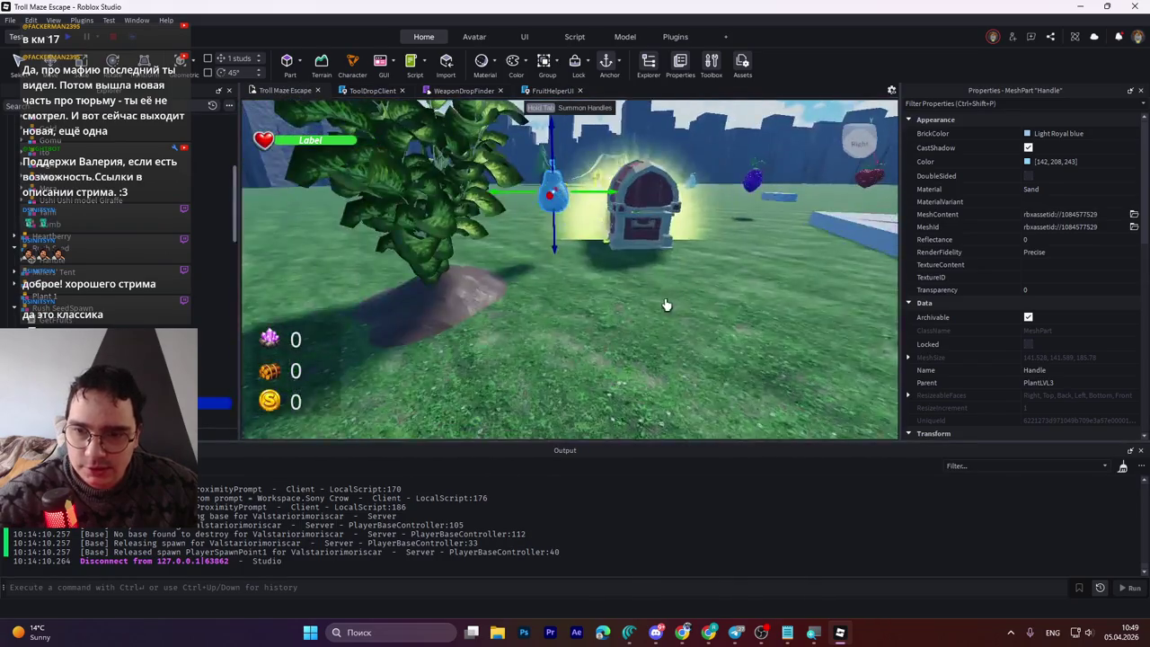
{"action": "scroll", "coordinate": [663, 309], "scroll_direction": "up", "scroll_amount": 5}
{"action": "mouse_move", "coordinate": [698, 256]}
{"action": "left_mouse_down"}
{"action": "mouse_move", "coordinate": [645, 314]}
{"action": "mouse_move", "coordinate": [641, 346]}
{"action": "left_mouse_up"}
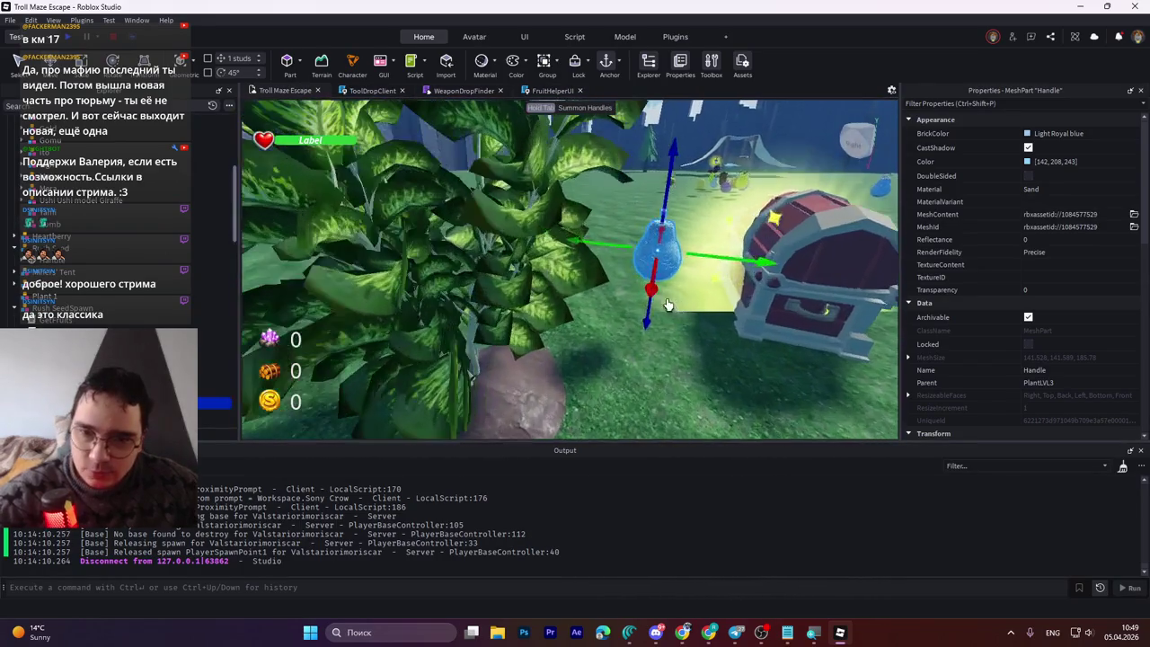
{"action": "mouse_move", "coordinate": [700, 314]}
{"action": "left_mouse_down"}
{"action": "mouse_move", "coordinate": [740, 333]}
{"action": "mouse_move", "coordinate": [653, 327]}
{"action": "mouse_move", "coordinate": [638, 295]}
{"action": "mouse_move", "coordinate": [616, 287]}
{"action": "left_mouse_up"}
{"action": "mouse_move", "coordinate": [582, 214]}
{"action": "left_mouse_down"}
{"action": "mouse_move", "coordinate": [586, 144]}
{"action": "mouse_move", "coordinate": [594, 241]}
{"action": "left_mouse_up"}
{"action": "scroll", "coordinate": [597, 234], "scroll_direction": "down", "scroll_amount": 3}
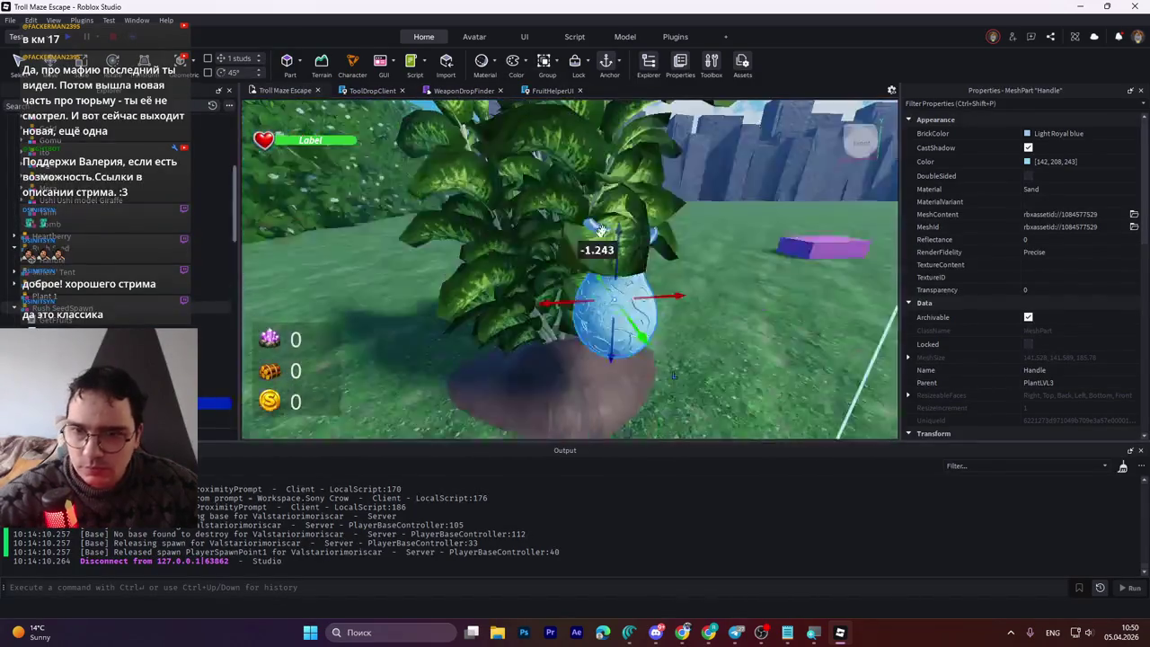
Step: Raise the fruit into the leaves, tilt it, and lower it slightly
{"action": "right_click", "coordinate": [601, 229]}
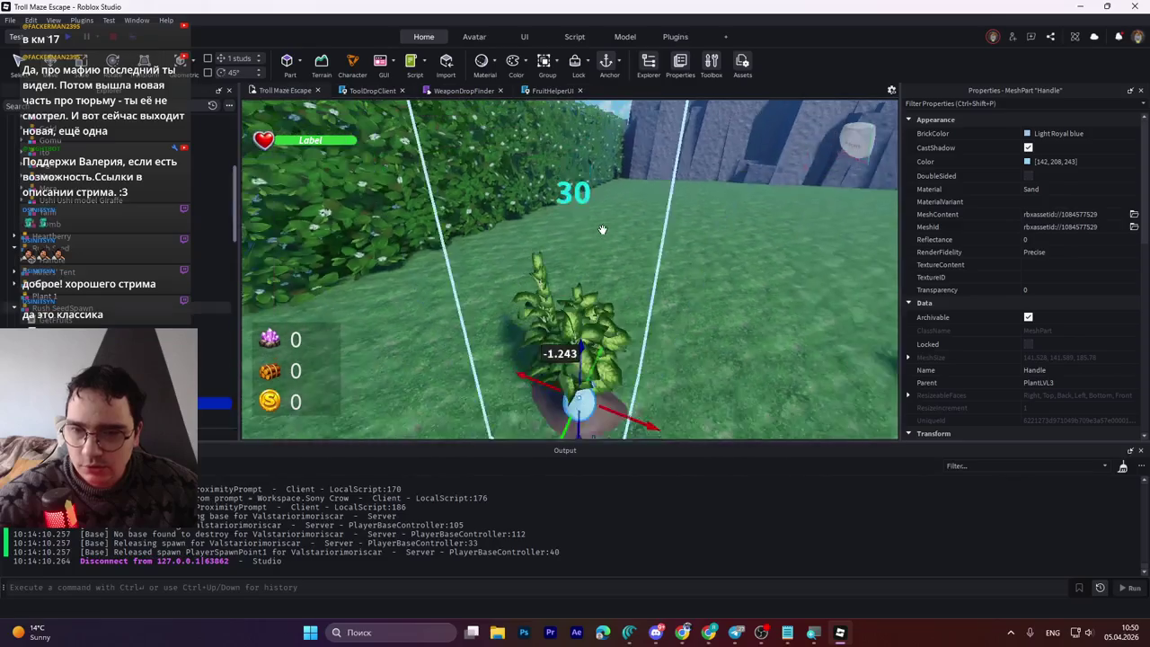
{"action": "scroll", "coordinate": [602, 230], "scroll_direction": "up", "scroll_amount": 5}
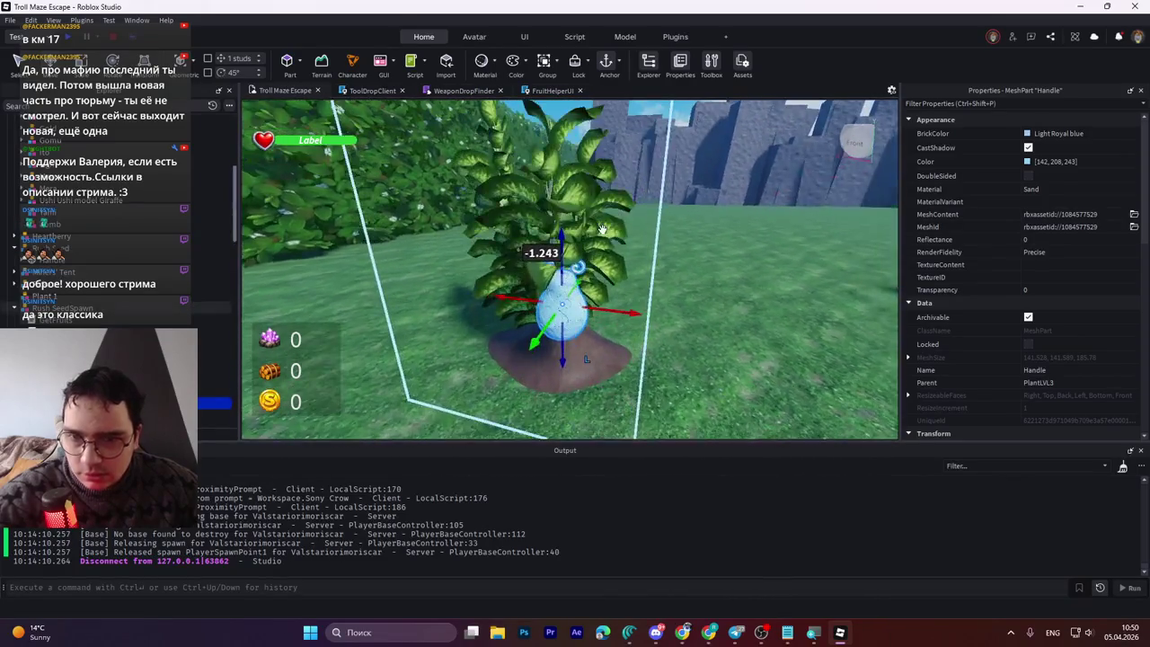
{"action": "right_click", "coordinate": [602, 229]}
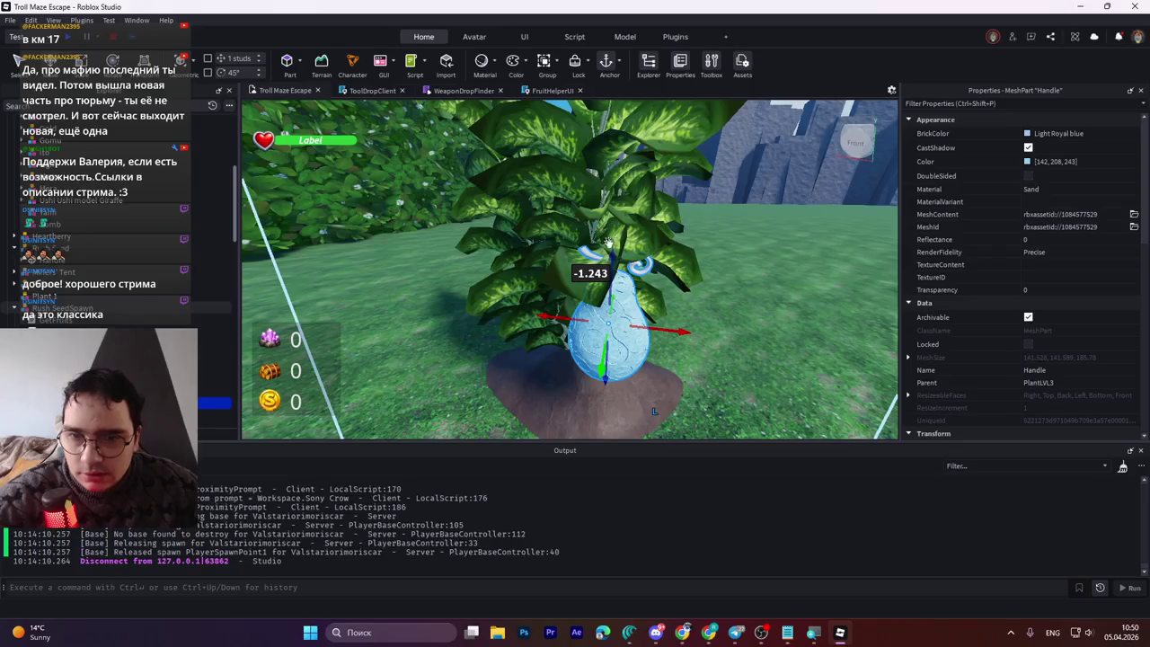
{"action": "left_click_drag", "start_coordinate": [607, 240], "coordinate": [615, 226]}
{"action": "left_click_drag", "start_coordinate": [650, 272], "coordinate": [588, 268]}
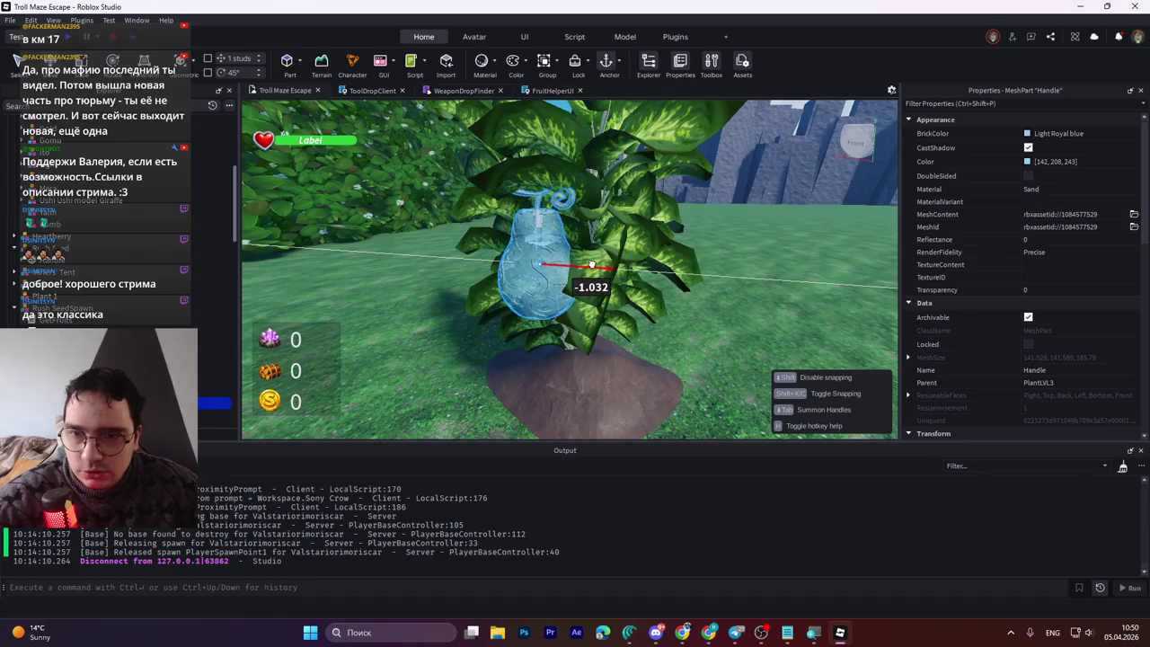
{"action": "right_click", "coordinate": [586, 266]}
{"action": "right_click", "coordinate": [584, 265]}
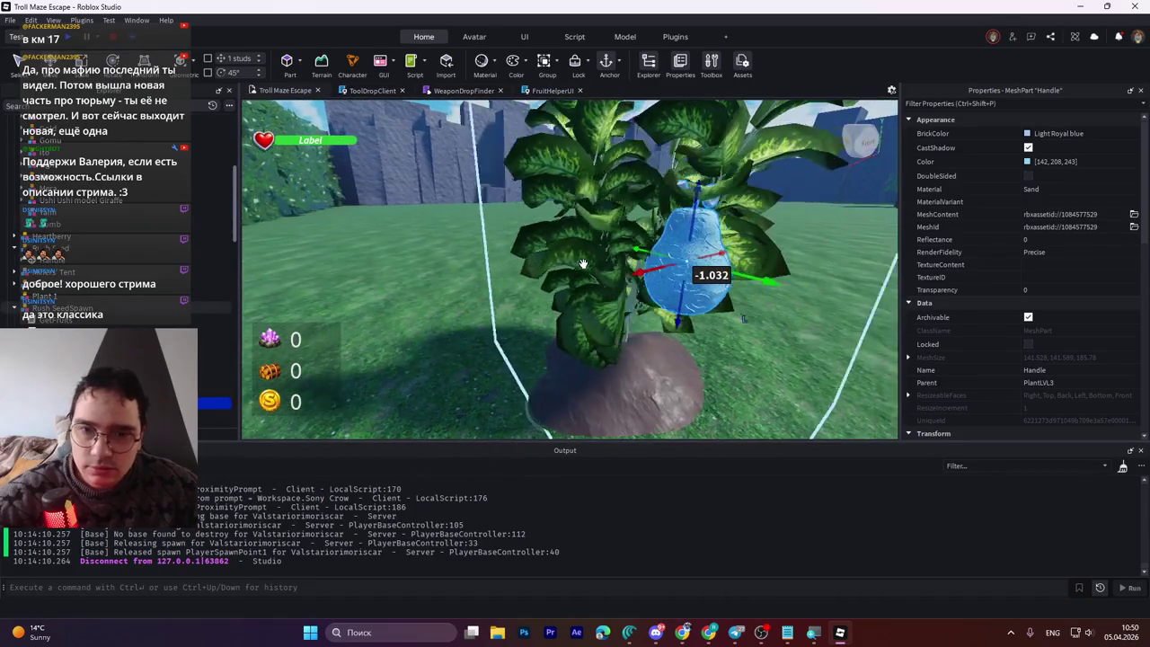
{"action": "mouse_move", "coordinate": [608, 263]}
{"action": "left_mouse_down"}
{"action": "mouse_move", "coordinate": [551, 279]}
{"action": "mouse_move", "coordinate": [627, 270]}
{"action": "left_mouse_up"}
{"action": "left_click_drag", "start_coordinate": [634, 270], "coordinate": [629, 269]}
{"action": "left_click_drag", "start_coordinate": [569, 200], "coordinate": [551, 198]}
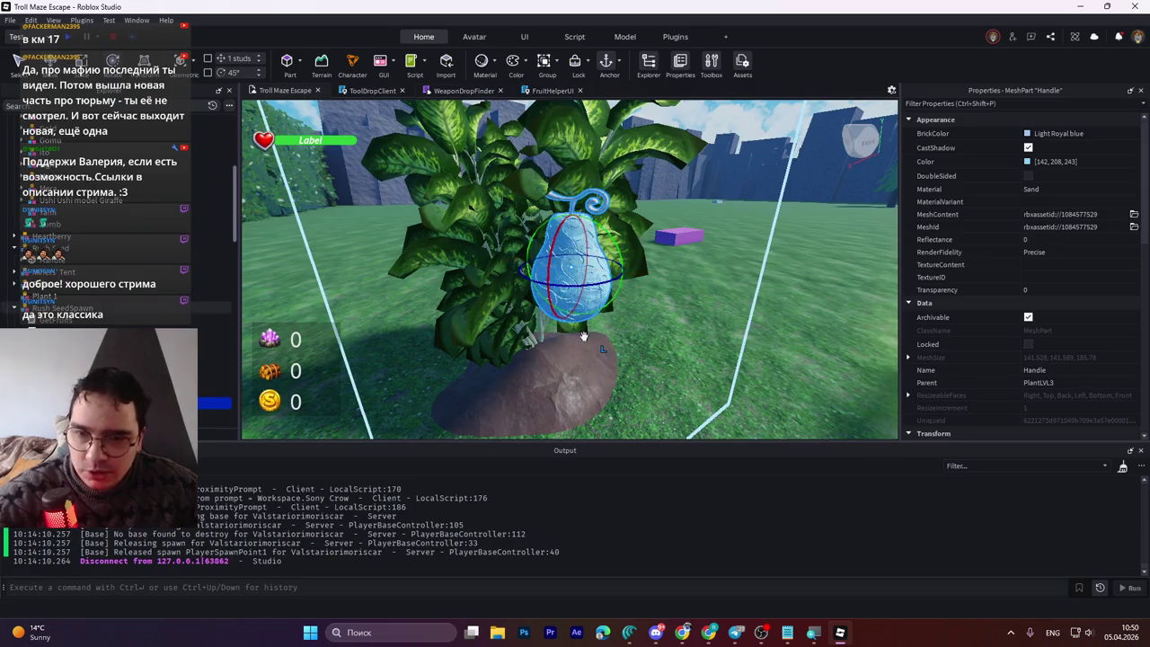
Step: Shrink the blue fruit in two passes with the Scale tool
{"action": "key", "text": "ctrl+4"}
{"action": "key", "text": "ctrl+3"}
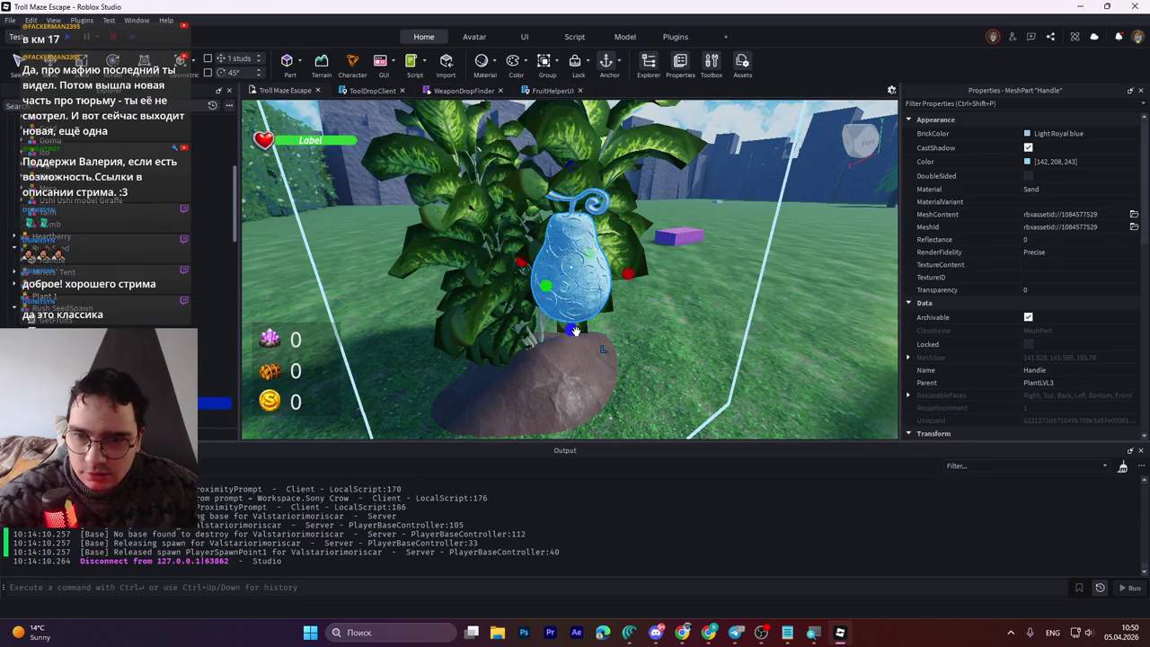
{"action": "left_click_drag", "start_coordinate": [572, 330], "coordinate": [575, 258]}
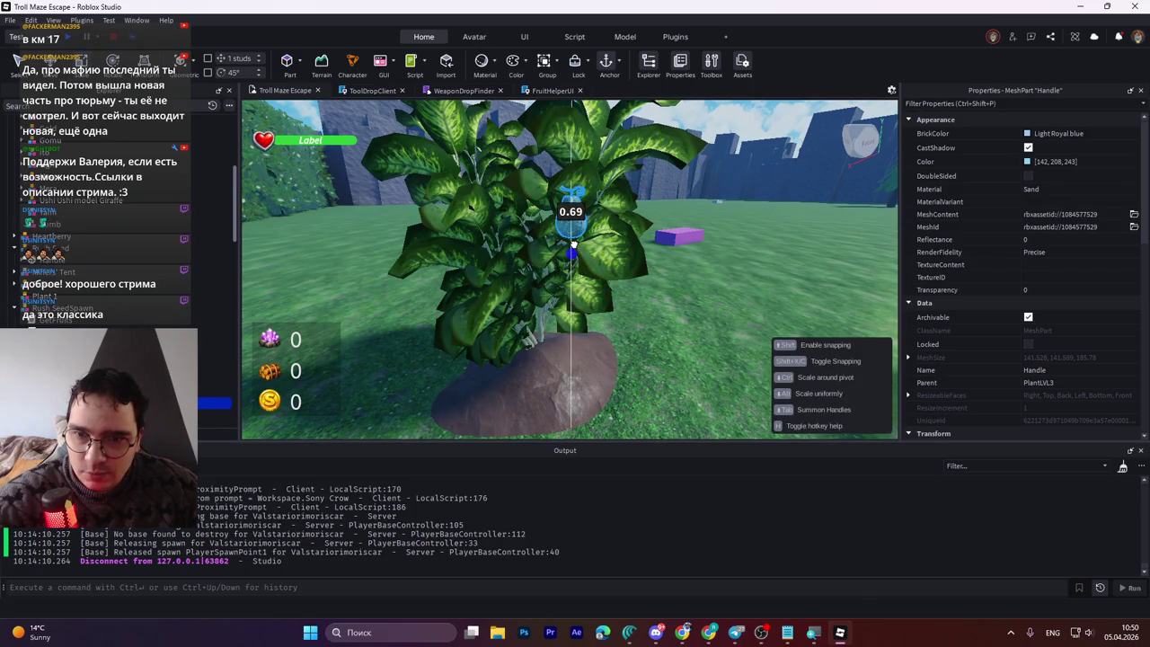
{"action": "left_click_drag", "start_coordinate": [585, 257], "coordinate": [589, 252]}
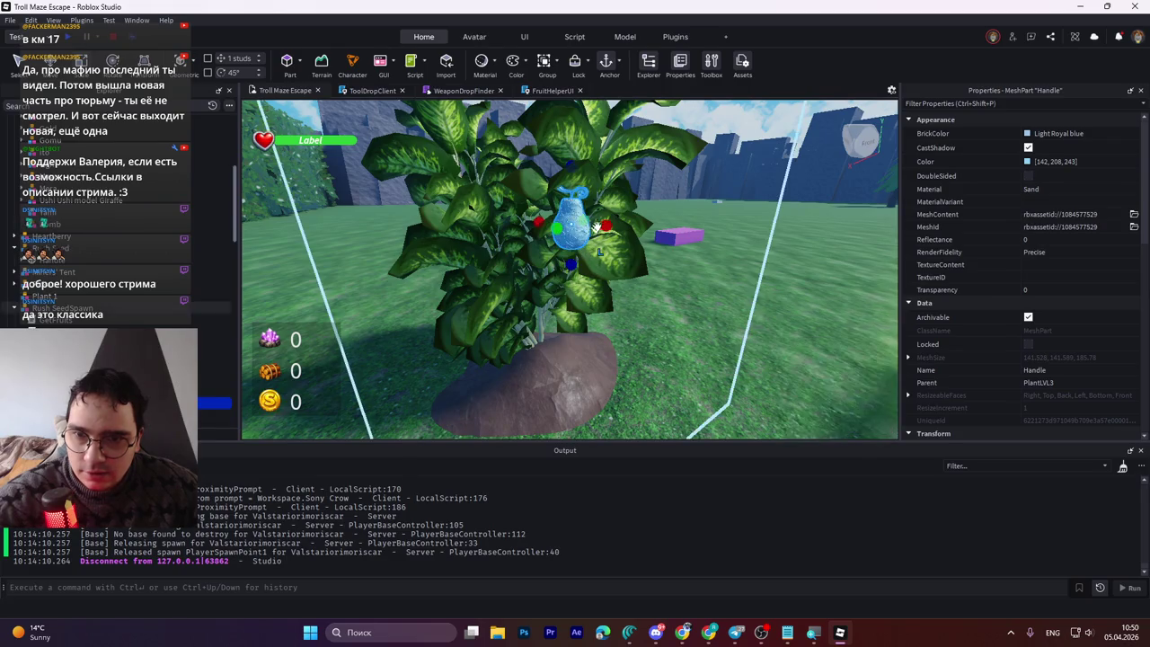
Step: Push the fruit deeper into the leaves, rotate it about 50 degrees, and raise it
{"action": "mouse_move", "coordinate": [647, 228]}
{"action": "left_mouse_down"}
{"action": "mouse_move", "coordinate": [621, 228]}
{"action": "mouse_move", "coordinate": [642, 228]}
{"action": "left_mouse_up"}
{"action": "scroll", "coordinate": [629, 215], "scroll_direction": "up", "scroll_amount": 5}
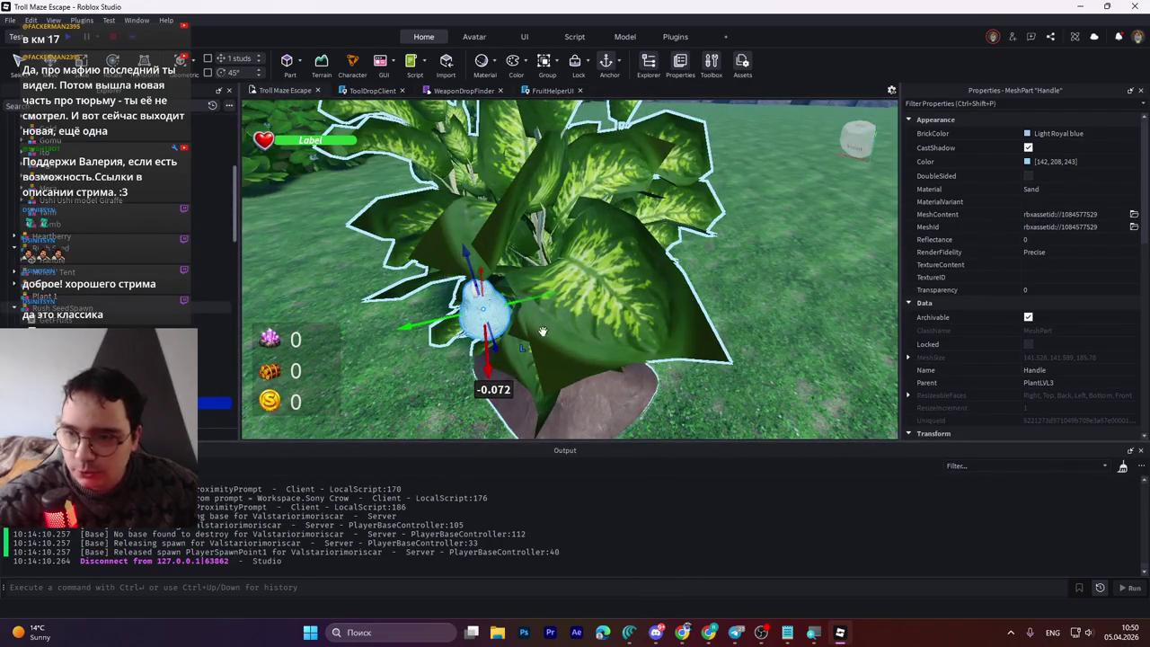
{"action": "mouse_move", "coordinate": [527, 301]}
{"action": "left_mouse_down"}
{"action": "mouse_move", "coordinate": [678, 261]}
{"action": "mouse_move", "coordinate": [759, 324]}
{"action": "mouse_move", "coordinate": [581, 309]}
{"action": "left_mouse_up"}
{"action": "key", "text": "ctrl+4"}
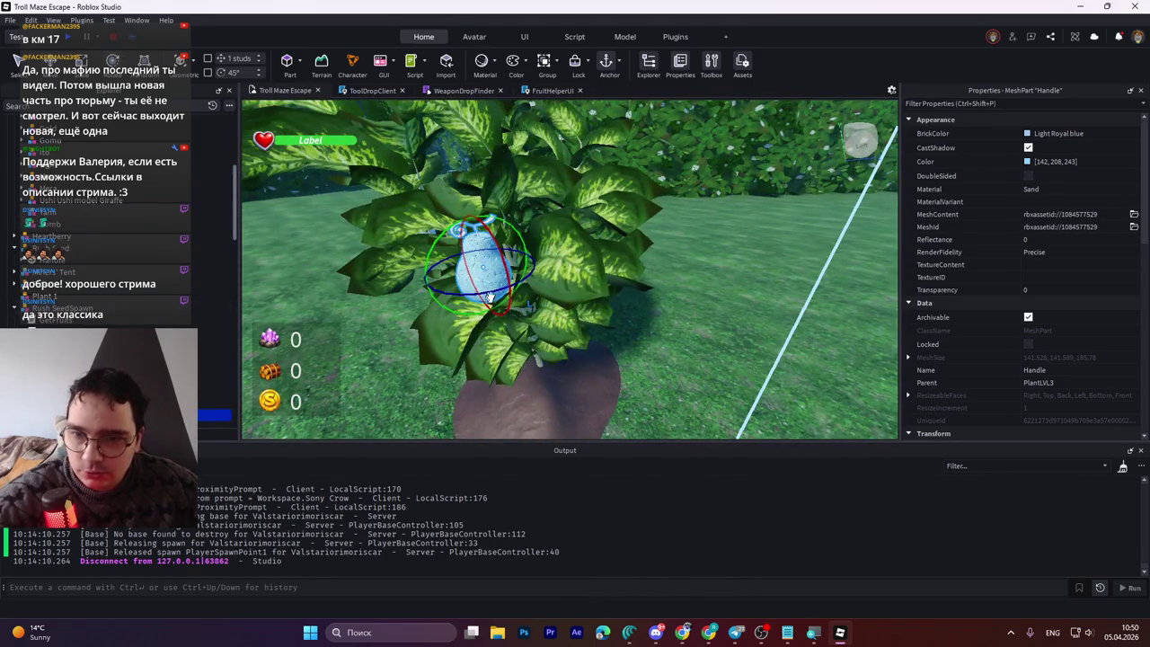
{"action": "mouse_move", "coordinate": [497, 287]}
{"action": "left_mouse_down"}
{"action": "mouse_move", "coordinate": [546, 260]}
{"action": "mouse_move", "coordinate": [532, 265]}
{"action": "left_mouse_up"}
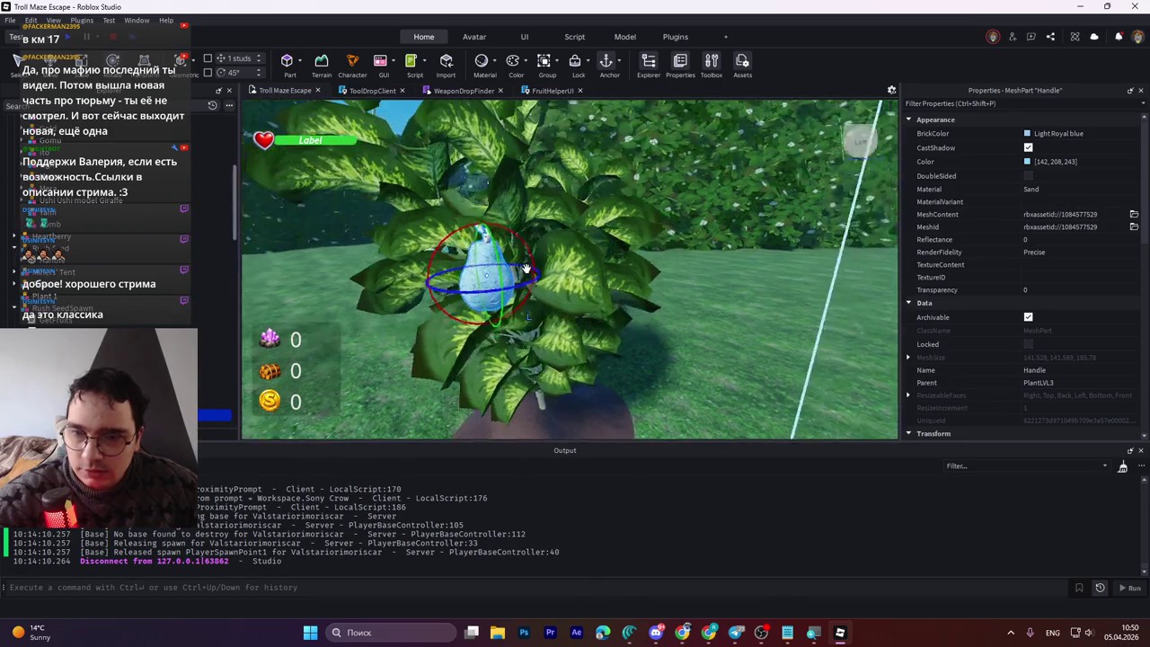
{"action": "key", "text": "s"}
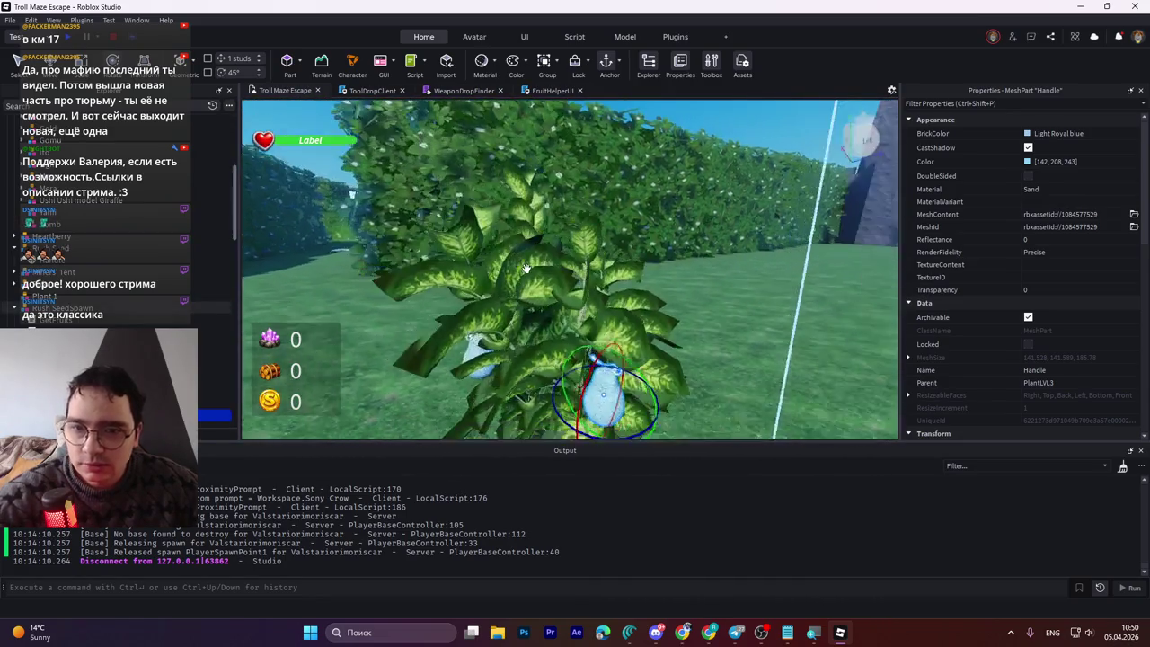
{"action": "key", "text": "ctrl+2"}
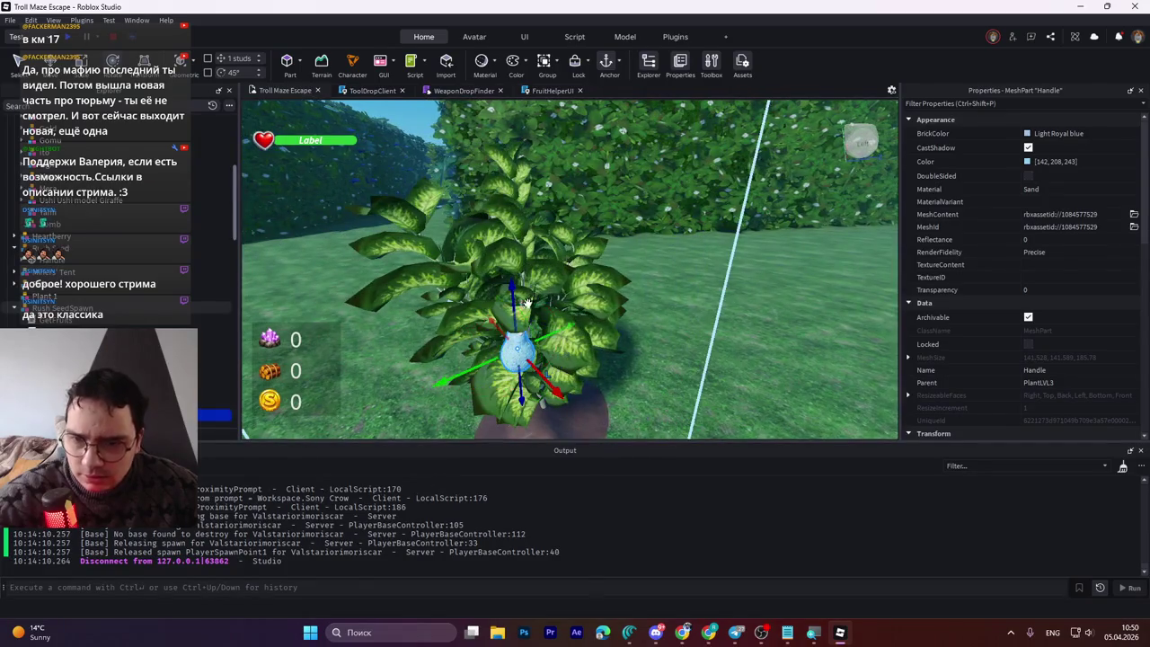
{"action": "left_click_drag", "start_coordinate": [513, 308], "coordinate": [537, 250]}
Step: Reposition the fruit among the leaves and rotate it about 105 degrees
{"action": "key", "text": "w"}
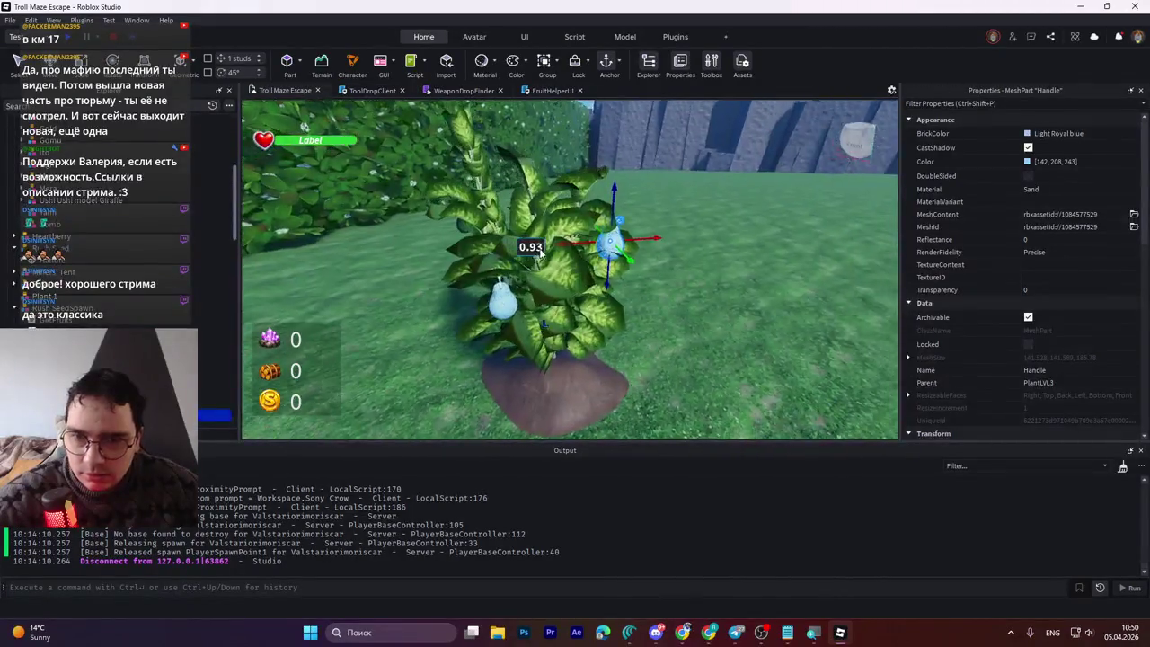
{"action": "left_click_drag", "start_coordinate": [647, 239], "coordinate": [627, 243]}
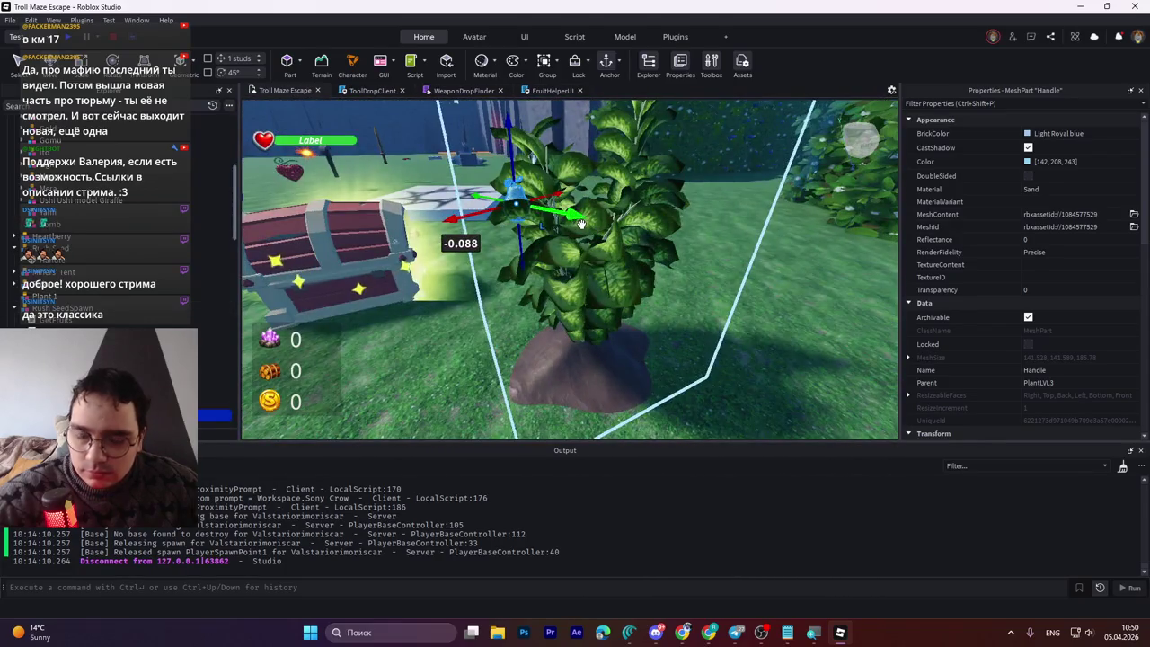
{"action": "left_click_drag", "start_coordinate": [584, 220], "coordinate": [648, 238]}
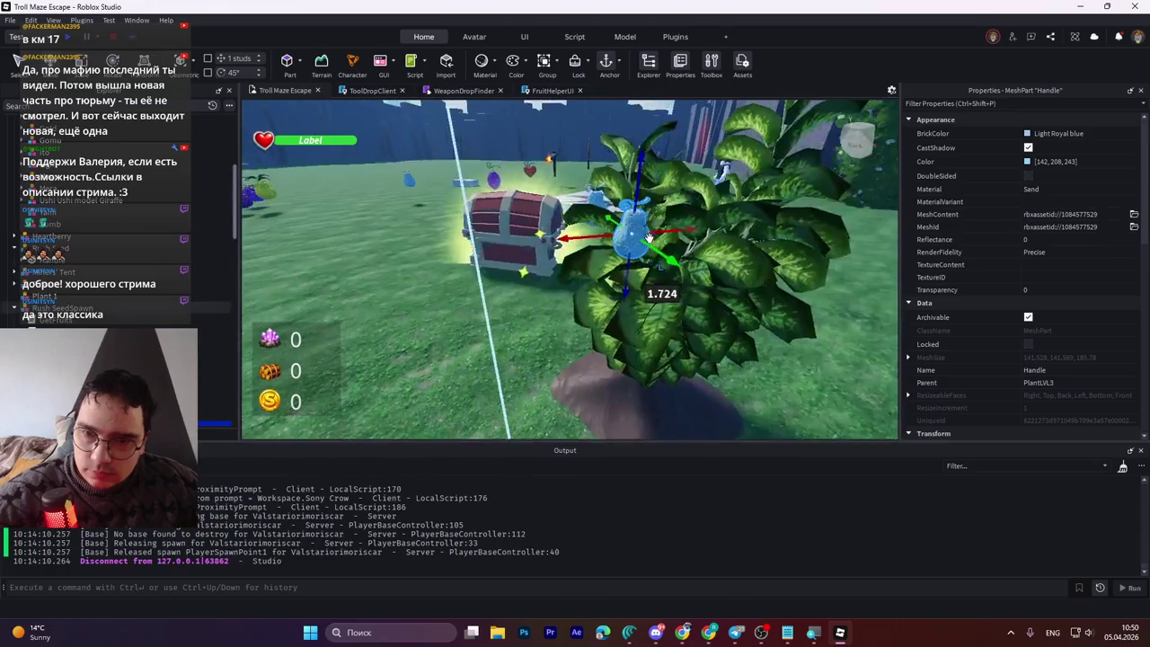
{"action": "mouse_move", "coordinate": [579, 303]}
{"action": "left_mouse_down"}
{"action": "mouse_move", "coordinate": [772, 261]}
{"action": "mouse_move", "coordinate": [746, 260]}
{"action": "mouse_move", "coordinate": [719, 206]}
{"action": "mouse_move", "coordinate": [710, 211]}
{"action": "left_mouse_up"}
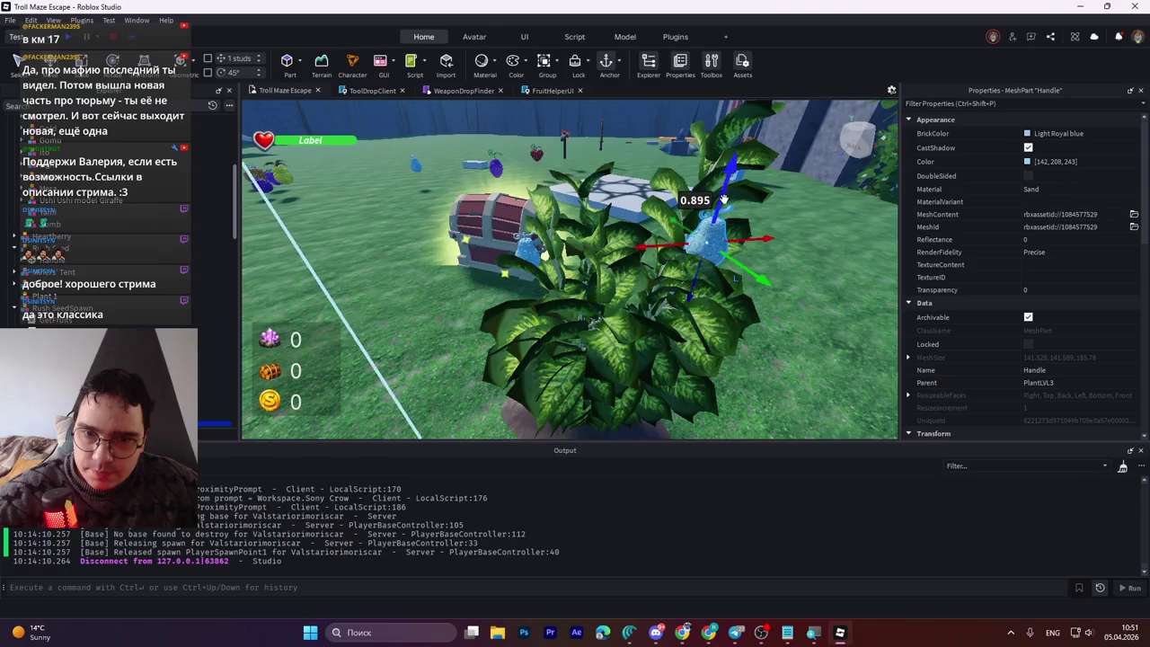
{"action": "left_click_drag", "start_coordinate": [620, 243], "coordinate": [609, 244]}
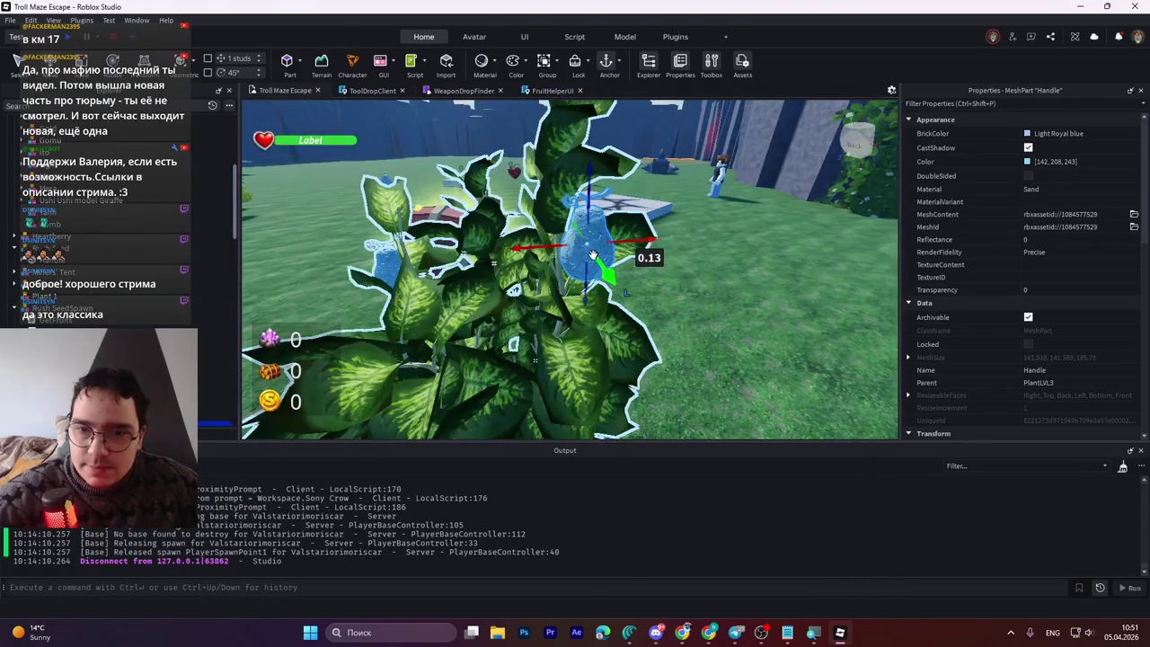
{"action": "key", "text": "ctrl+4"}
{"action": "mouse_move", "coordinate": [601, 263]}
{"action": "left_mouse_down"}
{"action": "mouse_move", "coordinate": [689, 237]}
{"action": "mouse_move", "coordinate": [595, 206]}
{"action": "mouse_move", "coordinate": [591, 183]}
{"action": "mouse_move", "coordinate": [611, 215]}
{"action": "mouse_move", "coordinate": [586, 184]}
{"action": "left_mouse_up"}
{"action": "key", "text": "ctrl+2"}
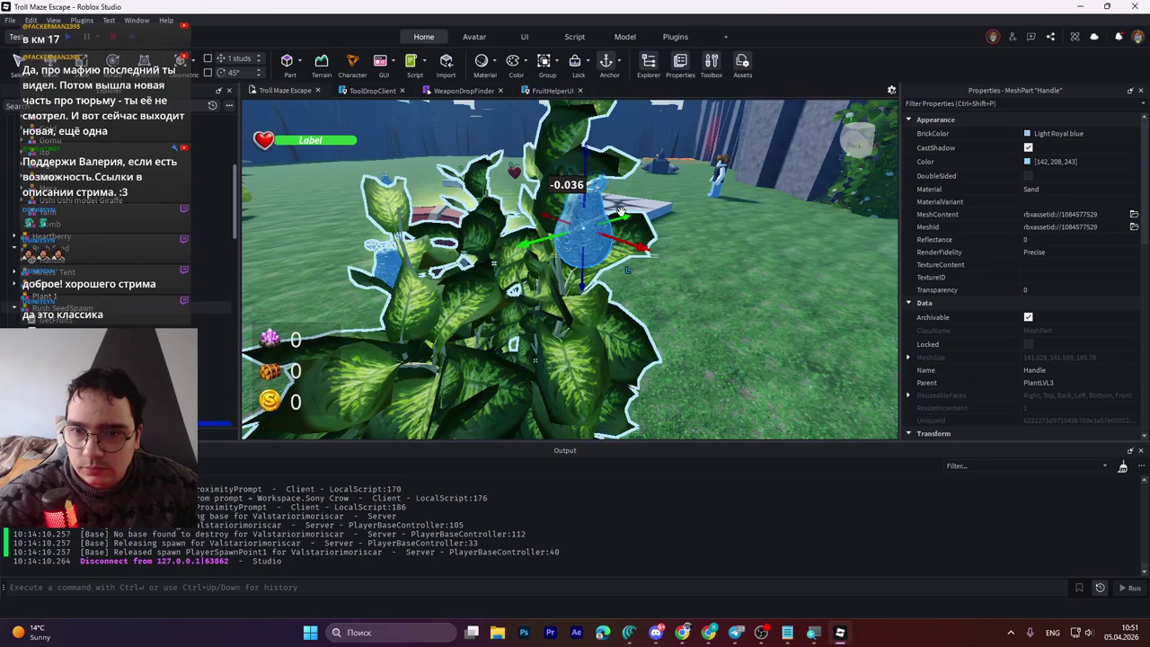
Step: Frame the Rush SeedSpawn model, then move the fruit along the green axis into the foliage
{"action": "left_click", "coordinate": [619, 212]}
{"action": "key", "text": "f"}
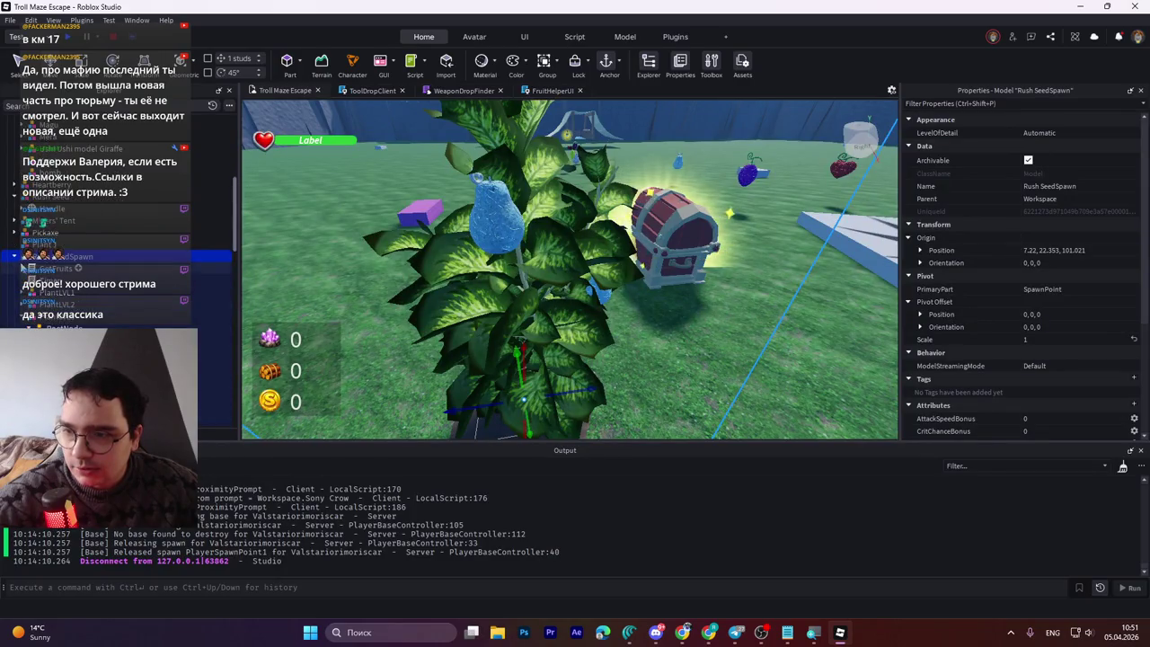
{"action": "left_click", "coordinate": [489, 211]}
{"action": "mouse_move", "coordinate": [540, 223]}
{"action": "left_mouse_down"}
{"action": "mouse_move", "coordinate": [507, 202]}
{"action": "mouse_move", "coordinate": [494, 258]}
{"action": "left_mouse_up"}
{"action": "key", "text": "s"}
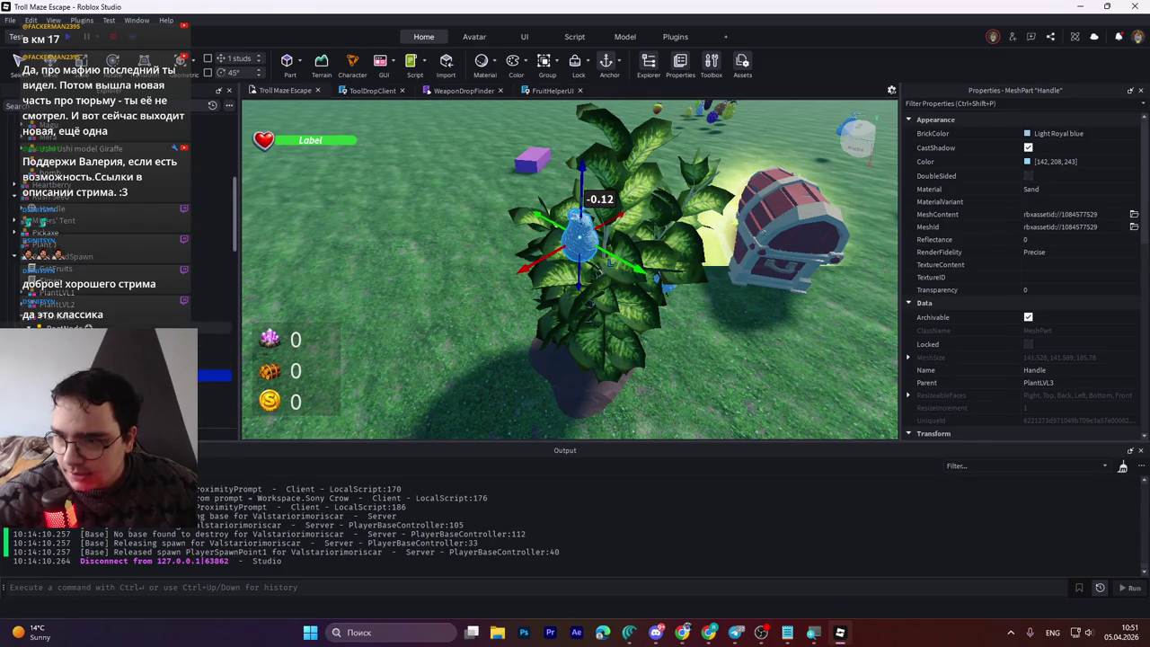
Step: Select the Tree_1_Tree_1Mat_0 mesh, leaving its brick colour unchanged
{"action": "left_click", "coordinate": [214, 351]}
{"action": "key", "text": "Down"}
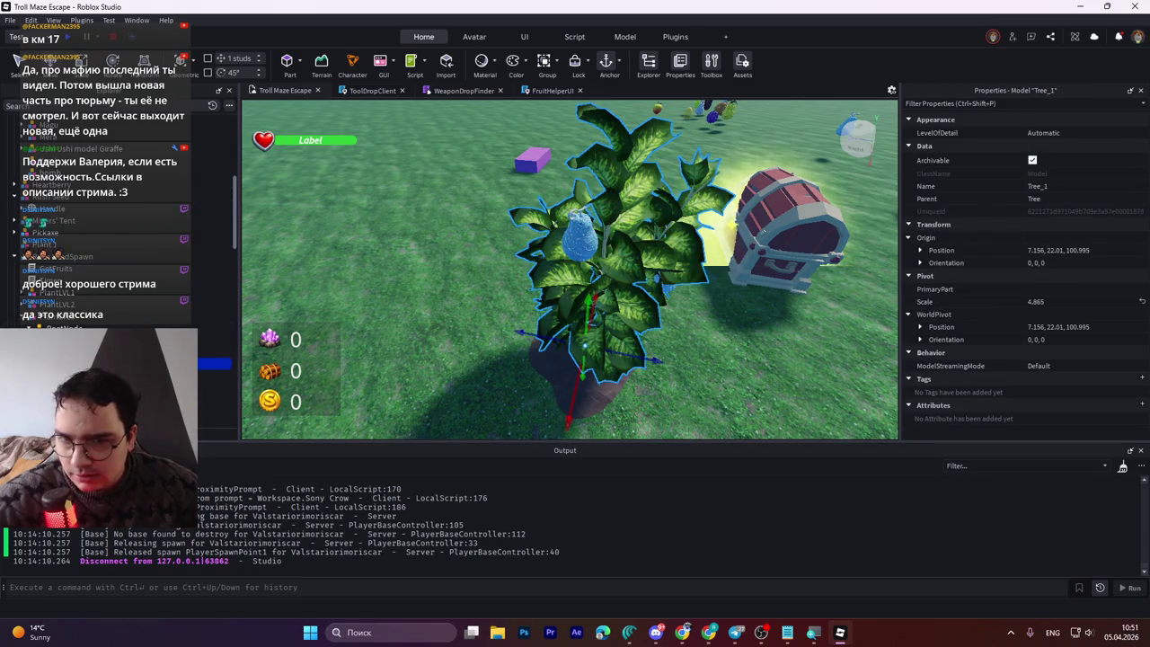
{"action": "key", "text": "Down"}
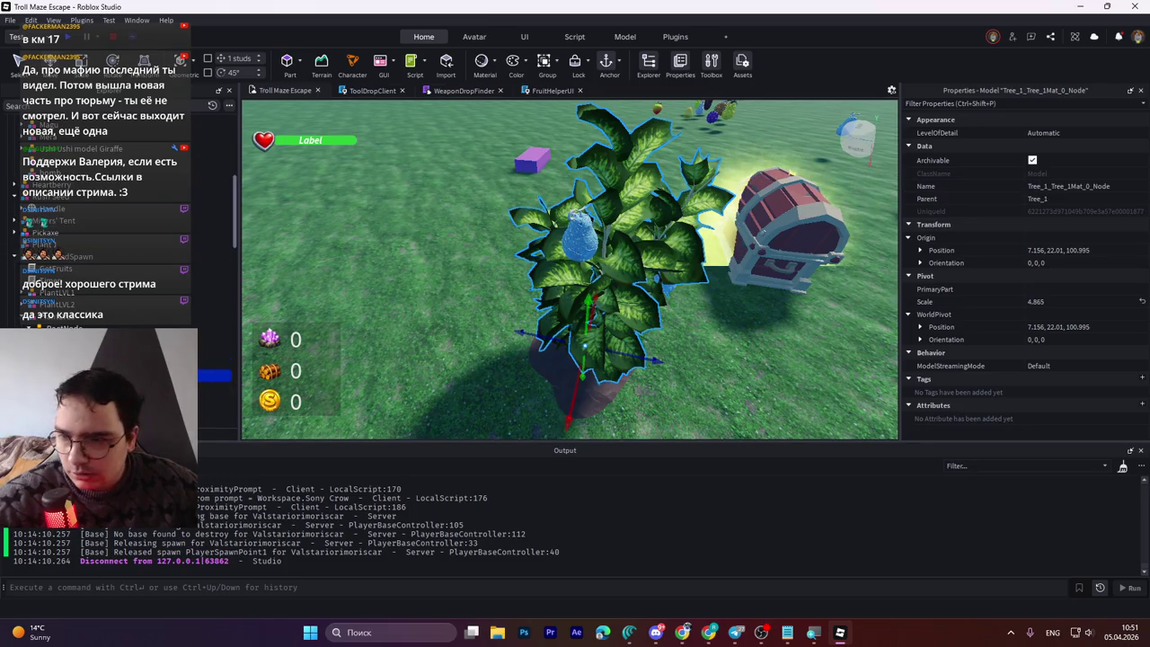
{"action": "key", "text": "Down"}
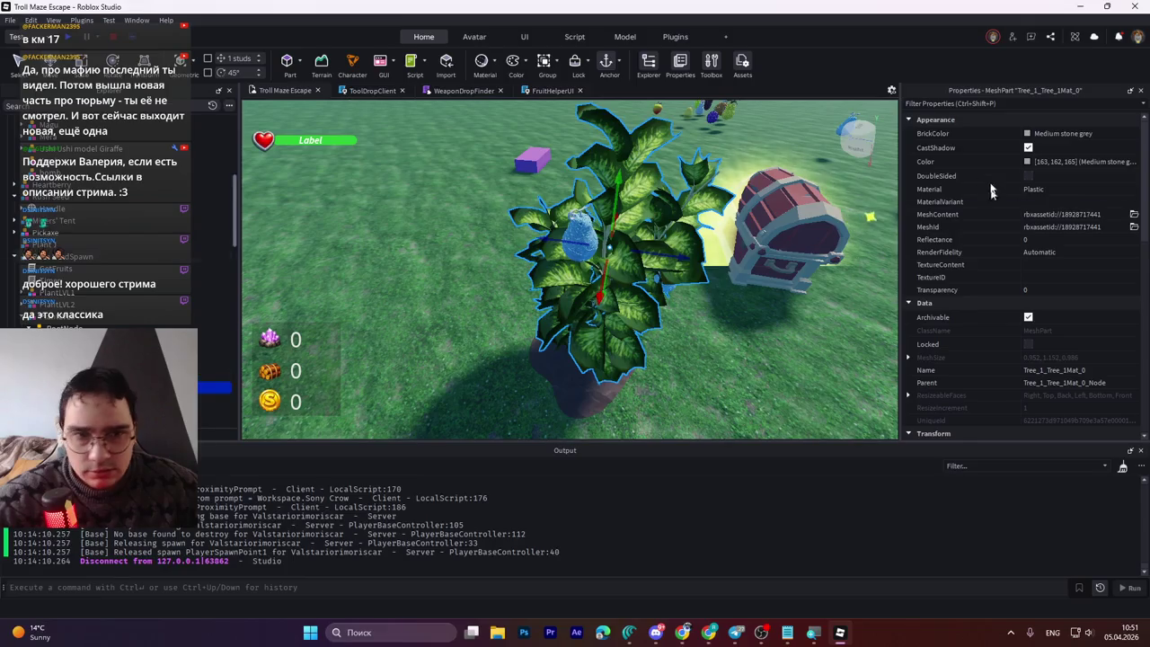
{"action": "left_click", "coordinate": [1027, 133]}
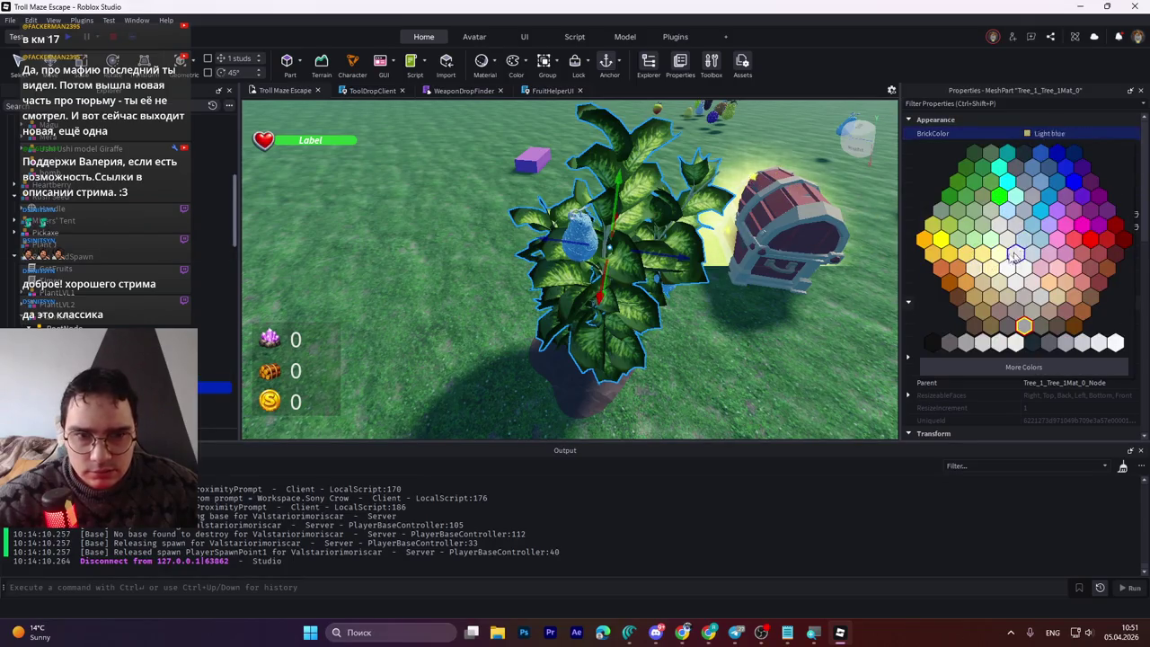
{"action": "key", "text": "Escape"}
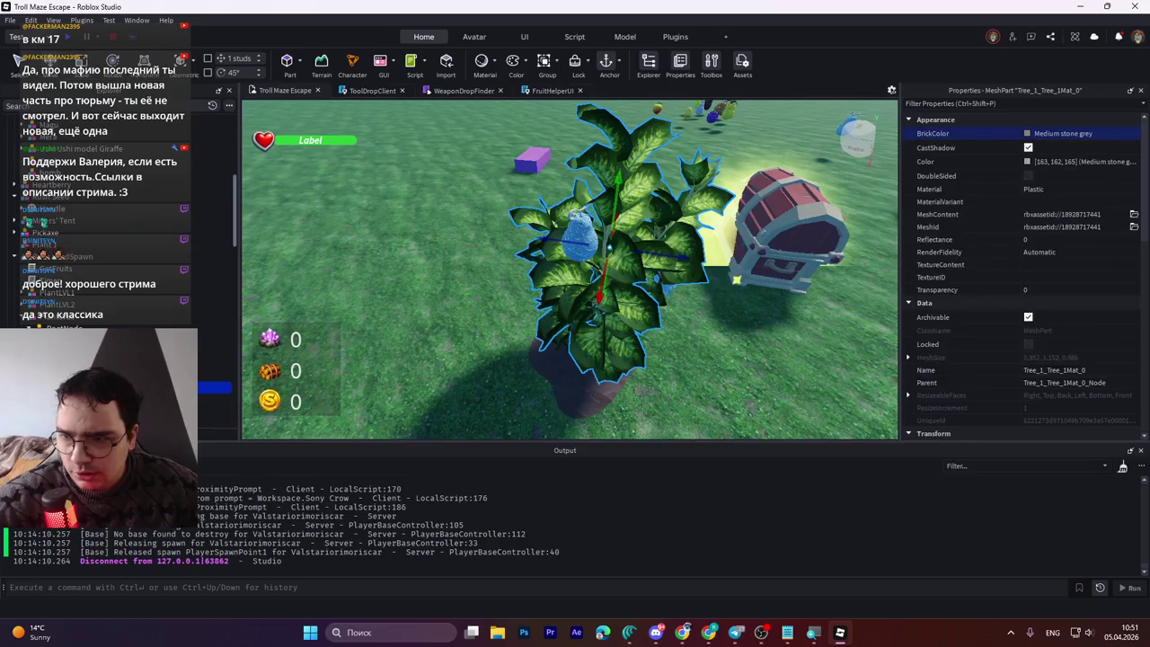
Step: Preview cyan and pale blue SurfaceAppearance colours, then cancel, keeping it white
{"action": "key", "text": "Down"}
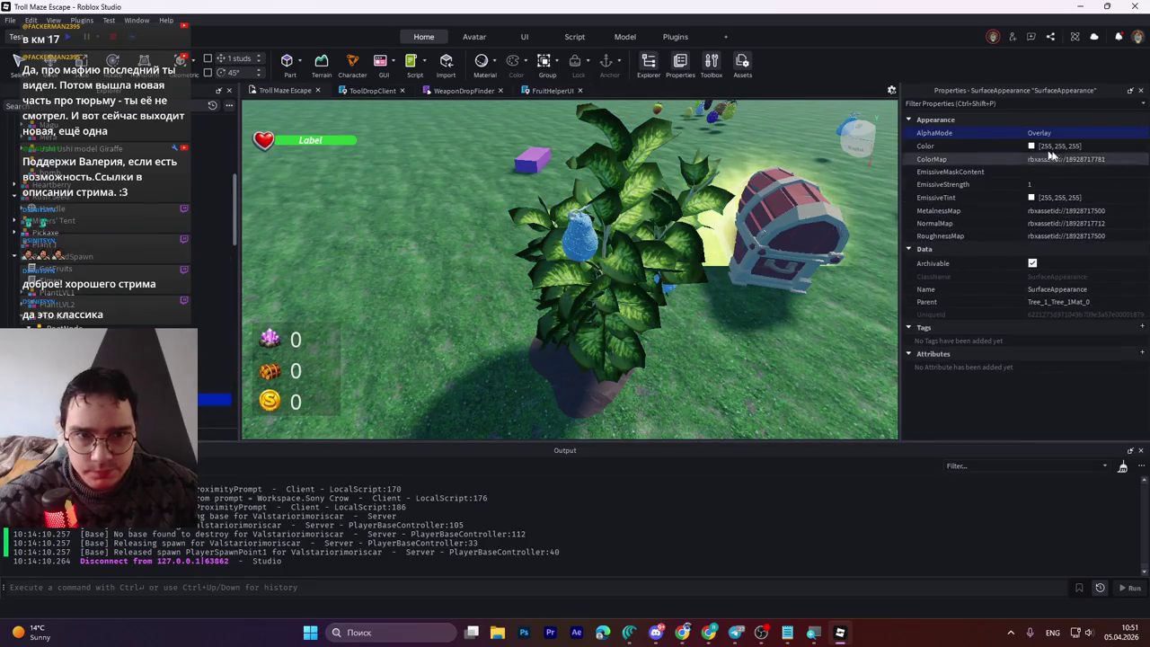
{"action": "left_click", "coordinate": [1031, 147]}
{"action": "left_click_drag", "start_coordinate": [639, 197], "coordinate": [473, 239]}
{"action": "mouse_move", "coordinate": [476, 284]}
{"action": "left_mouse_down"}
{"action": "mouse_move", "coordinate": [440, 396]}
{"action": "mouse_move", "coordinate": [424, 401]}
{"action": "mouse_move", "coordinate": [431, 367]}
{"action": "mouse_move", "coordinate": [392, 396]}
{"action": "left_mouse_up"}
{"action": "left_click", "coordinate": [454, 366]}
{"action": "mouse_move", "coordinate": [507, 346]}
{"action": "left_mouse_down"}
{"action": "mouse_move", "coordinate": [536, 333]}
{"action": "mouse_move", "coordinate": [426, 338]}
{"action": "mouse_move", "coordinate": [404, 379]}
{"action": "mouse_move", "coordinate": [402, 364]}
{"action": "mouse_move", "coordinate": [389, 380]}
{"action": "left_mouse_up"}
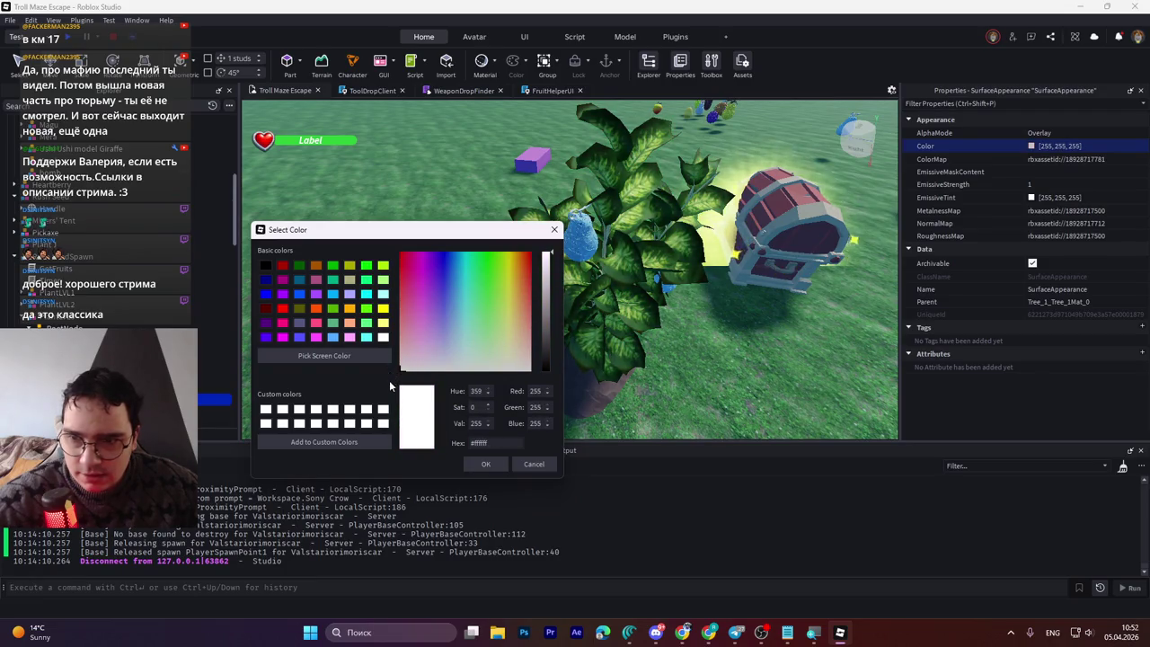
{"action": "left_click", "coordinate": [533, 465]}
Step: Try a darker EmissiveTint and set EmissiveStrength back to 1
{"action": "left_click", "coordinate": [1031, 197]}
{"action": "mouse_move", "coordinate": [710, 290]}
{"action": "left_mouse_down"}
{"action": "mouse_move", "coordinate": [707, 337]}
{"action": "mouse_move", "coordinate": [711, 267]}
{"action": "left_mouse_up"}
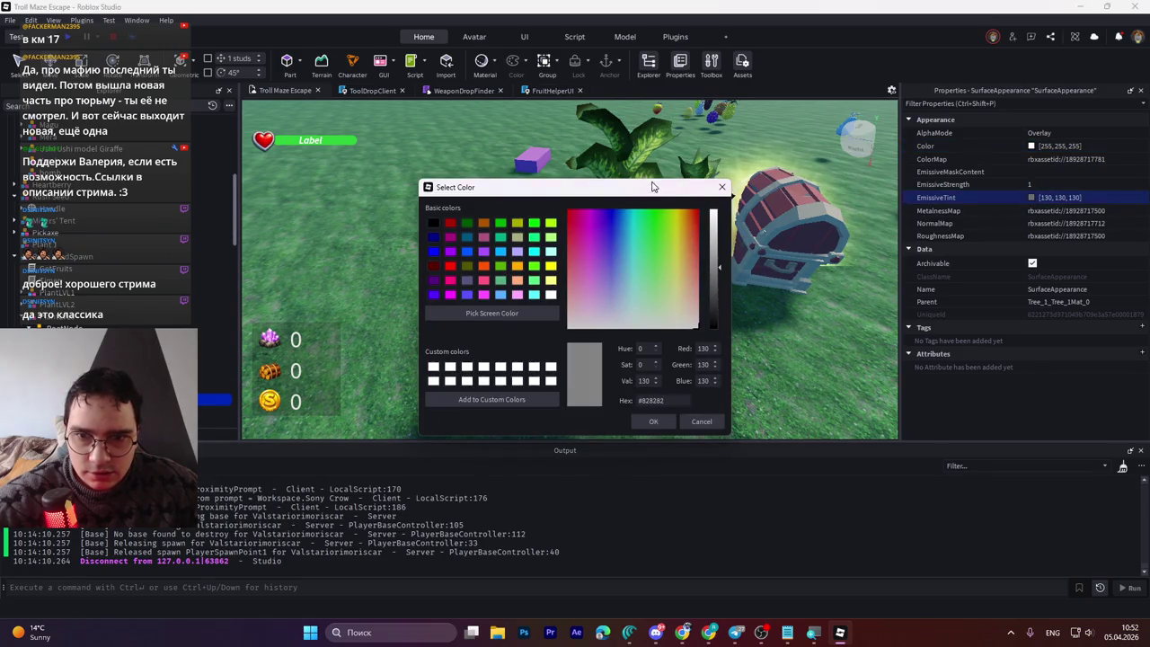
{"action": "left_click_drag", "start_coordinate": [652, 187], "coordinate": [404, 197]}
{"action": "left_click_drag", "start_coordinate": [463, 235], "coordinate": [461, 323]}
{"action": "left_click", "coordinate": [402, 428]}
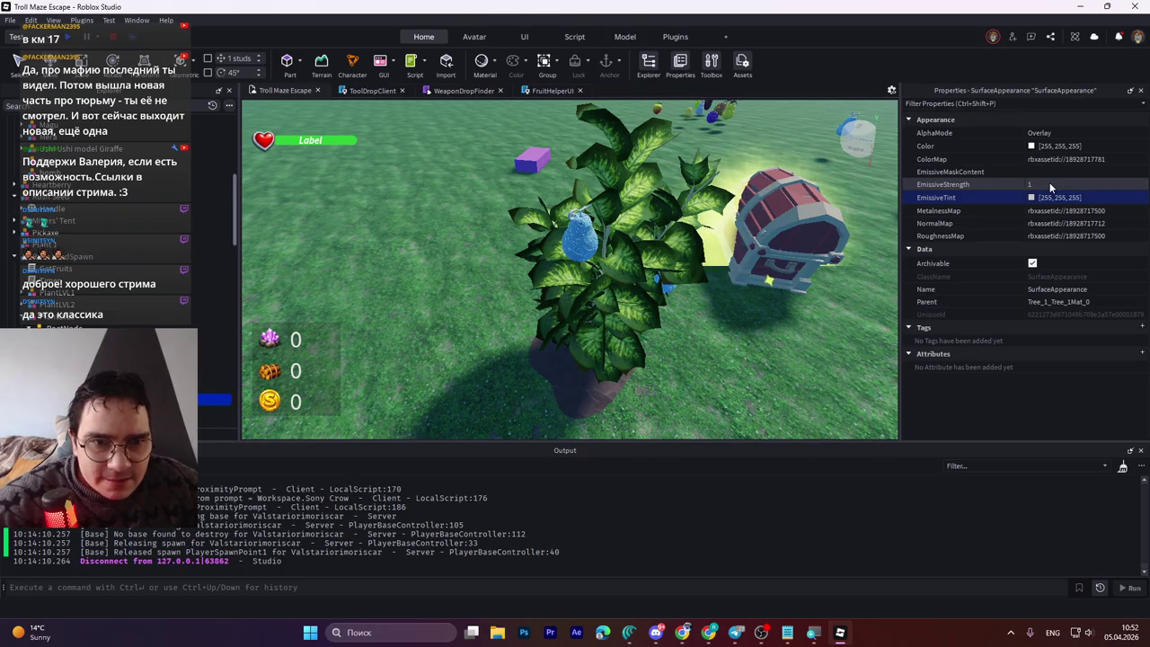
{"action": "left_click", "coordinate": [1049, 183]}
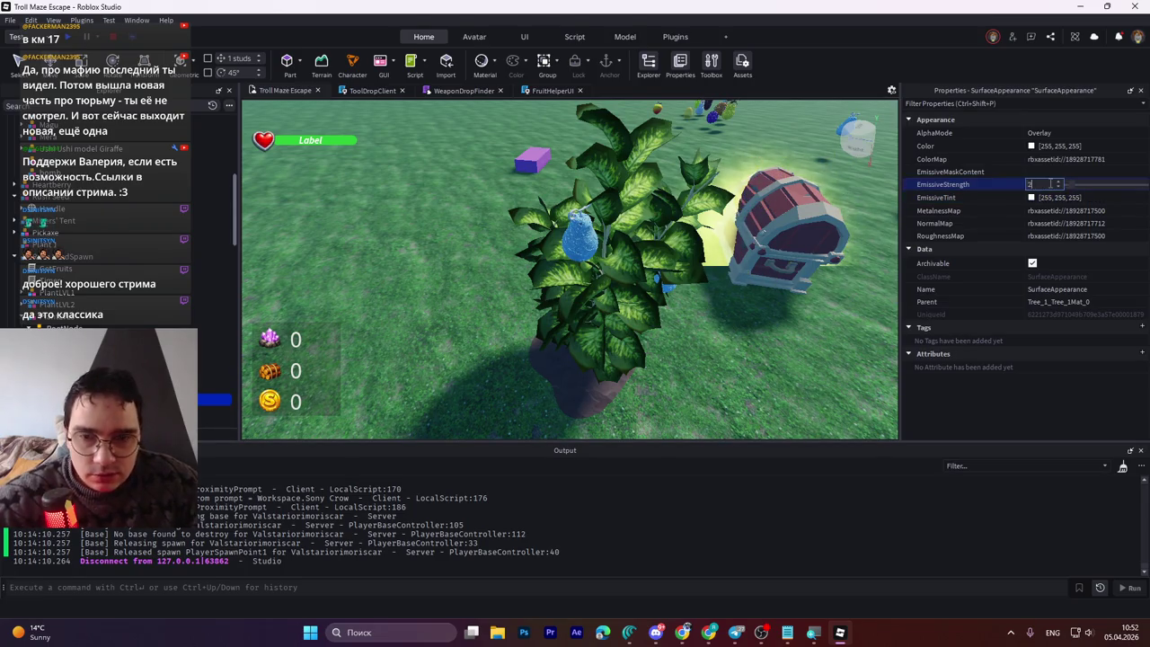
{"action": "type", "text": "2"}
{"action": "left_click", "coordinate": [1056, 186]}
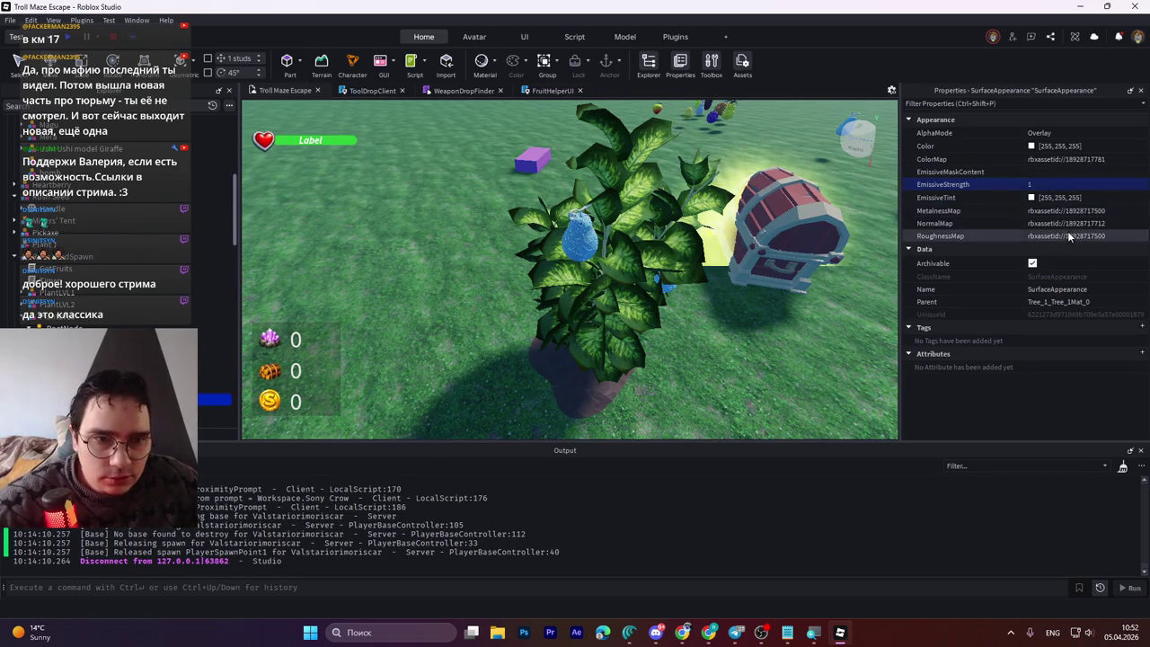
Step: Reopen the surface Color picker and close it with Color still 255, 255, 255
{"action": "left_click", "coordinate": [1061, 148]}
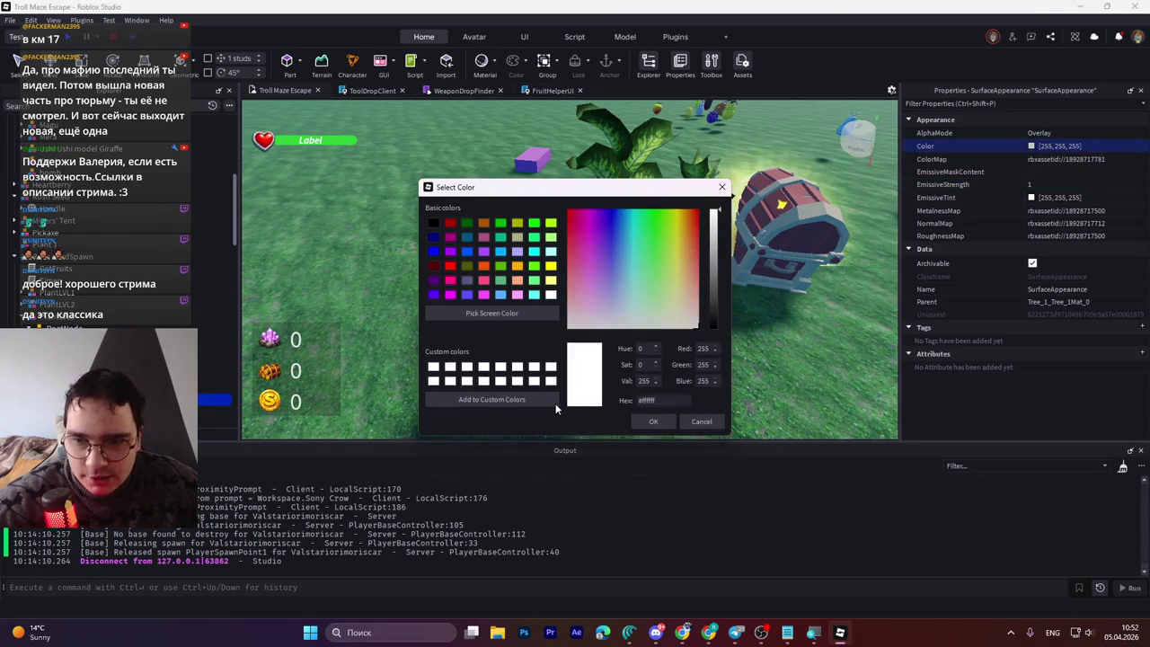
{"action": "mouse_move", "coordinate": [608, 196]}
{"action": "left_mouse_down"}
{"action": "mouse_move", "coordinate": [536, 203]}
{"action": "mouse_move", "coordinate": [517, 180]}
{"action": "left_mouse_up"}
{"action": "left_click", "coordinate": [611, 410]}
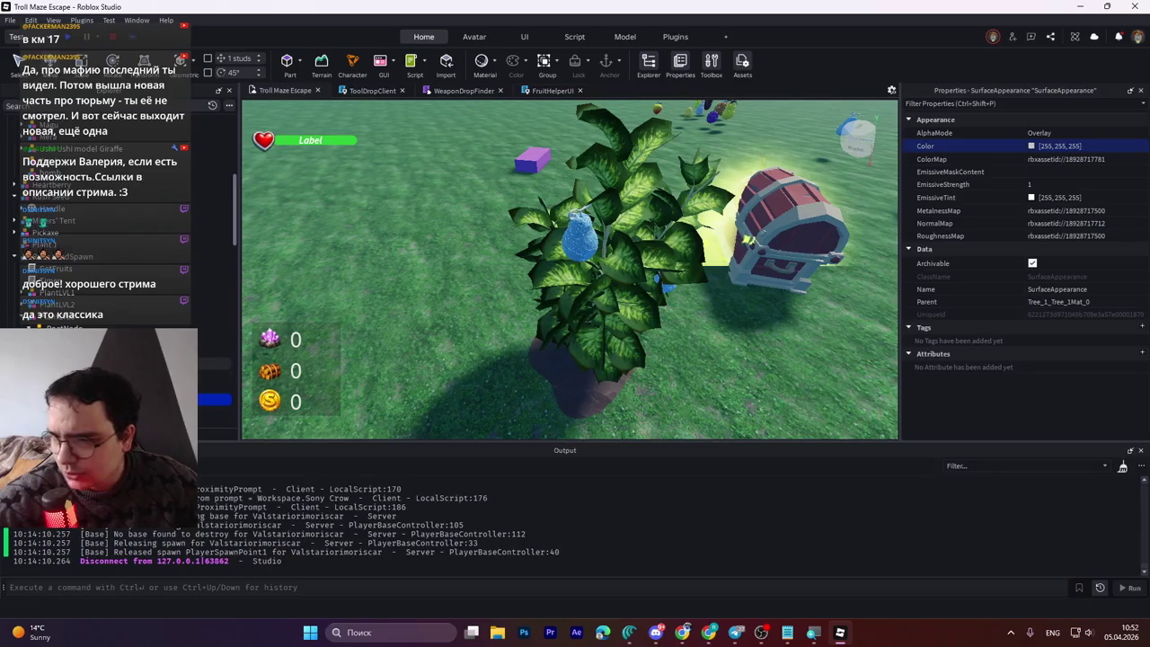
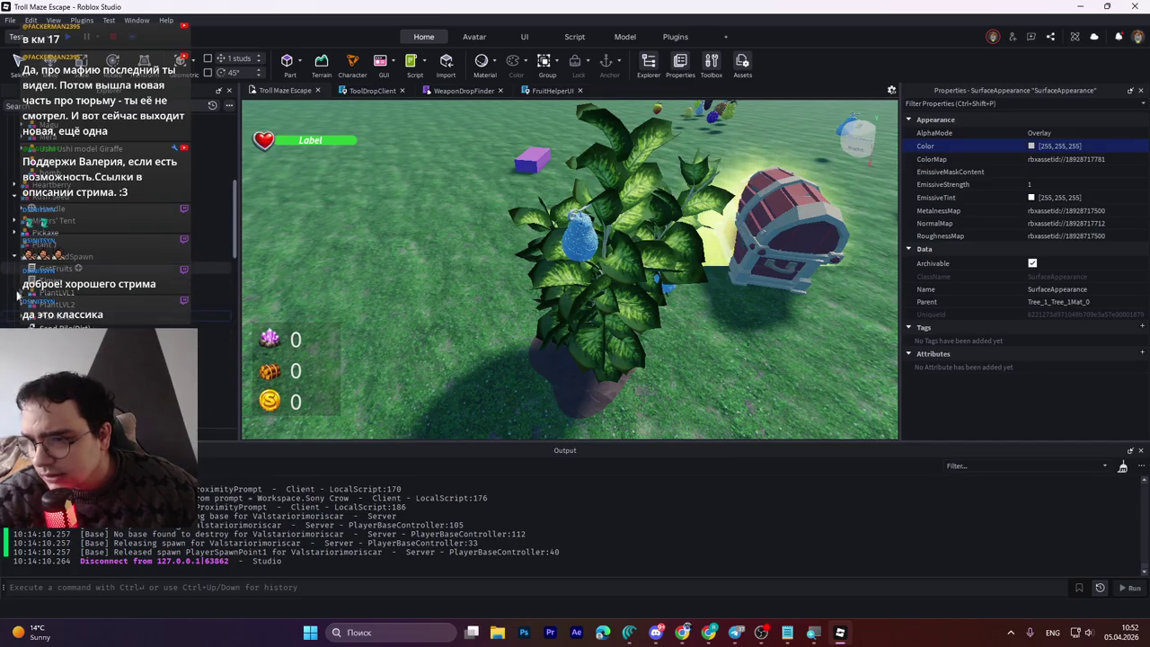
Step: Rename the PlantLVL3 plant model to PlantLVL4 in Explorer
{"action": "left_click", "coordinate": [31, 315]}
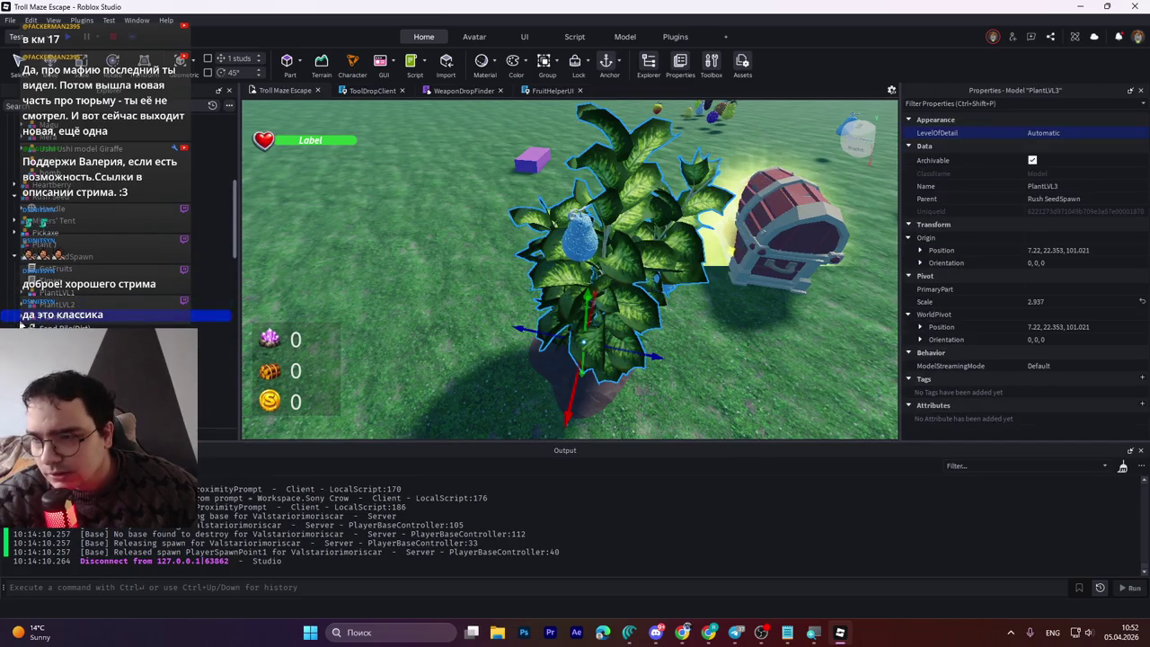
{"action": "key", "text": "F2"}
{"action": "key", "text": "Return"}
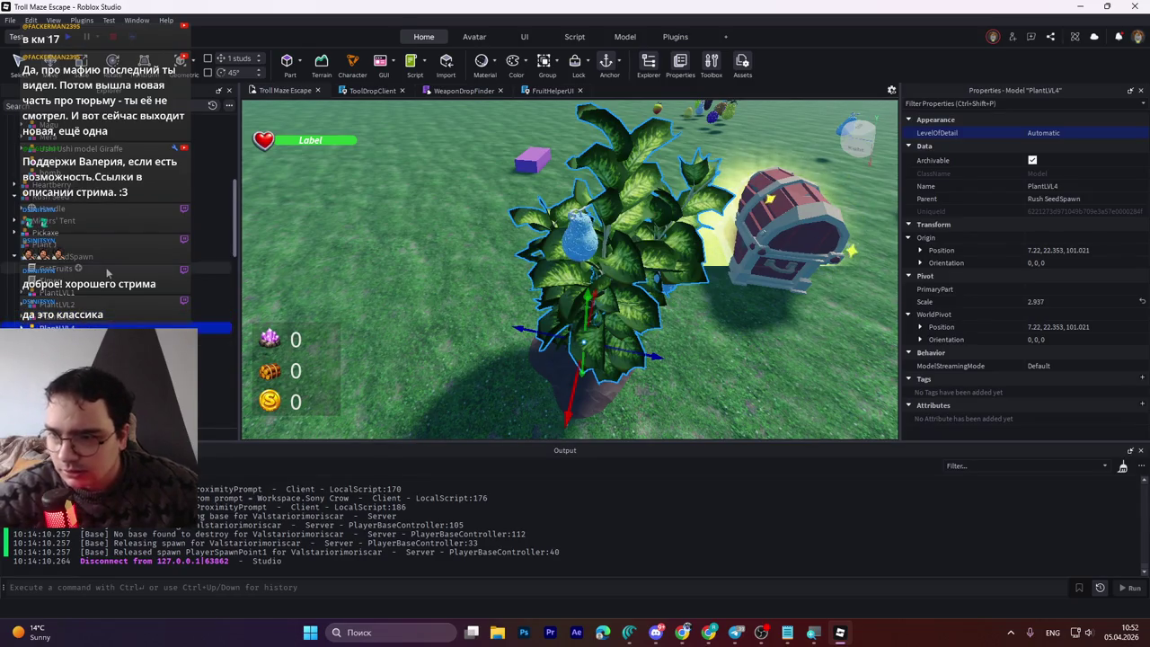
Step: Focus on PlantLVL4 and scale it up from 2.937 to about 3.852
{"action": "key", "text": "f"}
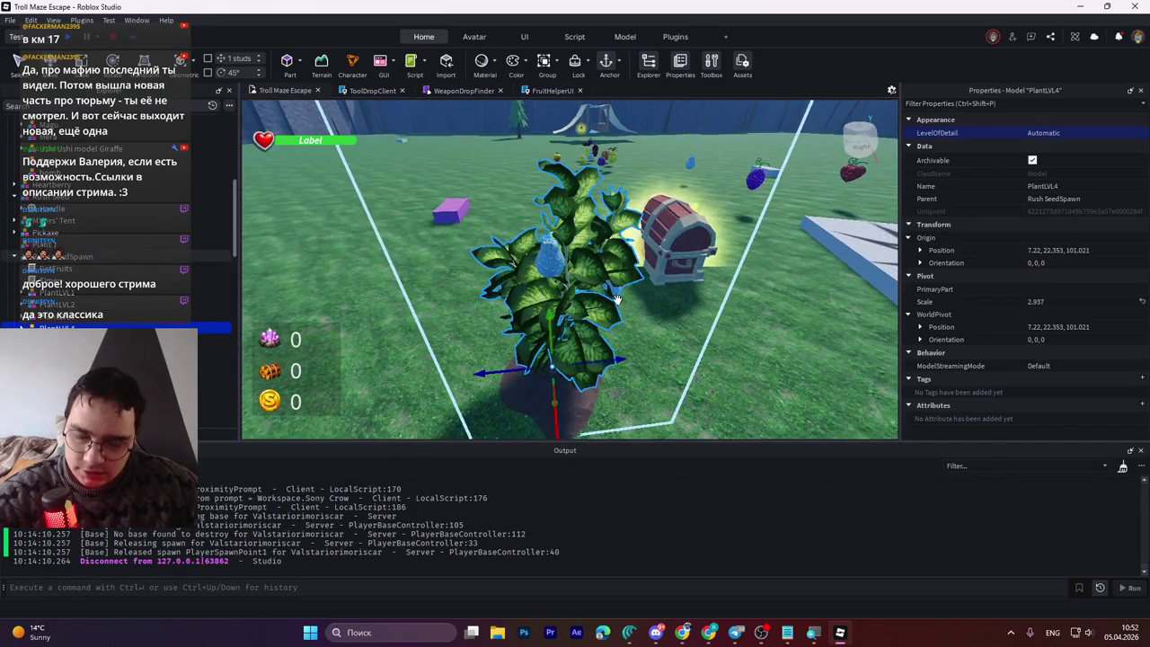
{"action": "key", "text": "ctrl+3"}
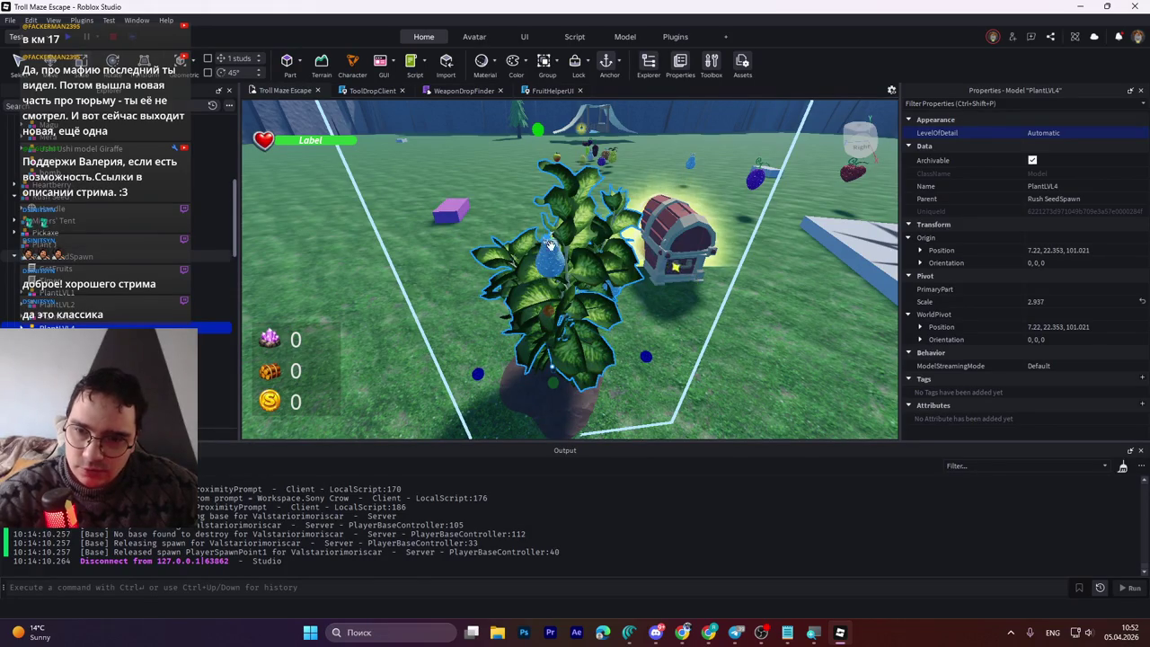
{"action": "mouse_move", "coordinate": [542, 145]}
{"action": "left_mouse_down"}
{"action": "mouse_move", "coordinate": [566, 134]}
{"action": "mouse_move", "coordinate": [592, 227]}
{"action": "mouse_move", "coordinate": [545, 201]}
{"action": "mouse_move", "coordinate": [556, 162]}
{"action": "mouse_move", "coordinate": [556, 207]}
{"action": "mouse_move", "coordinate": [556, 162]}
{"action": "mouse_move", "coordinate": [545, 162]}
{"action": "left_mouse_up"}
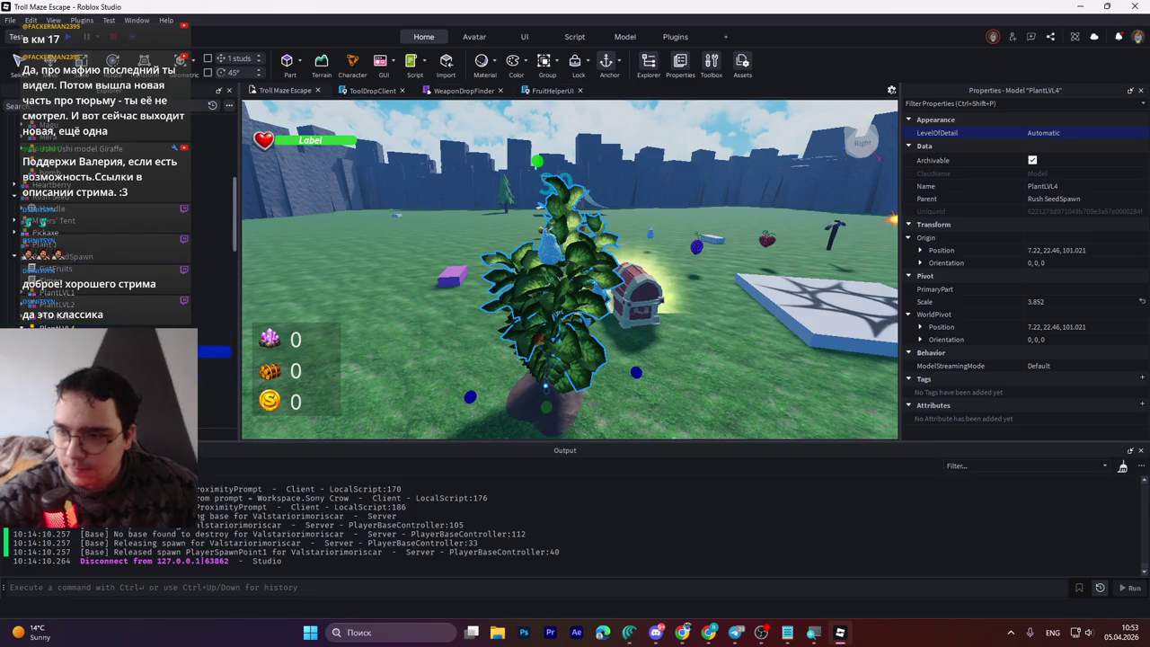
Step: Focus PlantLVL4's Handle fruit mesh and rescale it with the Scale handles
{"action": "left_click", "coordinate": [545, 384]}
{"action": "key", "text": "f"}
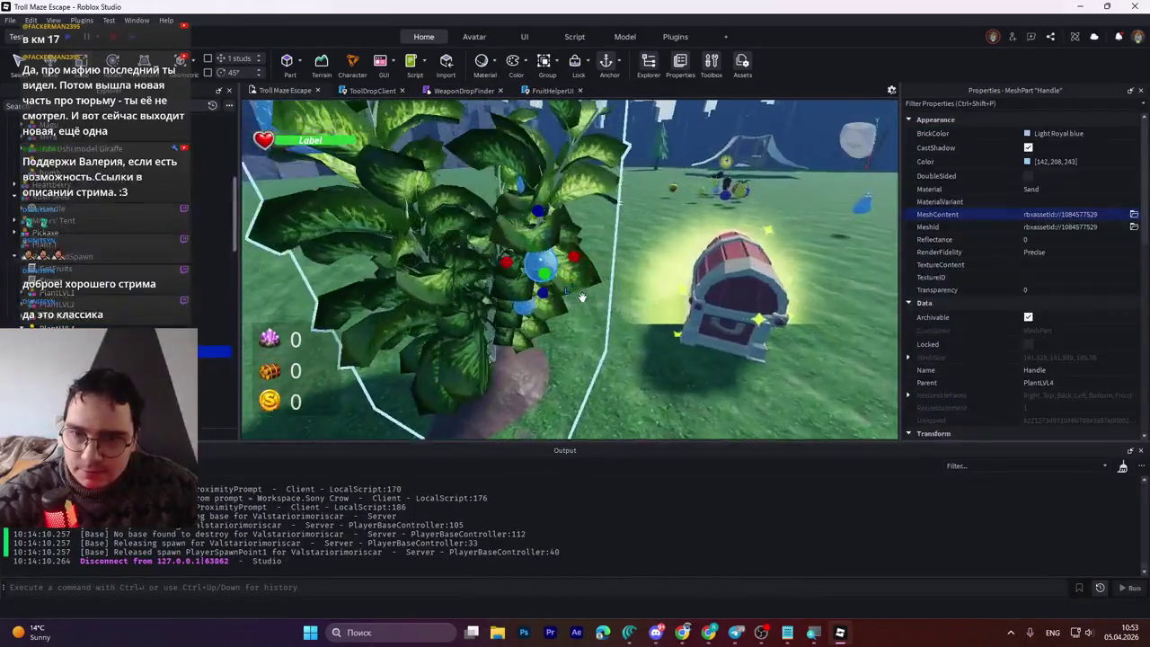
{"action": "left_click_drag", "start_coordinate": [515, 304], "coordinate": [528, 349]}
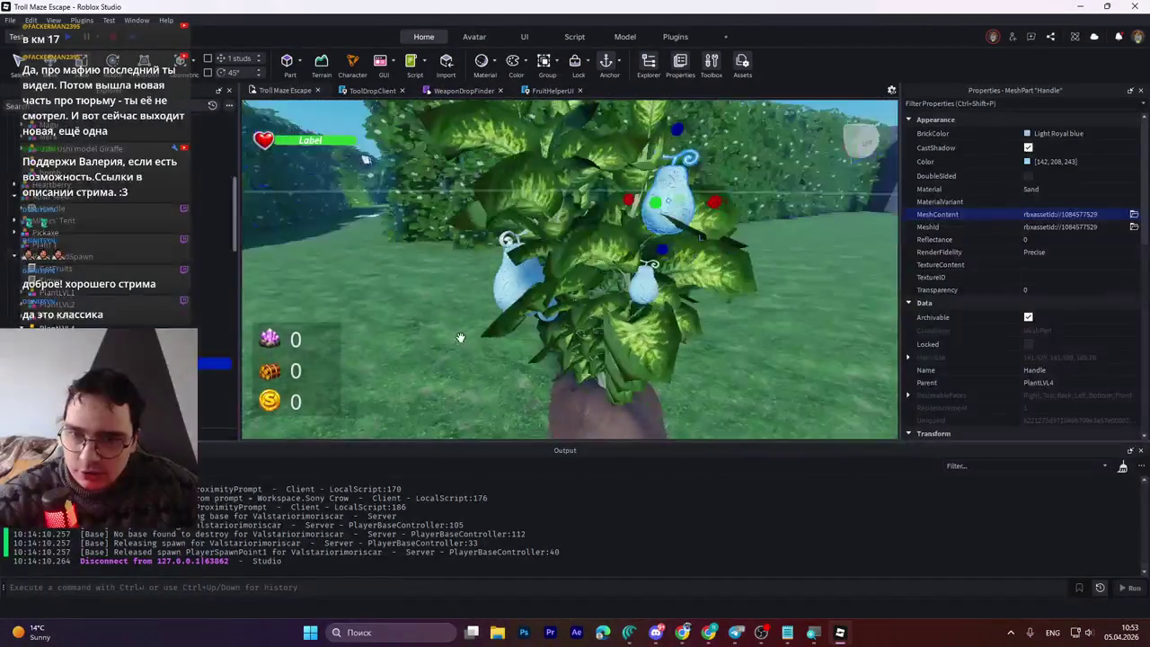
{"action": "left_click_drag", "start_coordinate": [559, 256], "coordinate": [560, 303]}
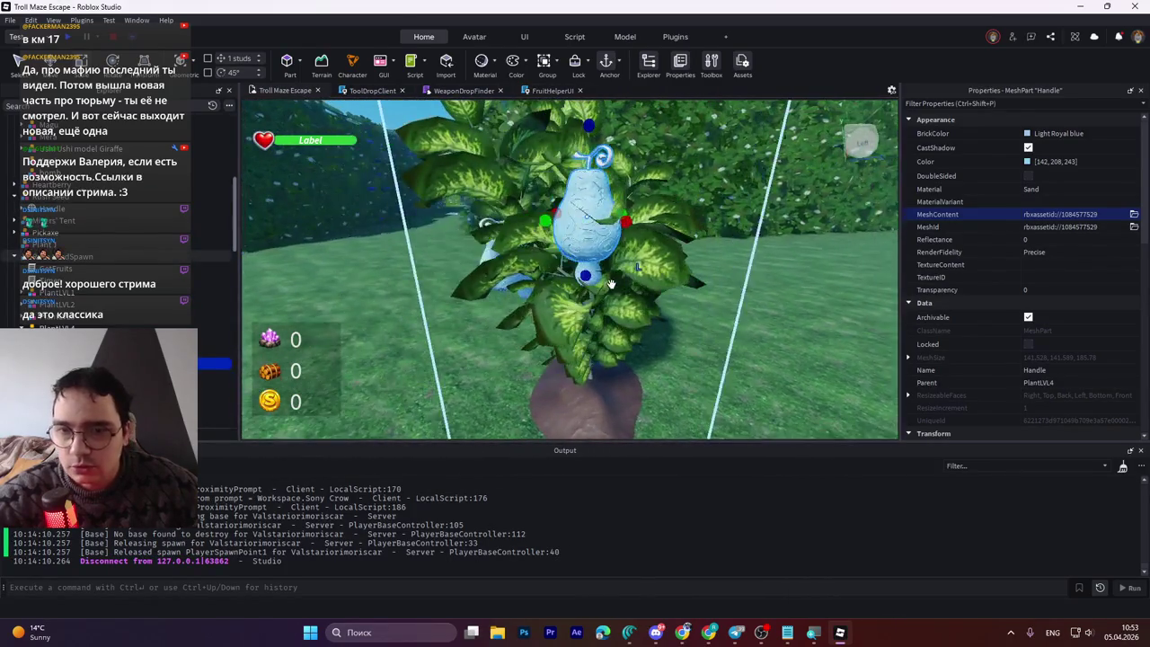
{"action": "left_click_drag", "start_coordinate": [512, 282], "coordinate": [514, 272]}
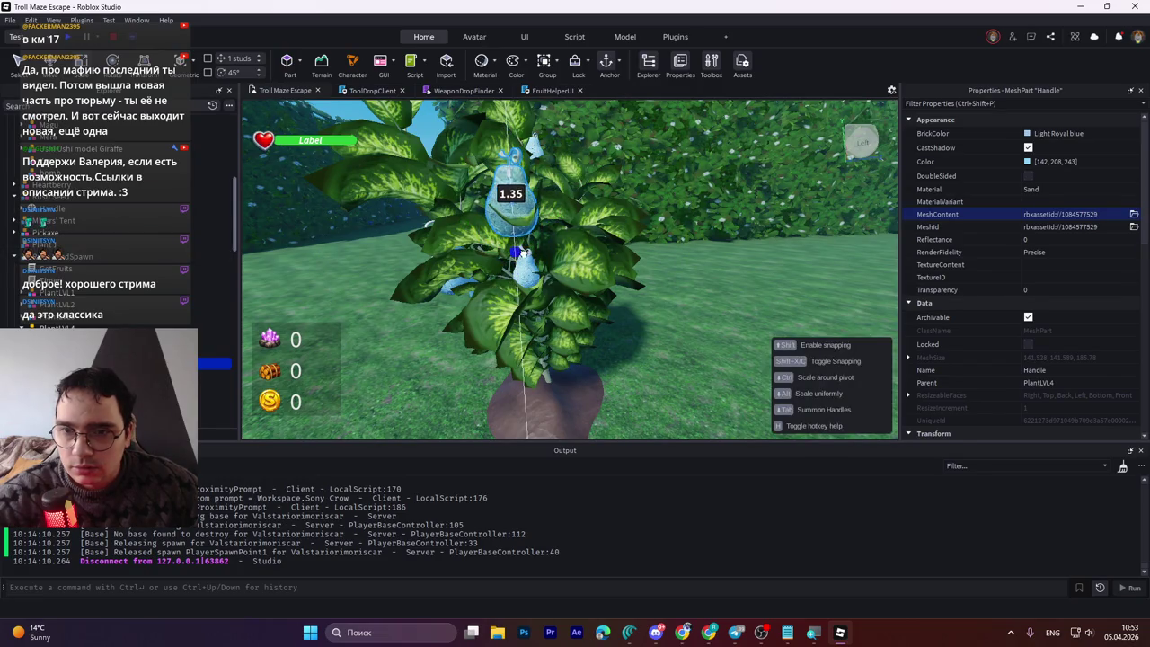
{"action": "left_click_drag", "start_coordinate": [565, 305], "coordinate": [530, 269]}
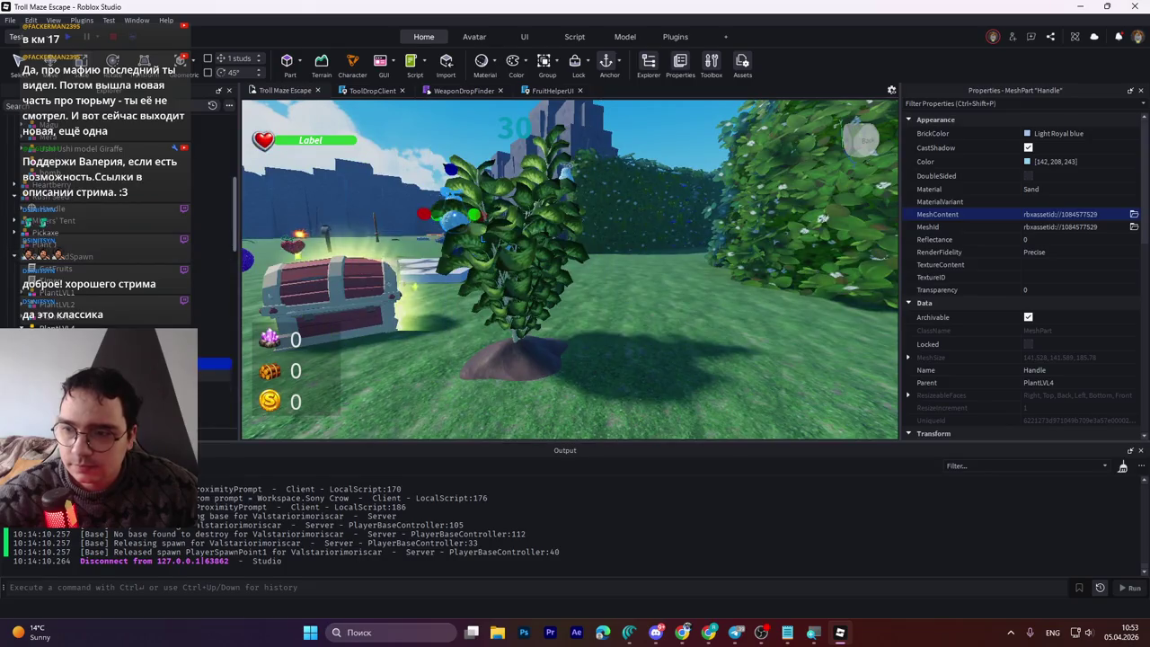
Step: Fine-tune the Handle fruit's size, then reselect the PlantLVL4 model
{"action": "left_click_drag", "start_coordinate": [567, 209], "coordinate": [582, 249]}
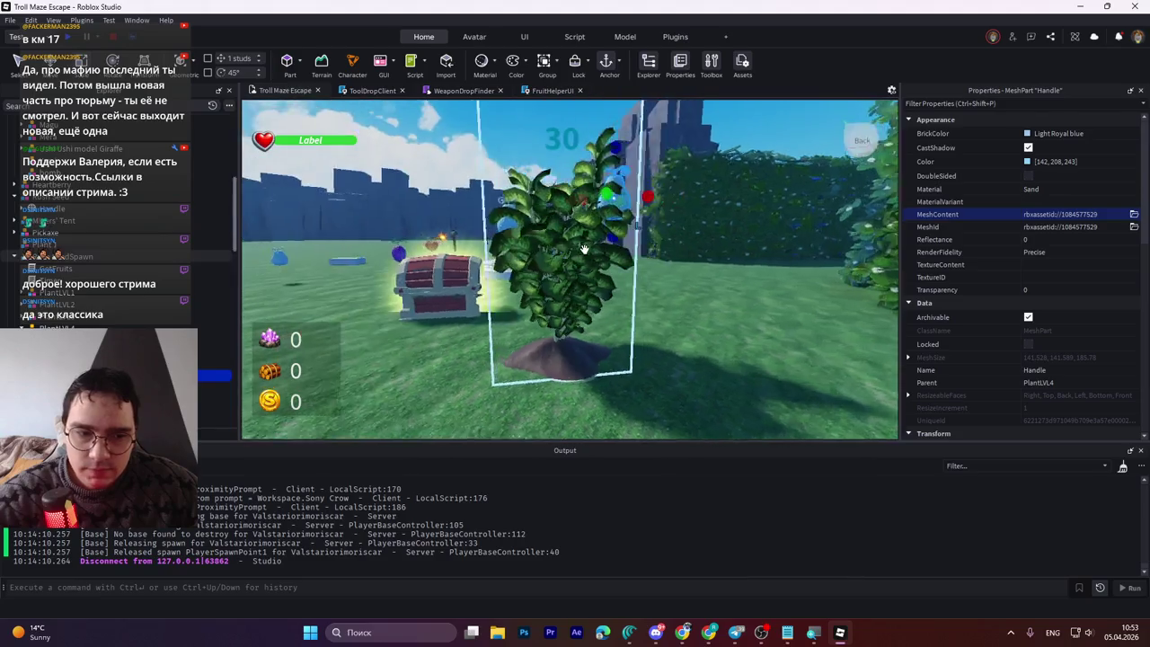
{"action": "mouse_move", "coordinate": [582, 272]}
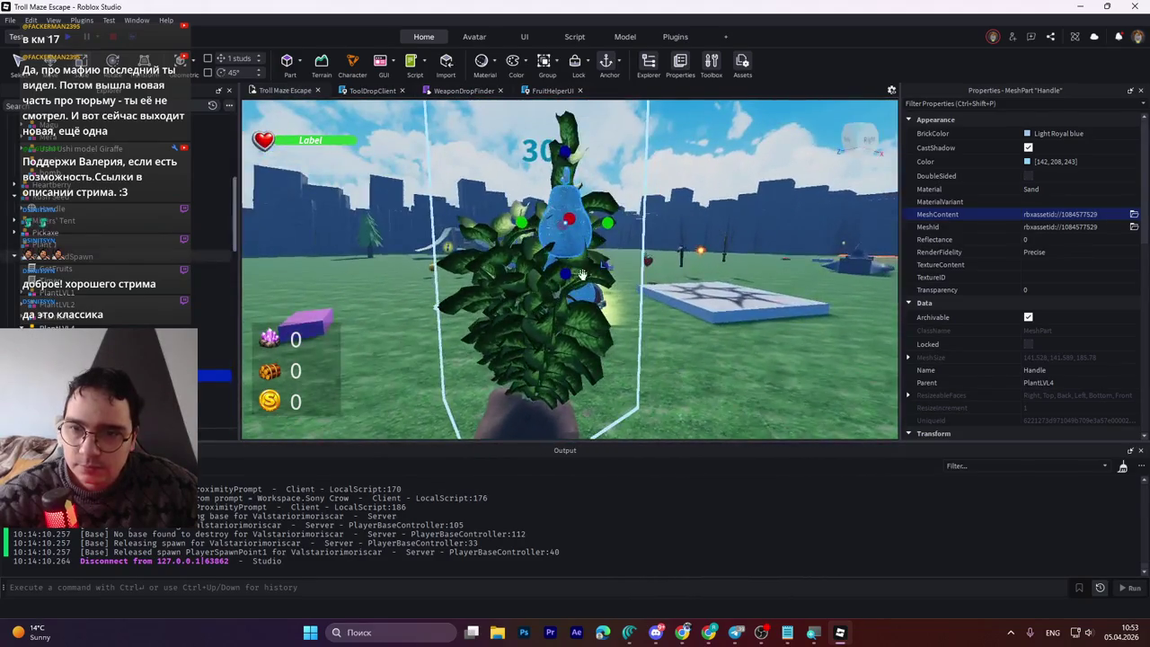
{"action": "left_click_drag", "start_coordinate": [576, 280], "coordinate": [567, 254]}
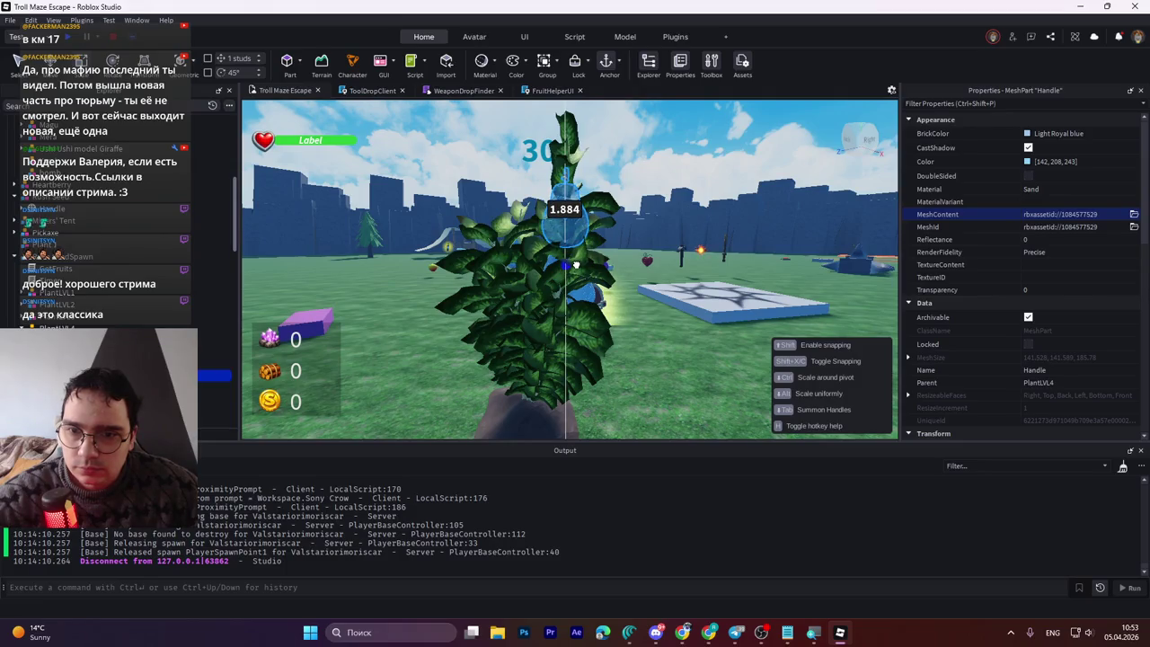
{"action": "left_click_drag", "start_coordinate": [575, 266], "coordinate": [575, 265]}
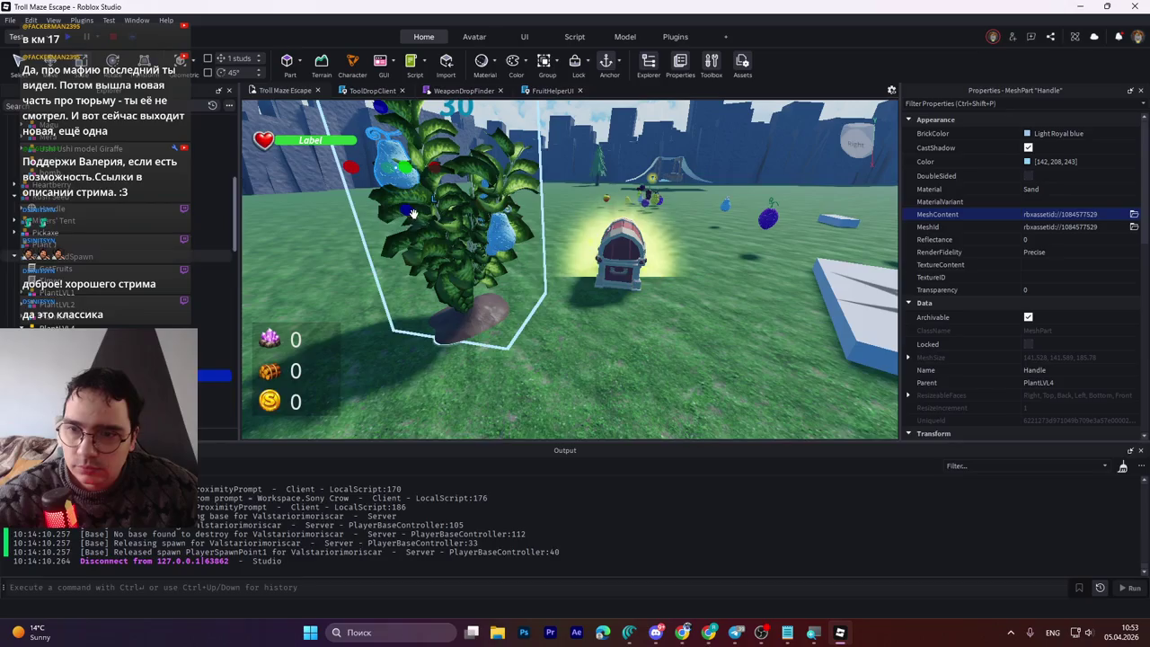
{"action": "mouse_move", "coordinate": [395, 207]}
{"action": "left_mouse_down"}
{"action": "mouse_move", "coordinate": [386, 171]}
{"action": "mouse_move", "coordinate": [258, 316]}
{"action": "left_mouse_up"}
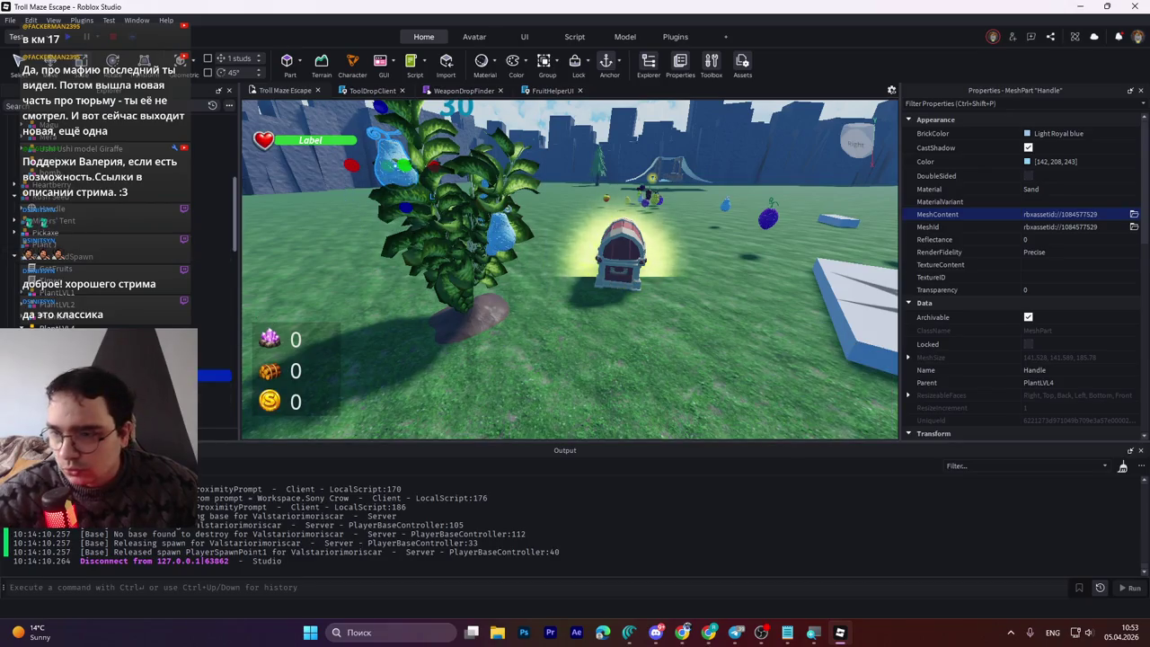
{"action": "left_click", "coordinate": [462, 305]}
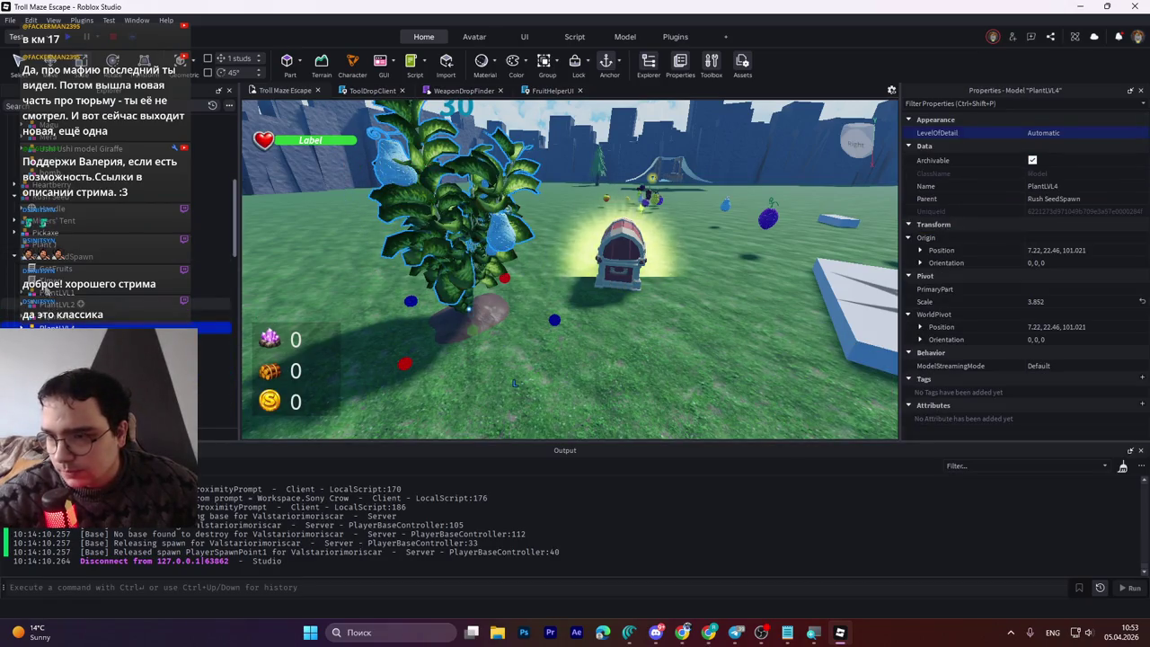
Step: Move Rush SeedSpawn into the Plants folder in Explorer
{"action": "left_click", "coordinate": [14, 258]}
{"action": "left_click", "coordinate": [14, 258]}
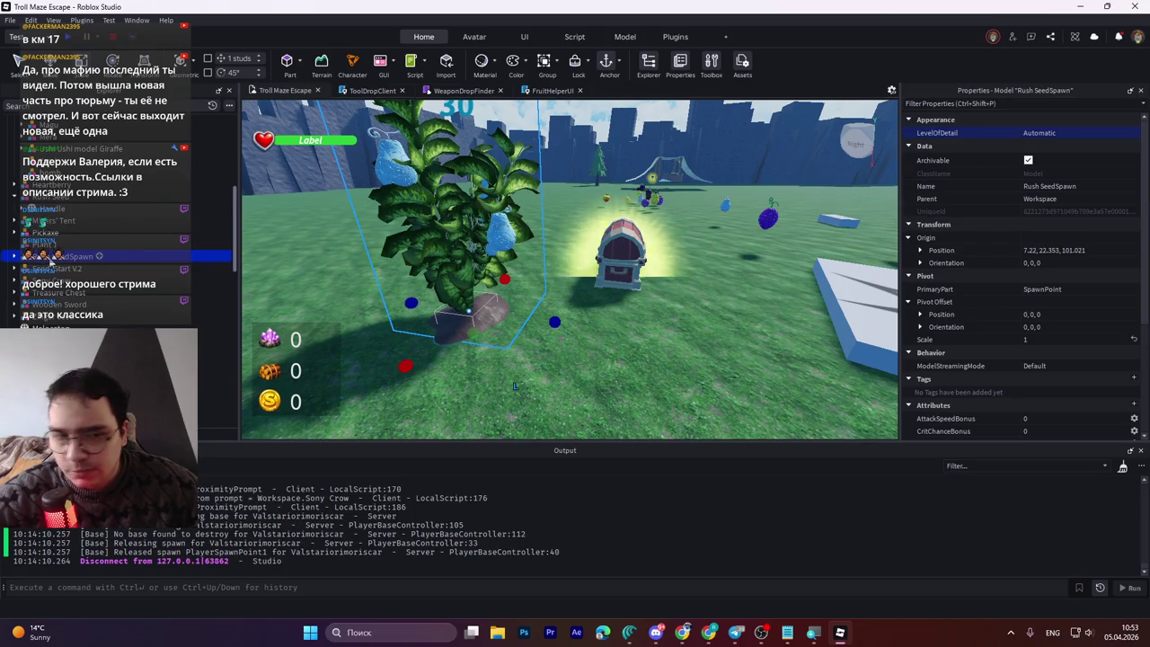
{"action": "scroll", "coordinate": [51, 258], "scroll_direction": "down", "scroll_amount": 8}
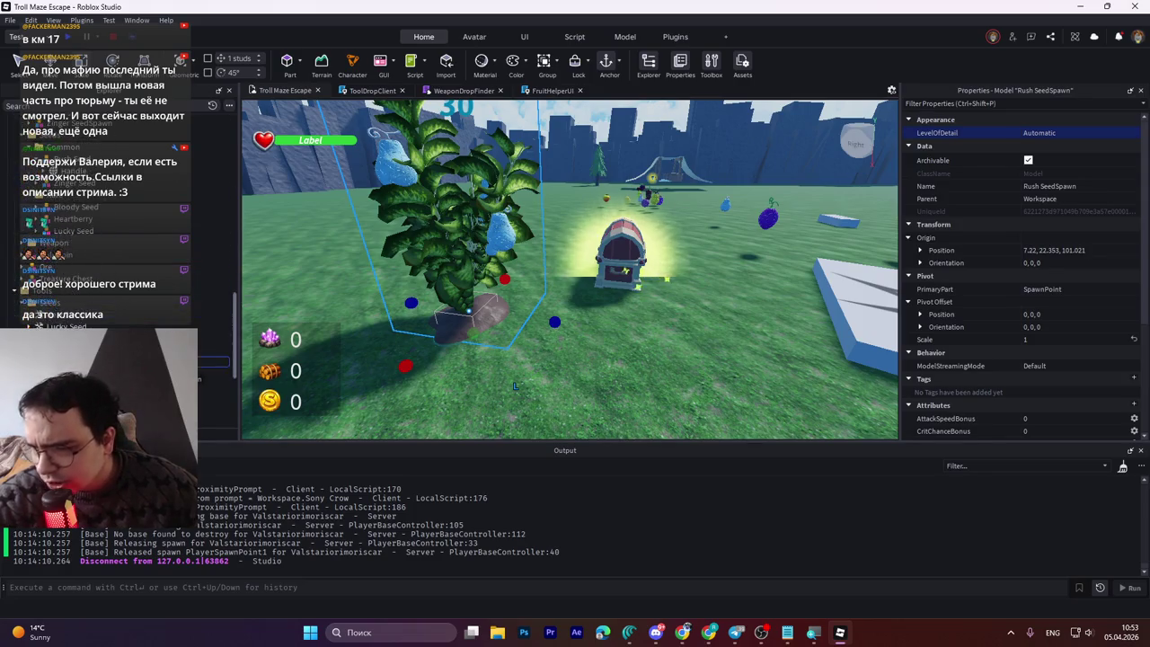
{"action": "scroll", "coordinate": [115, 234], "scroll_direction": "up", "scroll_amount": 5}
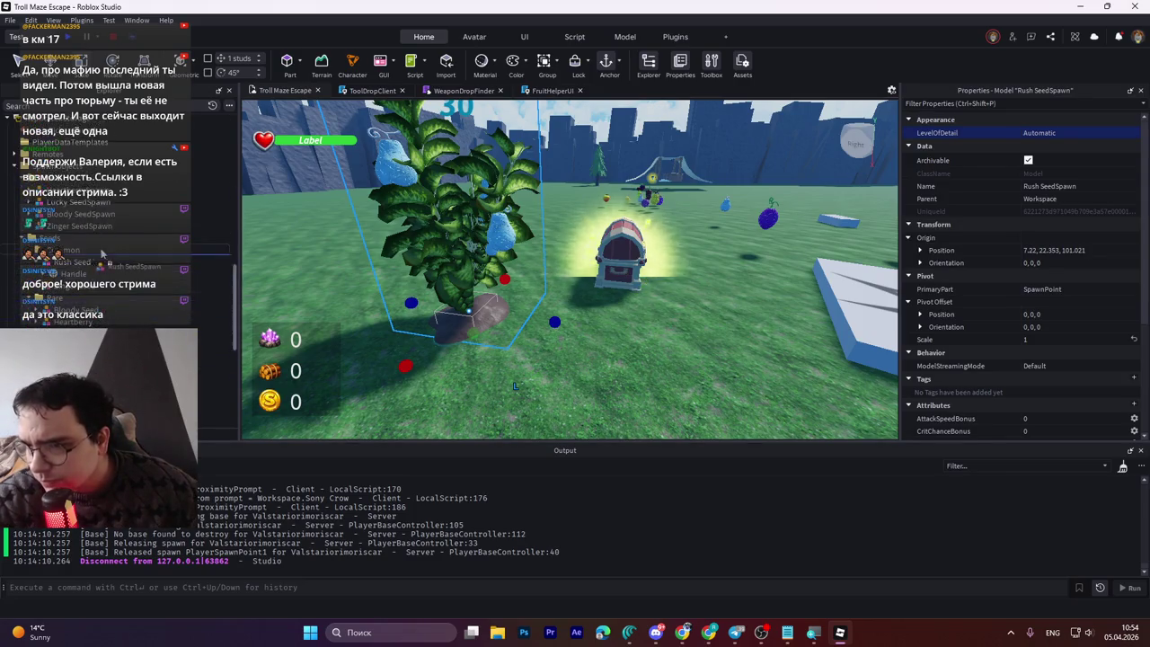
{"action": "left_click_drag", "start_coordinate": [81, 210], "coordinate": [51, 178]}
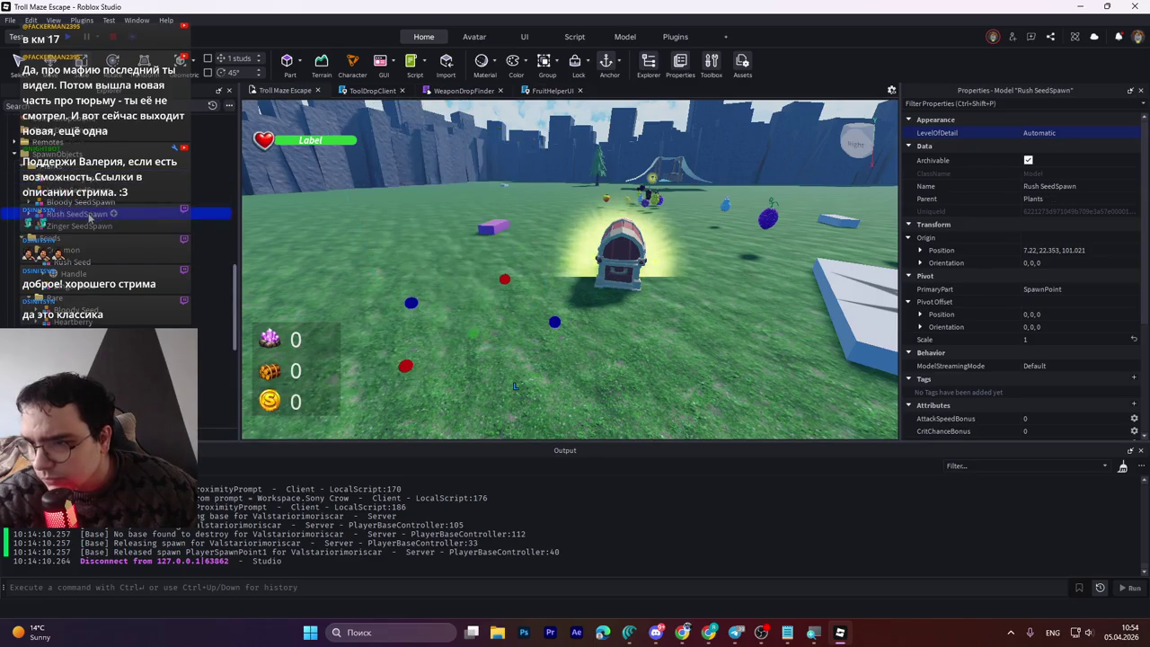
{"action": "scroll", "coordinate": [985, 395], "scroll_direction": "down", "scroll_amount": 3}
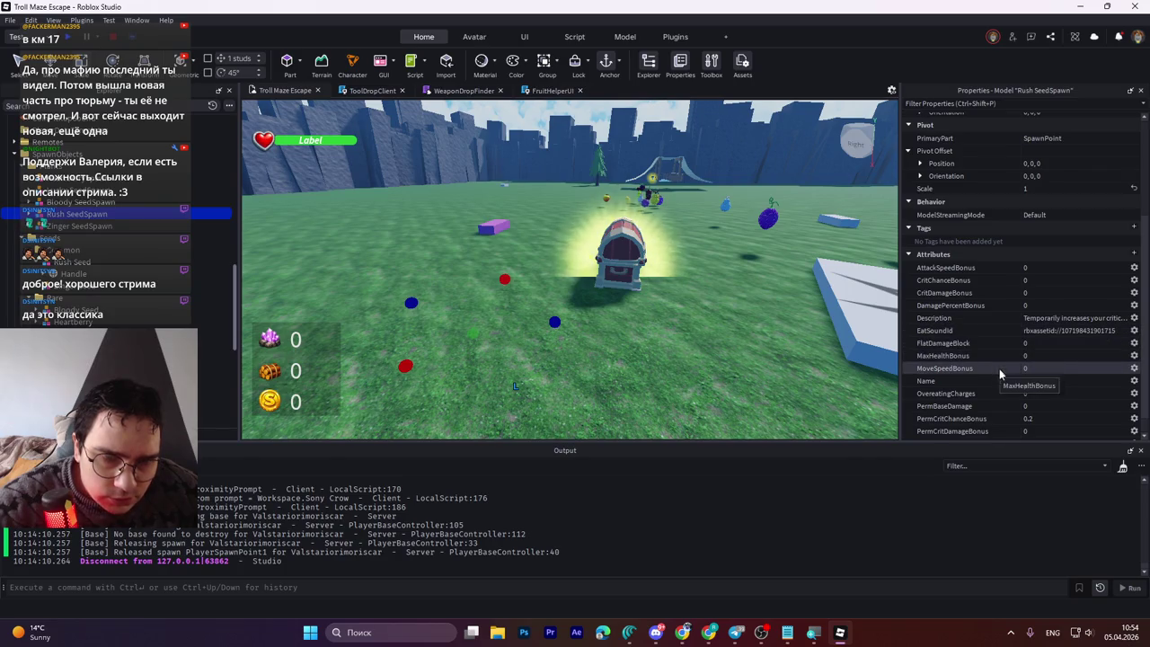
Step: Set Rush SeedSpawn's MoveSpeedBonus attribute to 25 and save the game to Roblox
{"action": "left_click", "coordinate": [1047, 369]}
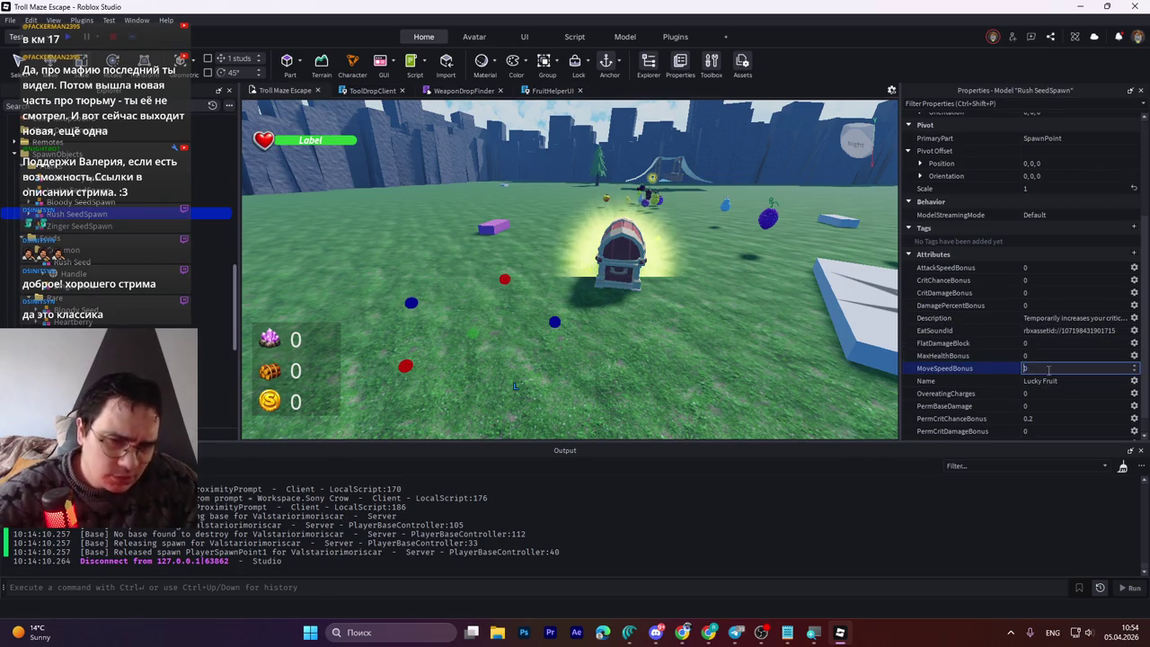
{"action": "type", "text": "25"}
{"action": "key", "text": "Return"}
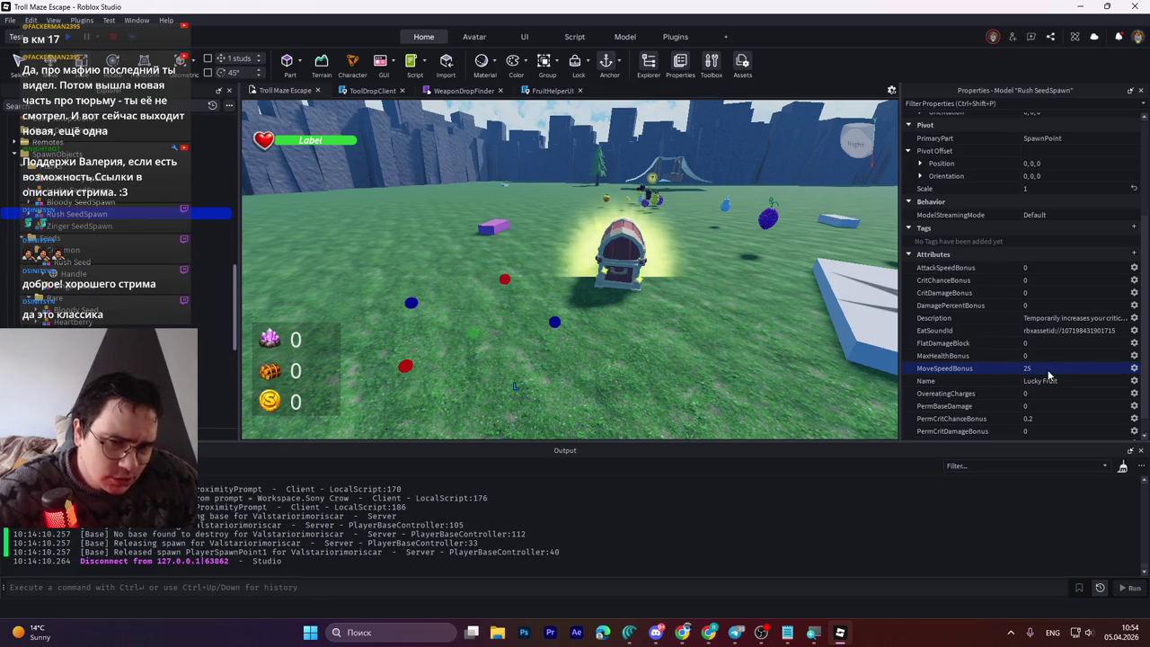
{"action": "key", "text": "ctrl+s"}
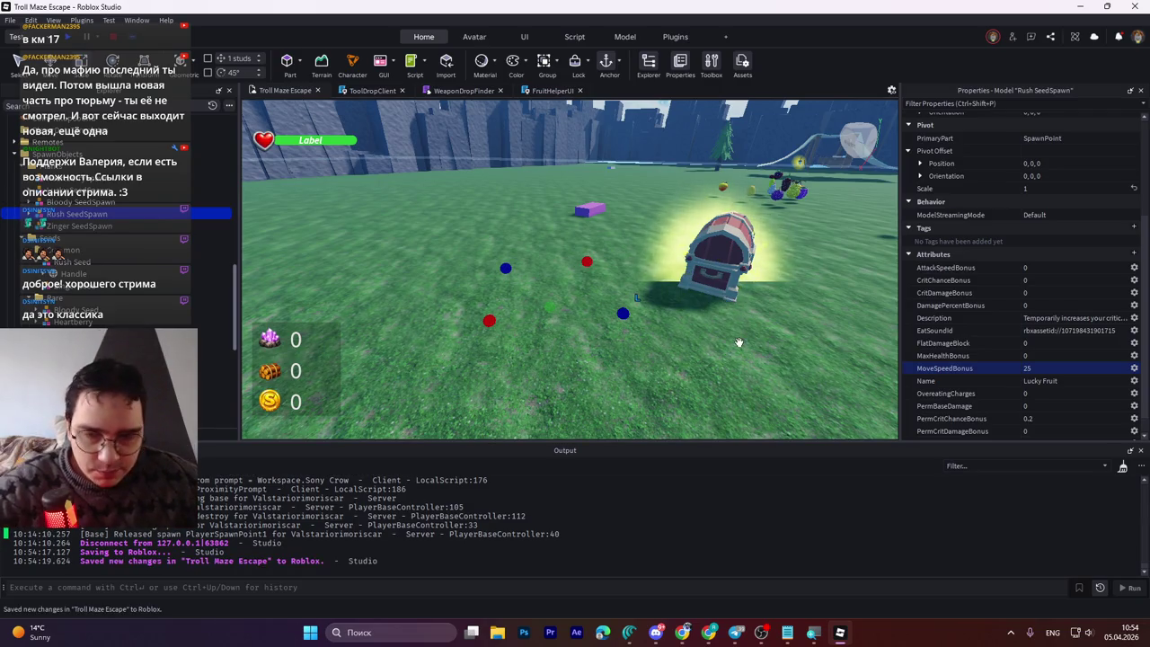
{"action": "scroll", "coordinate": [1050, 353], "scroll_direction": "up", "scroll_amount": 2}
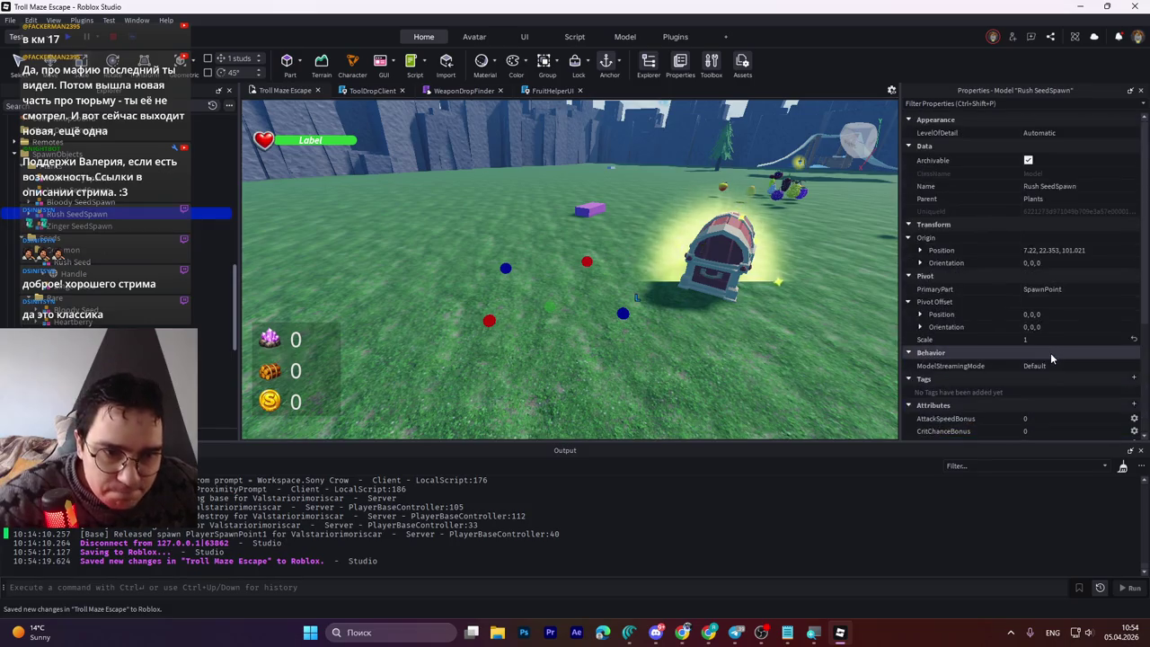
Step: Set the PermCritChanceBonus attribute to 0
{"action": "scroll", "coordinate": [1051, 369], "scroll_direction": "down", "scroll_amount": 3}
{"action": "left_click", "coordinate": [1037, 396]}
{"action": "type", "text": "0"}
{"action": "key", "text": "Return"}
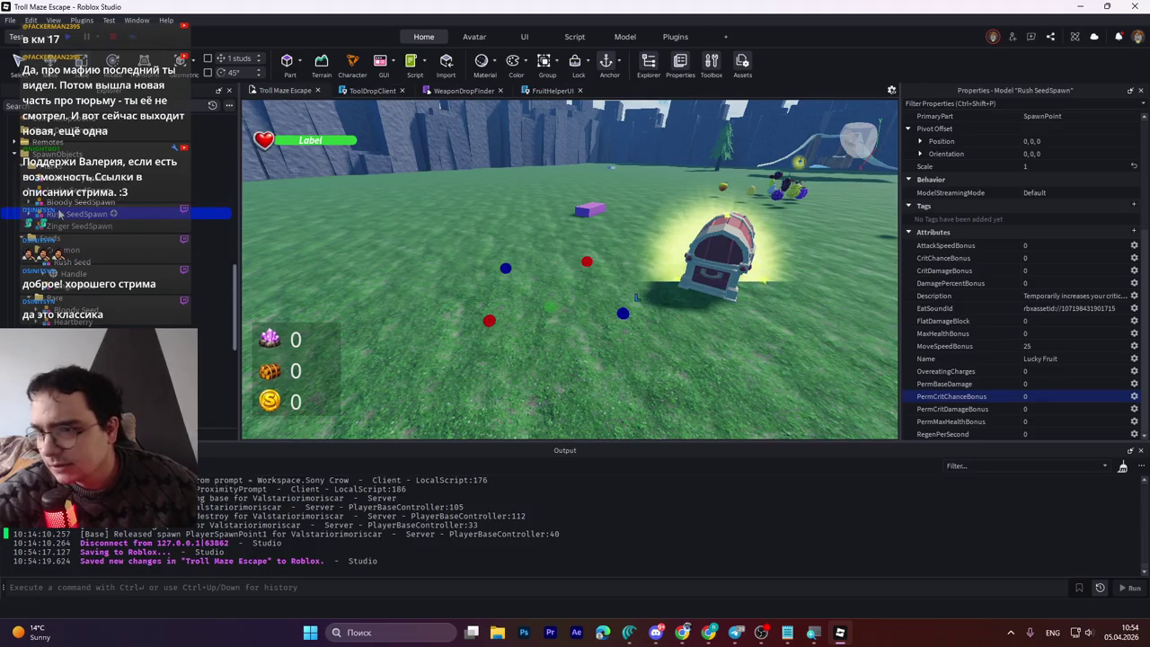
Step: Expand Bloody SeedSpawn and PlantLVL3 to reach the Handle parts and tree model
{"action": "left_click", "coordinate": [17, 202]}
{"action": "left_click", "coordinate": [28, 202]}
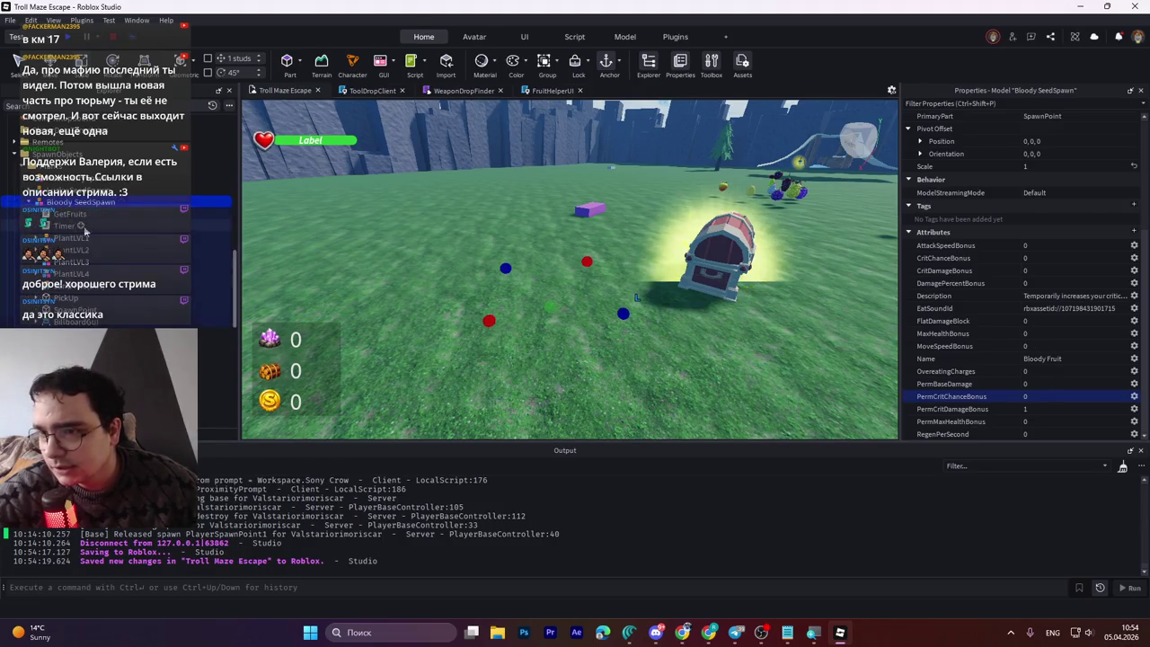
{"action": "left_click", "coordinate": [37, 261]}
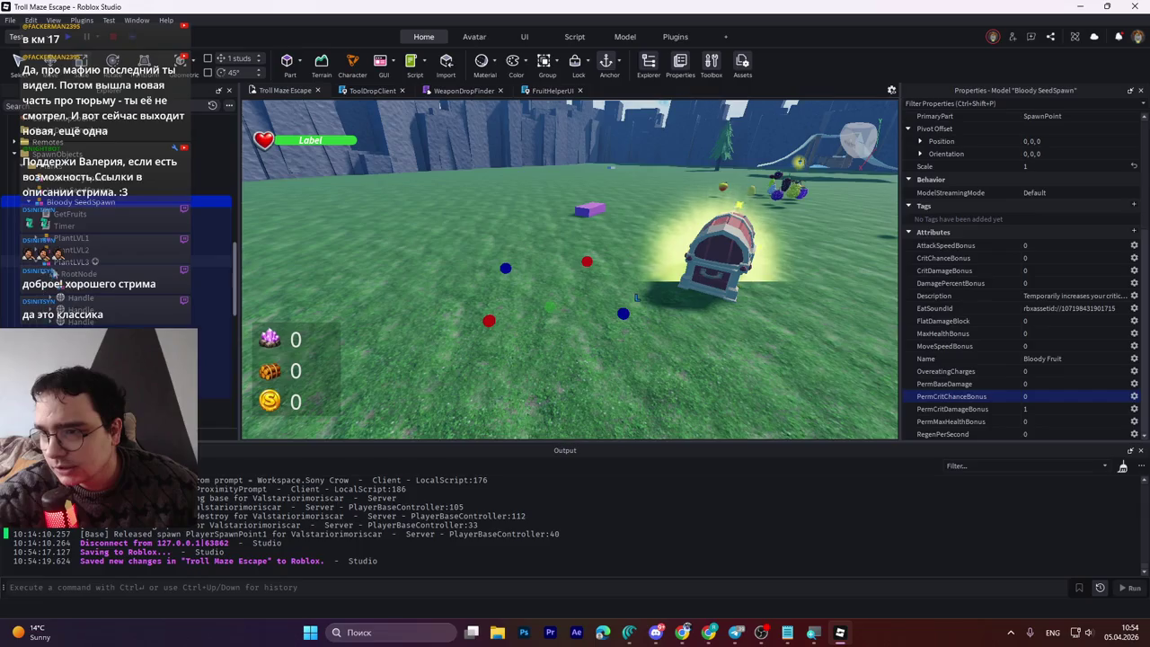
{"action": "left_click", "coordinate": [81, 298]}
{"action": "left_click", "coordinate": [81, 321], "text": "shift"}
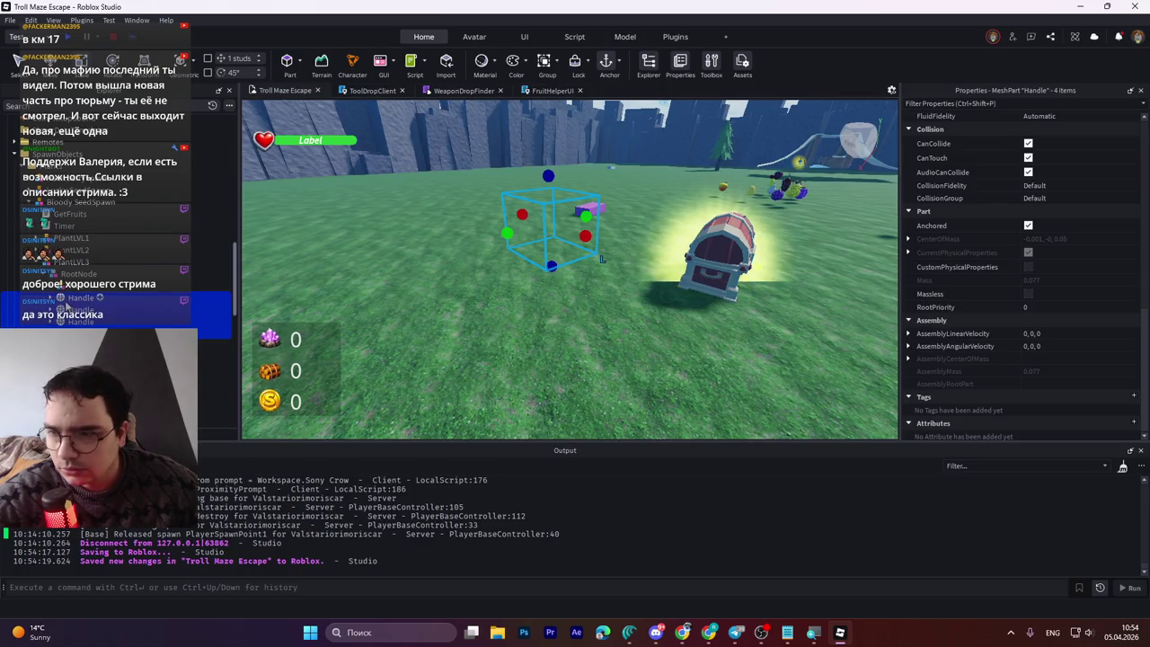
{"action": "left_click", "coordinate": [62, 297]}
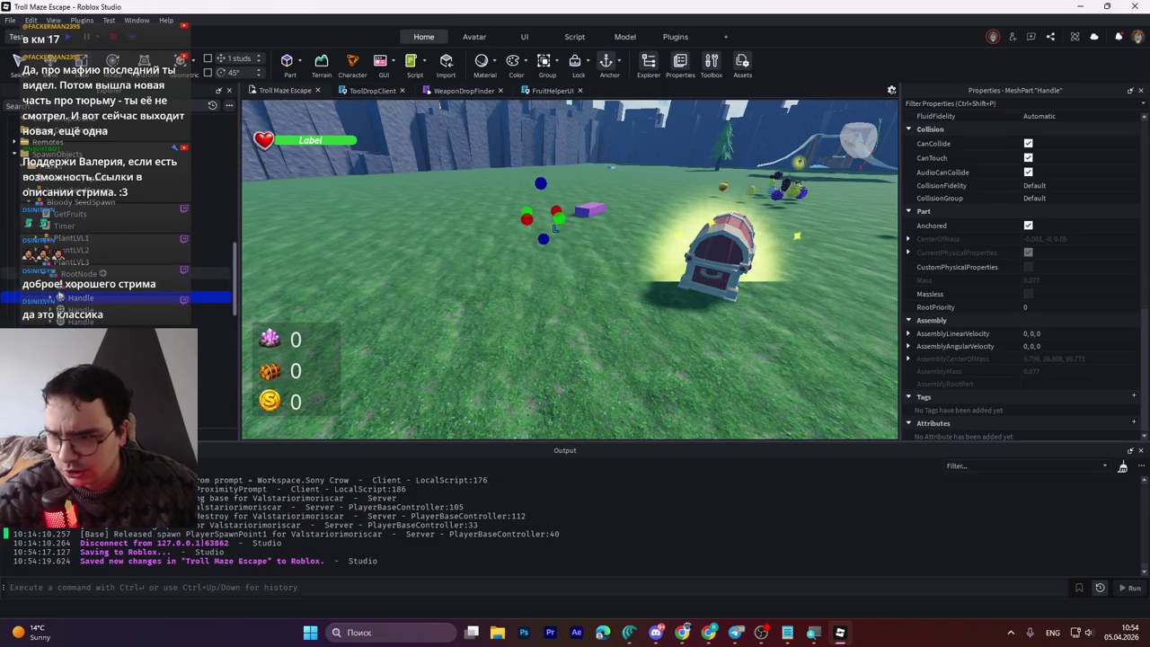
{"action": "left_click", "coordinate": [61, 297]}
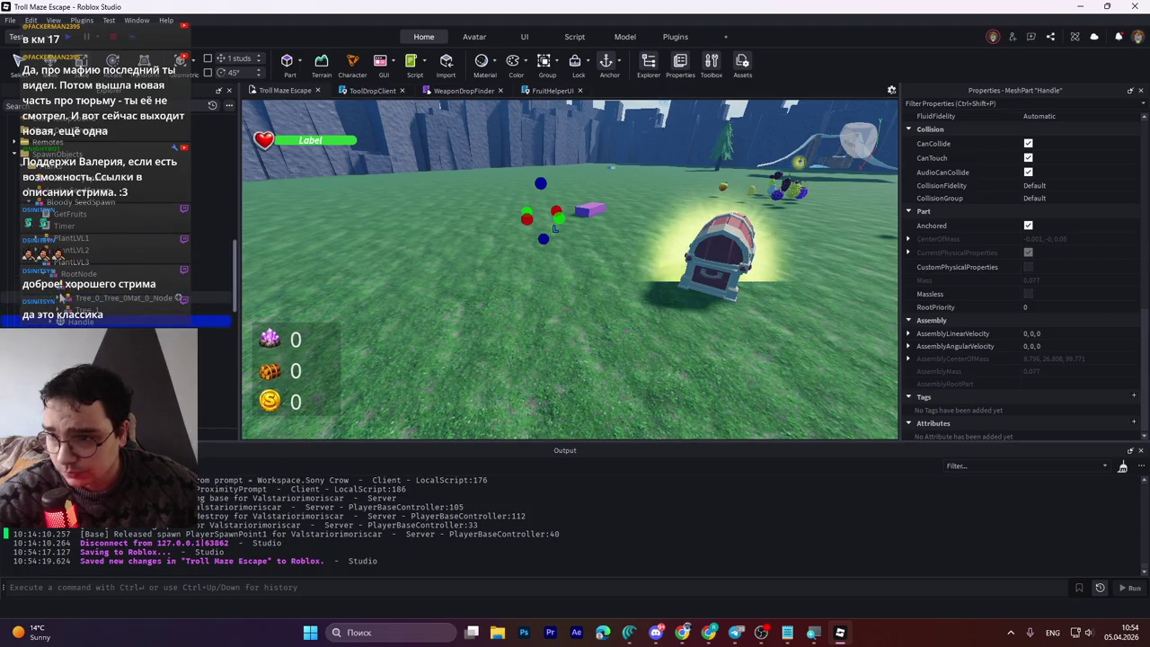
Step: Inspect Tree_0_Tree_0Mat_0, Tree_1, Tree_1_Tree_1Mat_0_Node and Tree_1_Tree_1Mat_0 in Properties
{"action": "left_click", "coordinate": [554, 227]}
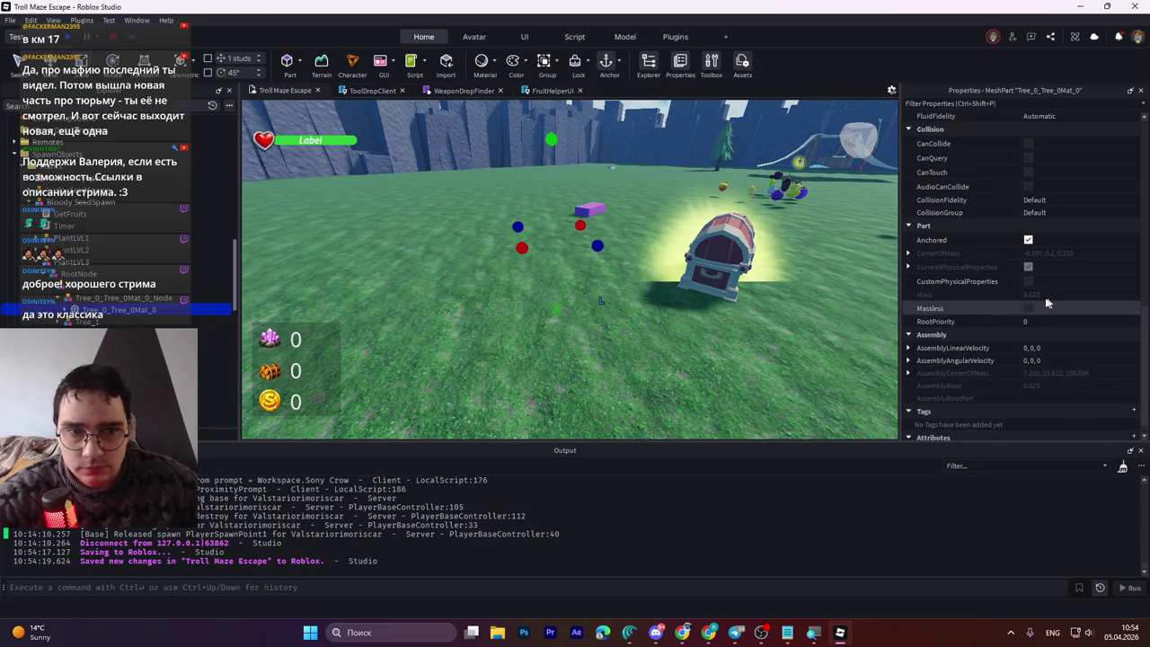
{"action": "scroll", "coordinate": [1029, 300], "scroll_direction": "up", "scroll_amount": 10}
{"action": "scroll", "coordinate": [1029, 307], "scroll_direction": "up", "scroll_amount": 1}
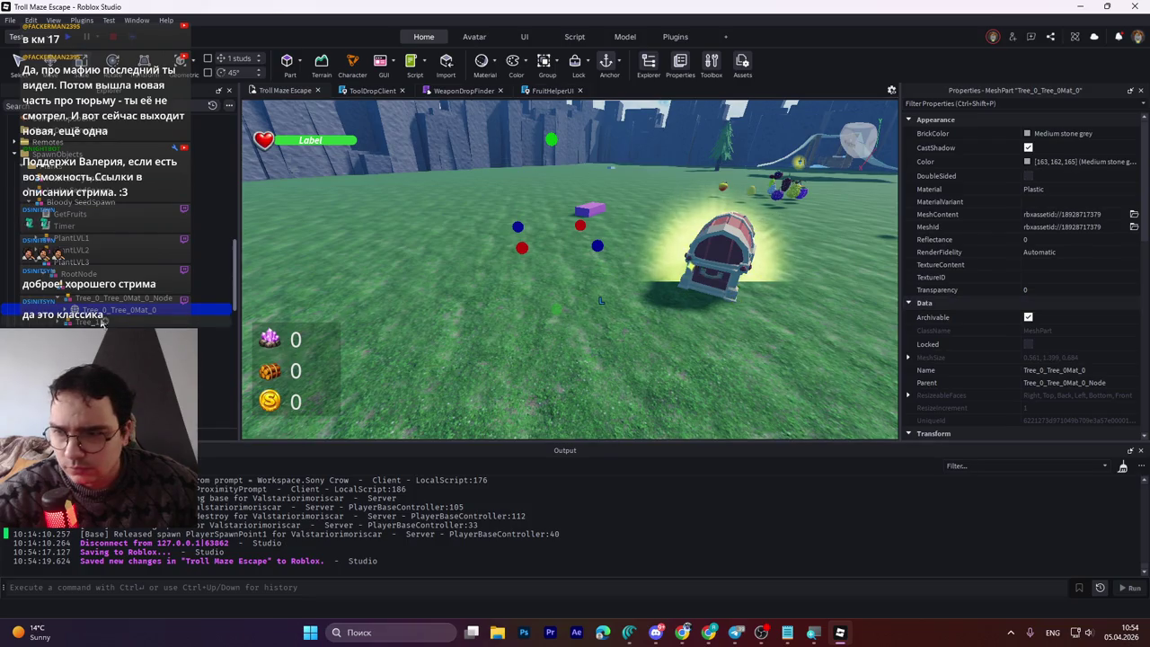
{"action": "left_click", "coordinate": [56, 321]}
{"action": "left_click", "coordinate": [90, 333]}
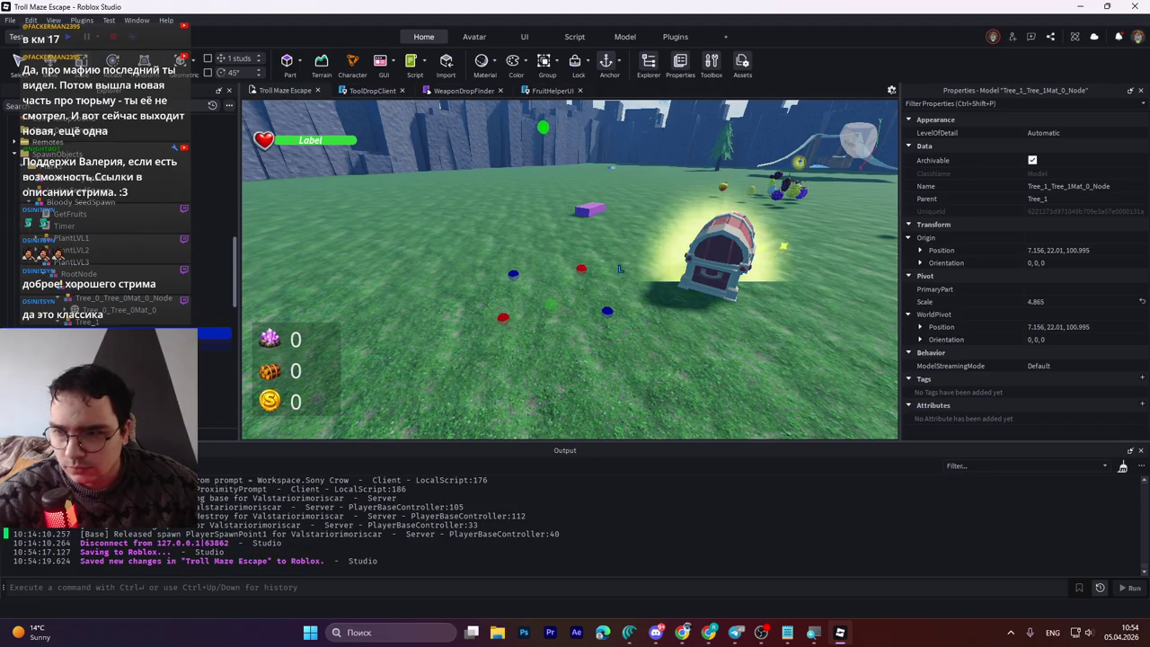
{"action": "left_click", "coordinate": [89, 344]}
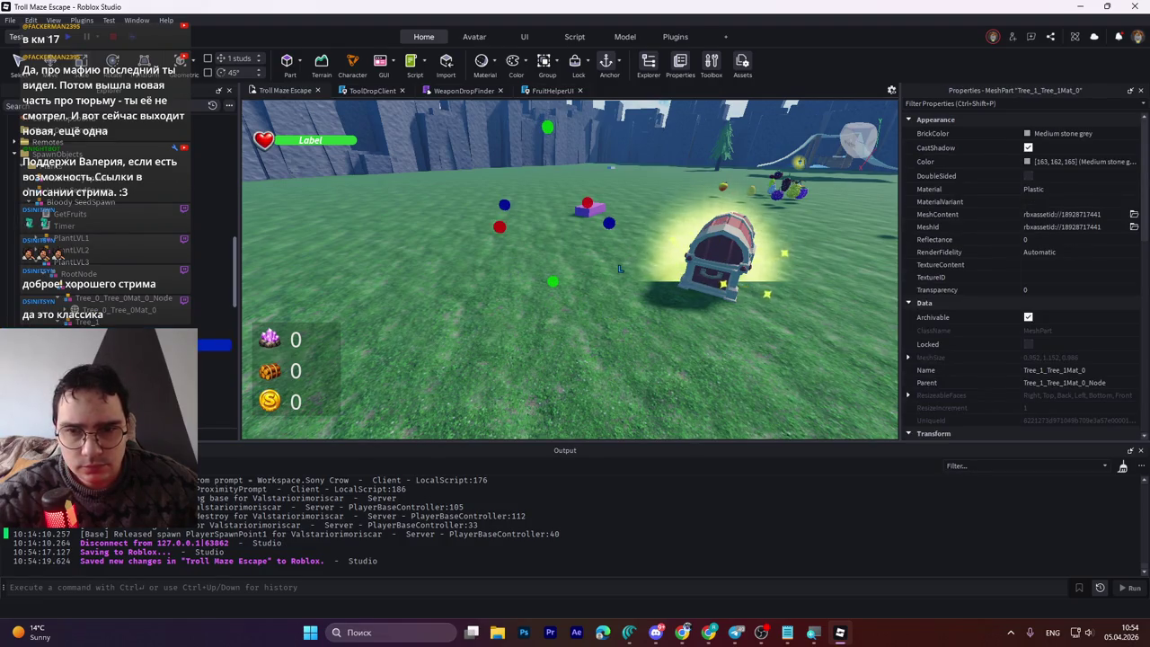
{"action": "key", "text": "Up"}
{"action": "key", "text": "Up"}
{"action": "key", "text": "Up"}
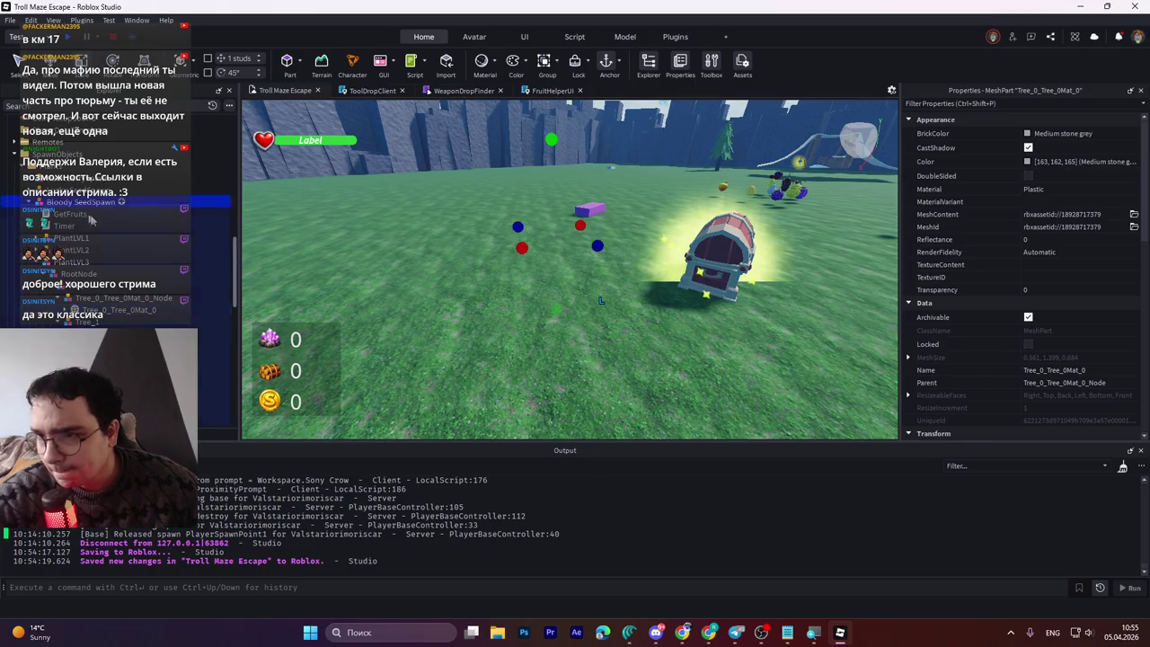
Step: Move Bloody SeedSpawn out of Plants directly into Workspace
{"action": "left_click", "coordinate": [86, 205]}
{"action": "key", "text": "f"}
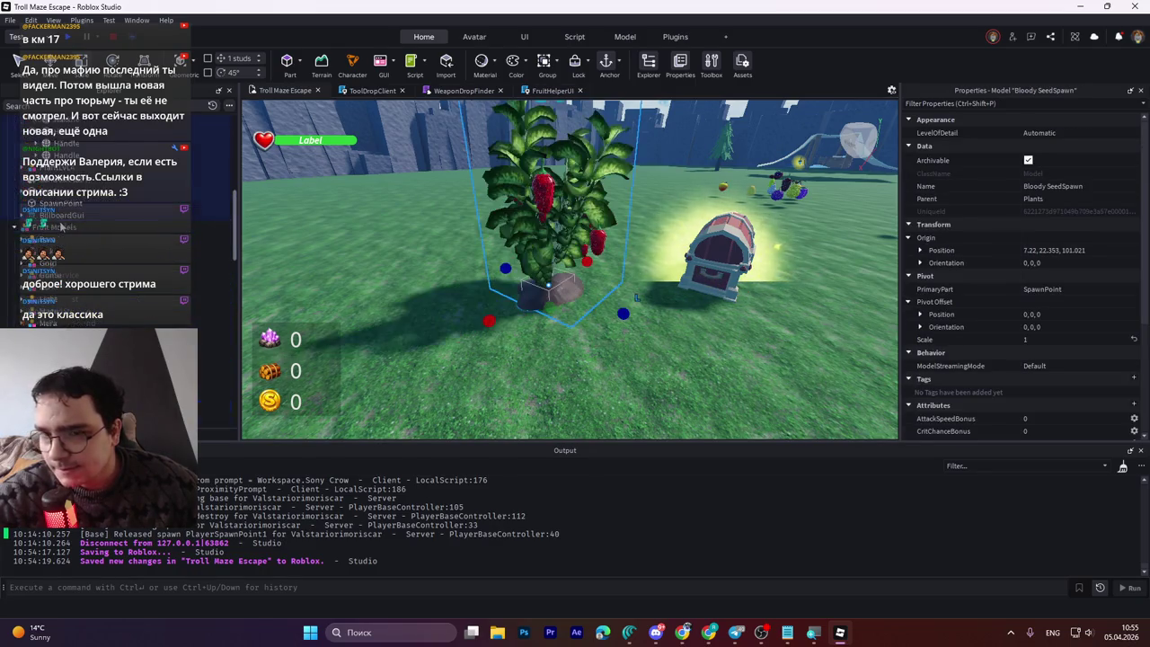
{"action": "left_click_drag", "start_coordinate": [59, 227], "coordinate": [40, 125]}
{"action": "scroll", "coordinate": [89, 204], "scroll_direction": "up", "scroll_amount": 5}
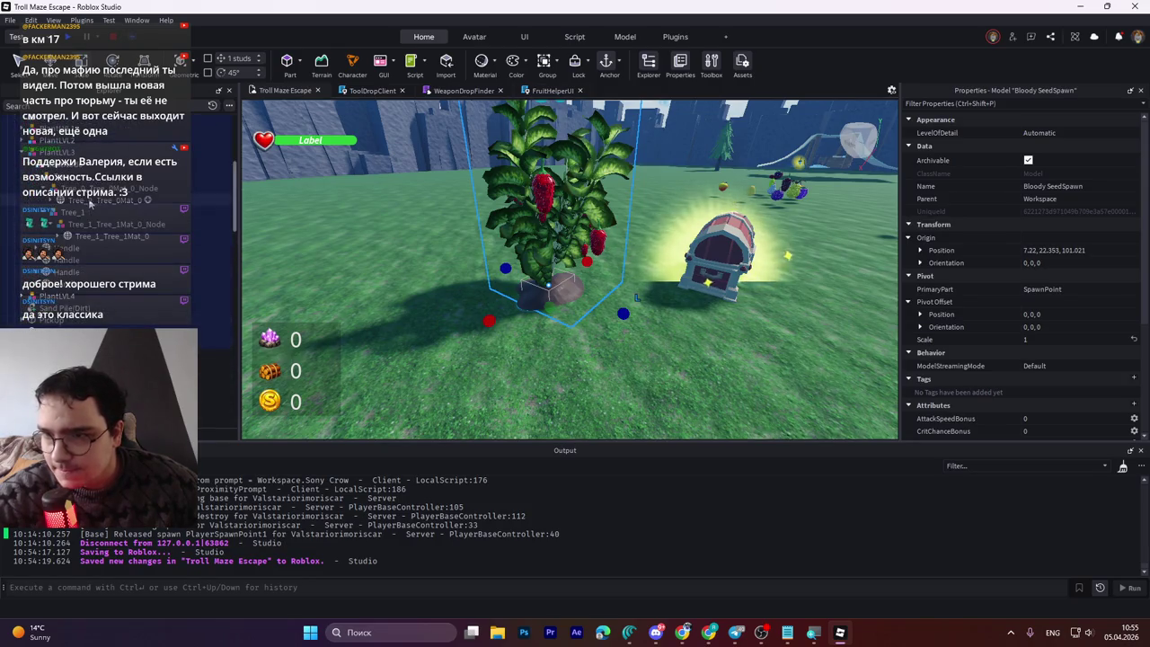
Step: Try the Bright red BrickColor on the Tree_1_Tree_1Mat_0 mesh
{"action": "left_click", "coordinate": [92, 236]}
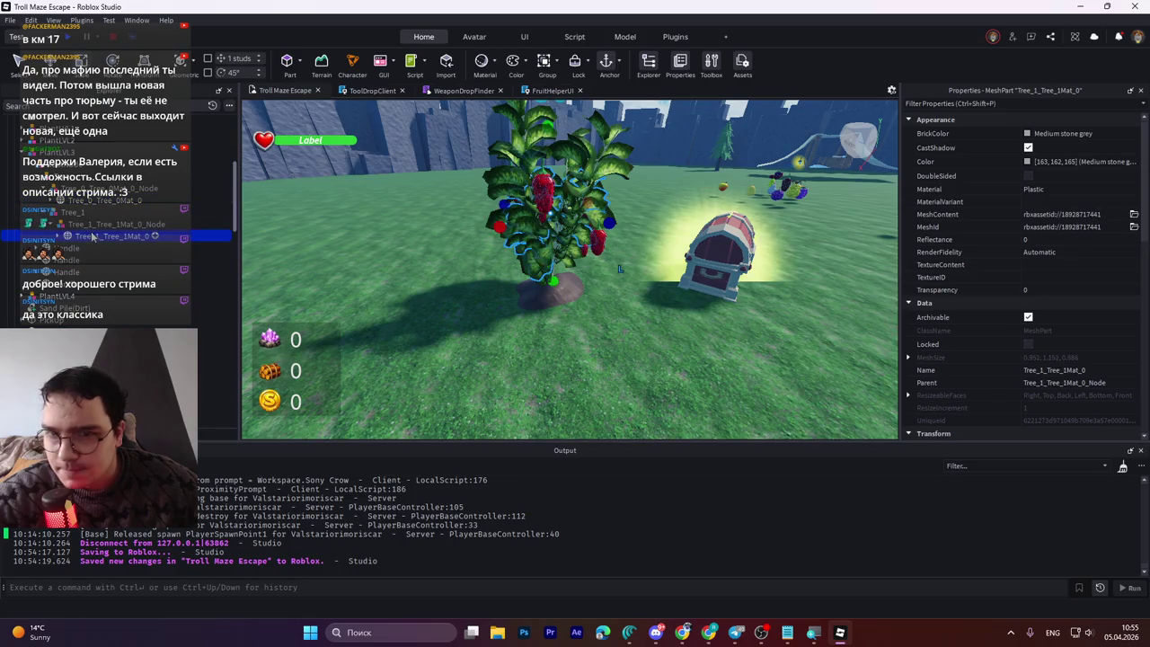
{"action": "key", "text": "f"}
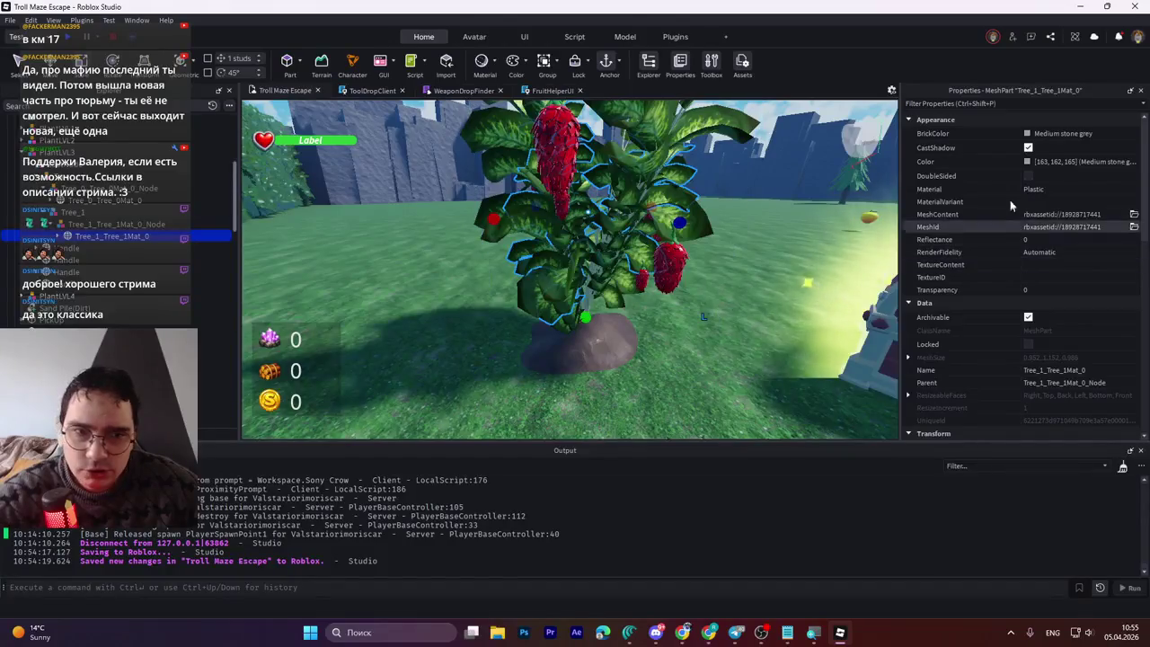
{"action": "left_click", "coordinate": [1053, 132]}
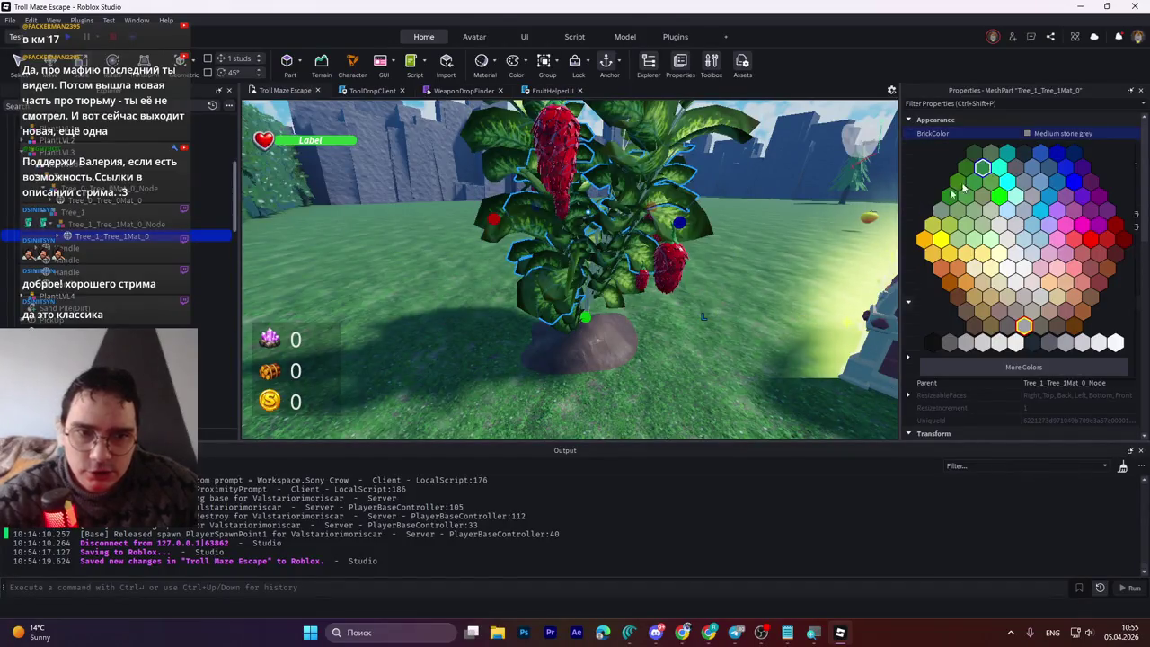
{"action": "left_click", "coordinate": [1113, 241]}
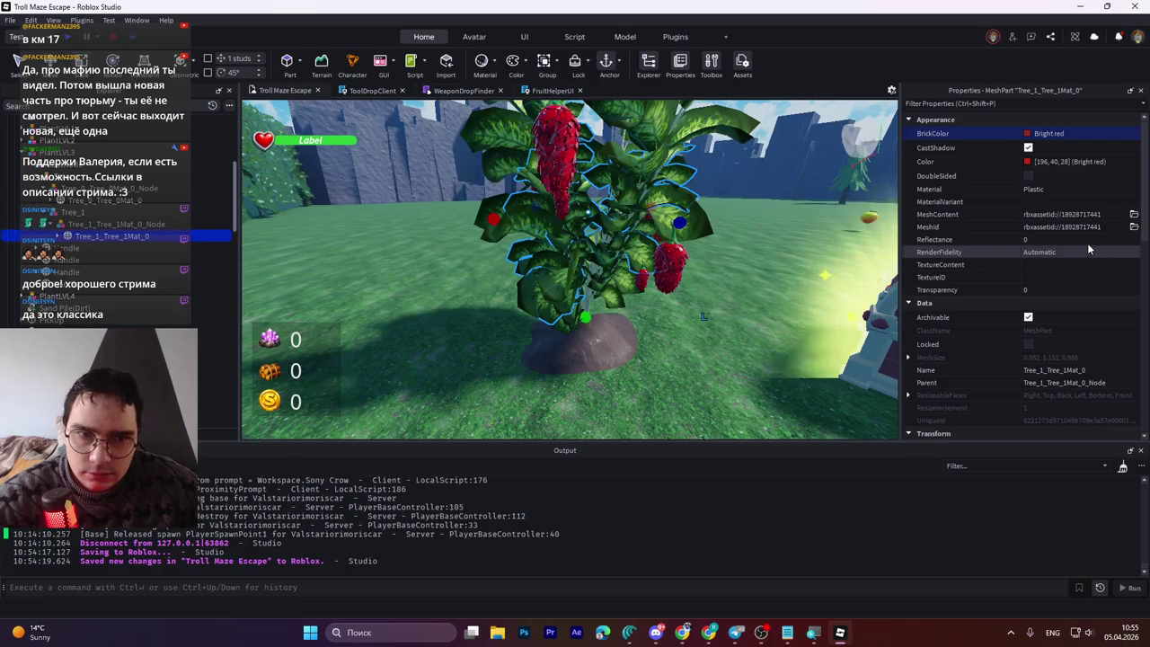
{"action": "scroll", "coordinate": [979, 320], "scroll_direction": "down", "scroll_amount": 5}
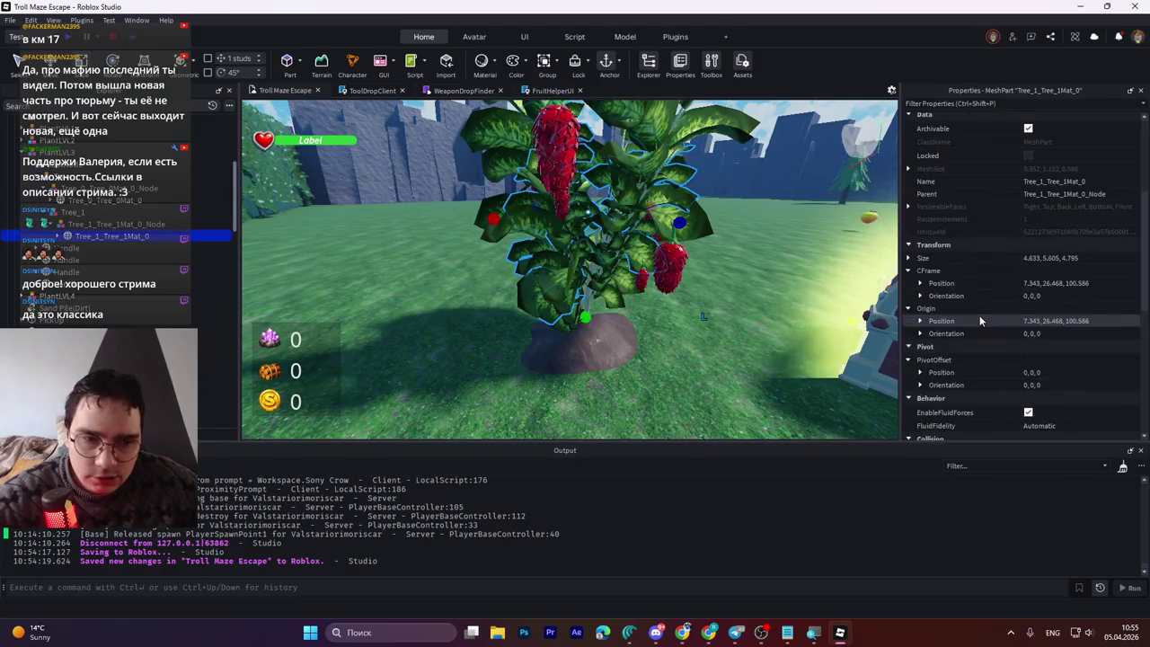
{"action": "scroll", "coordinate": [979, 321], "scroll_direction": "down", "scroll_amount": 5}
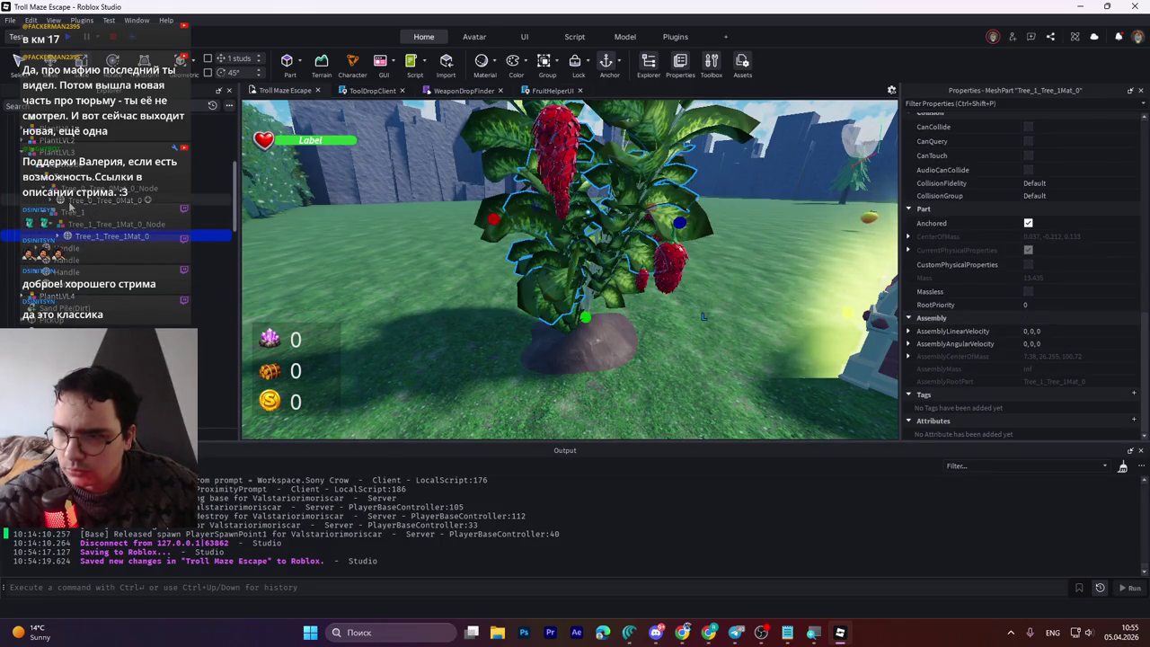
Step: Test red shades in the custom colour picker, then cancel, keeping Medium stone grey
{"action": "left_click", "coordinate": [71, 201]}
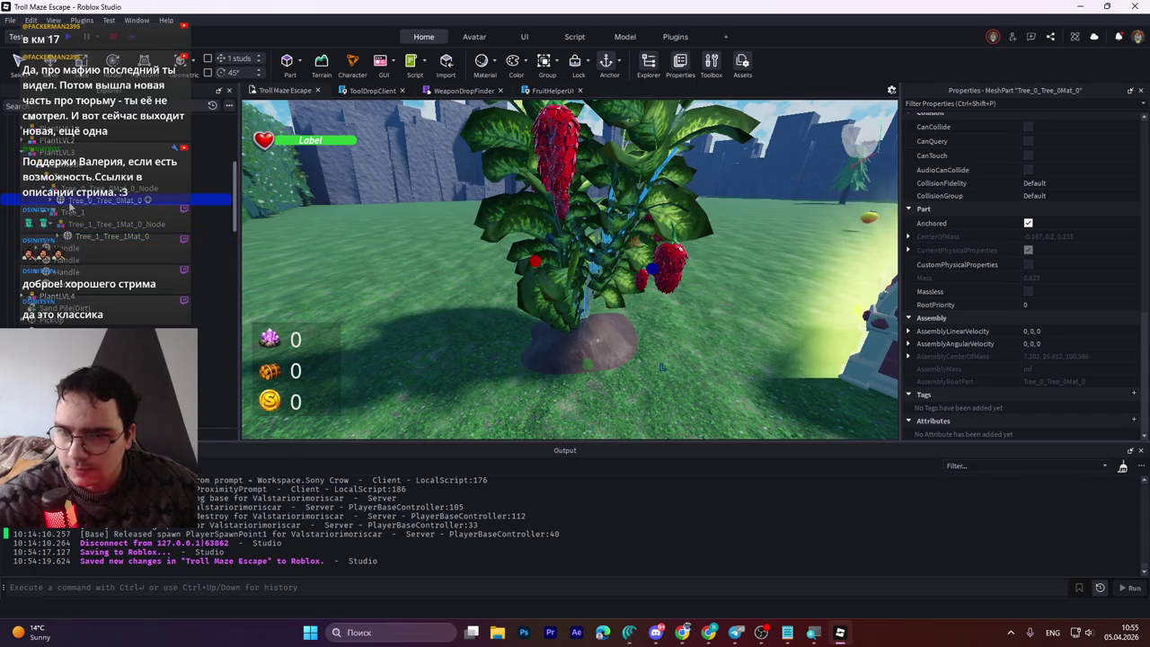
{"action": "left_click", "coordinate": [95, 224]}
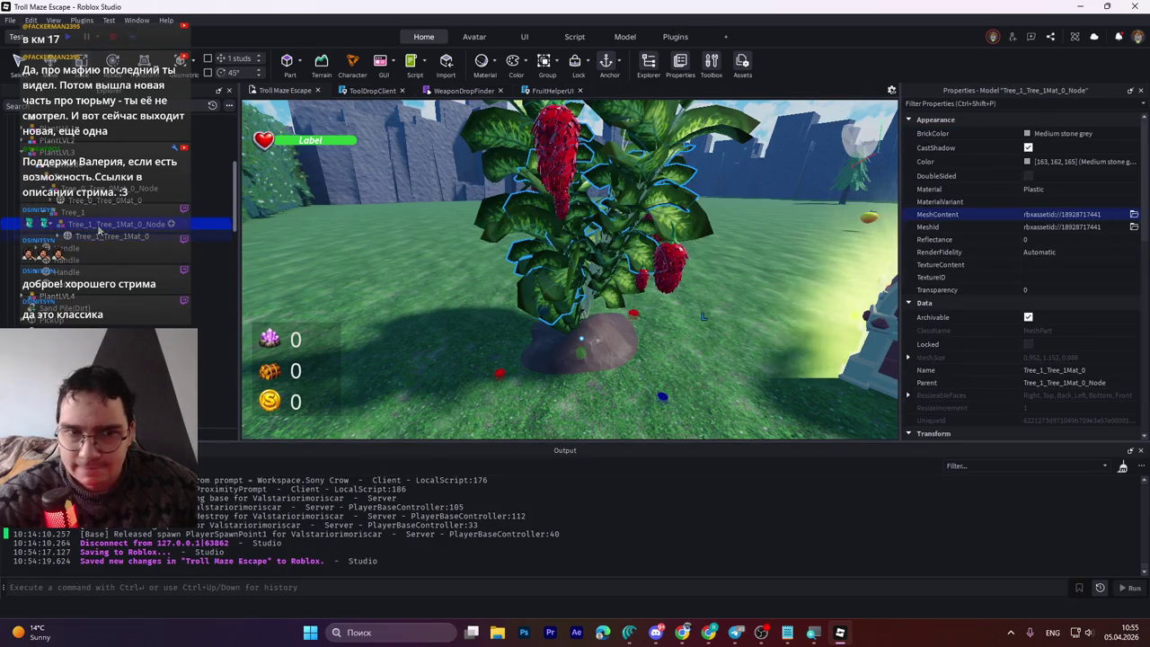
{"action": "key", "text": "Down"}
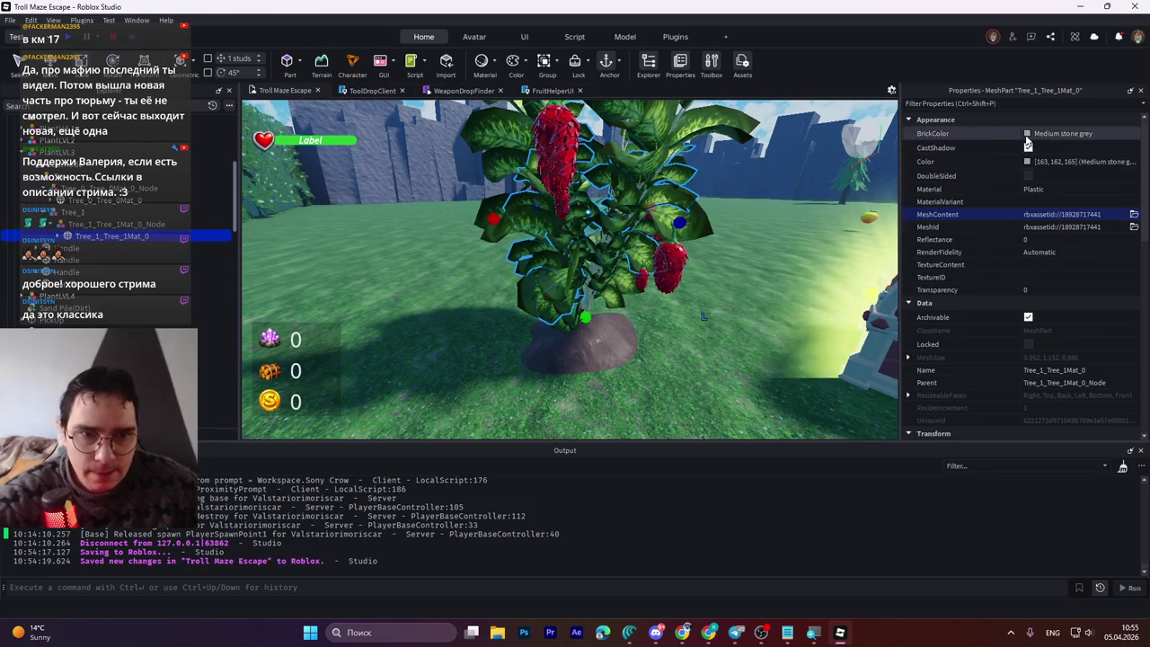
{"action": "left_click", "coordinate": [1060, 133]}
{"action": "left_click", "coordinate": [989, 367]}
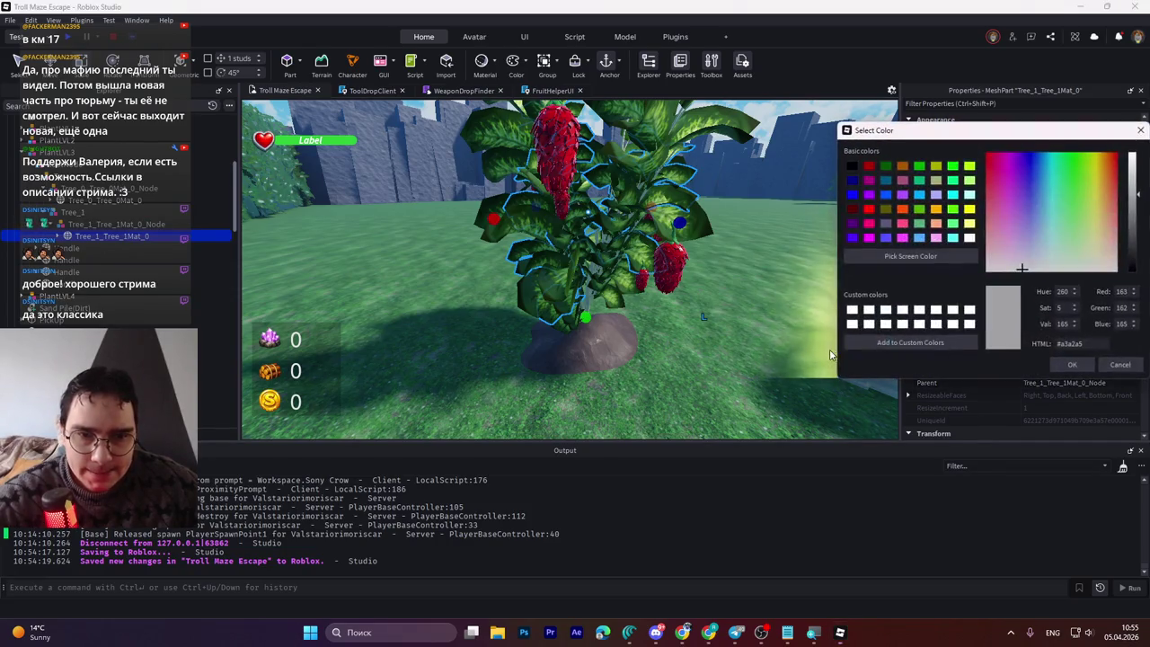
{"action": "mouse_move", "coordinate": [1085, 195]}
{"action": "left_mouse_down"}
{"action": "mouse_move", "coordinate": [1082, 238]}
{"action": "mouse_move", "coordinate": [1115, 178]}
{"action": "left_mouse_up"}
{"action": "mouse_move", "coordinate": [1087, 220]}
{"action": "left_mouse_down"}
{"action": "mouse_move", "coordinate": [1078, 256]}
{"action": "mouse_move", "coordinate": [1016, 270]}
{"action": "left_mouse_up"}
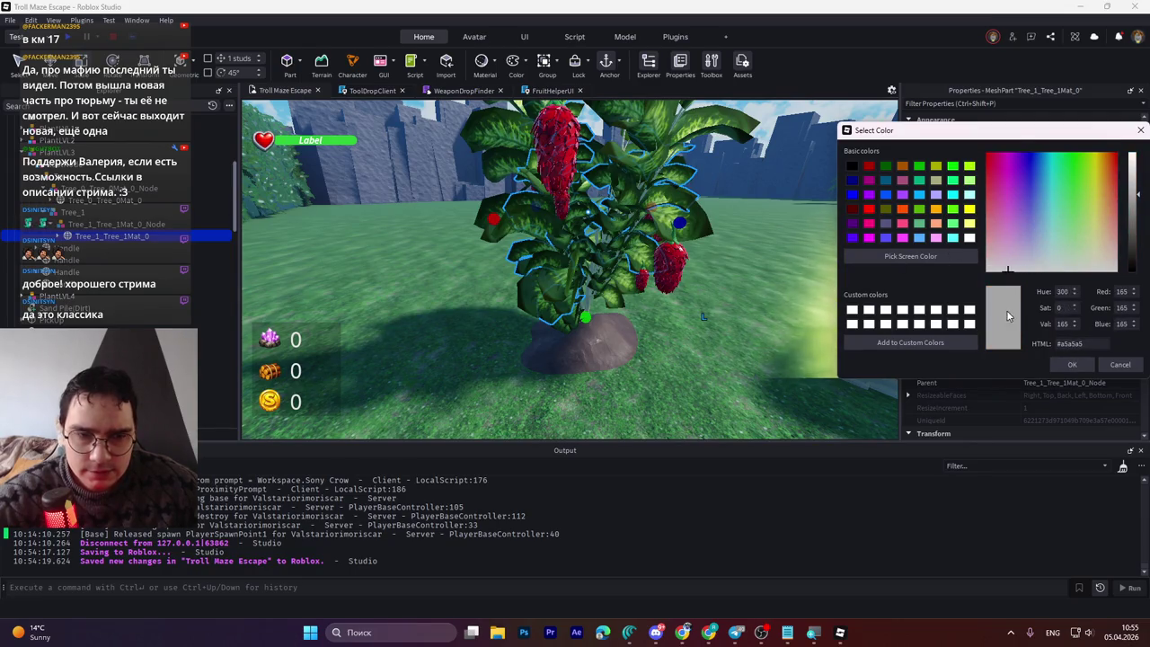
{"action": "left_click", "coordinate": [1120, 366]}
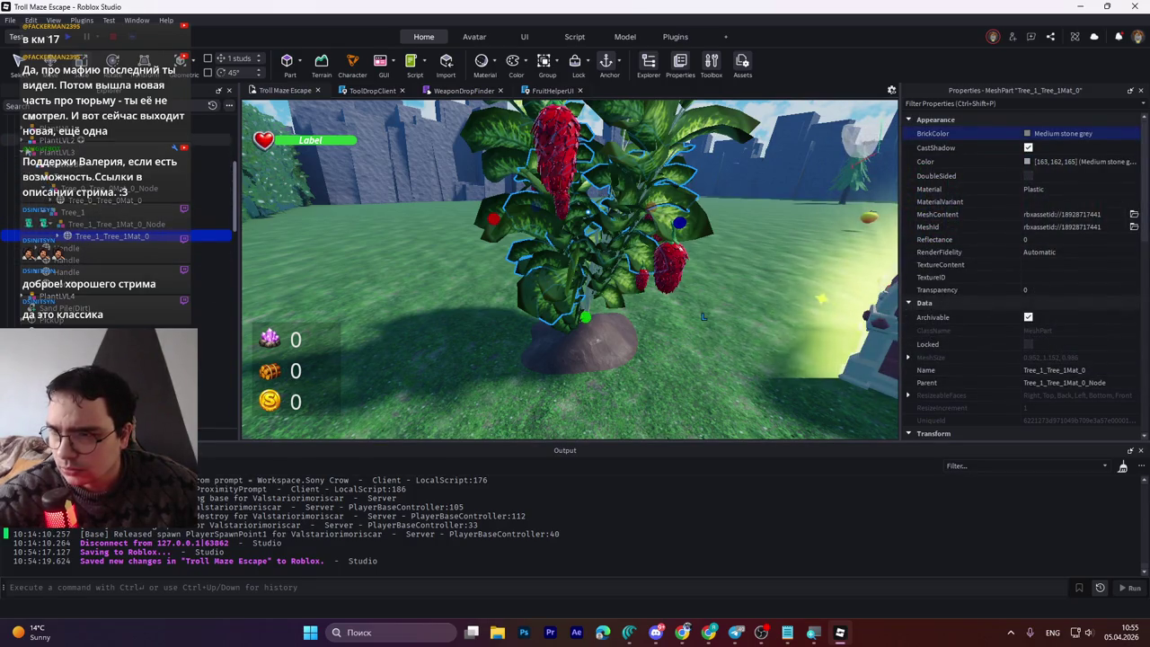
{"action": "scroll", "coordinate": [42, 202], "scroll_direction": "down", "scroll_amount": 3}
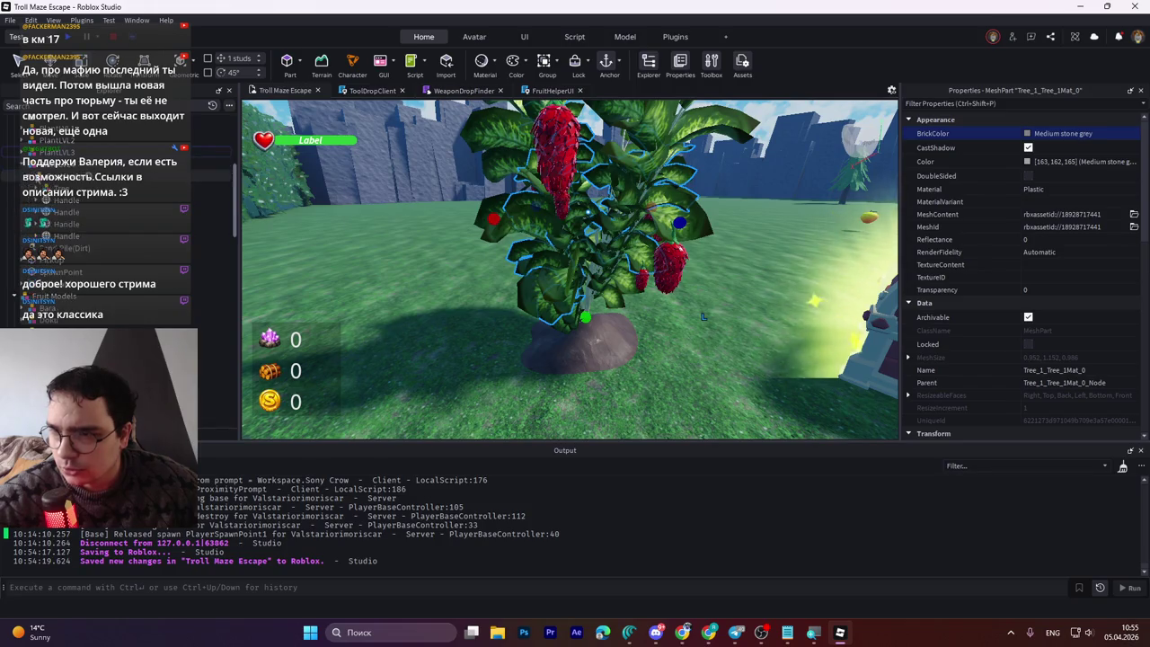
{"action": "scroll", "coordinate": [45, 203], "scroll_direction": "up", "scroll_amount": 1}
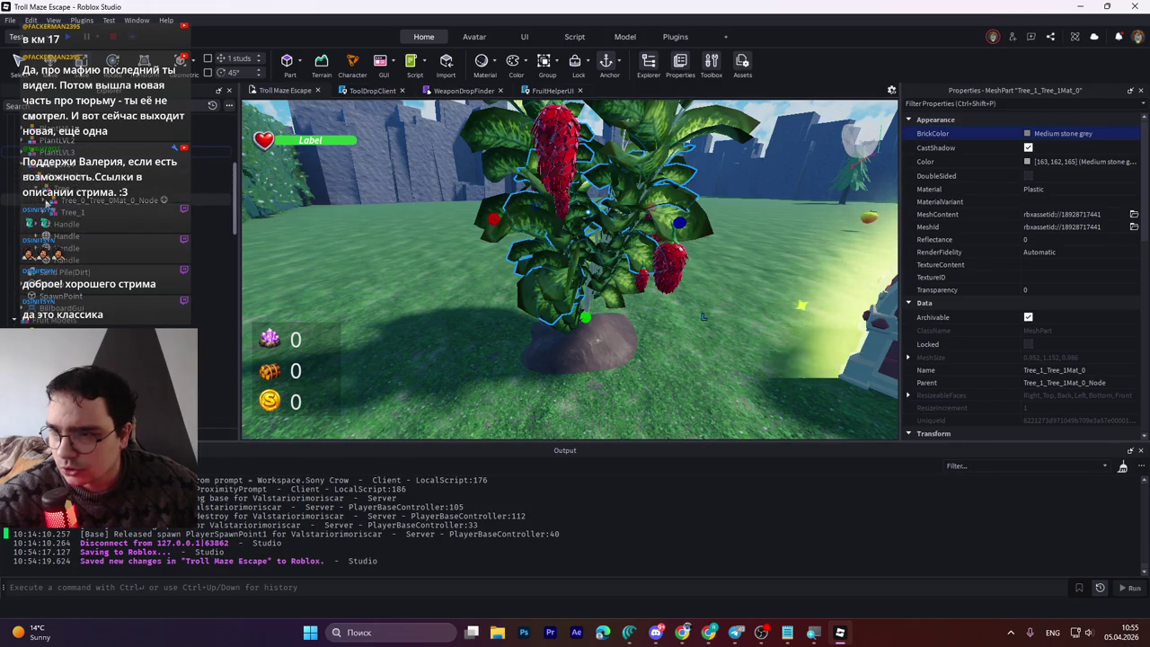
{"action": "scroll", "coordinate": [47, 205], "scroll_direction": "up", "scroll_amount": 1}
{"action": "left_click", "coordinate": [56, 224]}
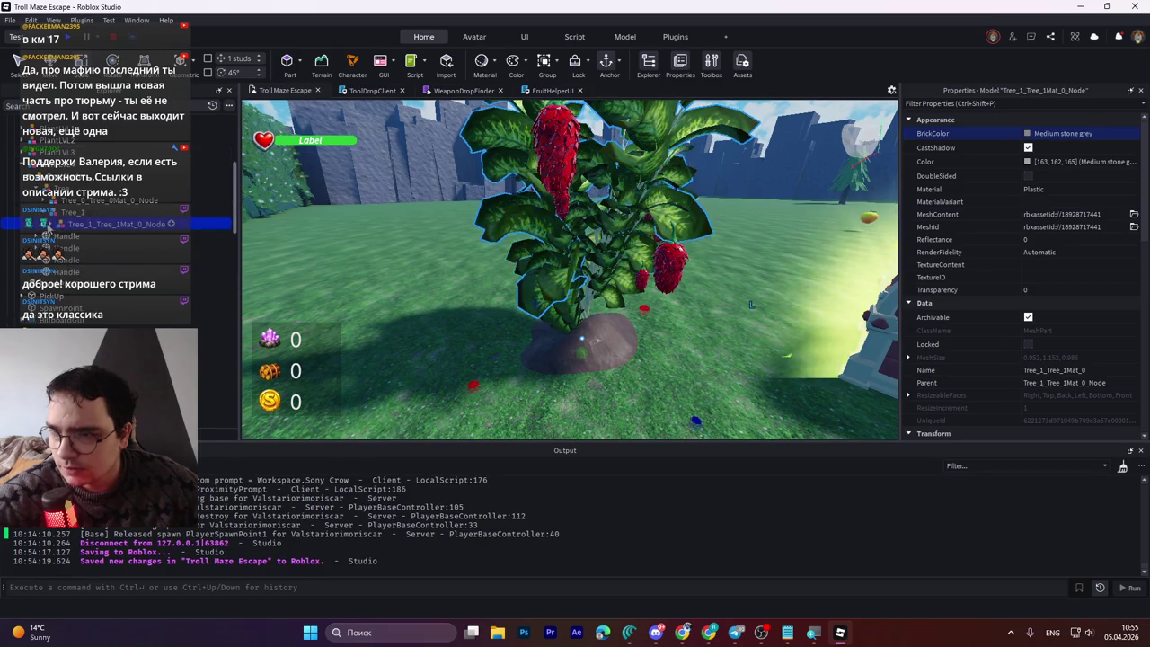
Step: Tint Tree_1_Tree_1Mat_0's SurfaceAppearance pink in the colour picker
{"action": "left_click", "coordinate": [66, 236]}
{"action": "left_click", "coordinate": [117, 248]}
{"action": "left_click", "coordinate": [1030, 147]}
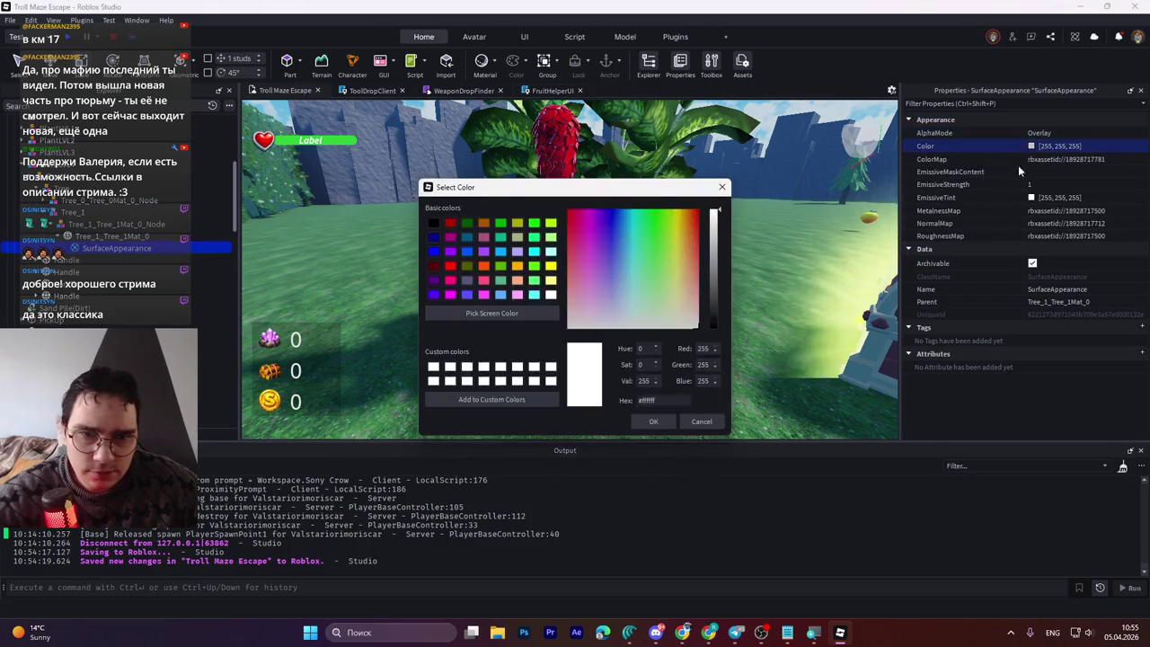
{"action": "left_click_drag", "start_coordinate": [588, 189], "coordinate": [378, 274]}
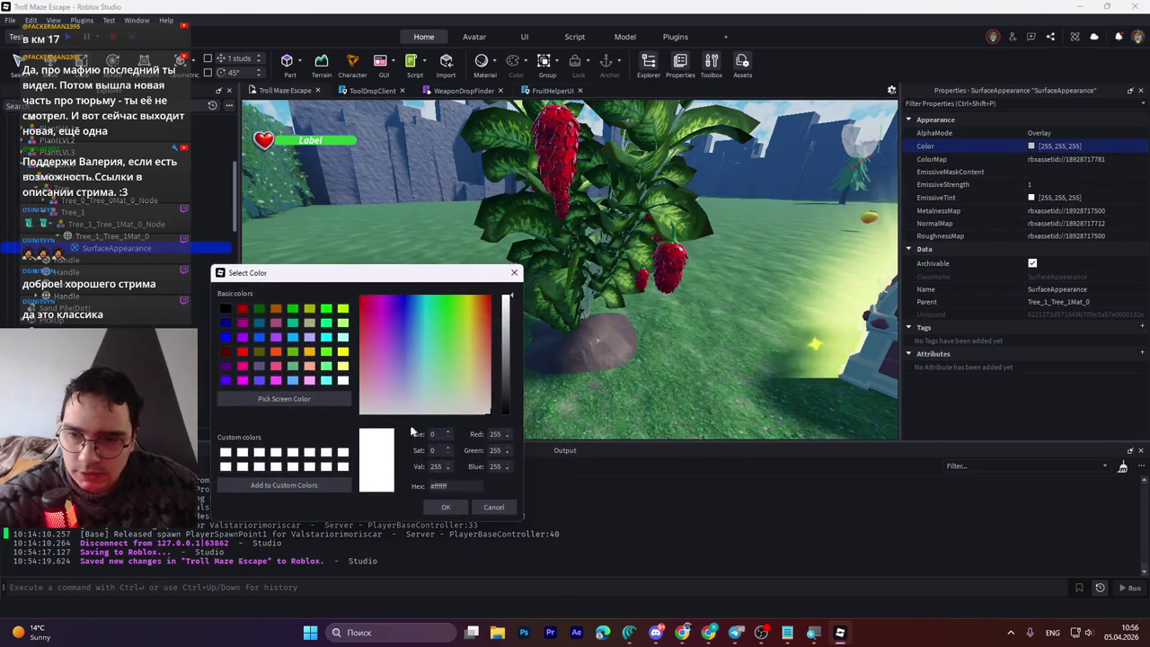
{"action": "mouse_move", "coordinate": [488, 409]}
{"action": "left_mouse_down"}
{"action": "mouse_move", "coordinate": [490, 367]}
{"action": "mouse_move", "coordinate": [529, 362]}
{"action": "left_mouse_up"}
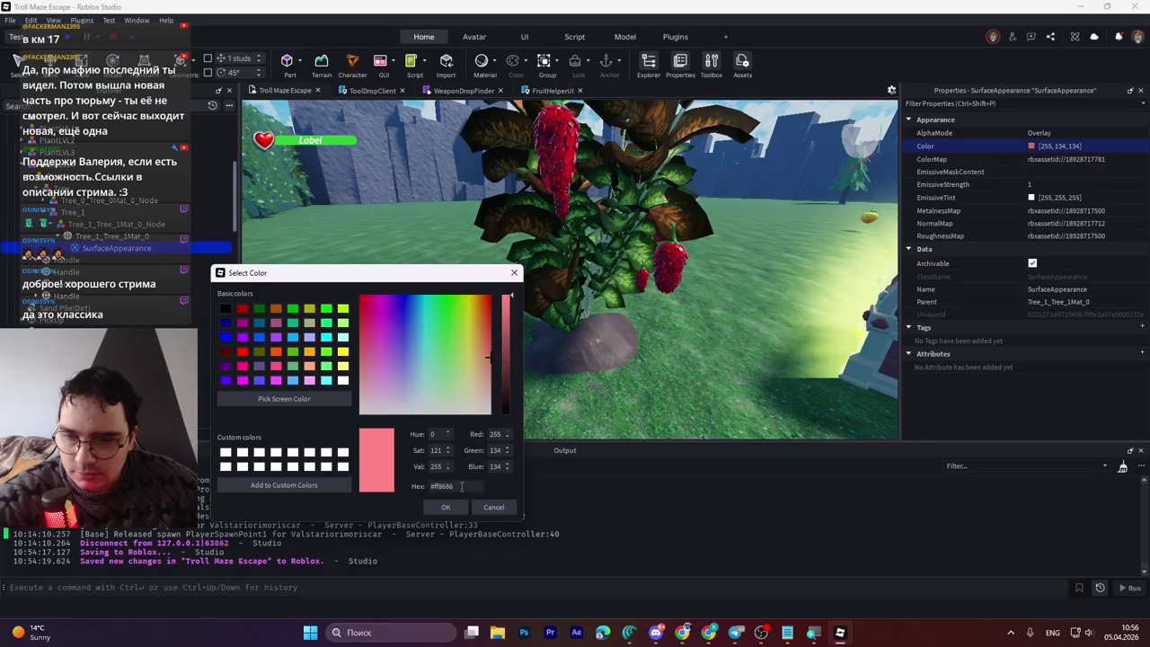
{"action": "left_click", "coordinate": [440, 507]}
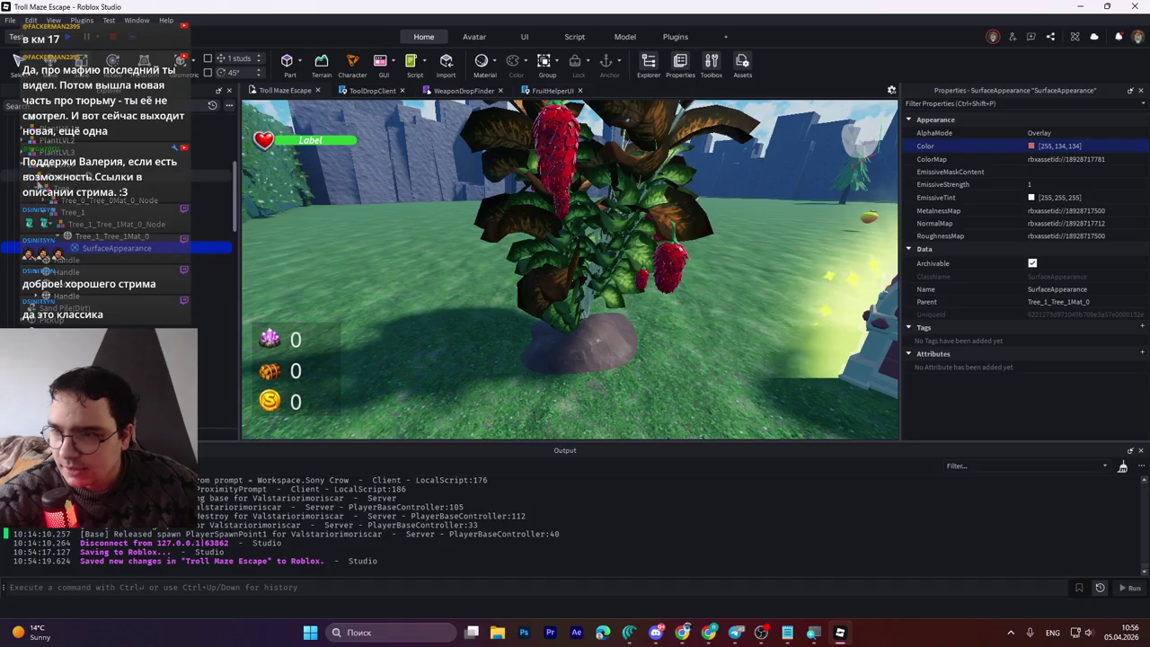
Step: Paste the pink colour 255, 134, 134 into the surface tint and confirm it
{"action": "left_click", "coordinate": [59, 236]}
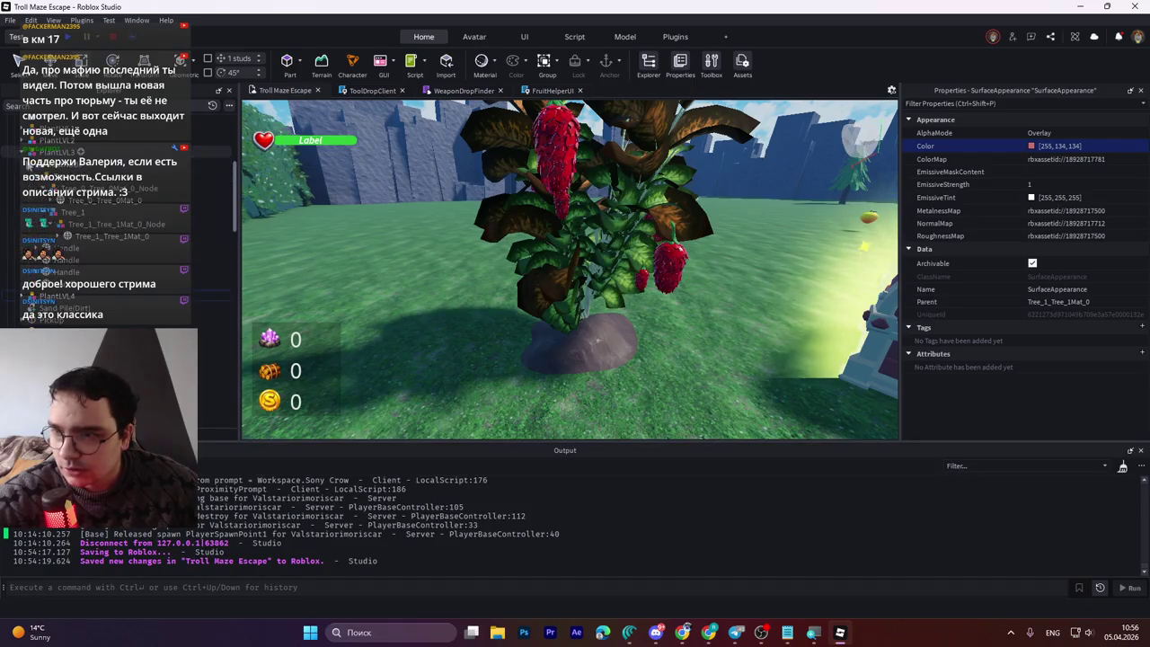
{"action": "left_click", "coordinate": [59, 236]}
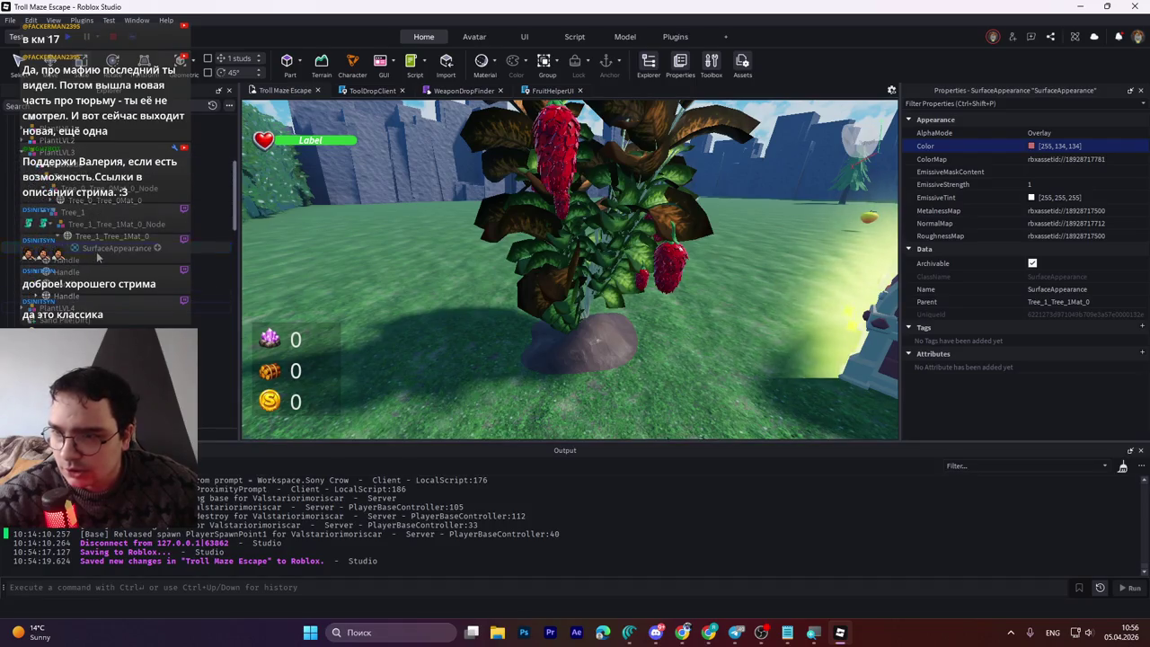
{"action": "left_click", "coordinate": [1046, 146]}
{"action": "left_click", "coordinate": [1031, 148]}
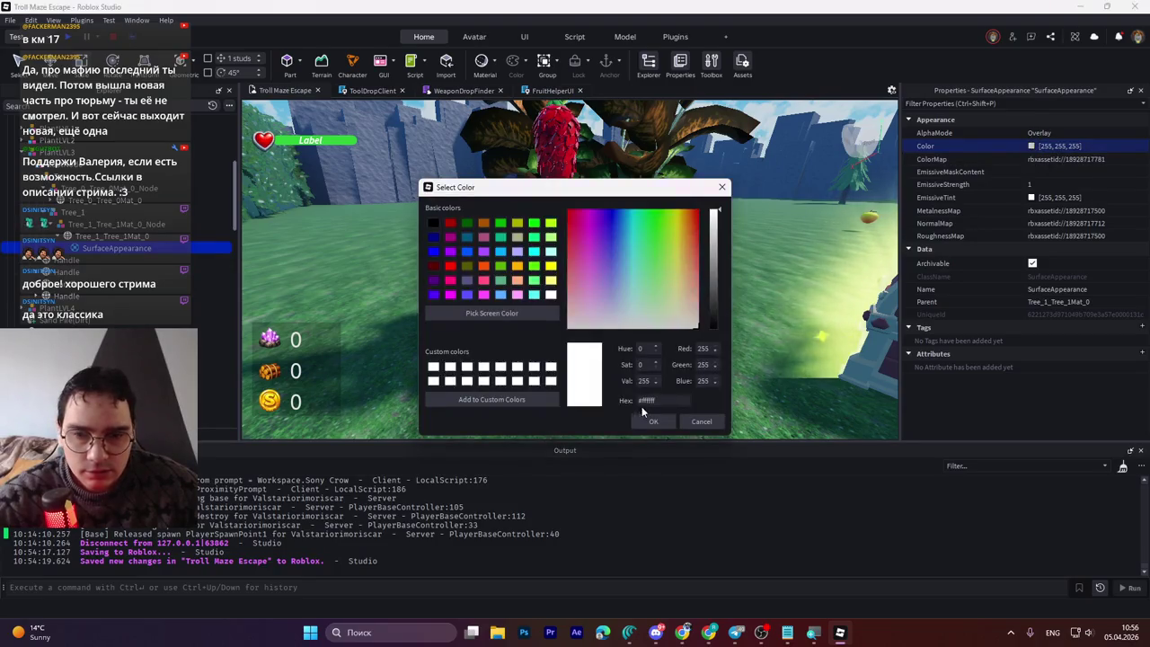
{"action": "type", "text": "#ff8686"}
{"action": "left_click", "coordinate": [653, 421]}
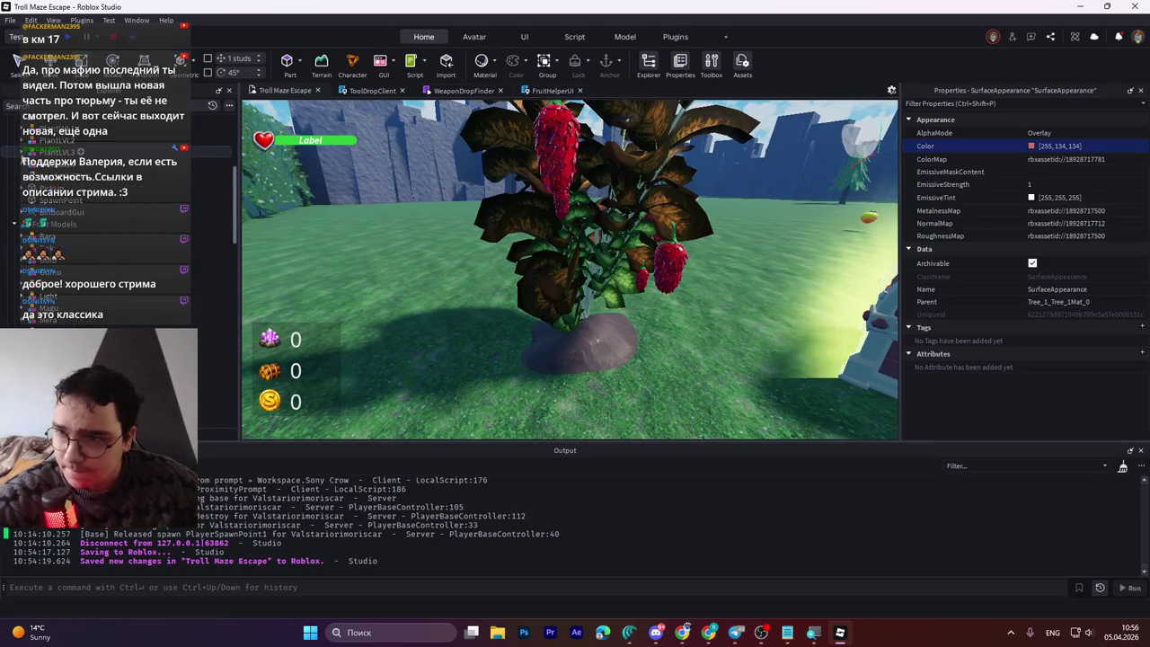
{"action": "left_click", "coordinate": [22, 152]}
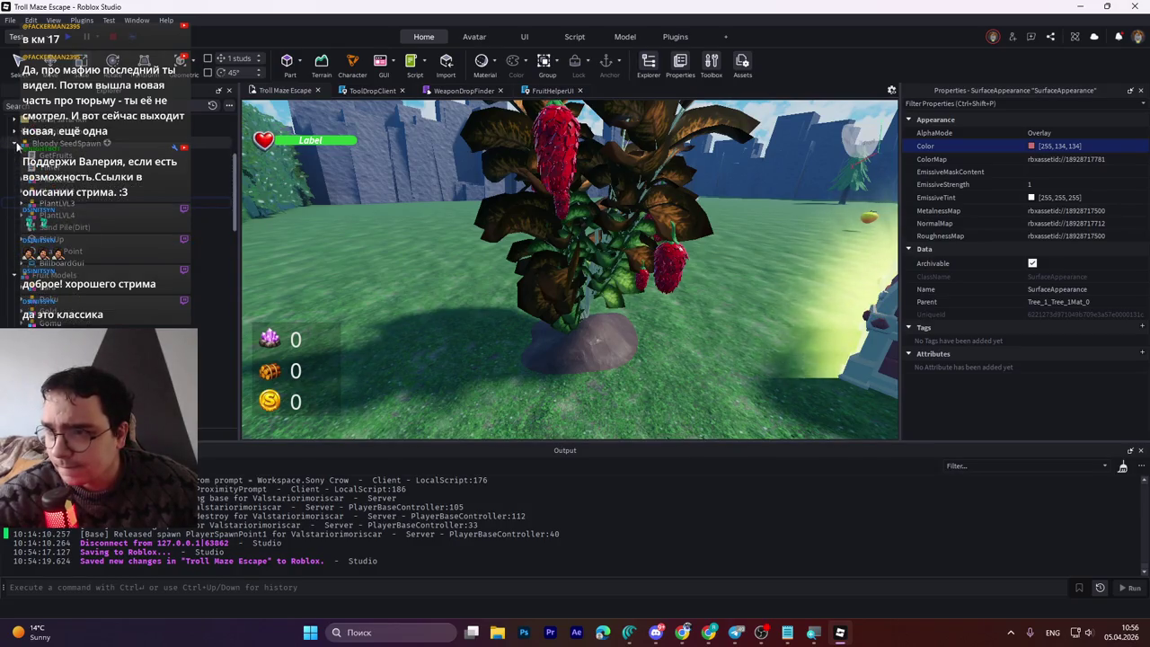
{"action": "left_click", "coordinate": [63, 144]}
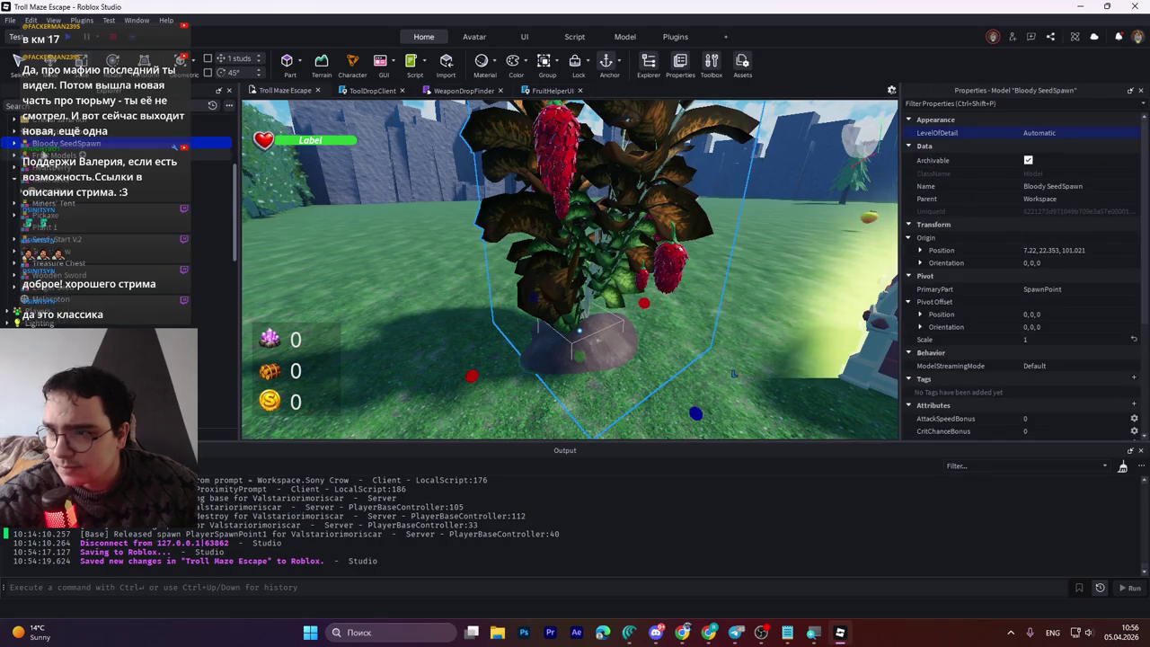
Step: Move Bloody SeedSpawn into Plants and bring HeartberrySpawn out into Workspace
{"action": "mouse_move", "coordinate": [62, 148]}
{"action": "left_mouse_down"}
{"action": "mouse_move", "coordinate": [70, 269]}
{"action": "mouse_move", "coordinate": [52, 193]}
{"action": "mouse_move", "coordinate": [43, 213]}
{"action": "mouse_move", "coordinate": [56, 178]}
{"action": "left_mouse_up"}
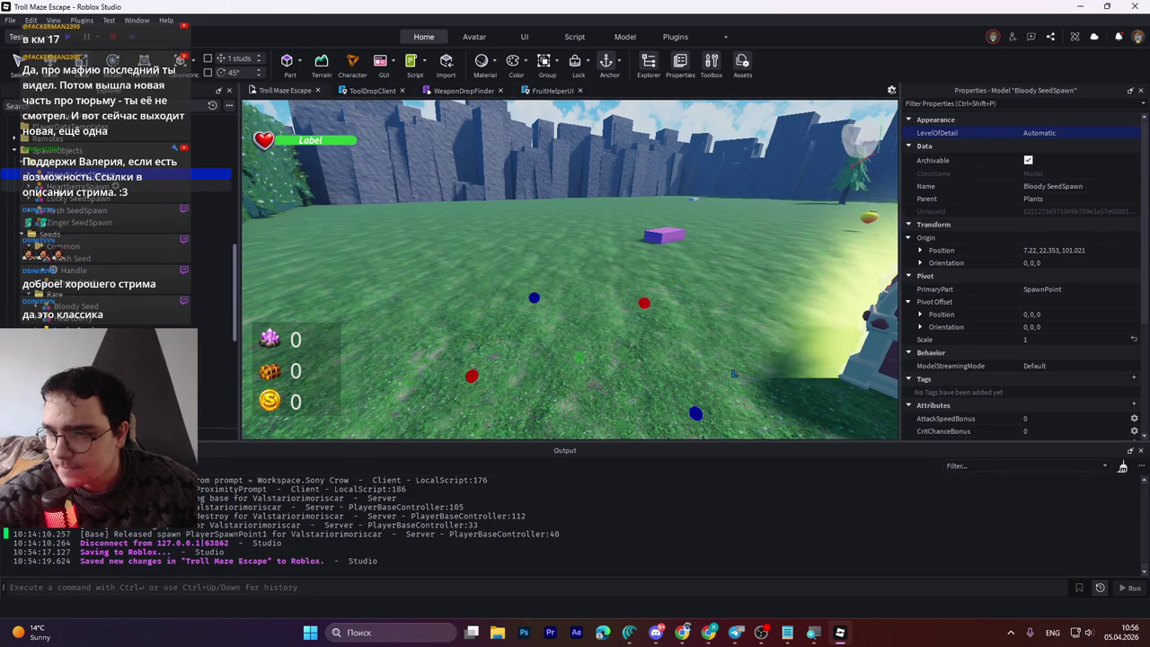
{"action": "left_click", "coordinate": [81, 186]}
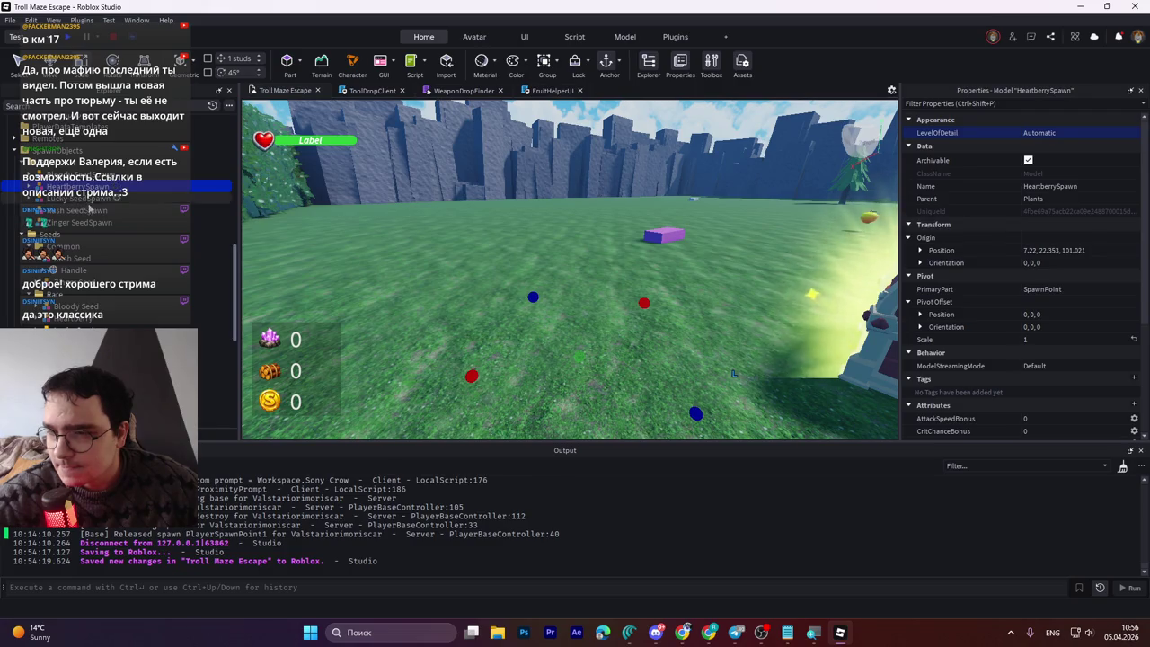
{"action": "mouse_move", "coordinate": [81, 186]}
{"action": "left_mouse_down"}
{"action": "mouse_move", "coordinate": [63, 152]}
{"action": "mouse_move", "coordinate": [61, 224]}
{"action": "left_mouse_up"}
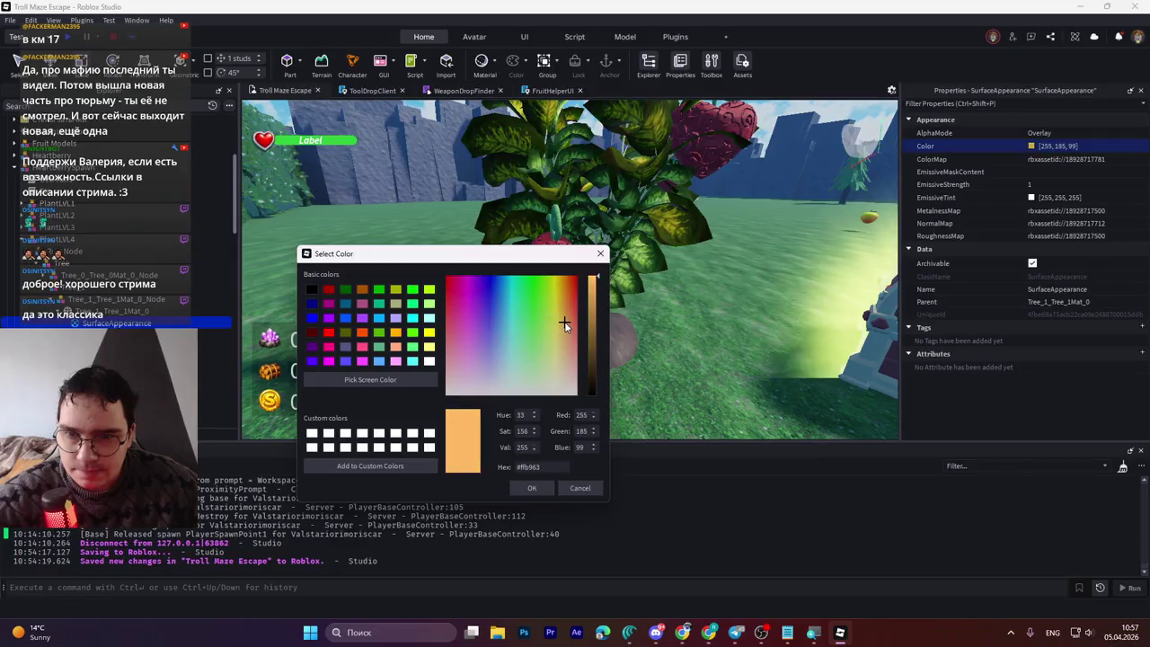
Step: Tint the Heartberry tree's first surface a soft pink (255, 128, 128)
{"action": "mouse_move", "coordinate": [564, 322]}
{"action": "left_mouse_down"}
{"action": "mouse_move", "coordinate": [557, 305]}
{"action": "mouse_move", "coordinate": [568, 316]}
{"action": "mouse_move", "coordinate": [612, 310]}
{"action": "mouse_move", "coordinate": [623, 275]}
{"action": "mouse_move", "coordinate": [596, 354]}
{"action": "mouse_move", "coordinate": [604, 343]}
{"action": "left_mouse_up"}
{"action": "left_click_drag", "start_coordinate": [575, 306], "coordinate": [611, 342]}
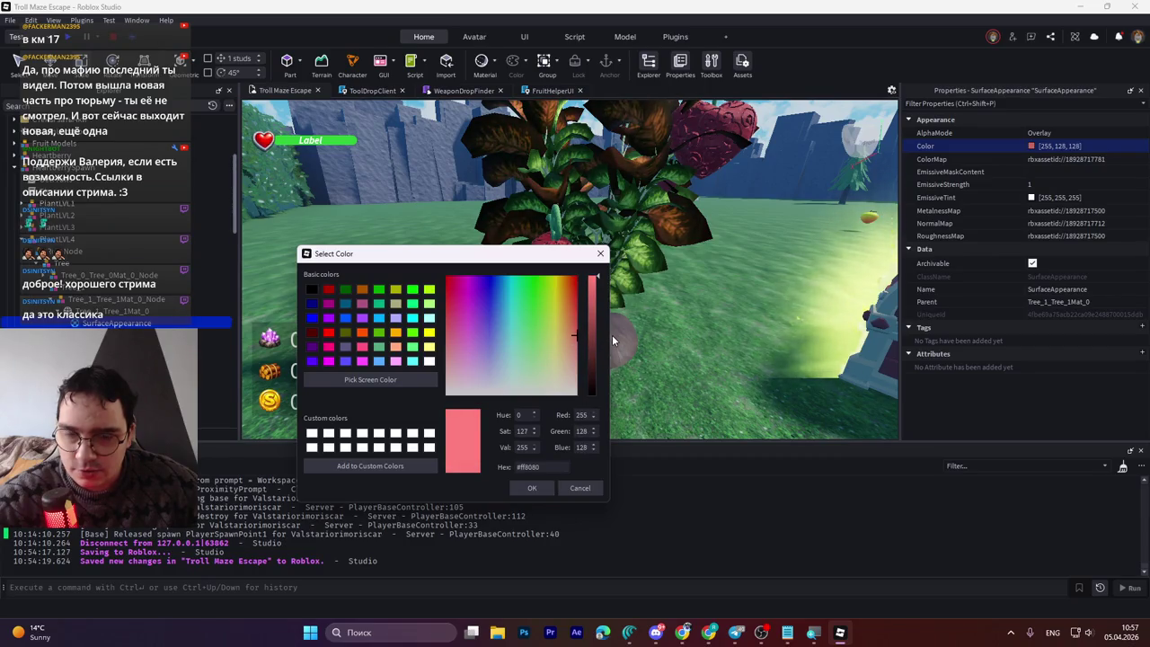
{"action": "left_click", "coordinate": [532, 487]}
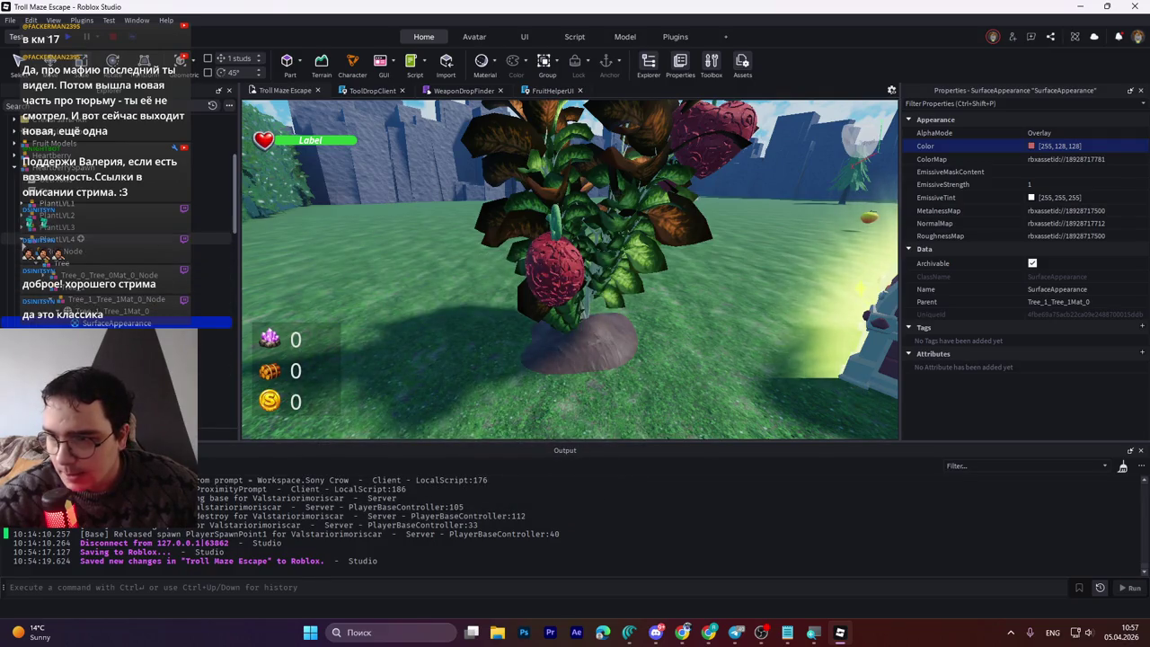
Step: Set the second SurfaceAppearance colour to #ff8080 and move HeartberrySpawn back into Plants
{"action": "left_click", "coordinate": [19, 236]}
{"action": "left_click", "coordinate": [20, 227]}
{"action": "left_click", "coordinate": [27, 239]}
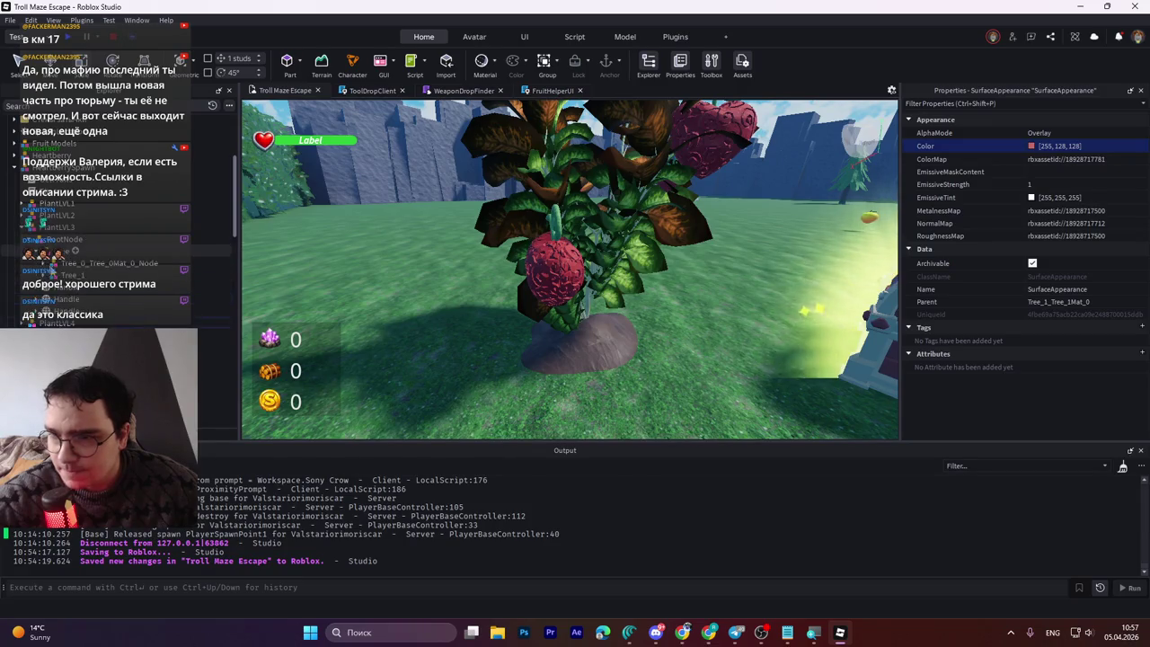
{"action": "left_click", "coordinate": [41, 274]}
{"action": "left_click", "coordinate": [56, 298]}
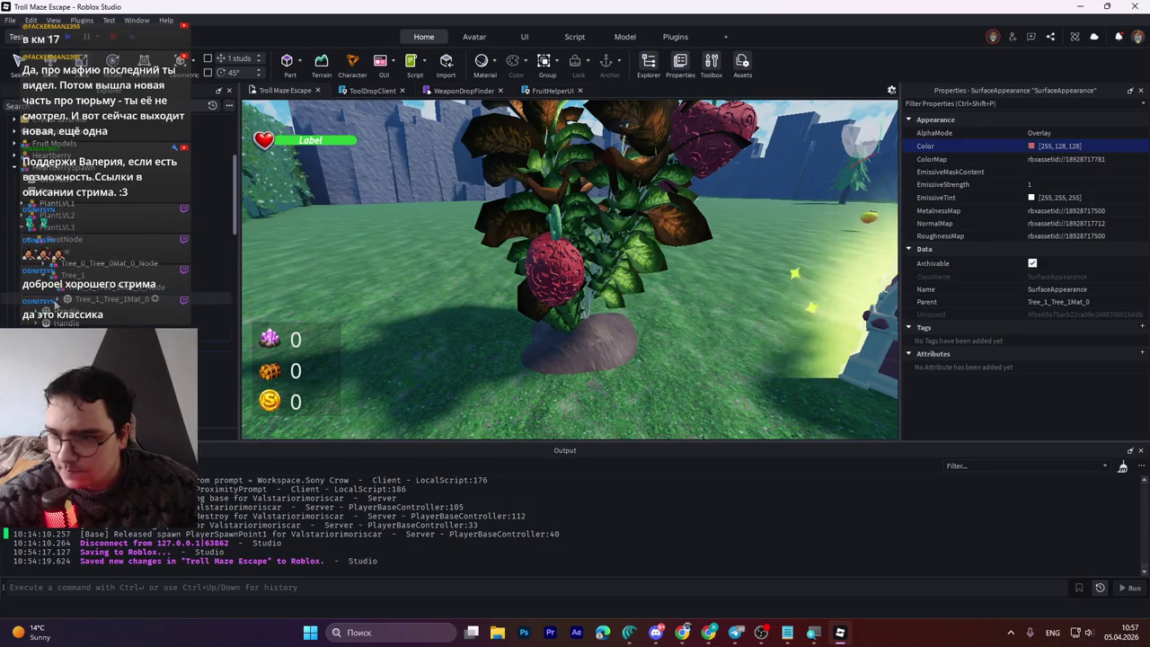
{"action": "left_click", "coordinate": [1031, 146]}
{"action": "type", "text": "ff8080"}
{"action": "left_click", "coordinate": [656, 423]}
{"action": "left_click", "coordinate": [575, 269]}
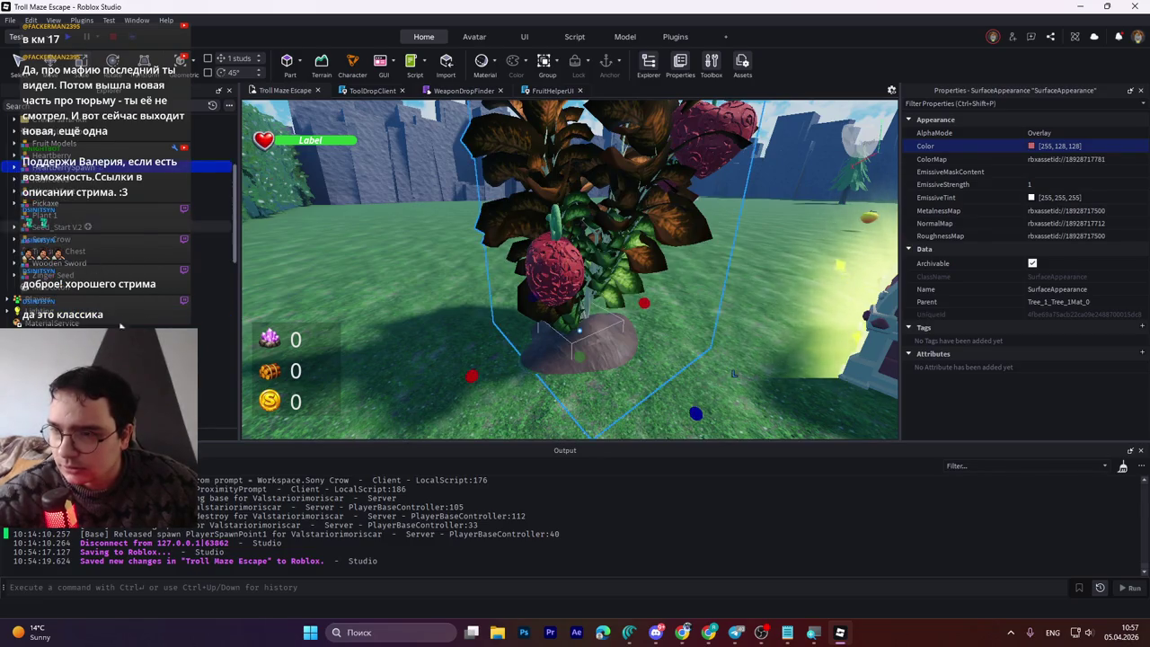
{"action": "left_click_drag", "start_coordinate": [36, 313], "coordinate": [36, 294]}
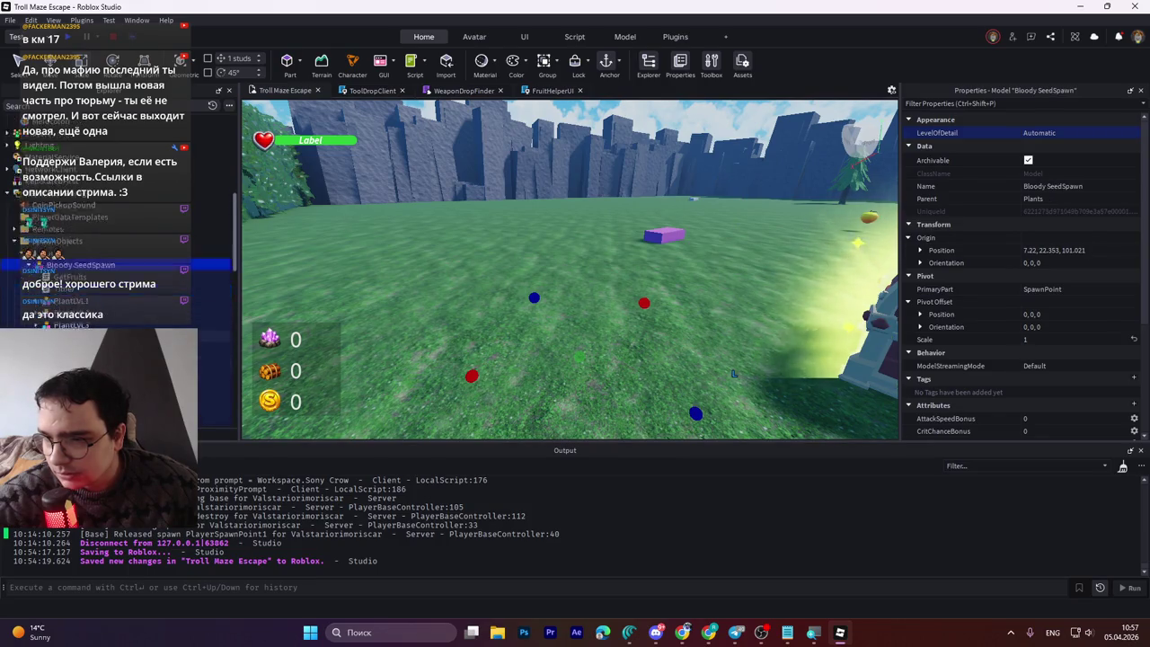
Step: Deepen the two Bloody surface tints to 255, 35, 35 and 255, 64, 64, then save
{"action": "left_click", "coordinate": [1031, 145]}
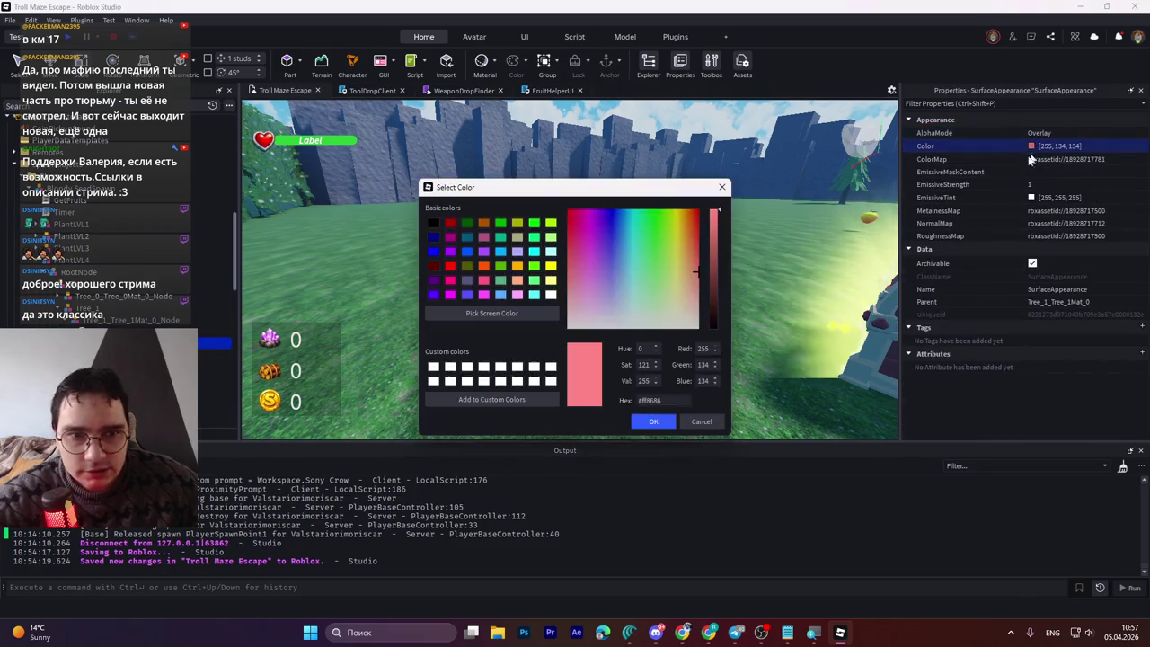
{"action": "left_click_drag", "start_coordinate": [693, 279], "coordinate": [727, 225]}
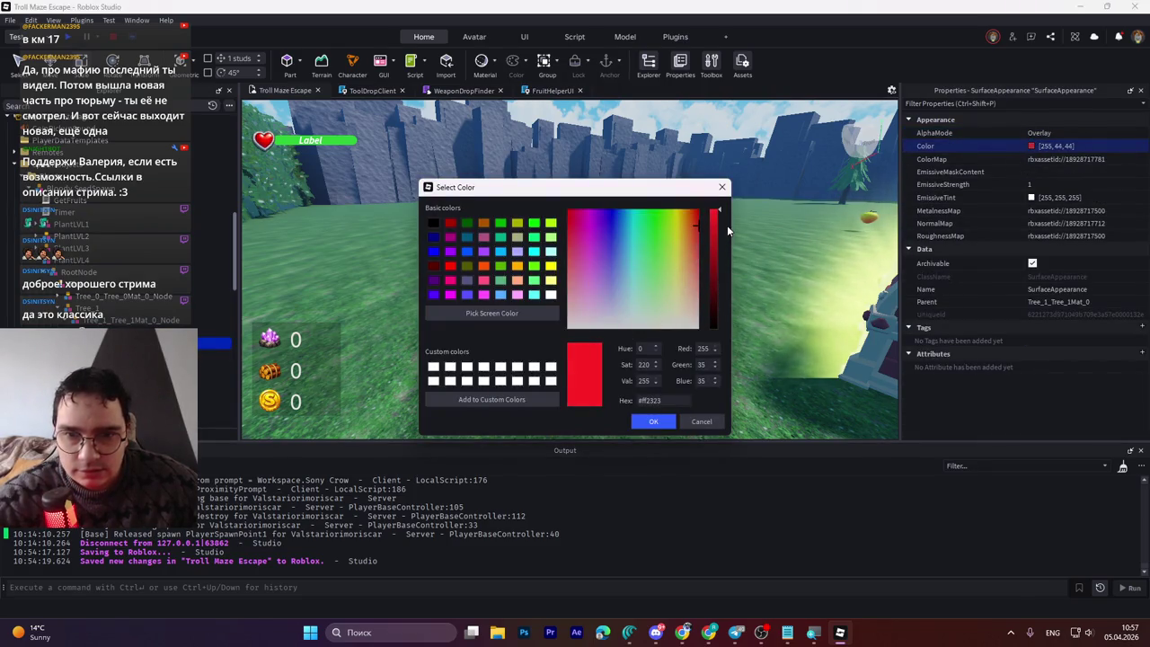
{"action": "left_click", "coordinate": [648, 421]}
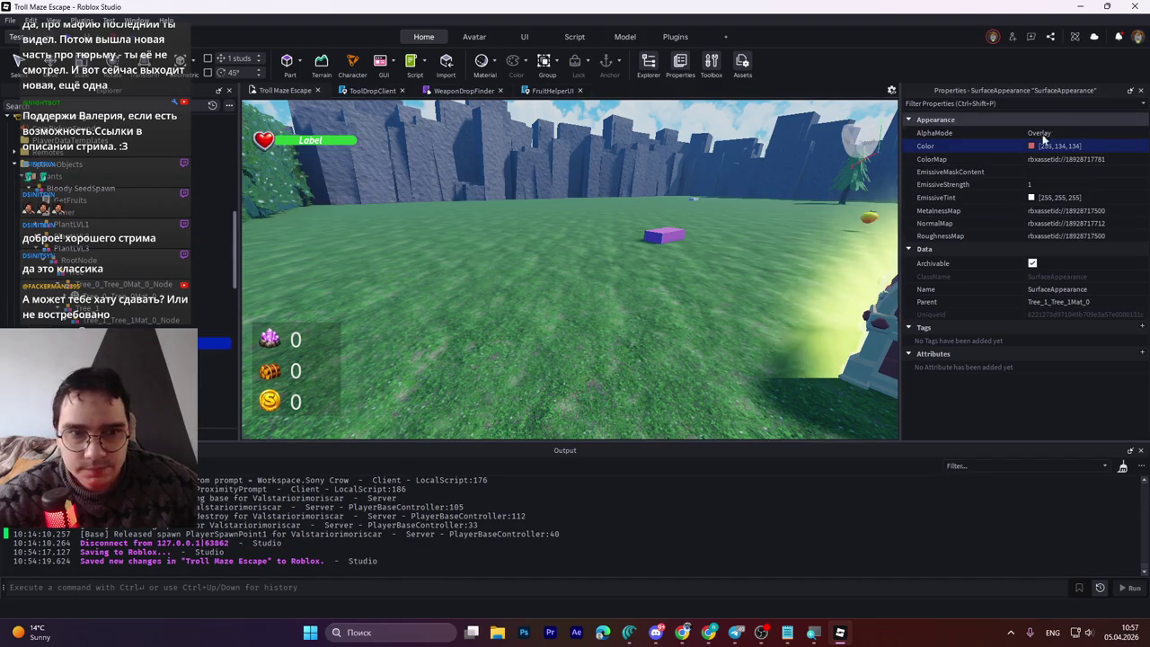
{"action": "left_click", "coordinate": [1045, 145]}
{"action": "left_click_drag", "start_coordinate": [696, 272], "coordinate": [713, 240]}
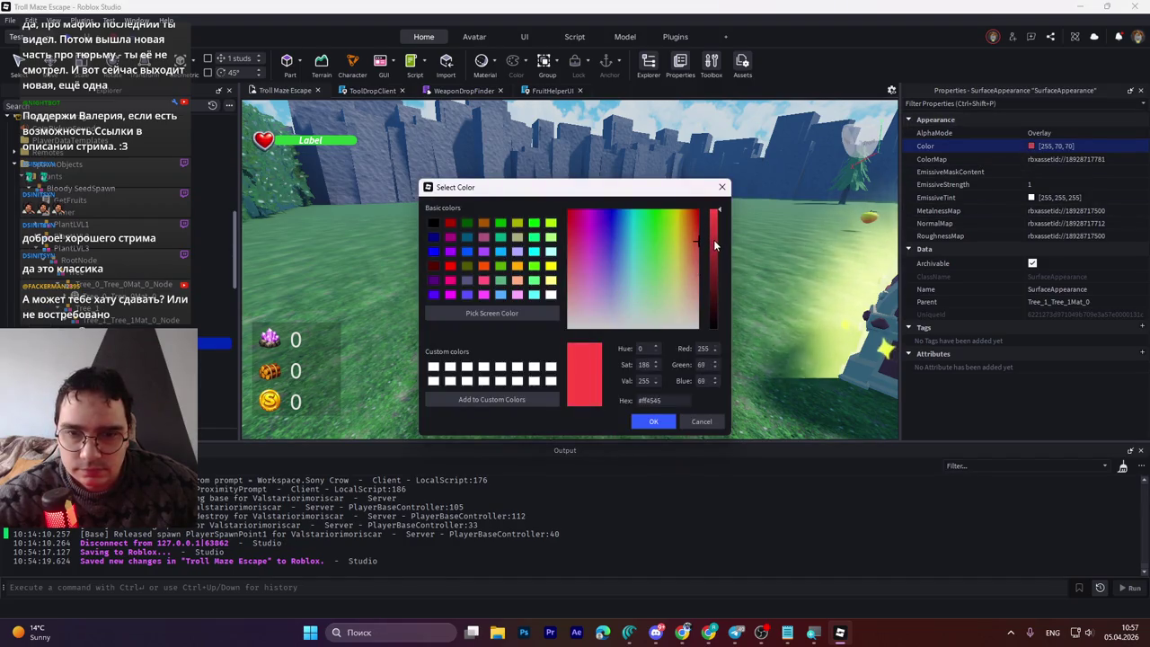
{"action": "left_click", "coordinate": [653, 421]}
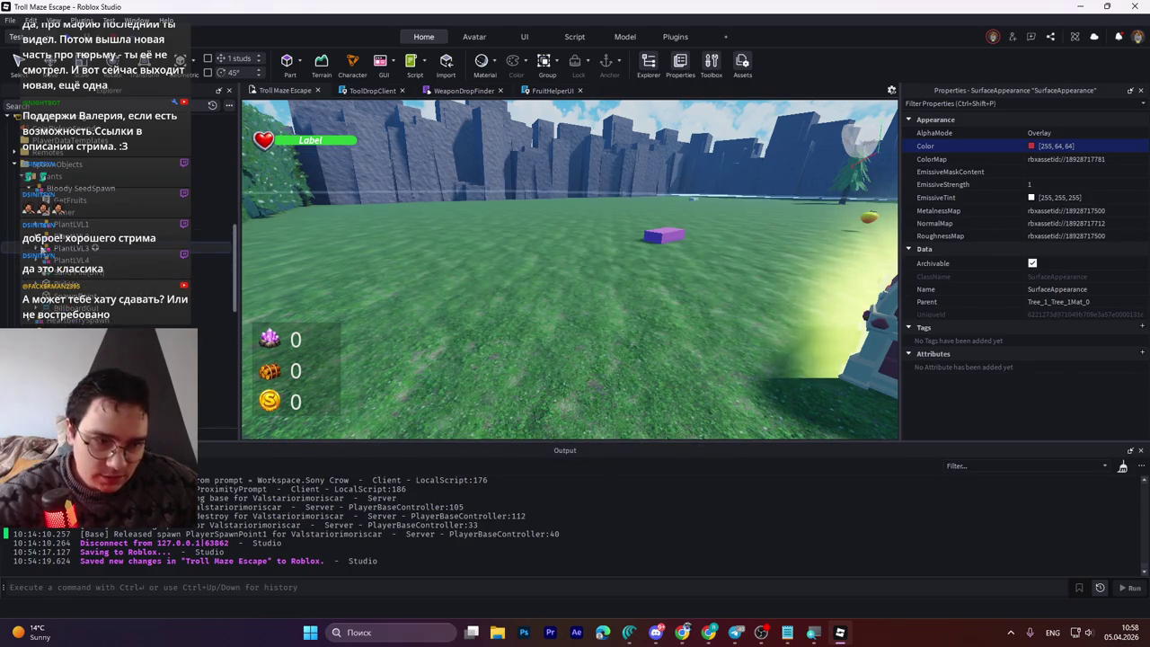
{"action": "key", "text": "ctrl+s"}
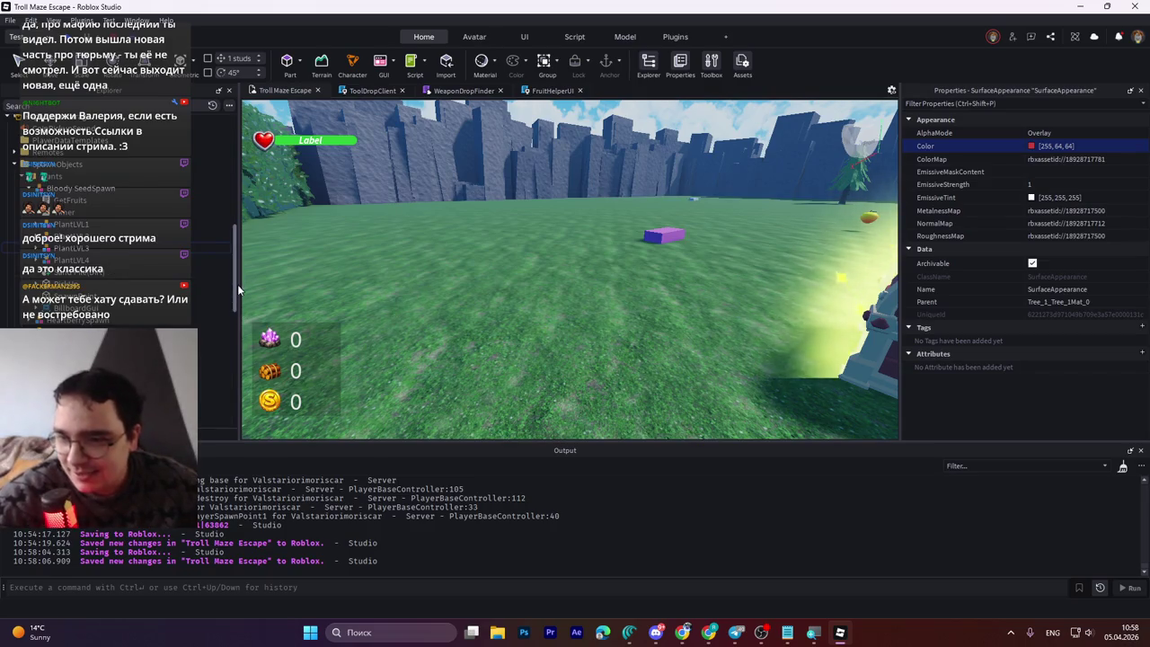
Step: Expand ReplicatedStorage's SpawnObjects folder and select PlantLVL2 inside Bloody SeedSpawn
{"action": "mouse_move", "coordinate": [236, 274]}
{"action": "left_mouse_down"}
{"action": "mouse_move", "coordinate": [234, 300]}
{"action": "mouse_move", "coordinate": [234, 245]}
{"action": "left_mouse_up"}
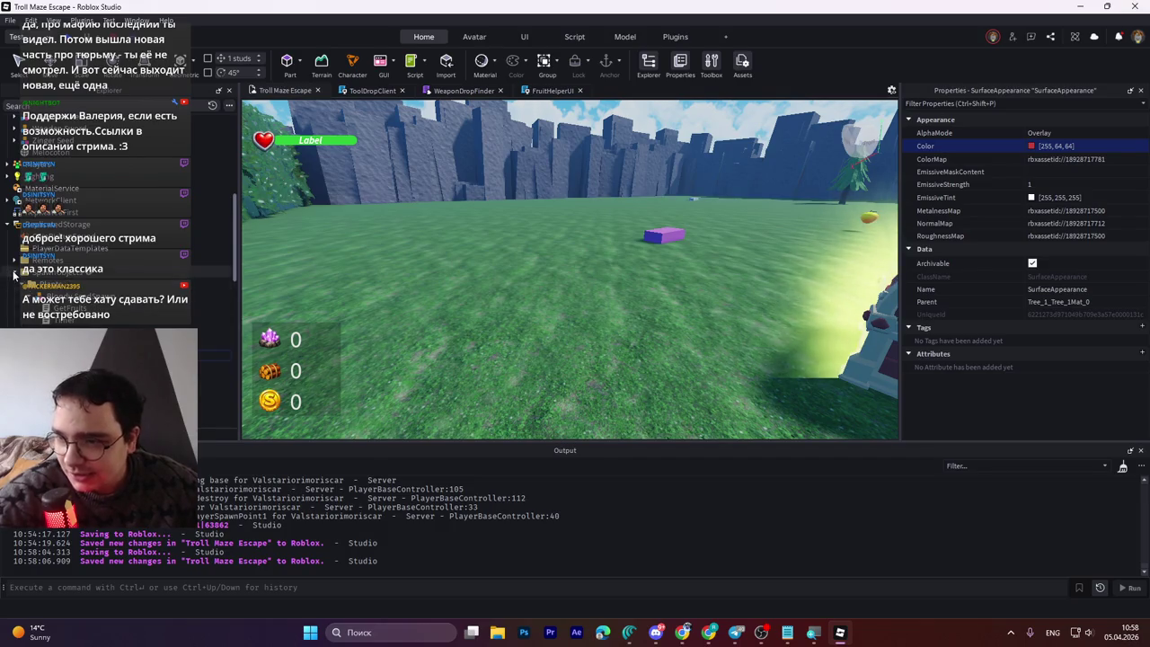
{"action": "left_click", "coordinate": [18, 273]}
{"action": "left_click", "coordinate": [16, 273]}
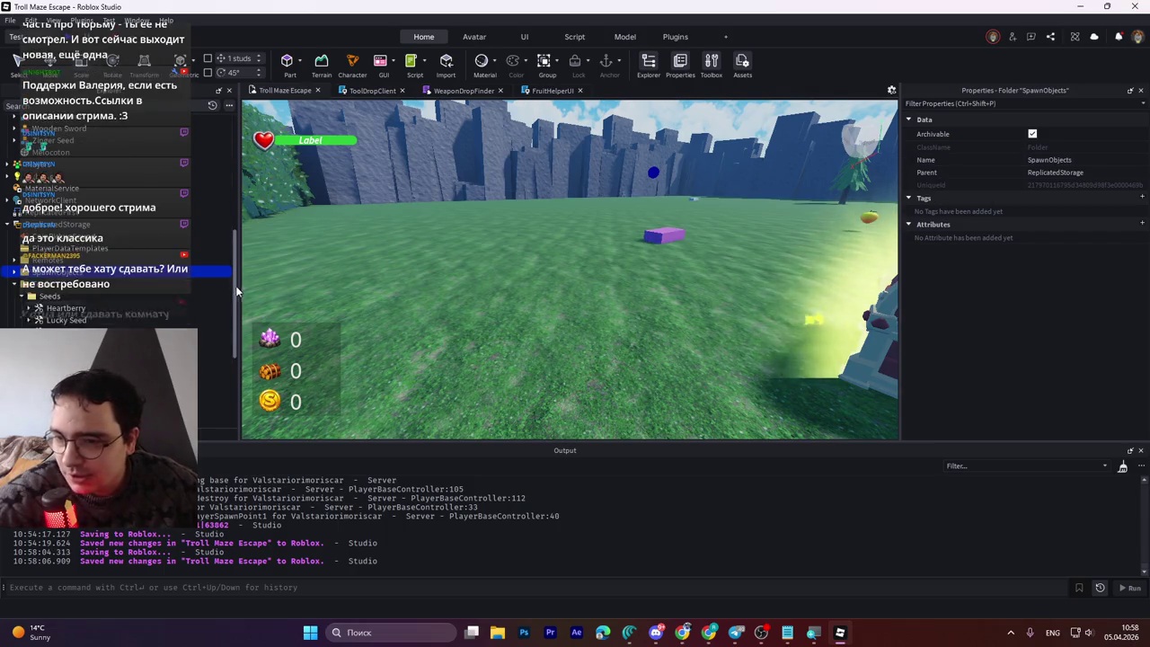
{"action": "left_click", "coordinate": [17, 285]}
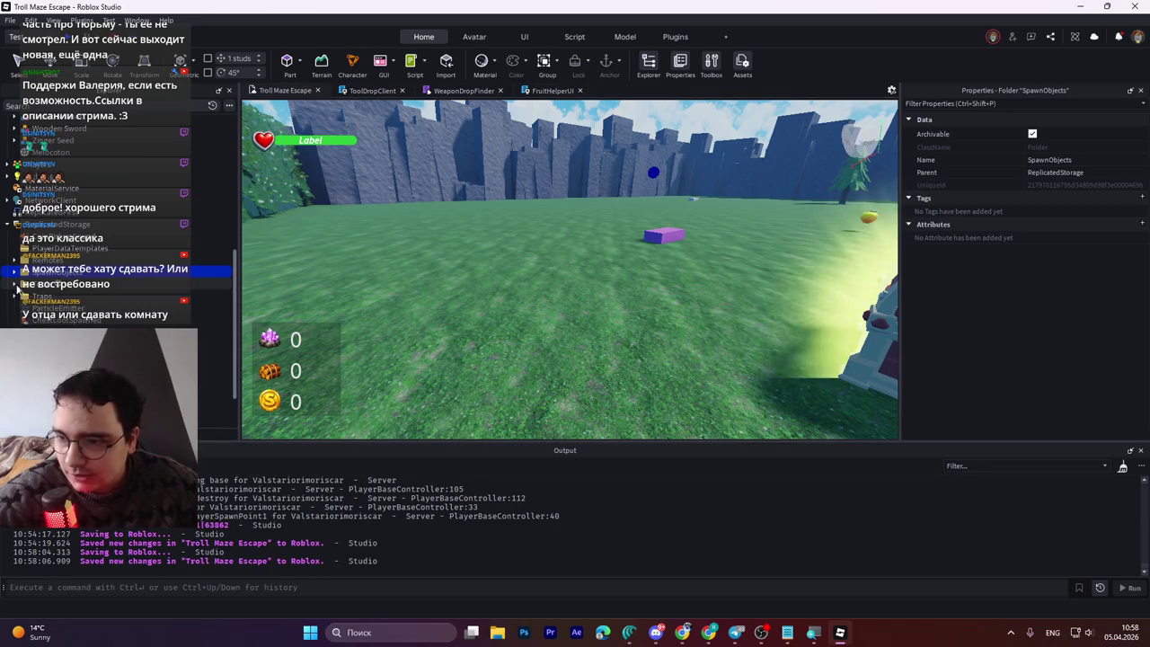
{"action": "left_click", "coordinate": [16, 274]}
{"action": "left_click", "coordinate": [36, 342]}
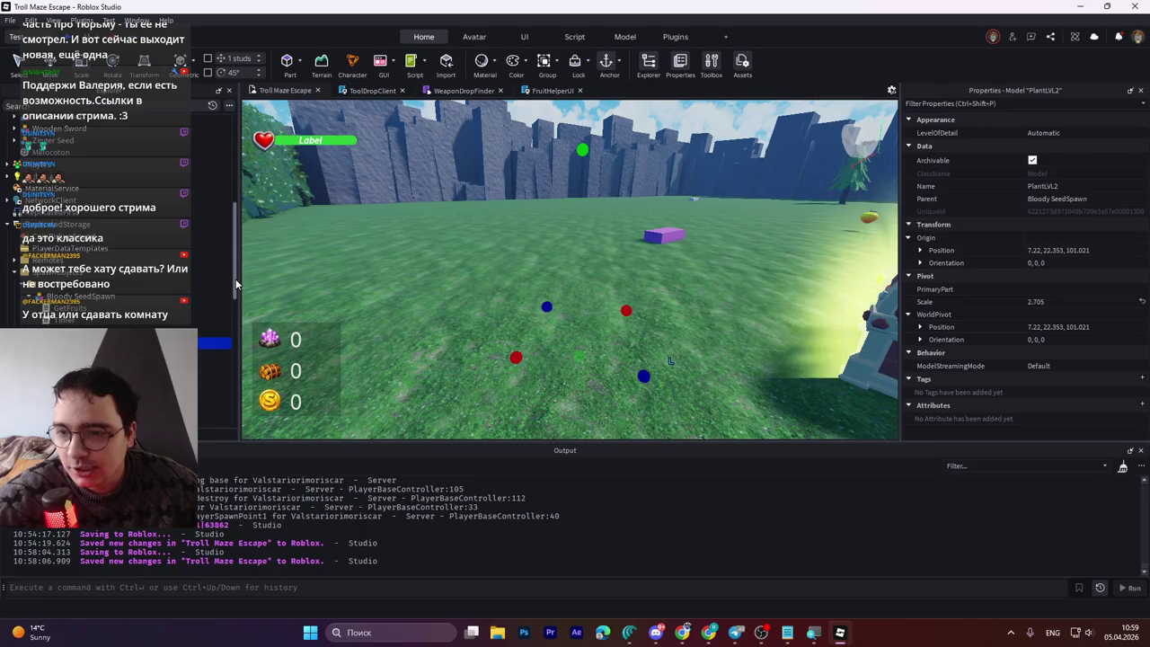
{"action": "left_click_drag", "start_coordinate": [235, 278], "coordinate": [240, 302]}
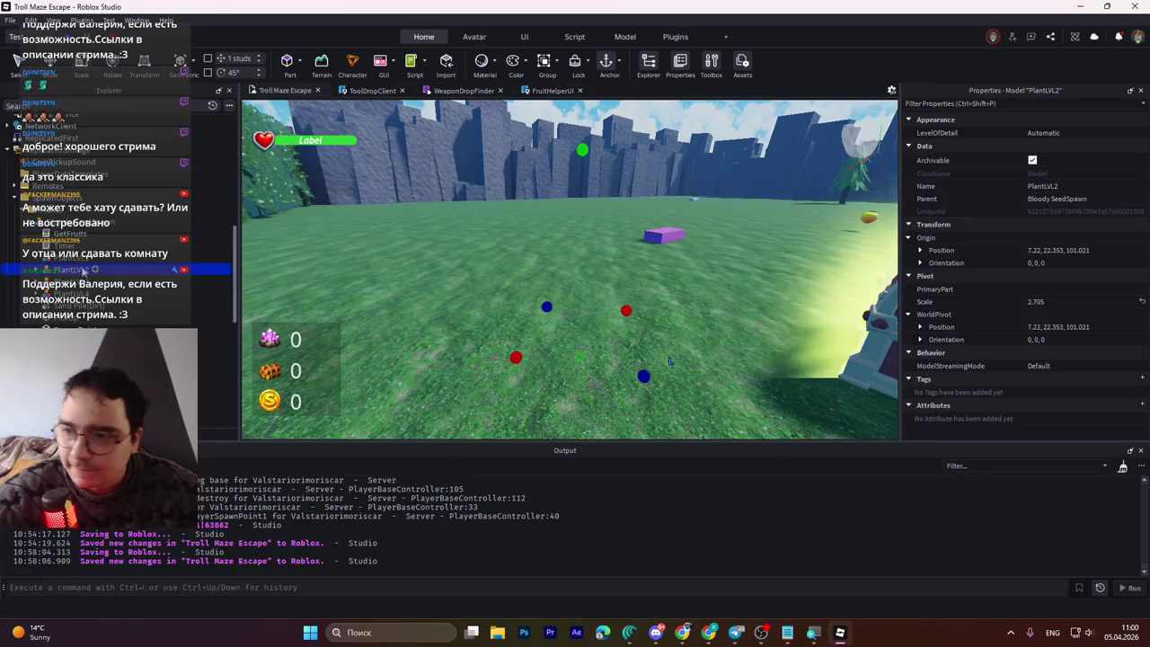
Step: Browse the Plants spawn models, then drag Lucky SeedSpawn into Workspace
{"action": "left_click", "coordinate": [122, 221]}
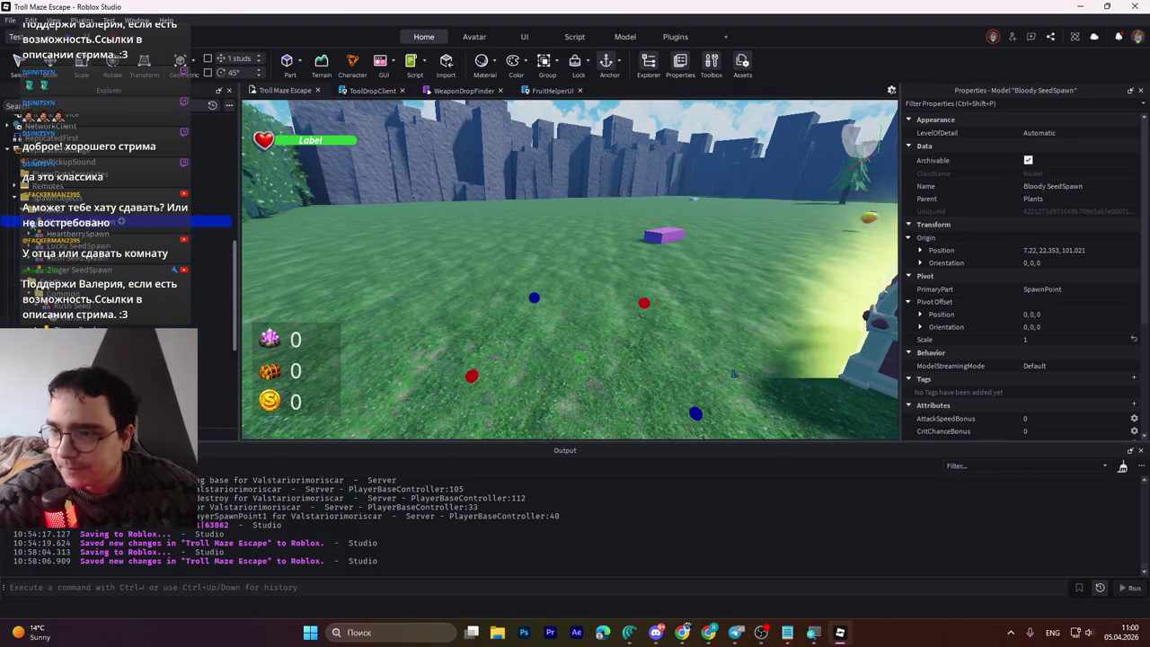
{"action": "left_click", "coordinate": [74, 234]}
{"action": "key", "text": "Down"}
{"action": "key", "text": "Down"}
{"action": "key", "text": "Down"}
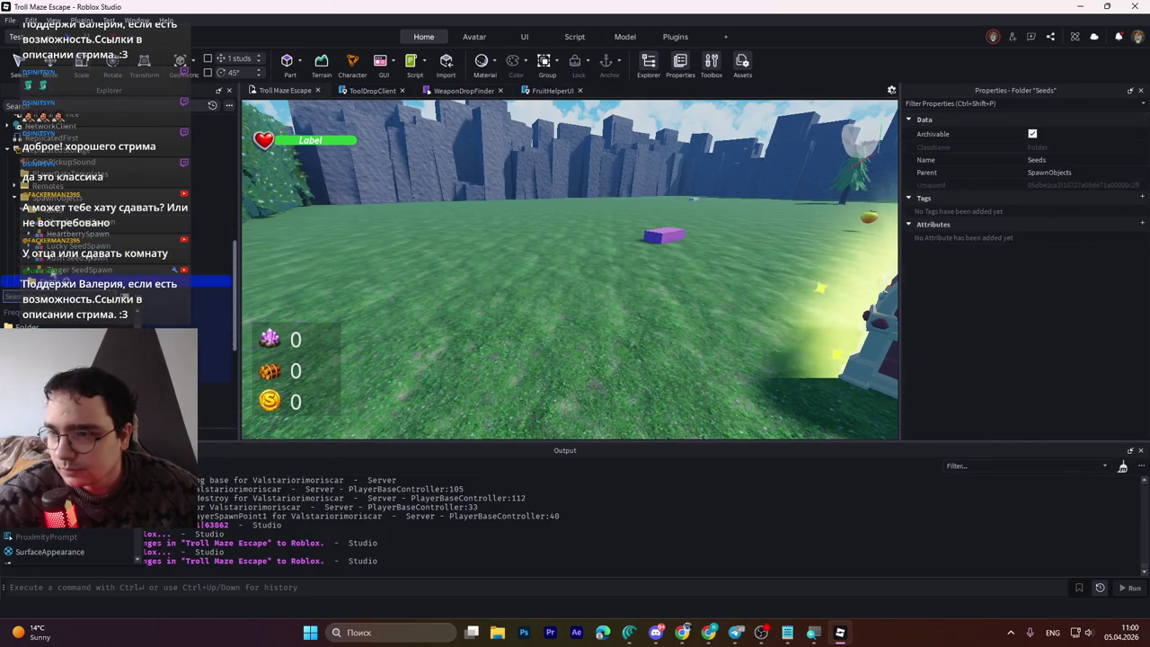
{"action": "left_click", "coordinate": [93, 268]}
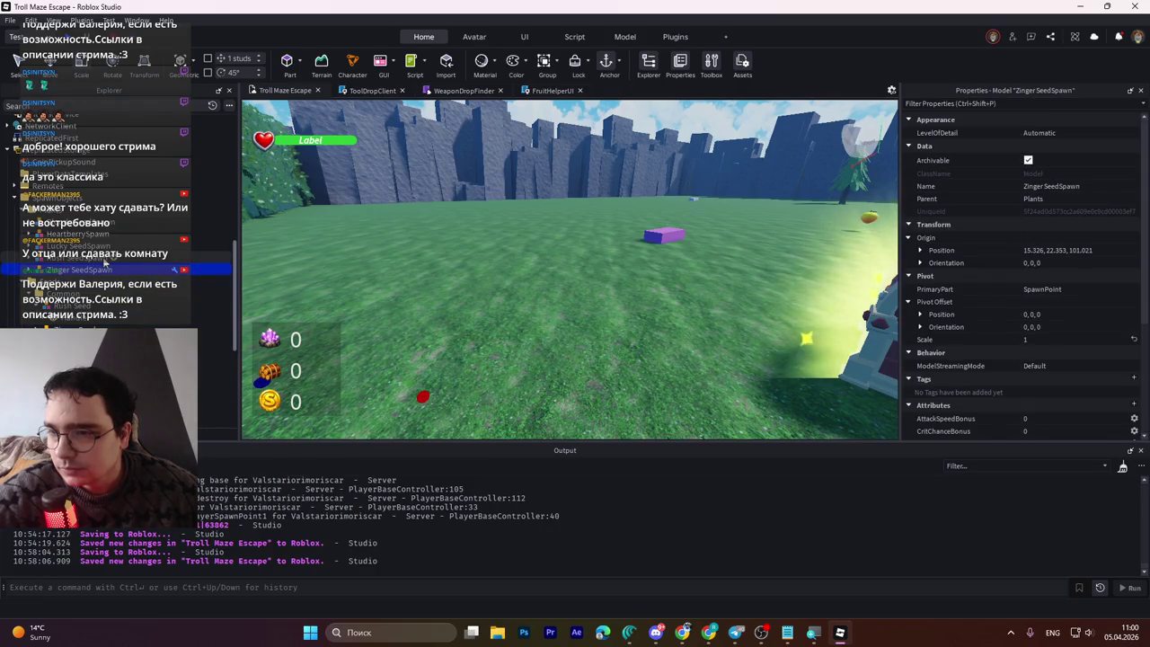
{"action": "left_click", "coordinate": [90, 245]}
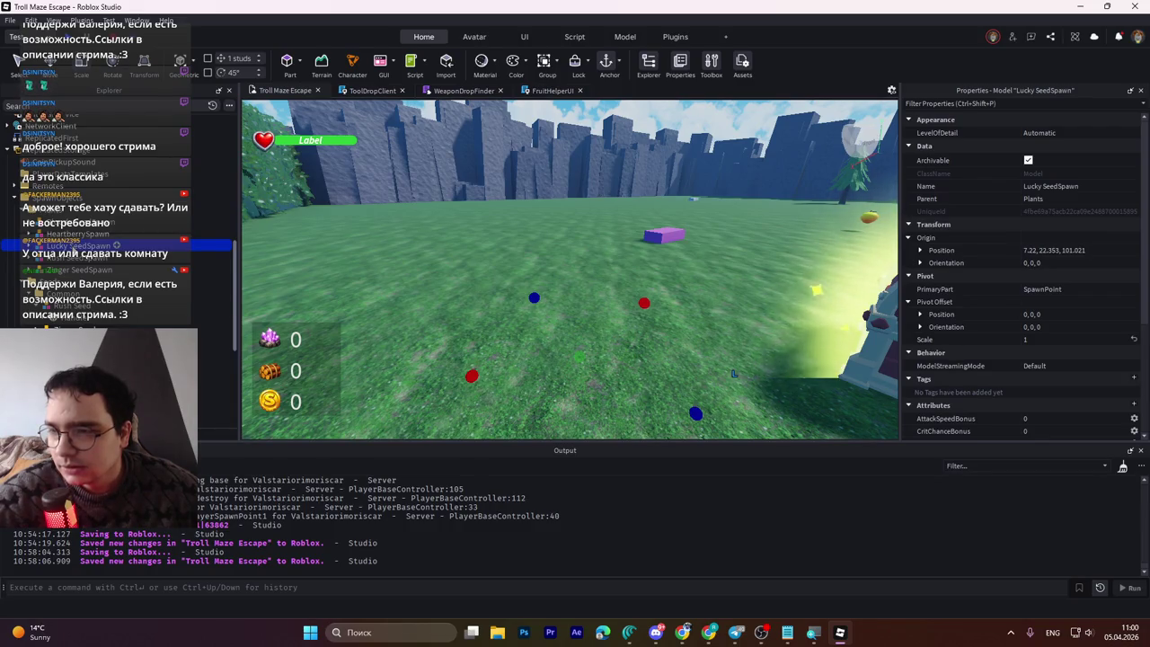
{"action": "mouse_move", "coordinate": [90, 245]}
{"action": "left_mouse_down"}
{"action": "mouse_move", "coordinate": [134, 224]}
{"action": "mouse_move", "coordinate": [72, 198]}
{"action": "left_mouse_up"}
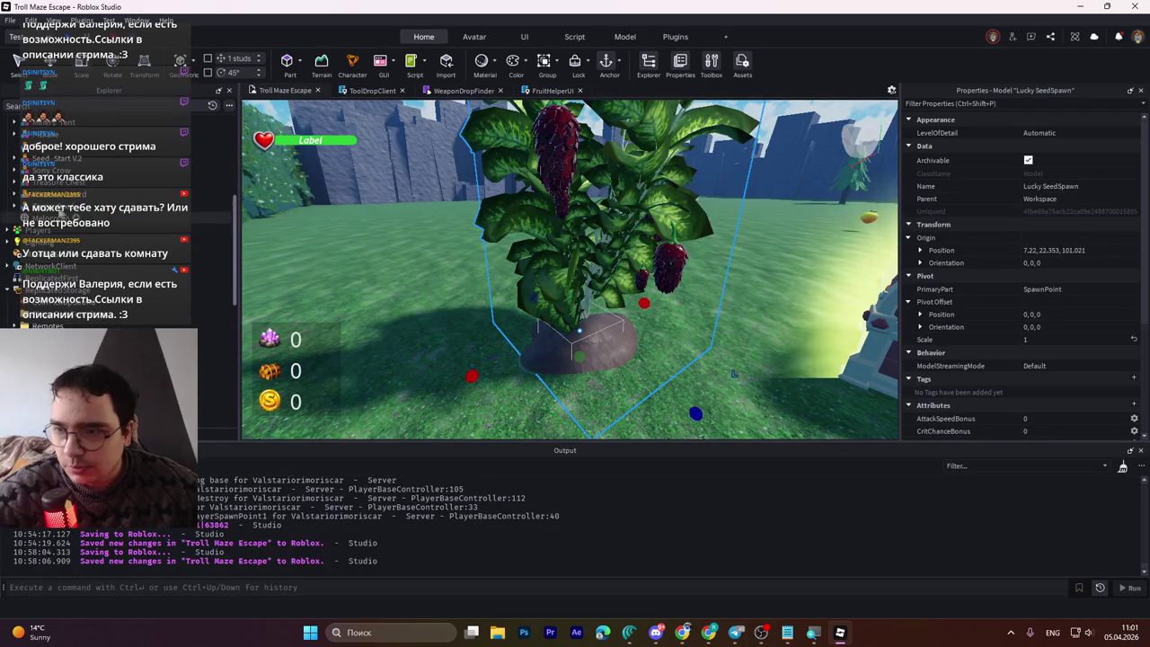
Step: Expand Lucky SeedSpawn's tree and trial red, cyan and light blue leaf tints, then discard them
{"action": "scroll", "coordinate": [18, 198], "scroll_direction": "up", "scroll_amount": 2}
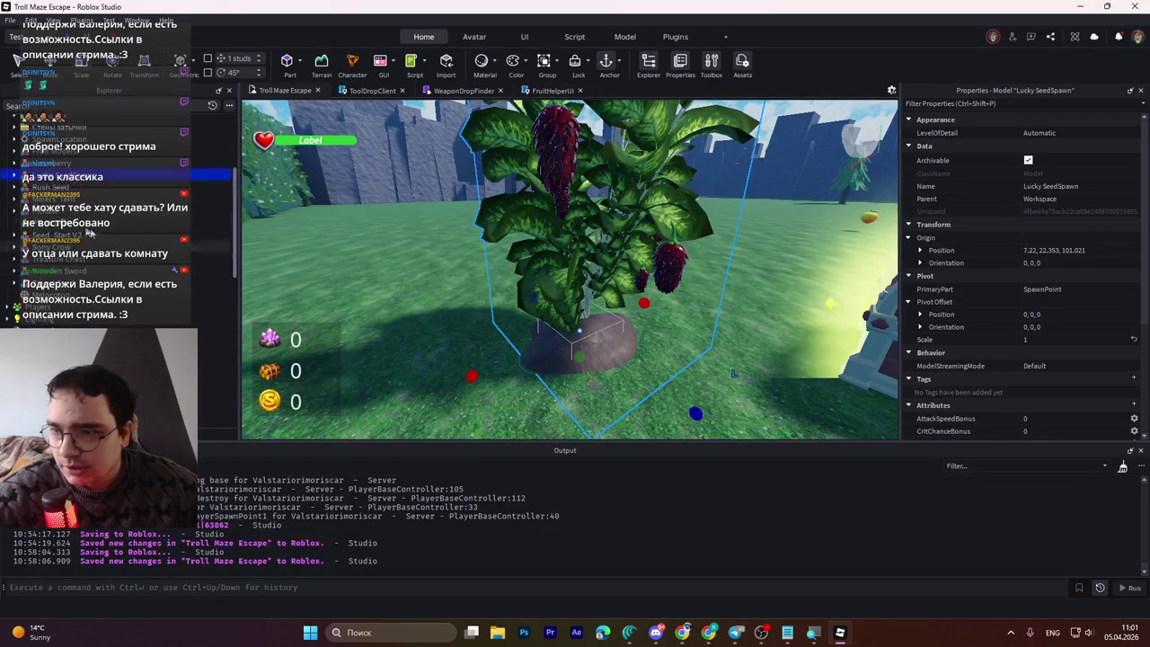
{"action": "left_click", "coordinate": [13, 177]}
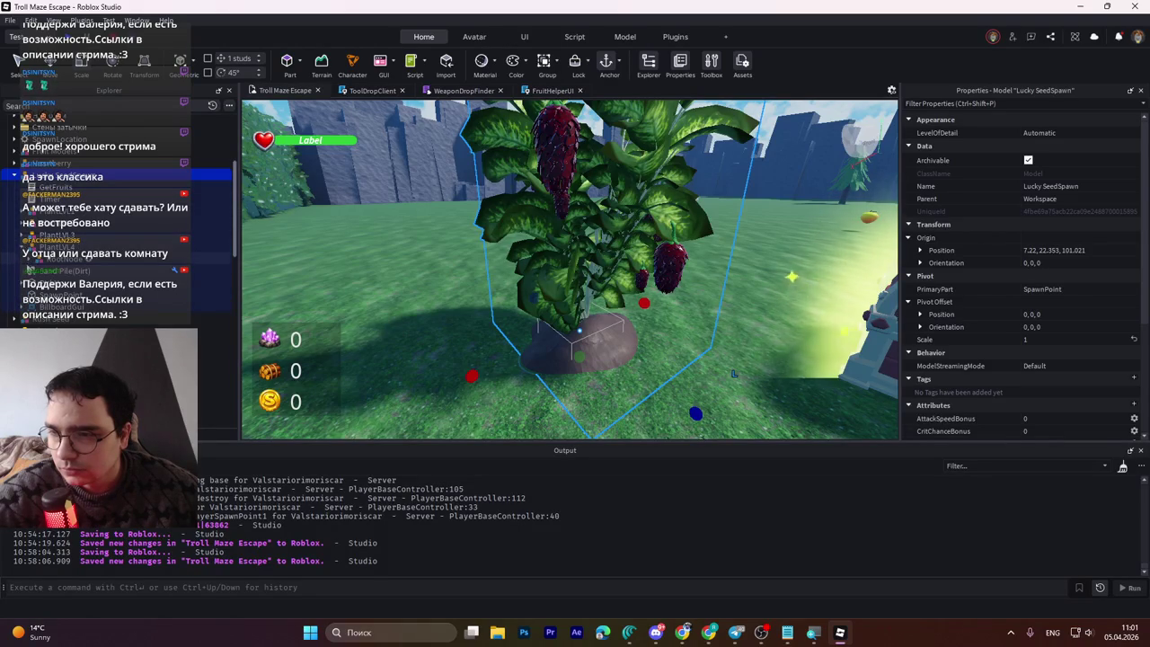
{"action": "left_click", "coordinate": [30, 259]}
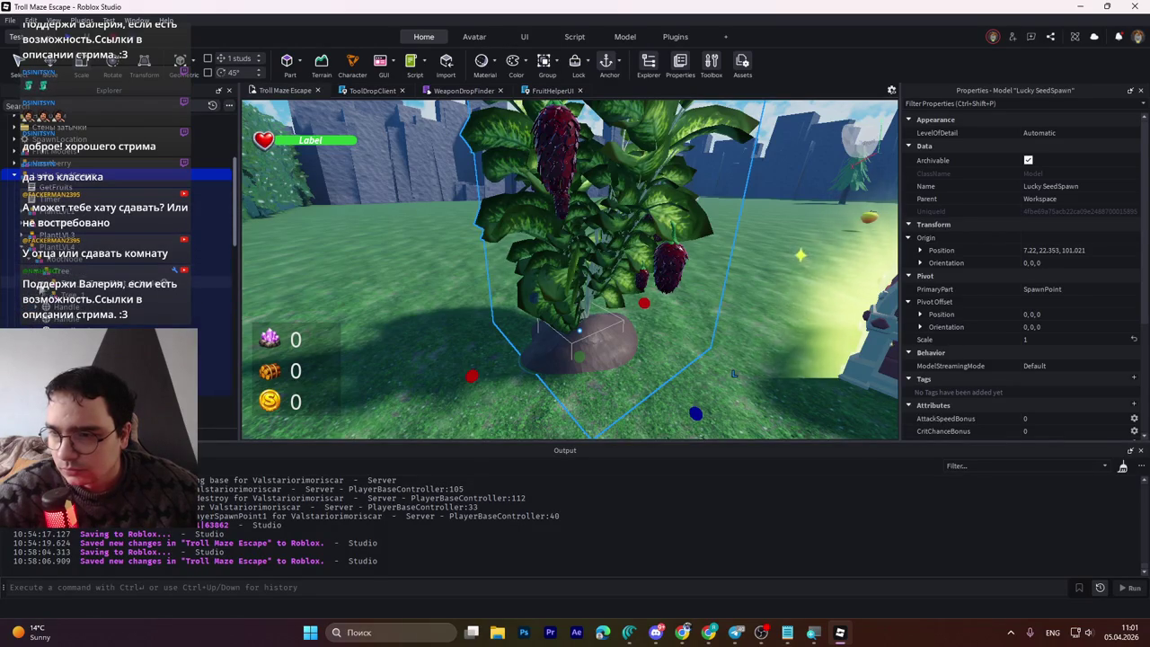
{"action": "left_click", "coordinate": [89, 294]}
{"action": "left_click", "coordinate": [107, 307]}
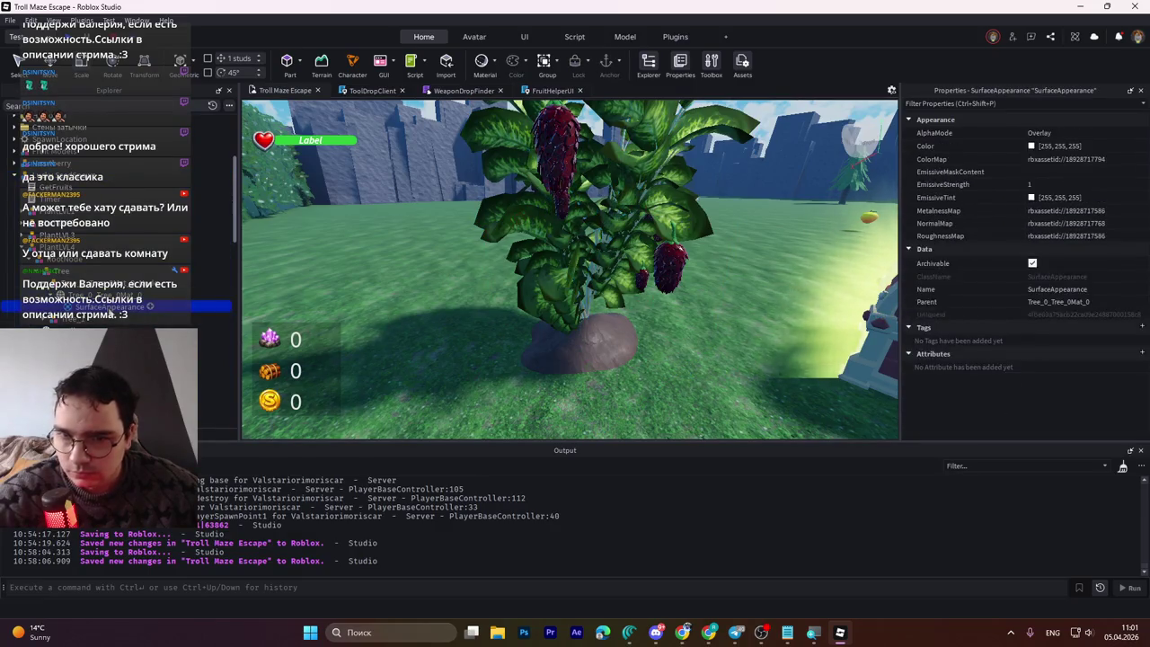
{"action": "left_click", "coordinate": [40, 292]}
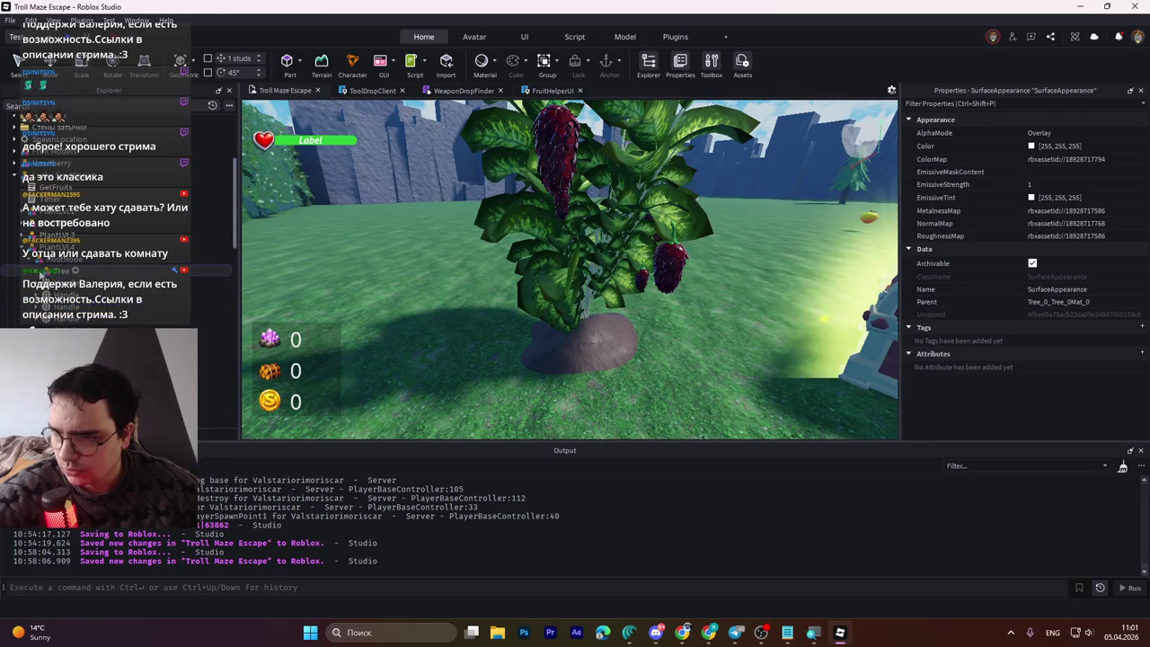
{"action": "left_click", "coordinate": [41, 294]}
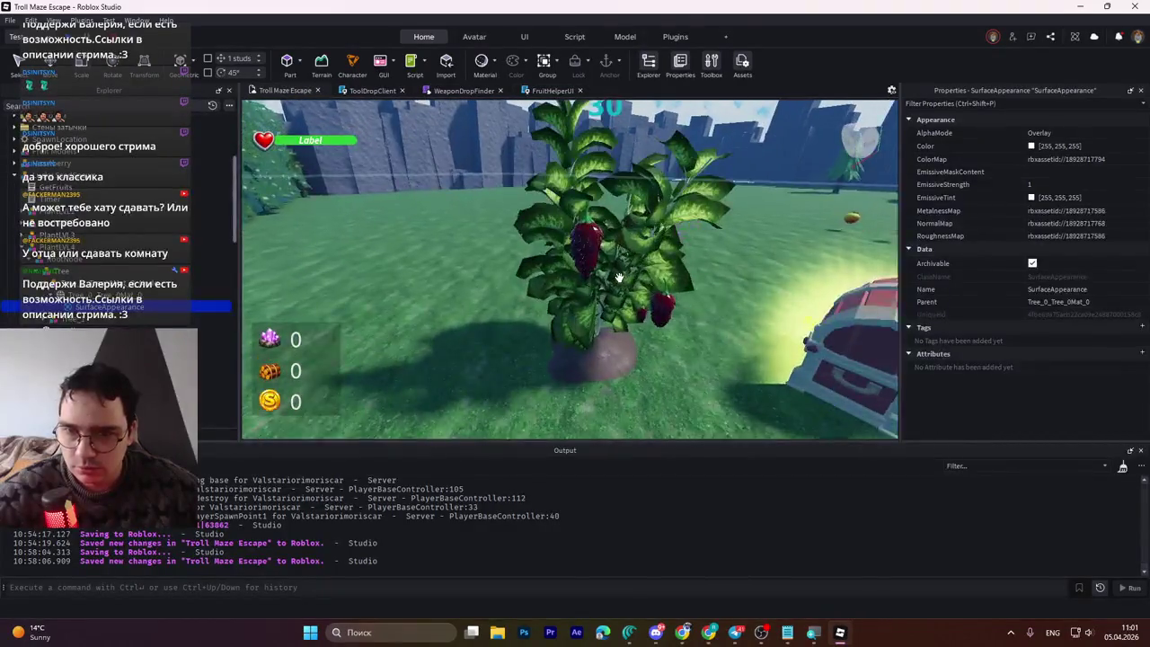
{"action": "left_click", "coordinate": [1031, 145]}
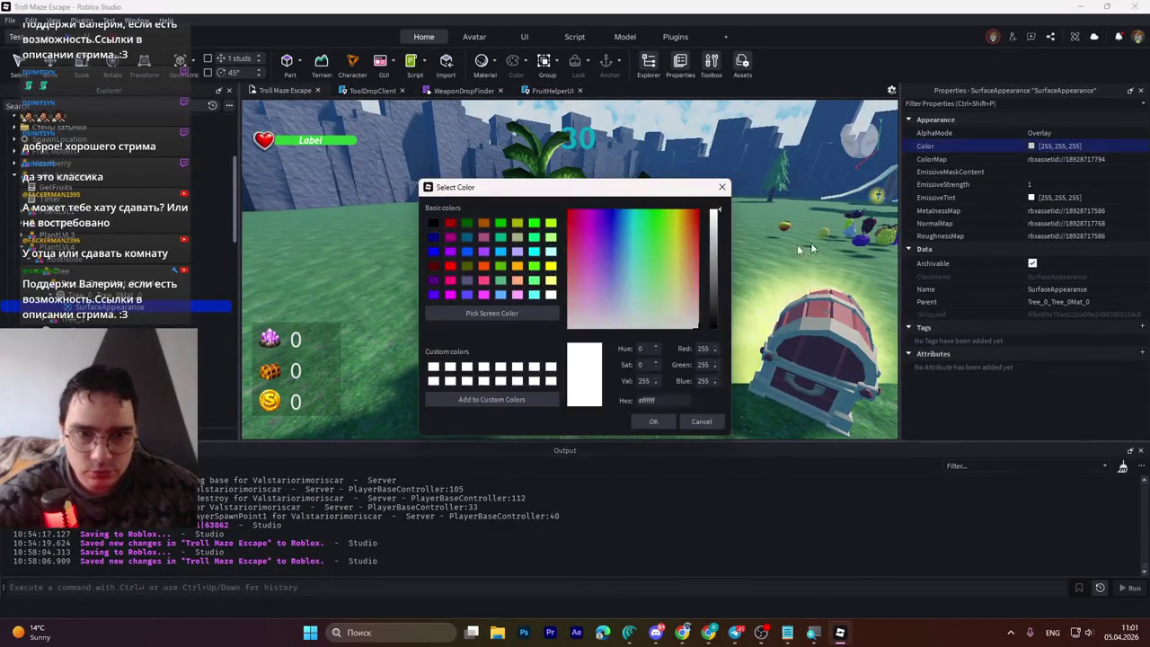
{"action": "left_click", "coordinate": [697, 215]}
{"action": "left_click_drag", "start_coordinate": [538, 187], "coordinate": [411, 335]}
{"action": "left_click", "coordinate": [500, 402]}
{"action": "left_click", "coordinate": [498, 398]}
{"action": "left_click", "coordinate": [574, 571]}
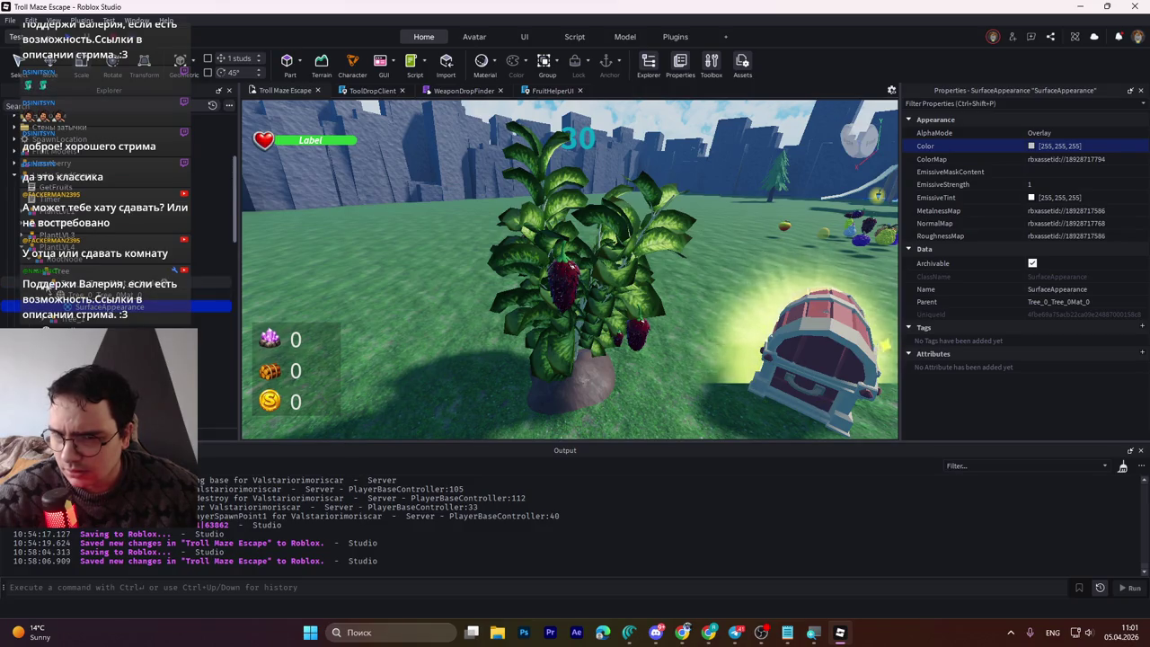
Step: Tint Tree_1's SurfaceAppearance pink (255, 148, 253)
{"action": "key", "text": "w"}
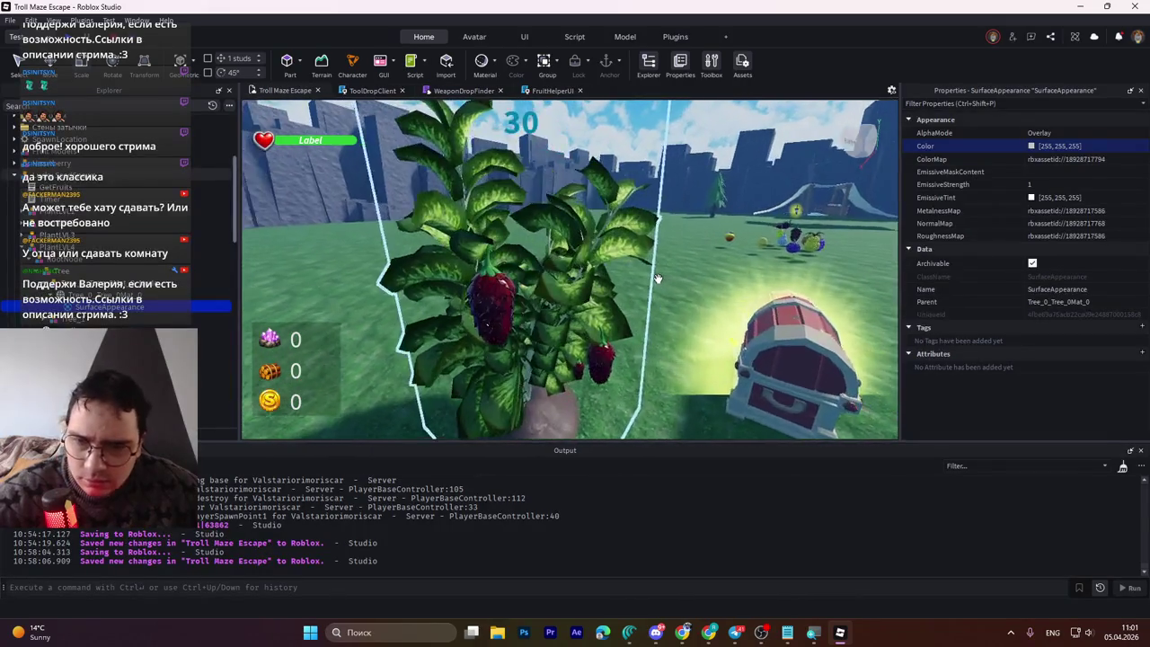
{"action": "key", "text": "a"}
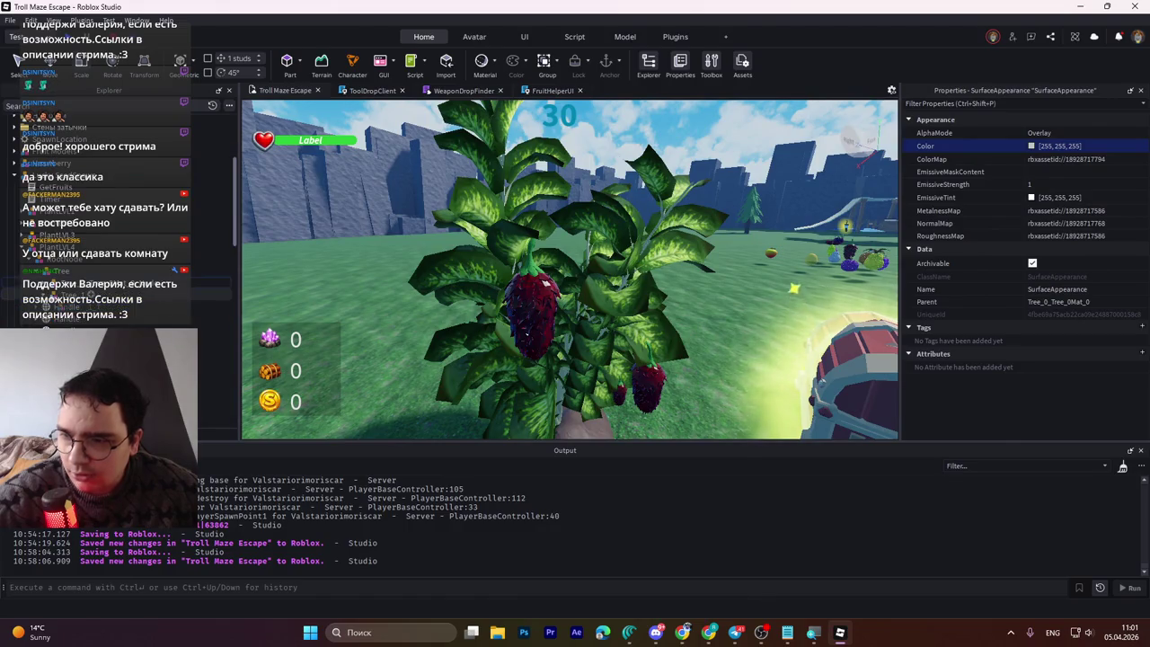
{"action": "left_click", "coordinate": [107, 306]}
{"action": "left_click", "coordinate": [45, 306]}
{"action": "left_click", "coordinate": [98, 329]}
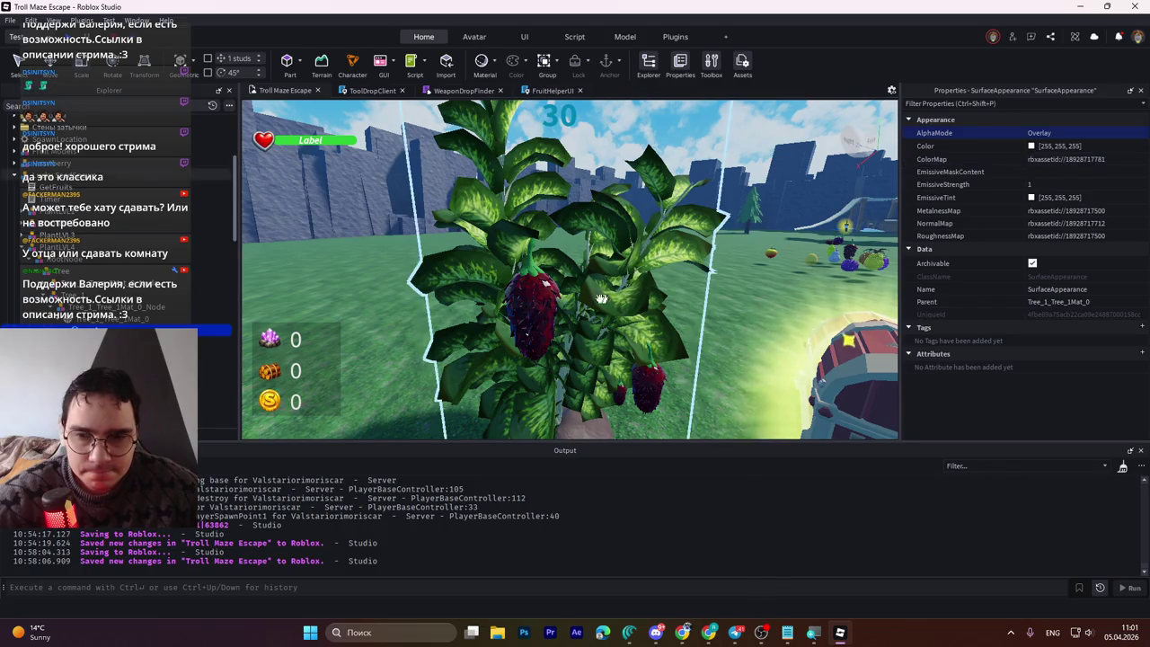
{"action": "left_click", "coordinate": [1031, 145]}
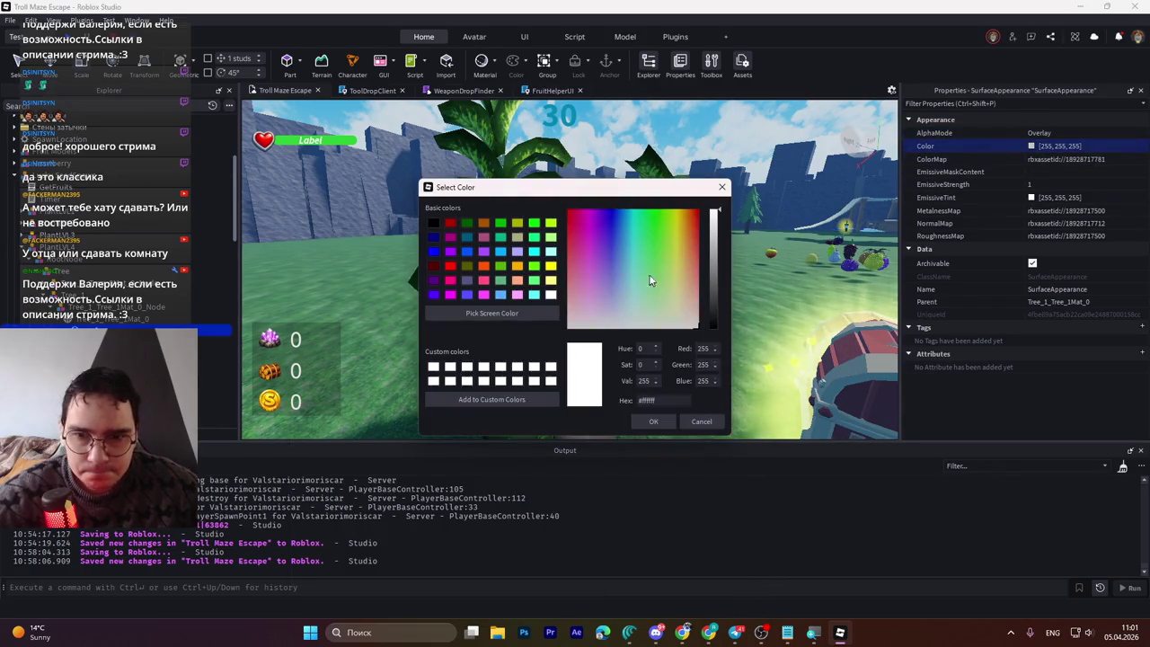
{"action": "left_click", "coordinate": [596, 286]}
{"action": "mouse_move", "coordinate": [651, 188]}
{"action": "left_mouse_down"}
{"action": "mouse_move", "coordinate": [660, 246]}
{"action": "mouse_move", "coordinate": [649, 412]}
{"action": "left_mouse_up"}
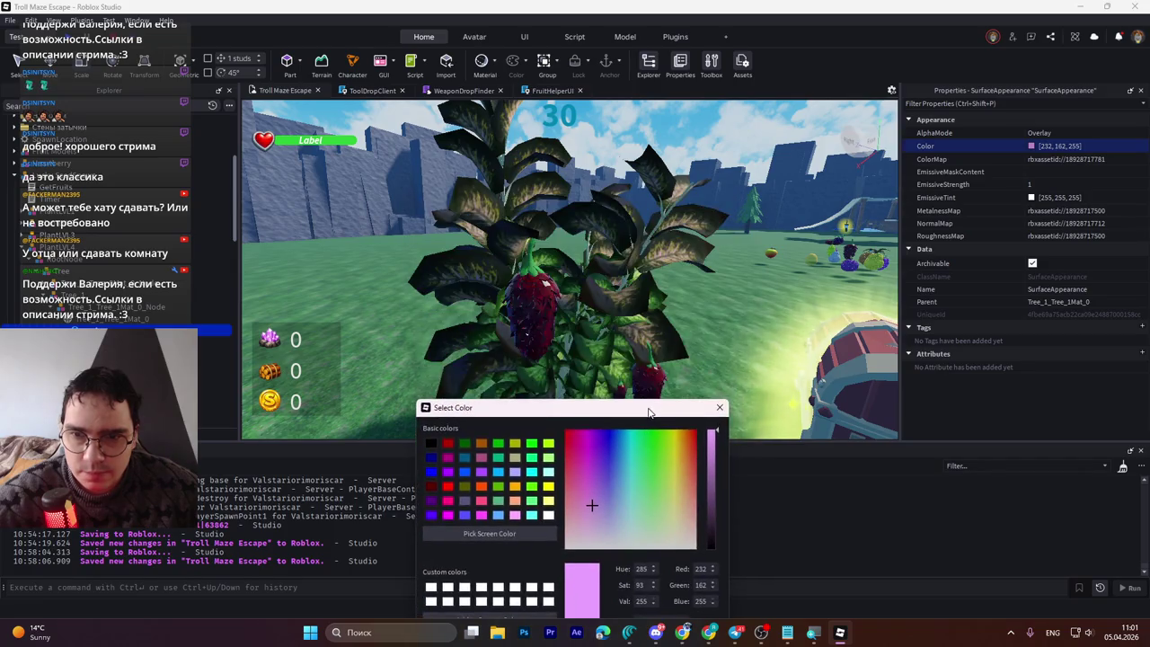
{"action": "left_click", "coordinate": [586, 498]}
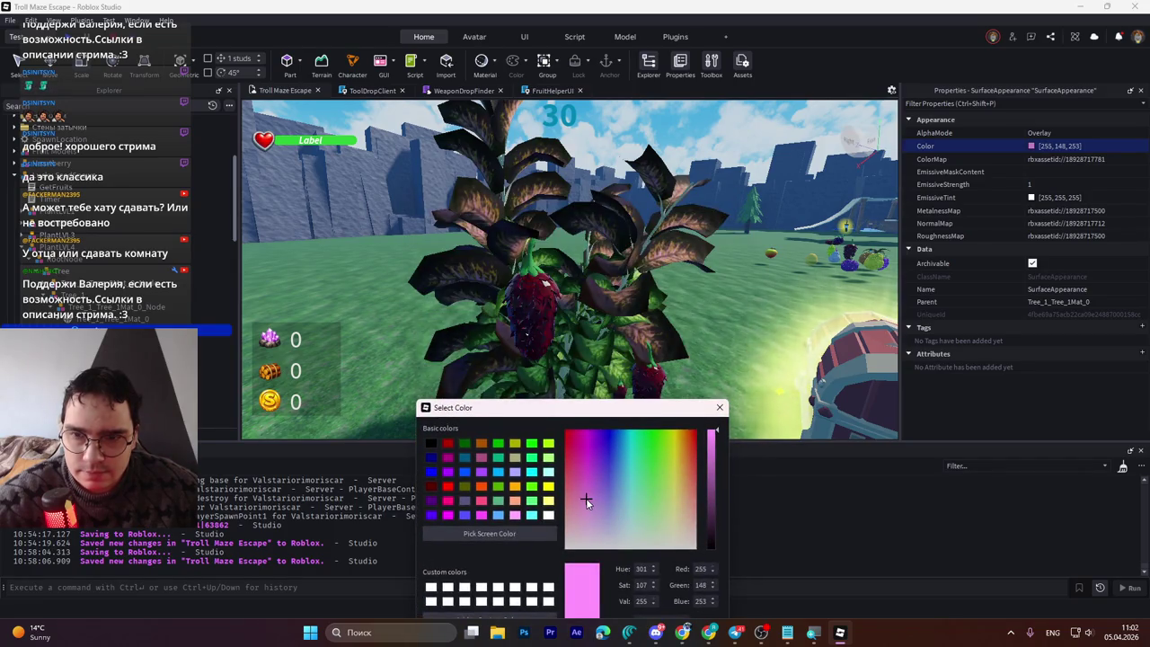
{"action": "left_click_drag", "start_coordinate": [631, 411], "coordinate": [621, 319]}
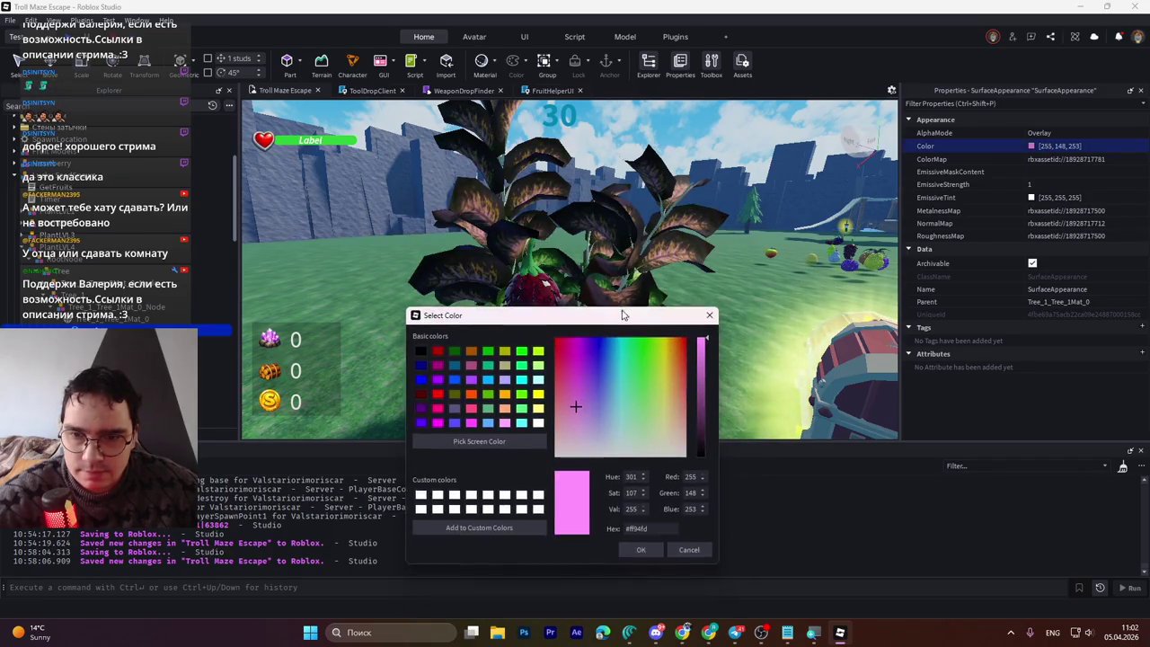
{"action": "left_click", "coordinate": [638, 553]}
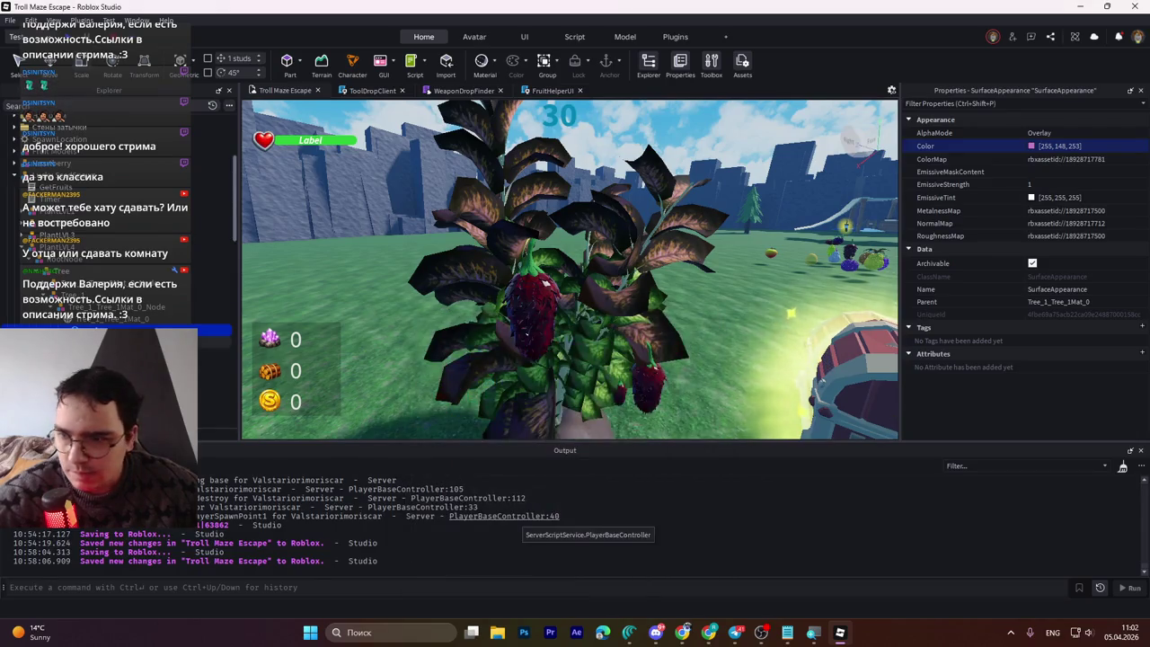
{"action": "left_click", "coordinate": [27, 256]}
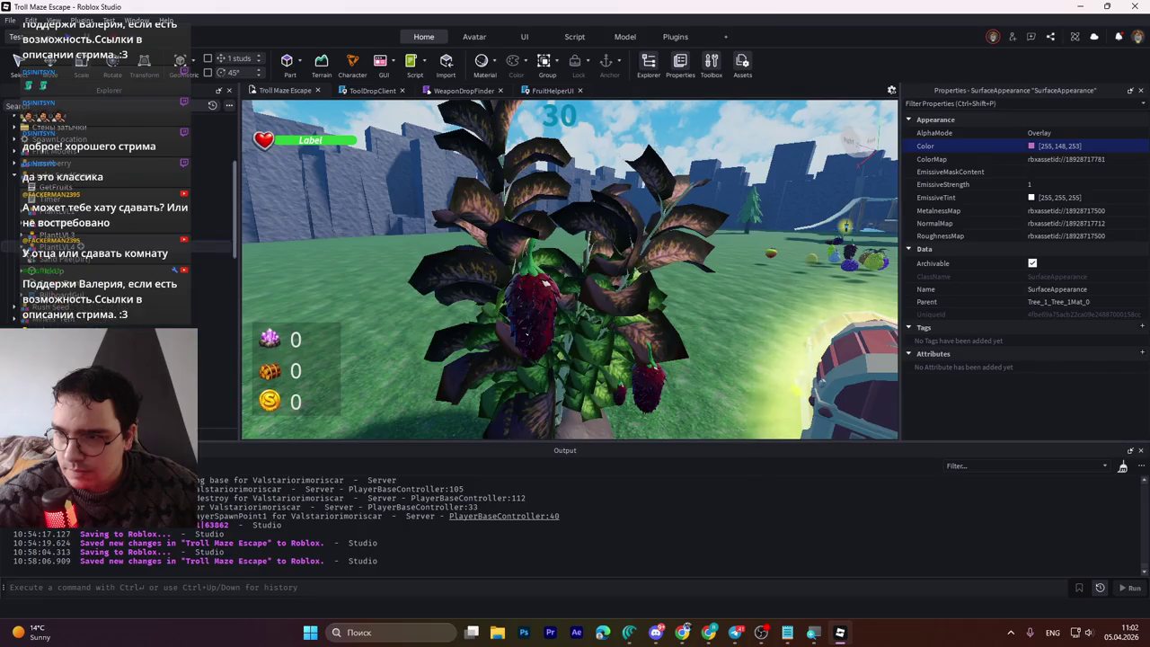
Step: Tint PlantLVL3's Tree_1_Tree_1Mat_0 mesh pink using hex #ff94fd
{"action": "left_click", "coordinate": [40, 246]}
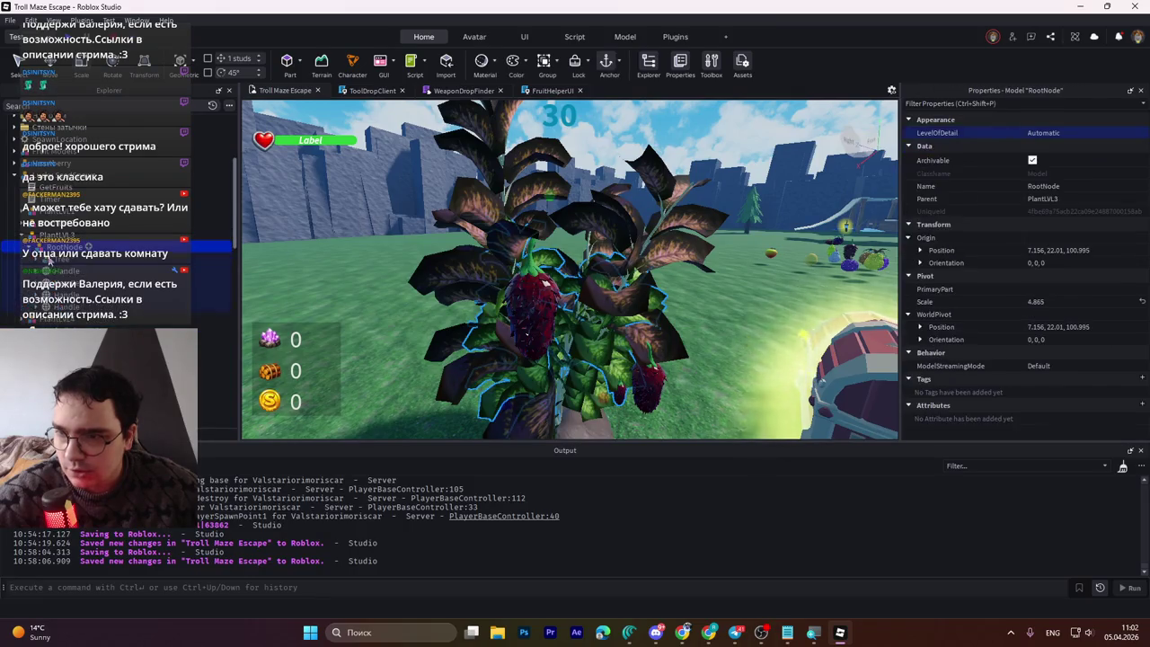
{"action": "left_click", "coordinate": [36, 246]}
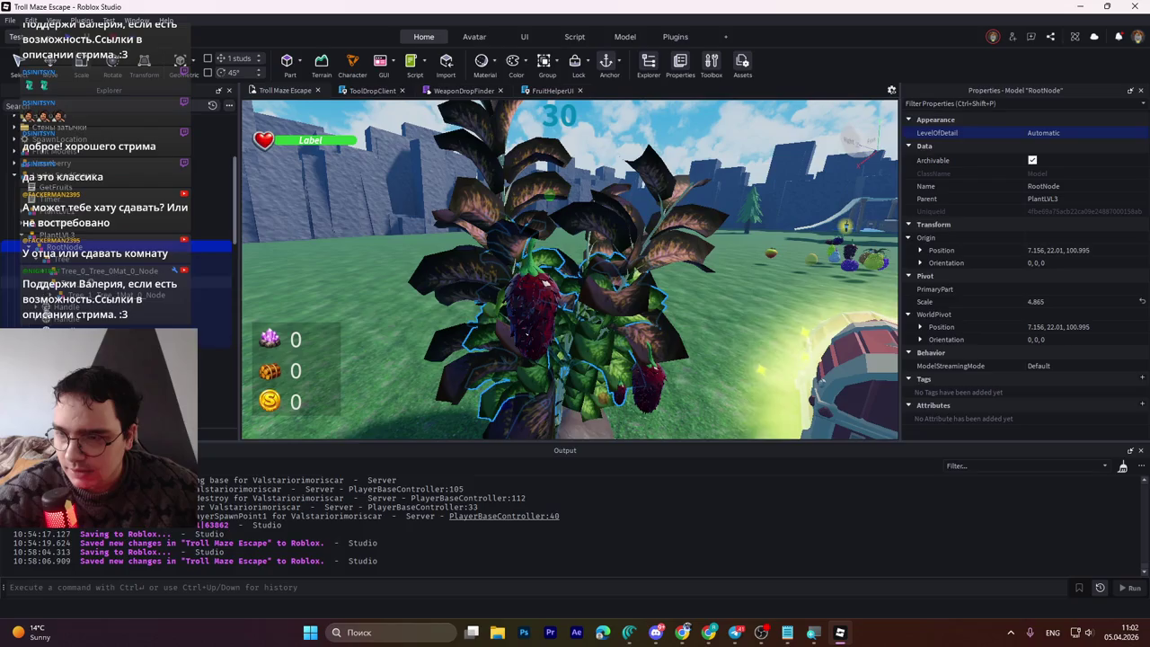
{"action": "left_click", "coordinate": [54, 304]}
{"action": "left_click", "coordinate": [76, 318]}
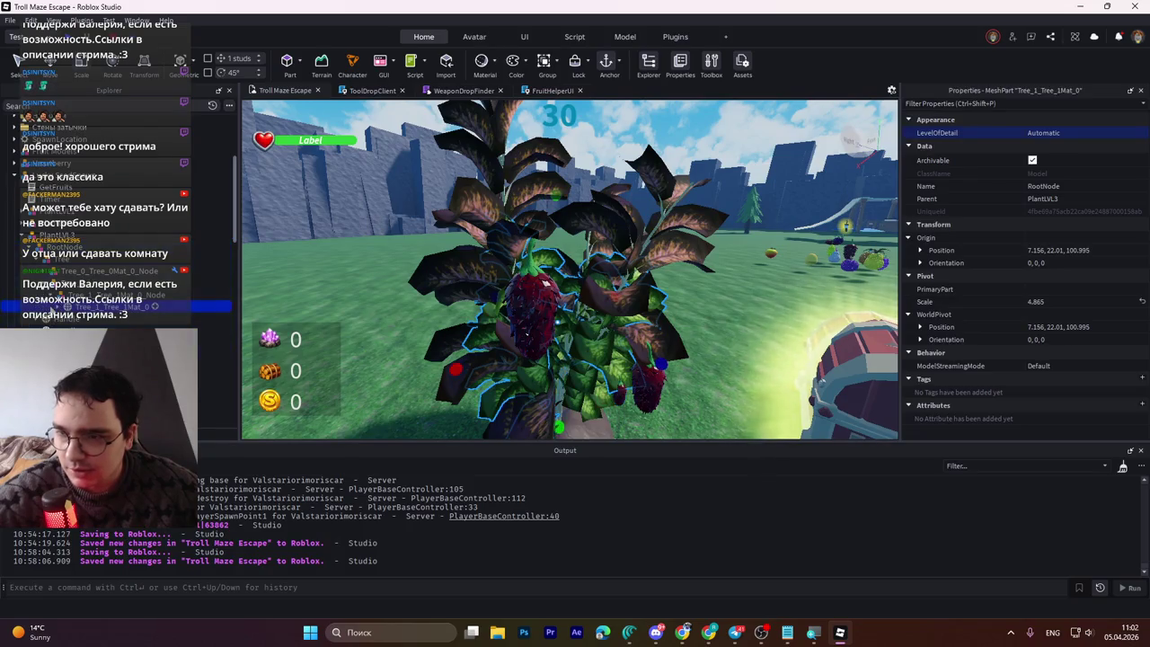
{"action": "left_click", "coordinate": [1031, 145]}
{"action": "type", "text": "#ff94fd"}
{"action": "left_click", "coordinate": [653, 421]}
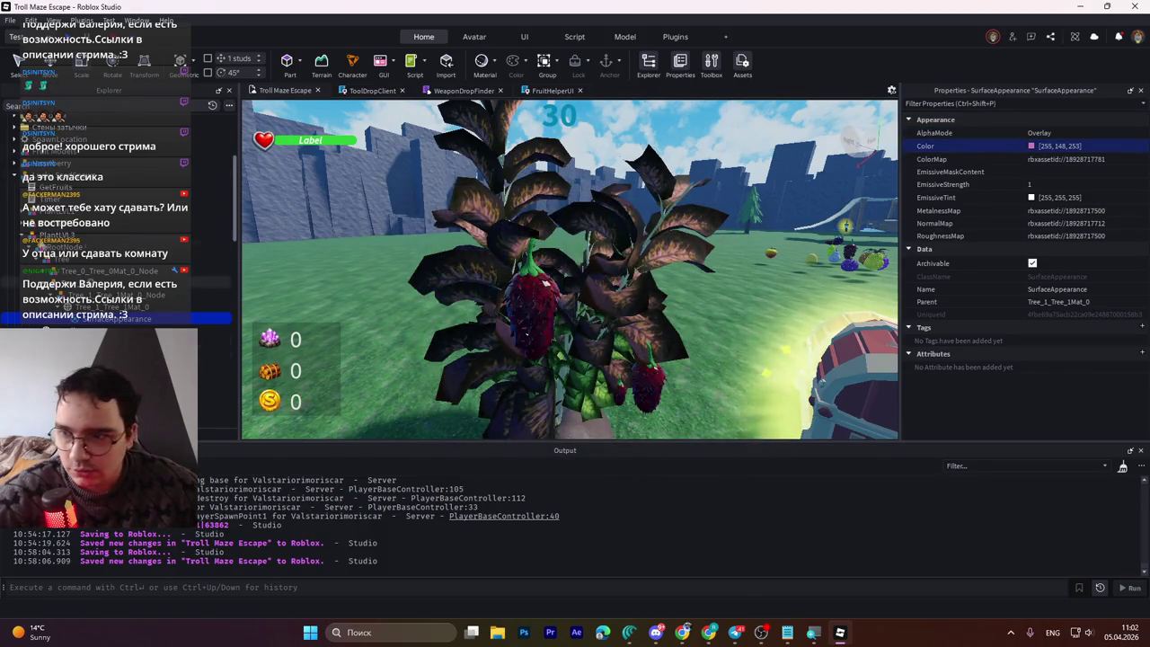
{"action": "left_click", "coordinate": [27, 235]}
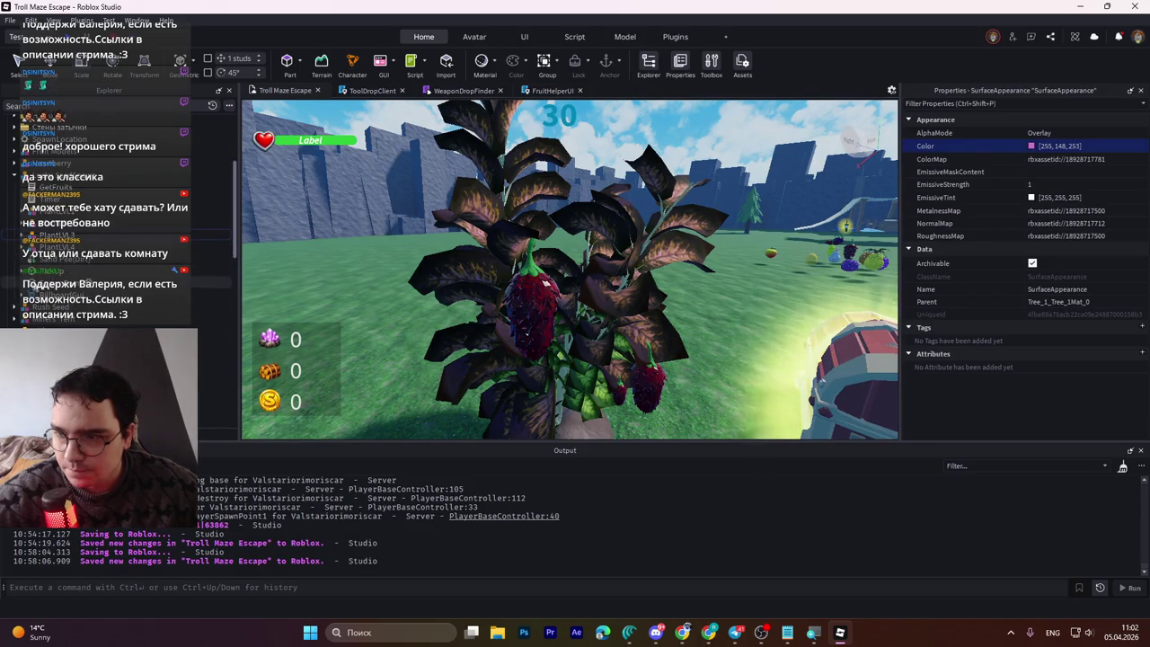
Step: Select the berry's Handle mesh inside Lucky SeedSpawn
{"action": "left_click", "coordinate": [52, 176]}
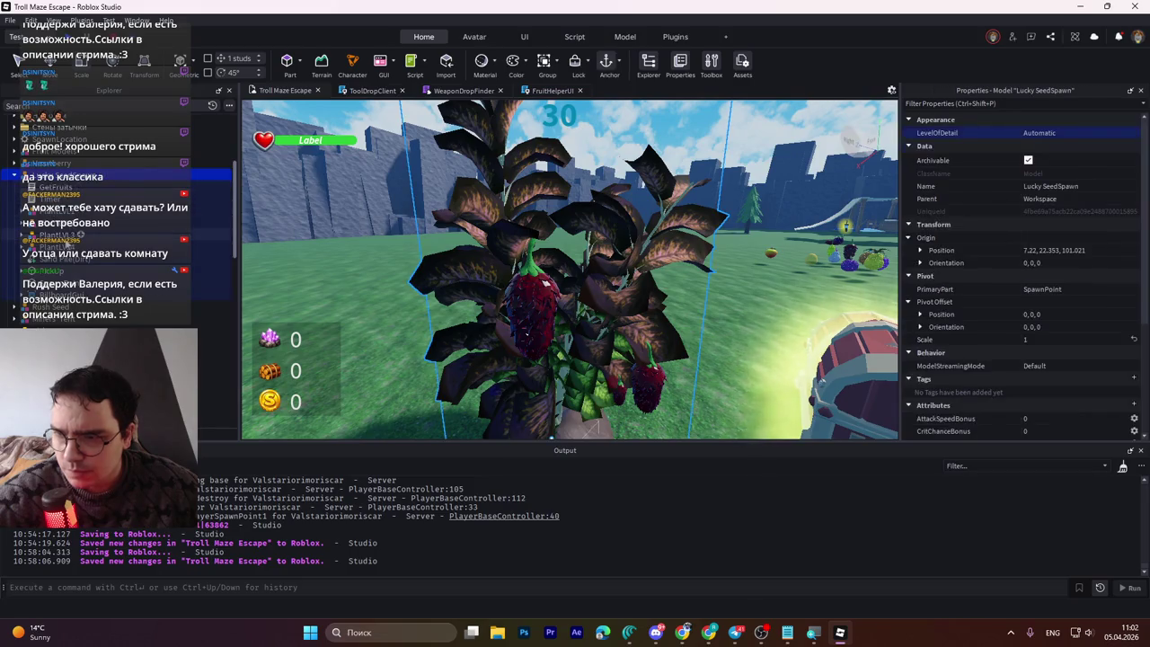
{"action": "left_click", "coordinate": [60, 263]}
{"action": "left_click", "coordinate": [60, 263]}
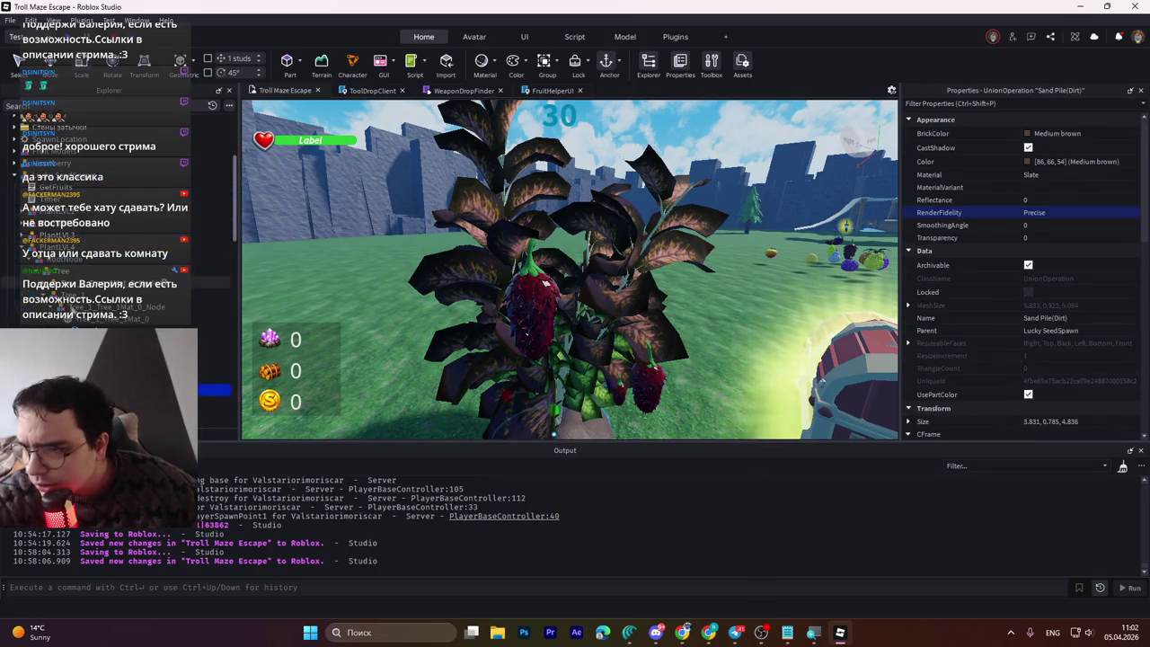
{"action": "left_click", "coordinate": [18, 269]}
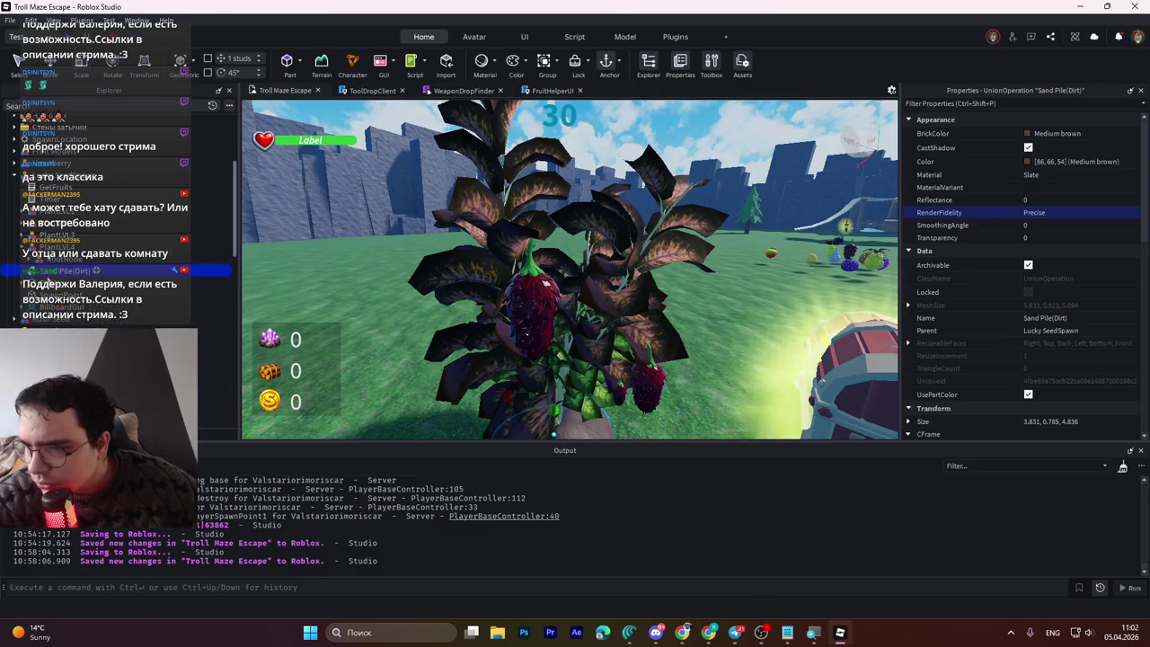
{"action": "left_click", "coordinate": [554, 409]}
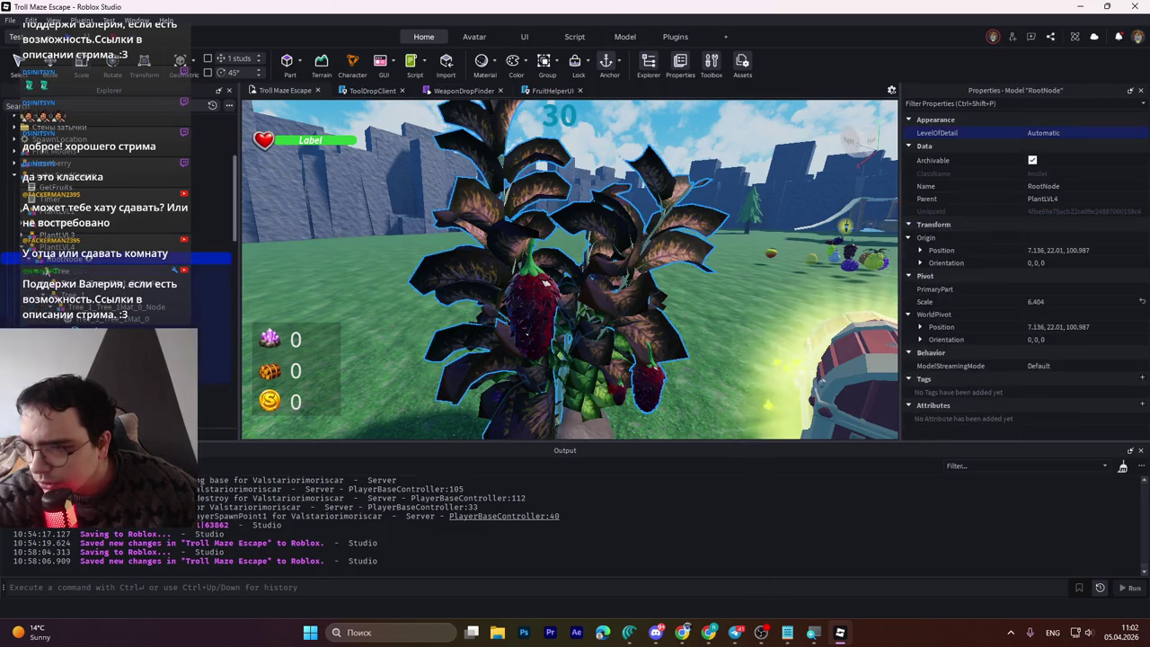
{"action": "left_click", "coordinate": [54, 284]}
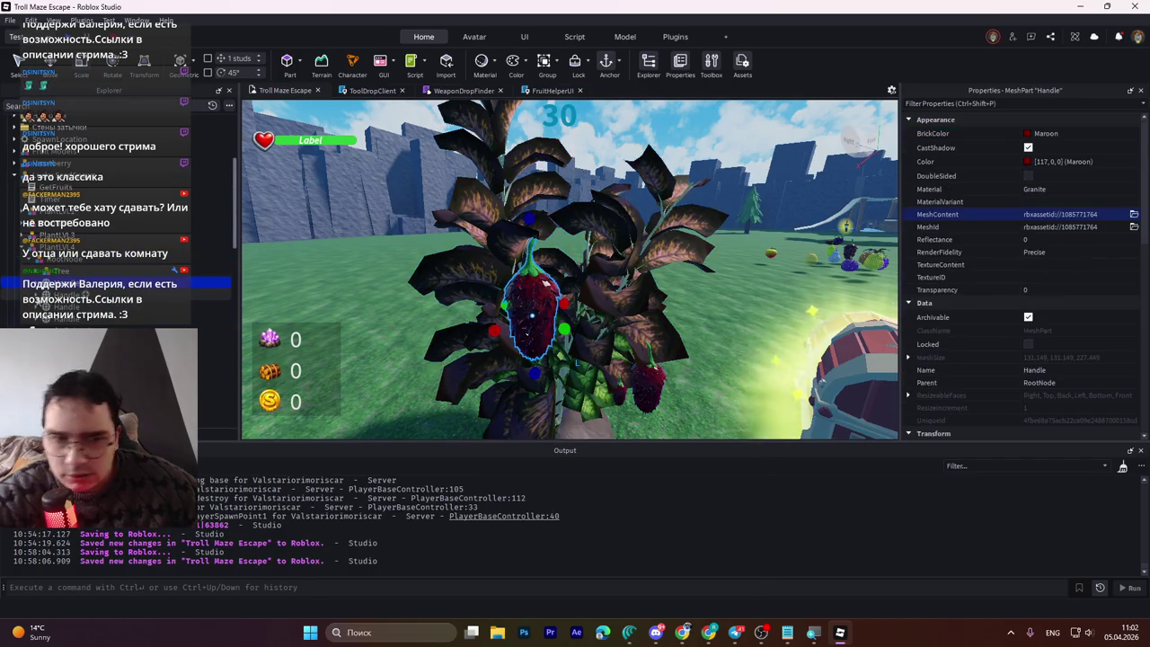
Step: Recolour the first berry Handle through the BrickColor full colour picker
{"action": "left_click", "coordinate": [1031, 134]}
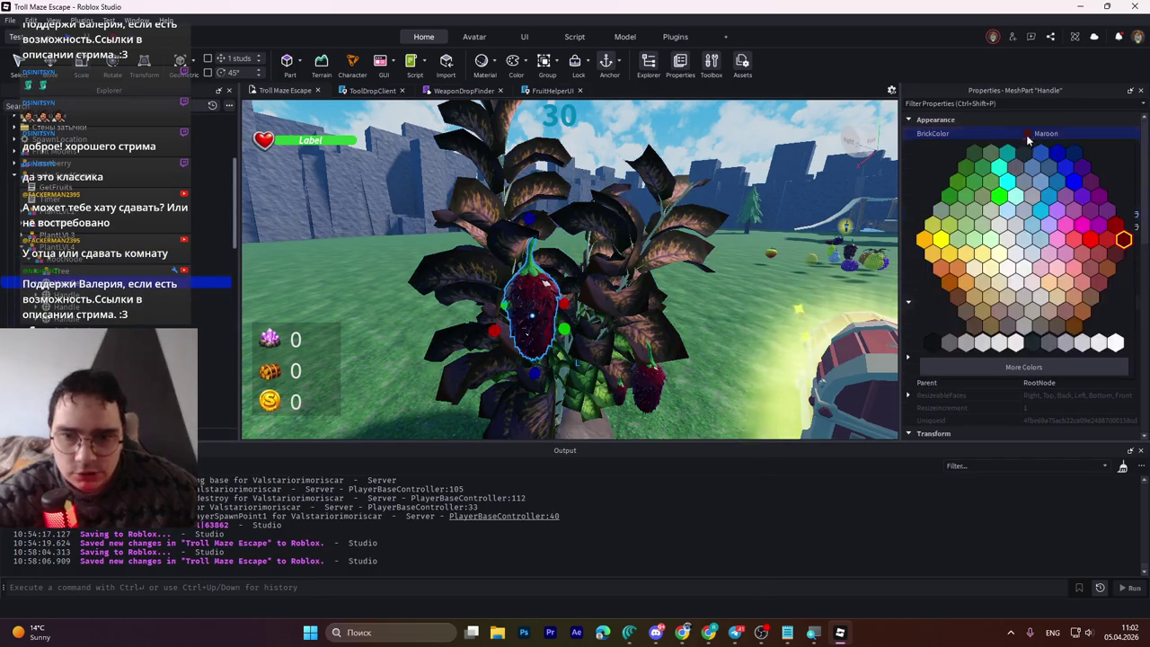
{"action": "left_click", "coordinate": [1025, 368]}
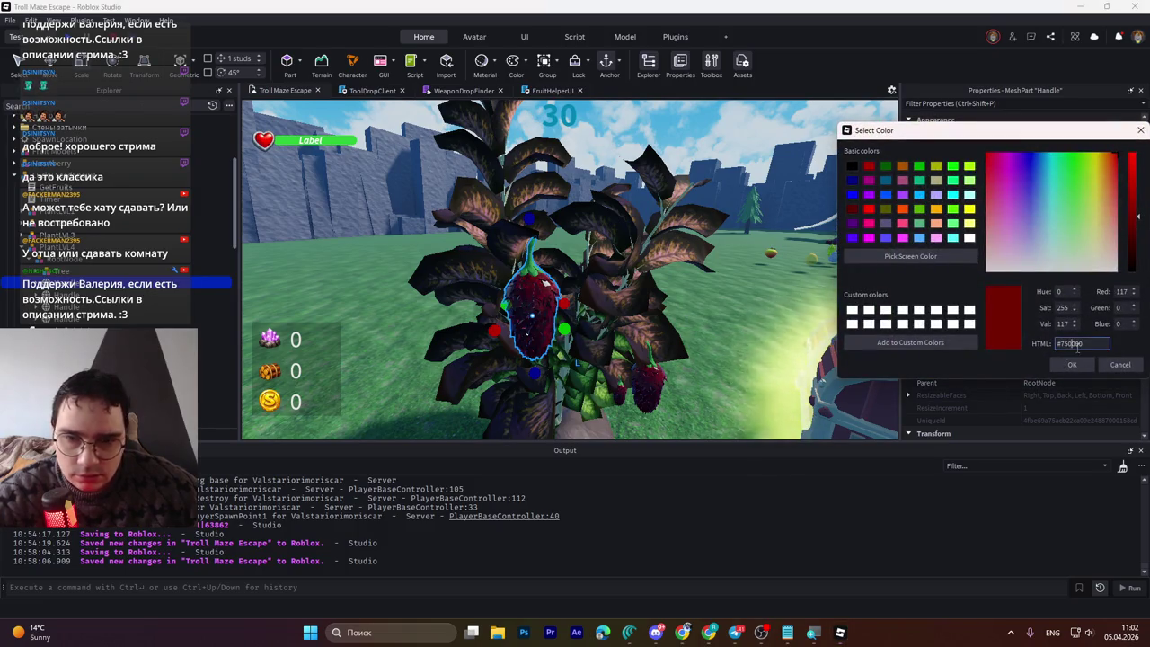
{"action": "type", "text": "#ff94fd"}
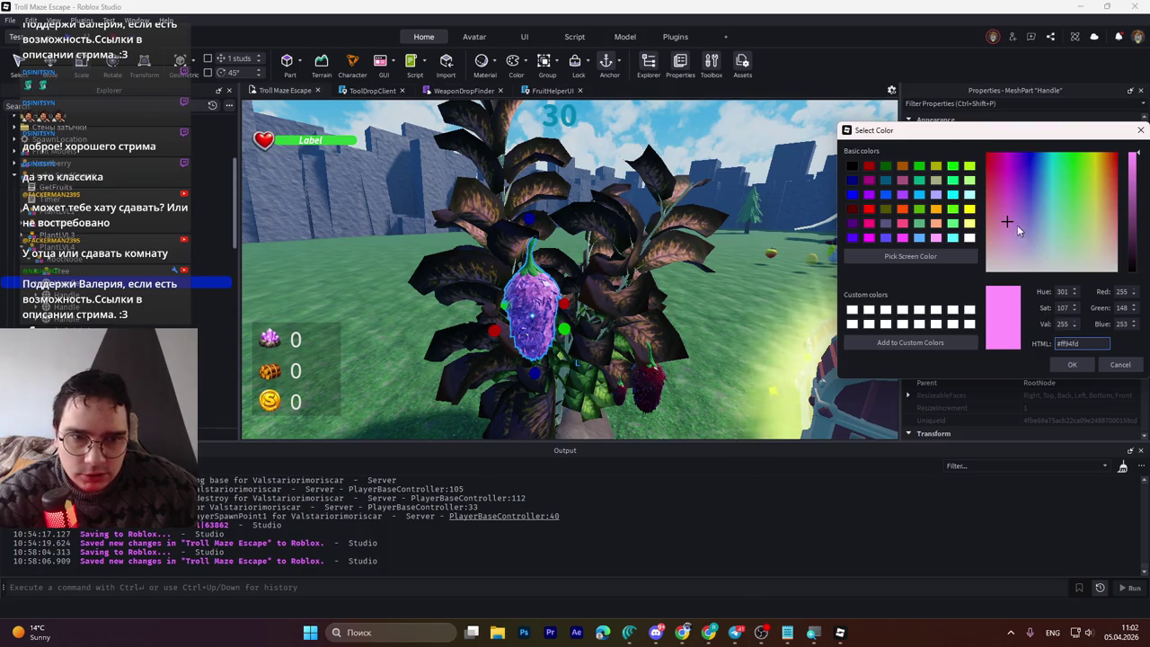
{"action": "left_click_drag", "start_coordinate": [1037, 236], "coordinate": [1126, 221]}
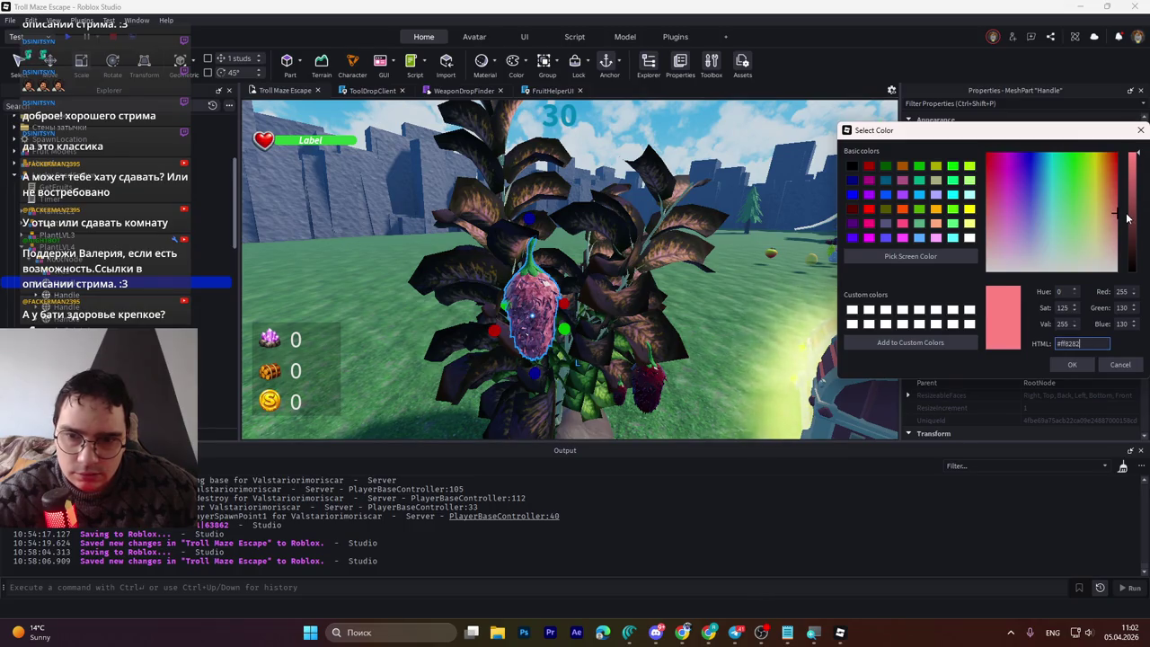
{"action": "left_click", "coordinate": [1072, 367]}
Step: Colour all three berry Handle meshes salmon (255, 130, 130)
{"action": "left_click", "coordinate": [176, 320], "text": "shift"}
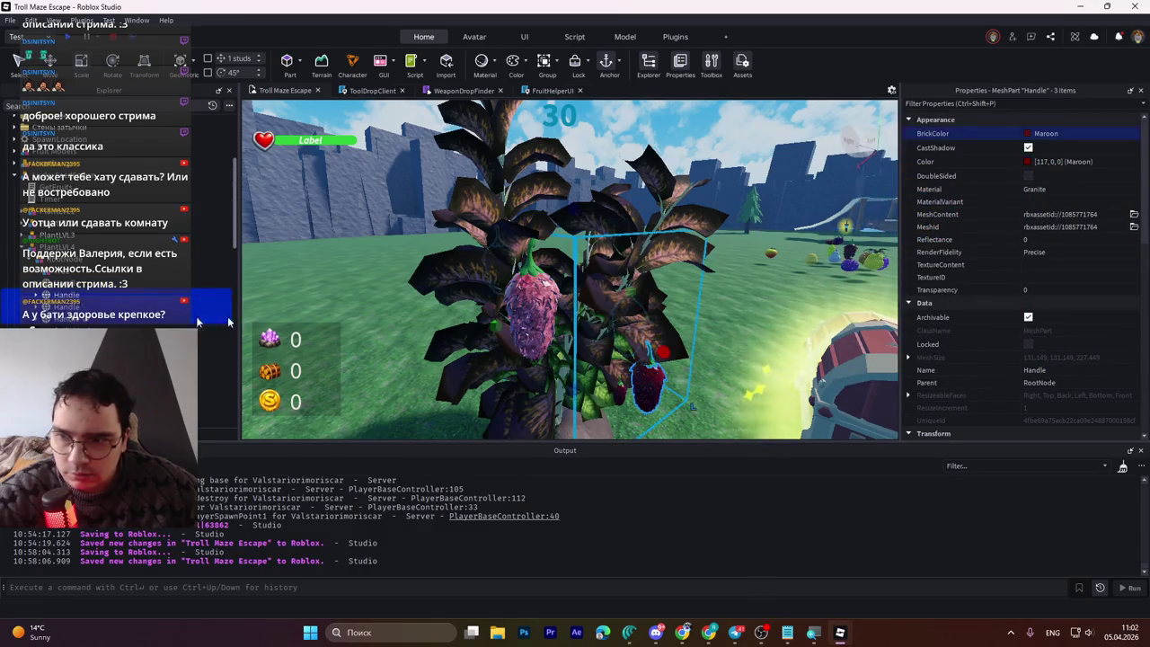
{"action": "left_click", "coordinate": [1042, 134]}
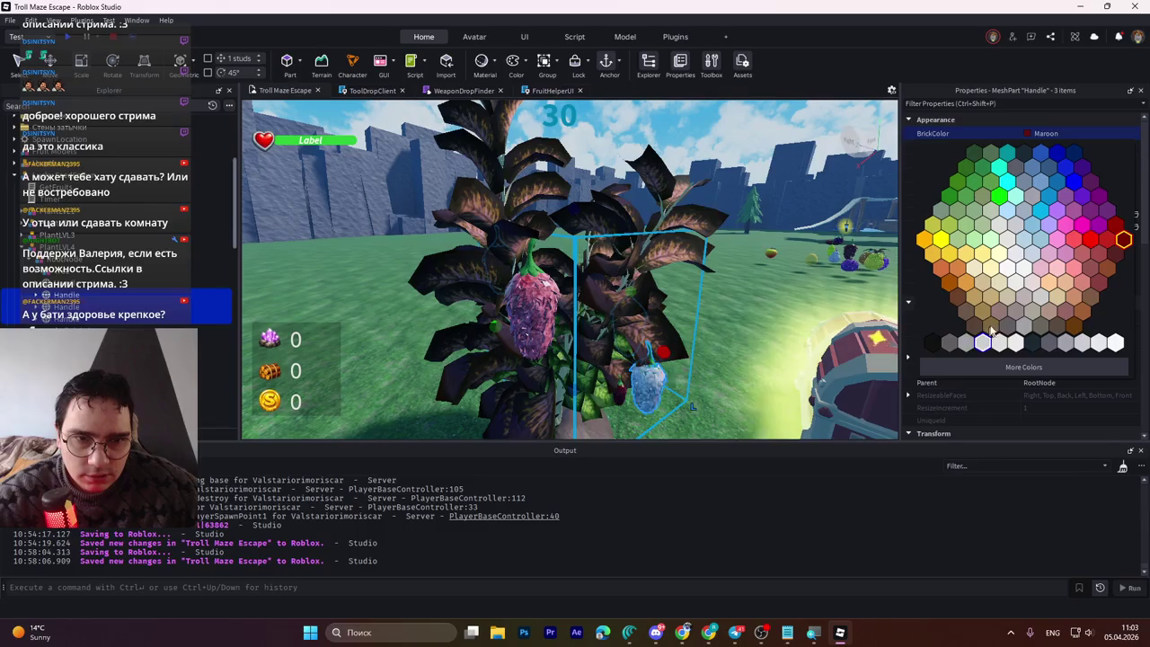
{"action": "left_click", "coordinate": [1060, 366]}
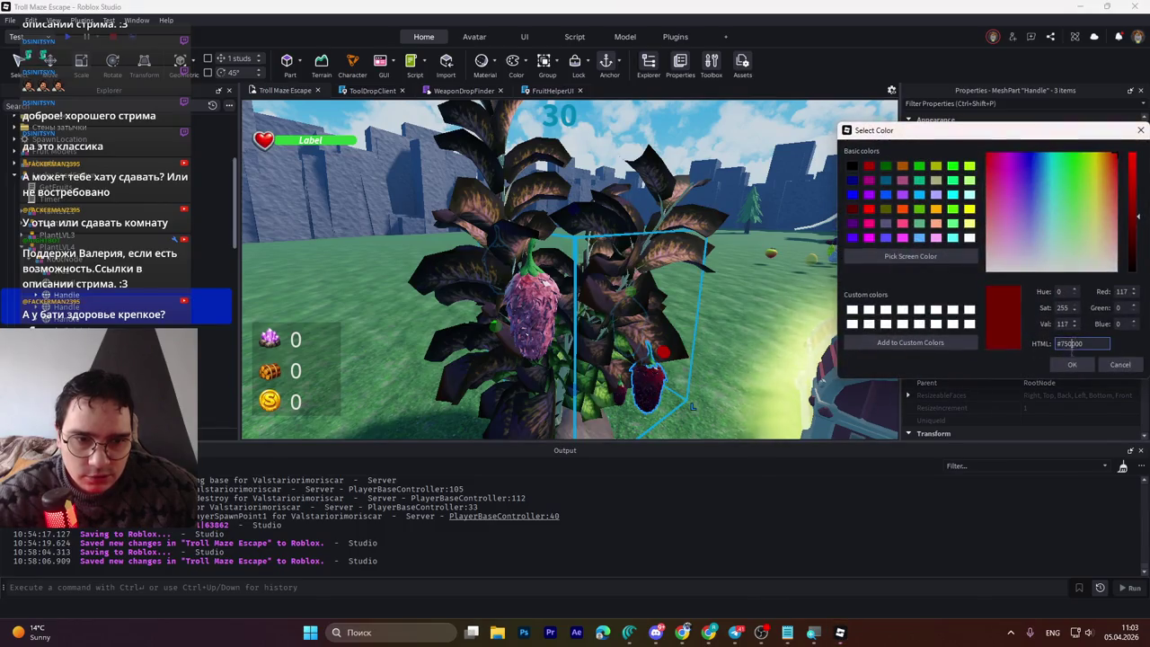
{"action": "type", "text": "#ff8282"}
{"action": "left_click", "coordinate": [1071, 364]}
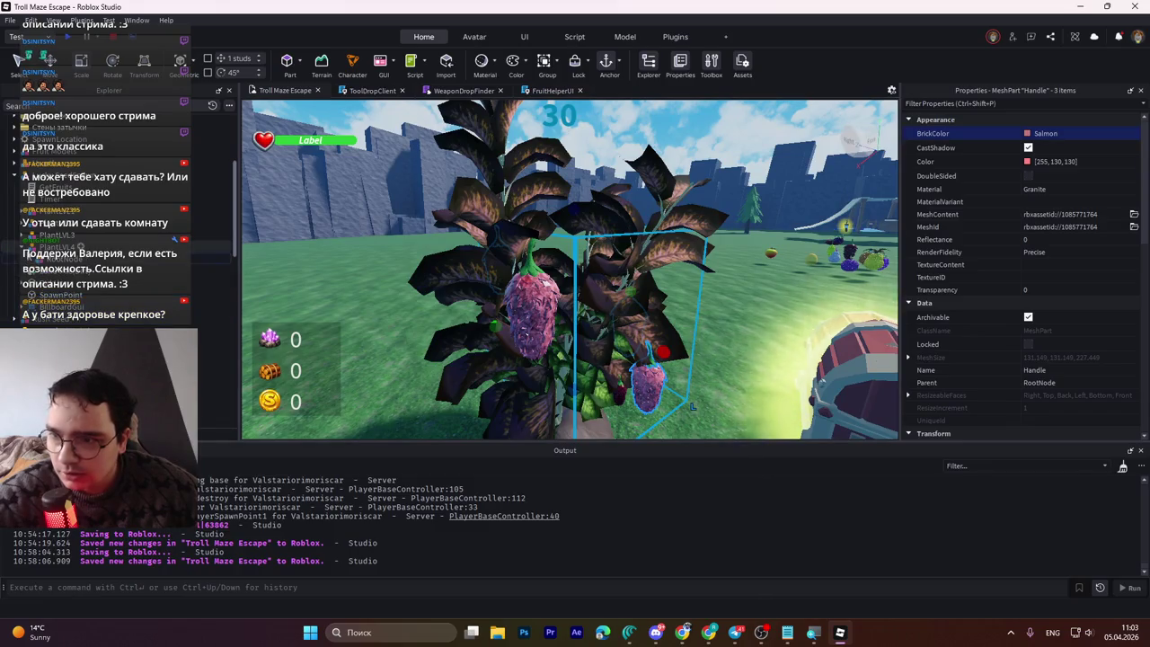
{"action": "left_click", "coordinate": [72, 176]}
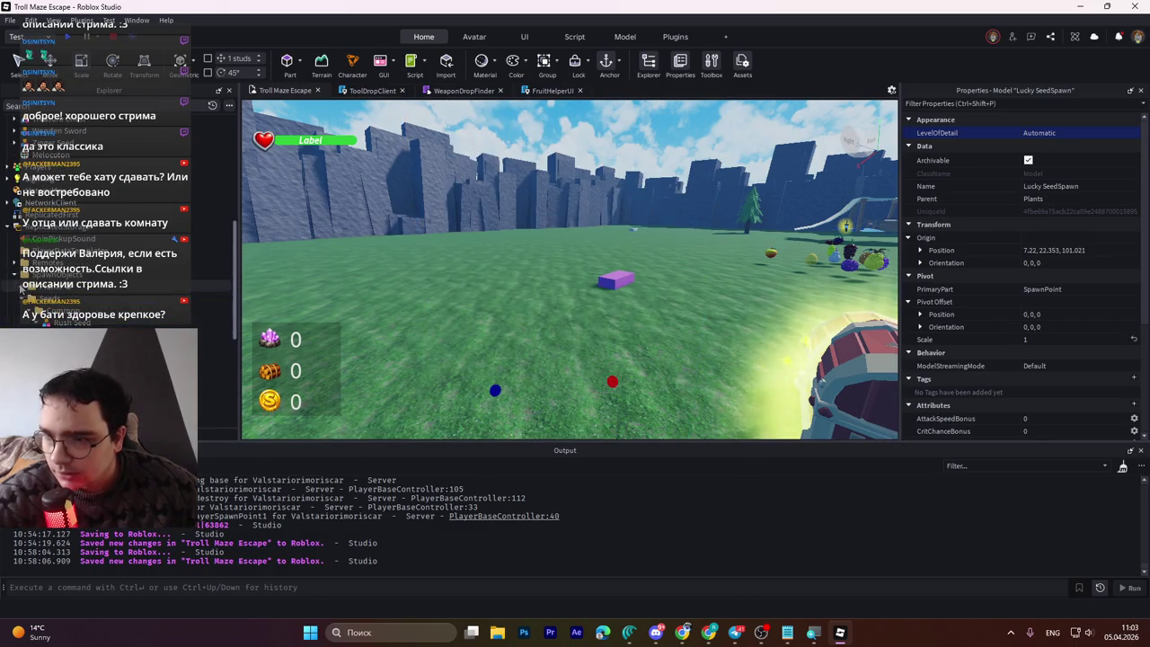
Step: Save the place to Roblox and fly the camera over the fruit pickups
{"action": "key", "text": "ctrl+s"}
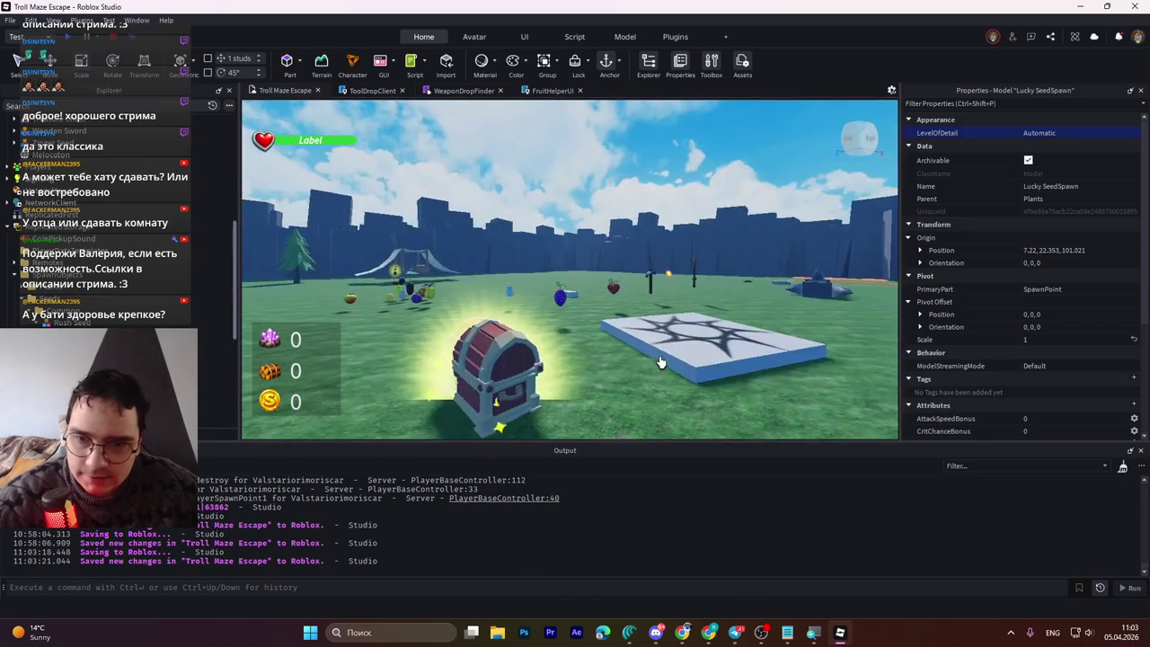
{"action": "key", "text": "w"}
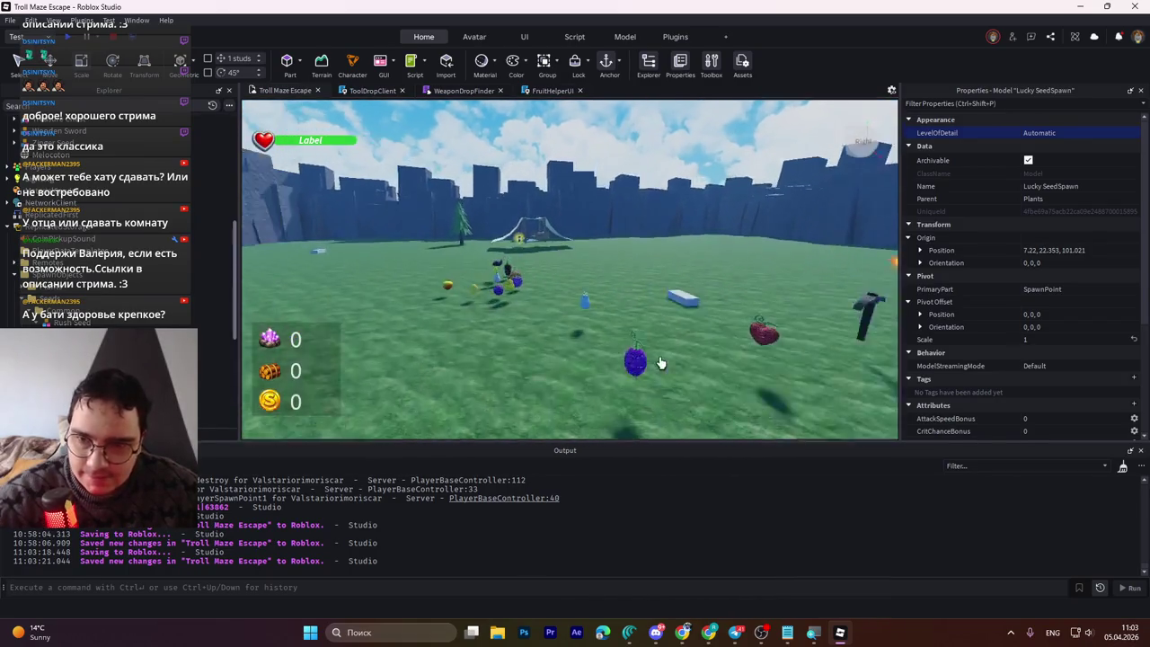
{"action": "key", "text": "w"}
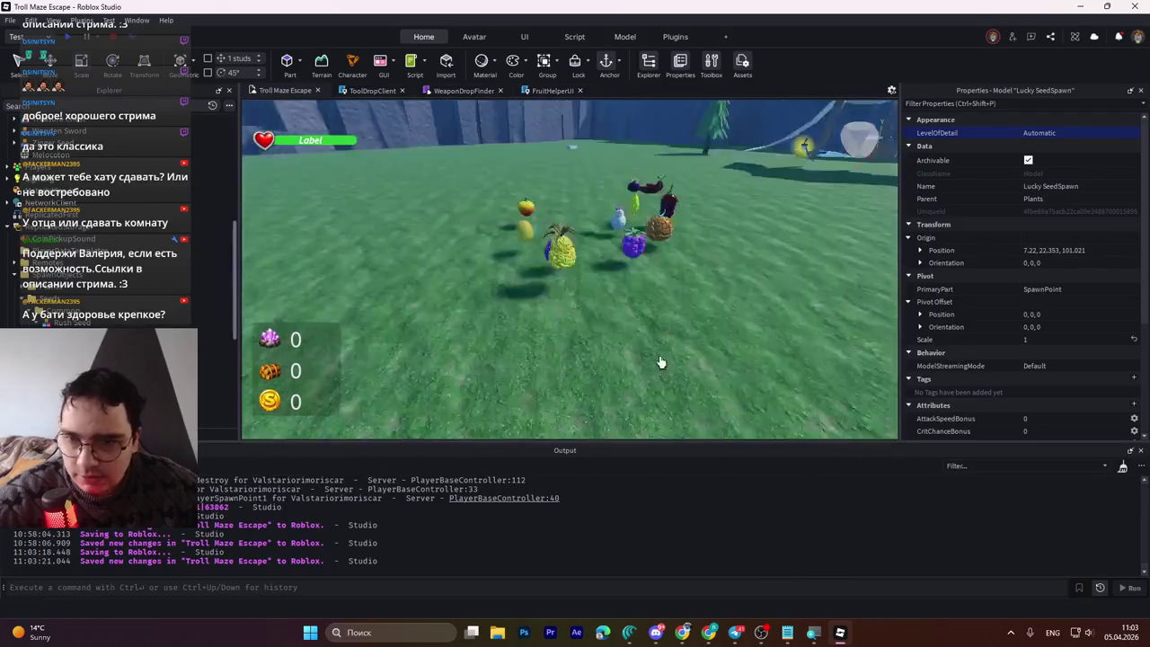
{"action": "key", "text": "d"}
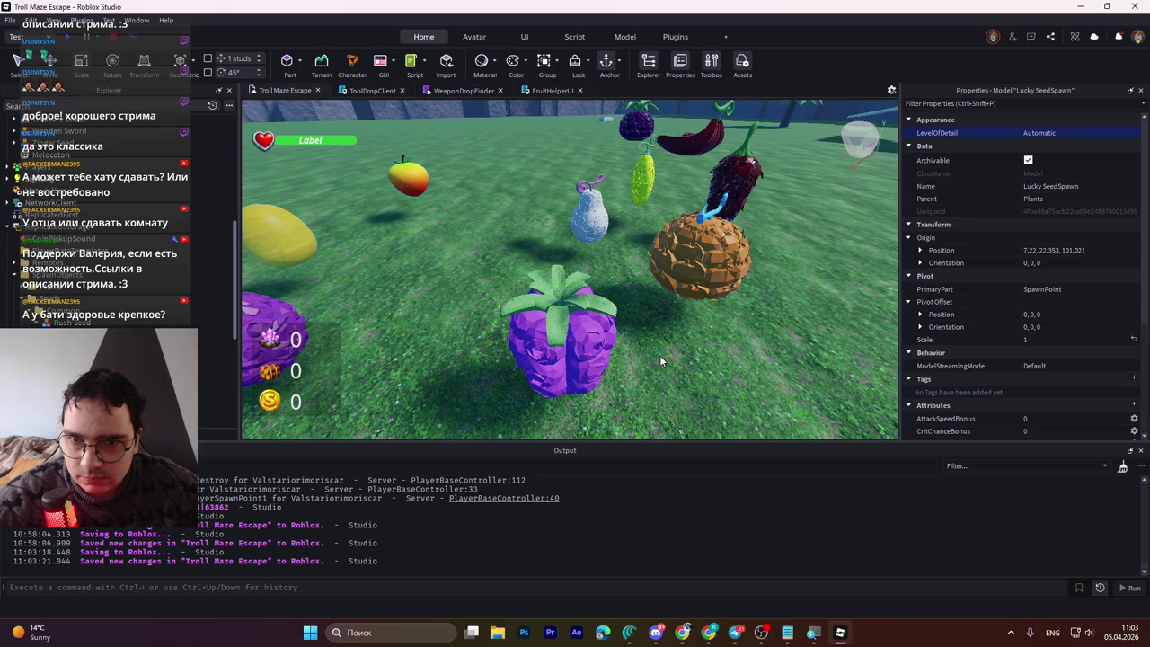
{"action": "key", "text": "s"}
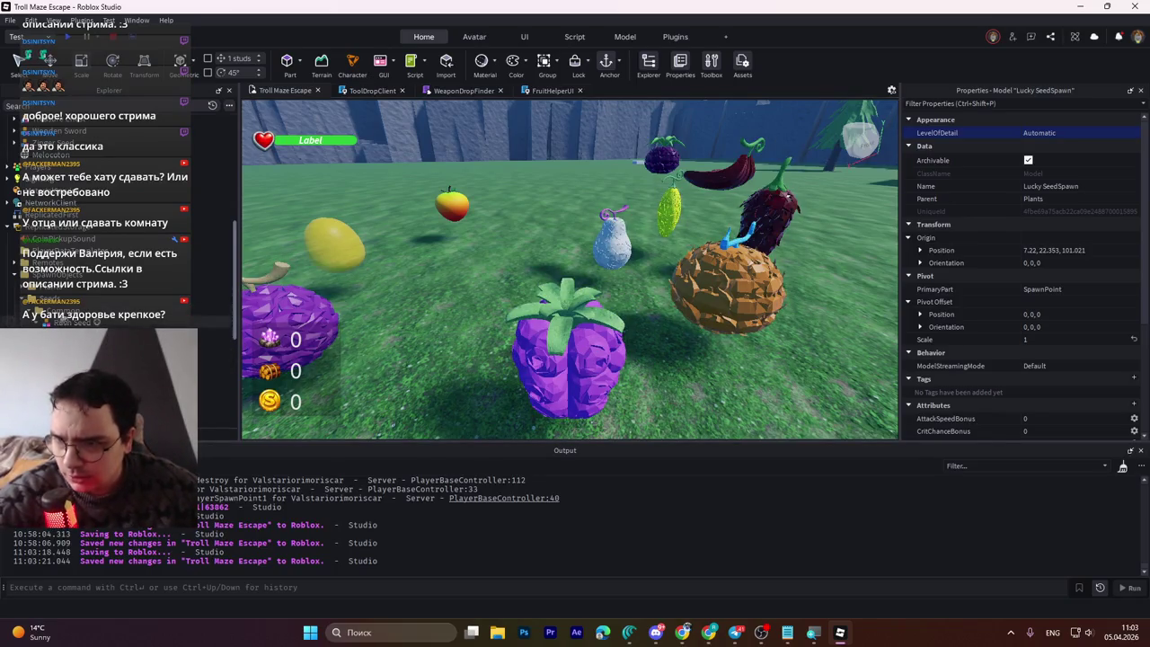
Step: Select the blue Rush Seed fruit and start a play test
{"action": "key", "text": "Right"}
{"action": "key", "text": "Right"}
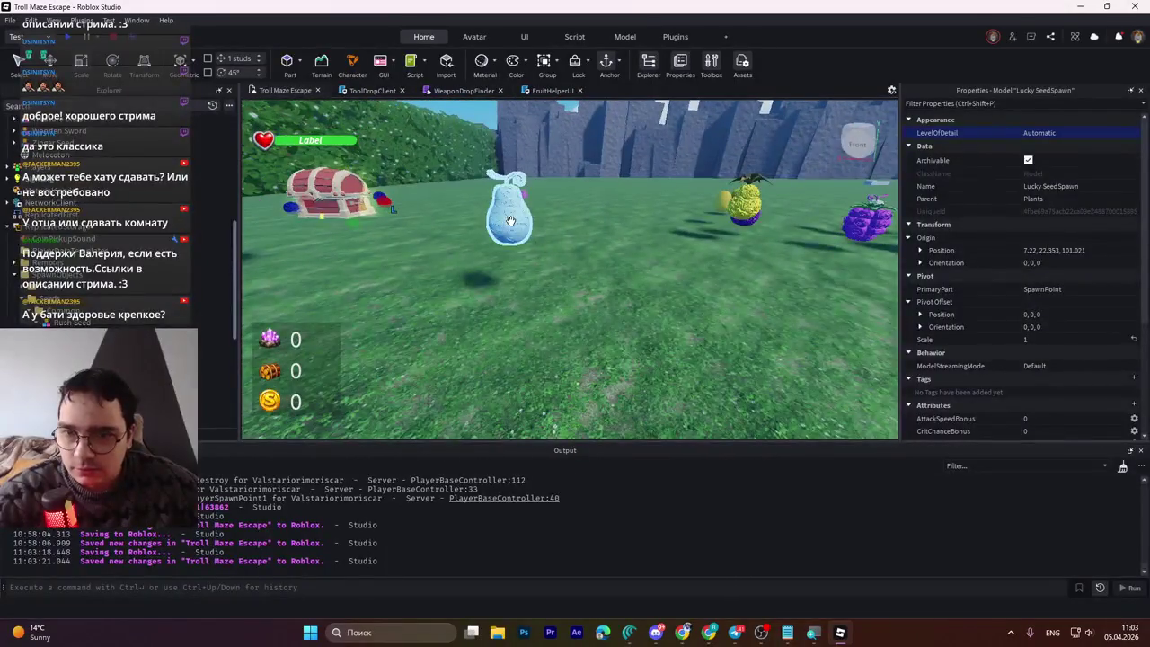
{"action": "left_click", "coordinate": [516, 224]}
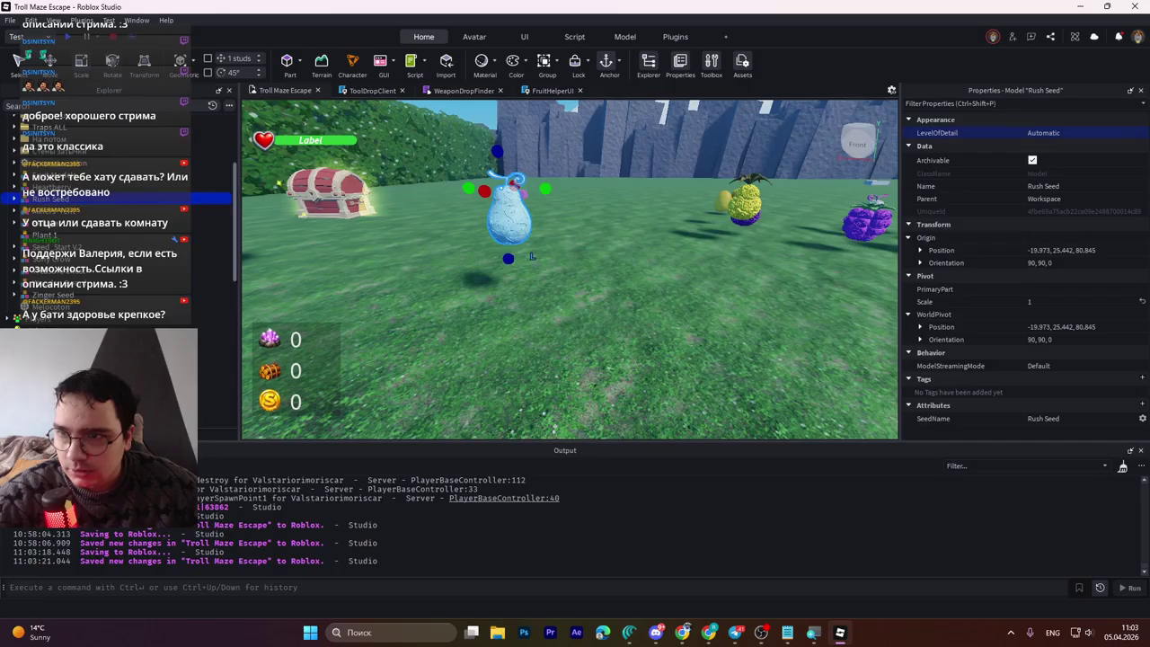
{"action": "left_click", "coordinate": [74, 44]}
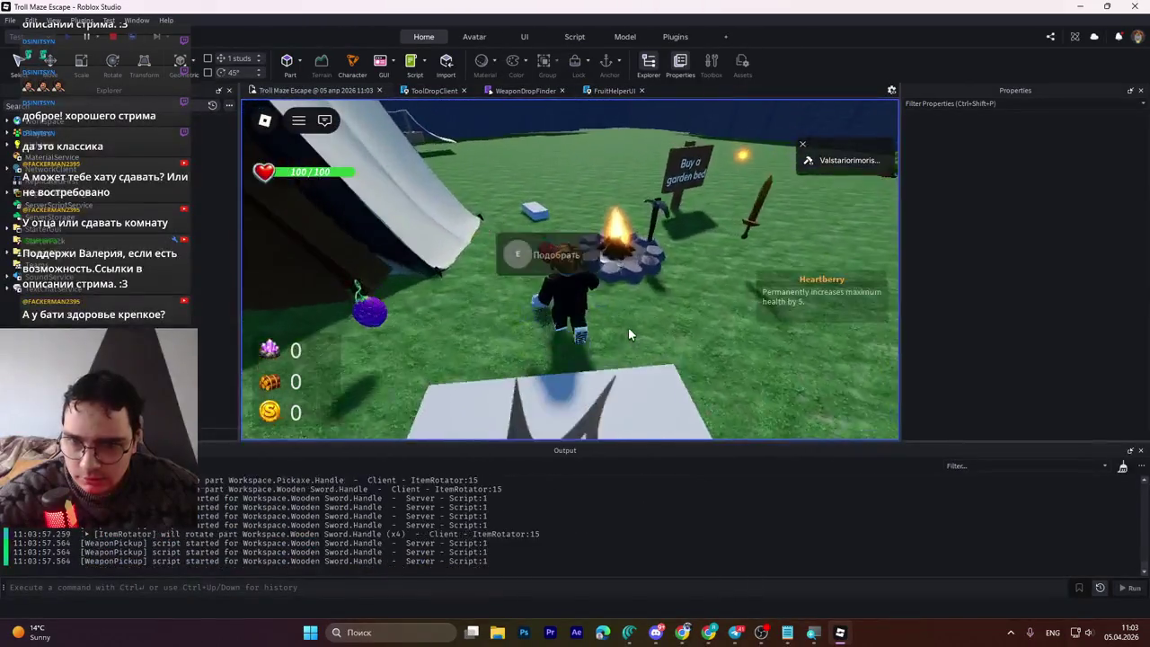
Step: Play-test walking around, opening the chest and picking up the Wooden Sword, then stop
{"action": "key", "text": "Right"}
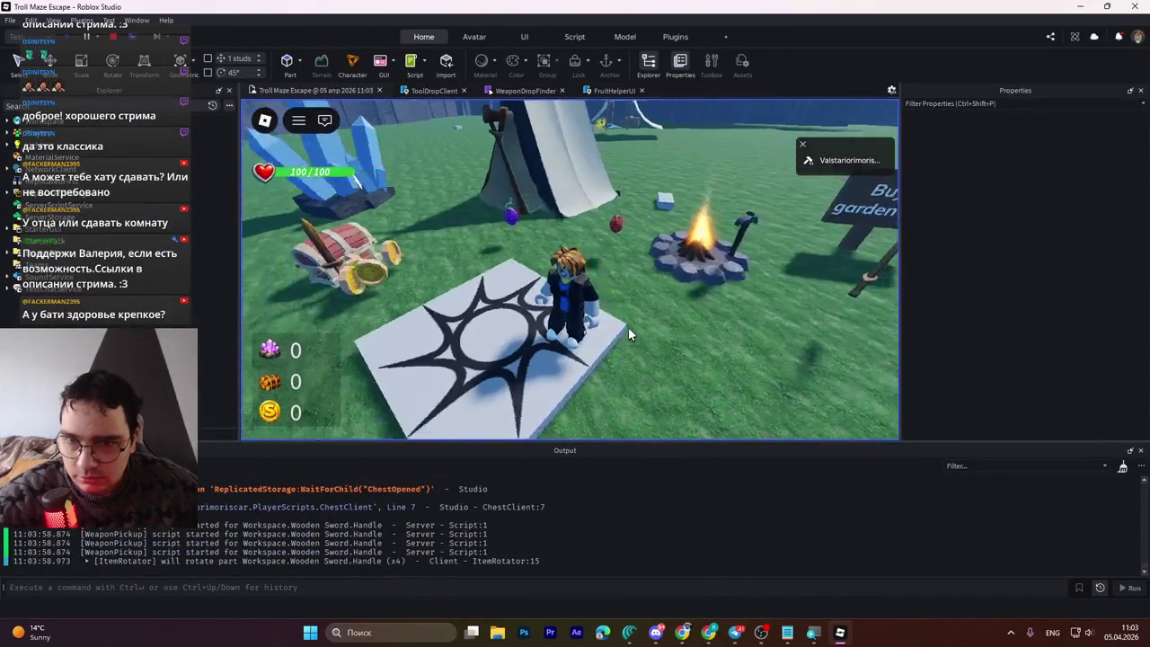
{"action": "key", "text": "w"}
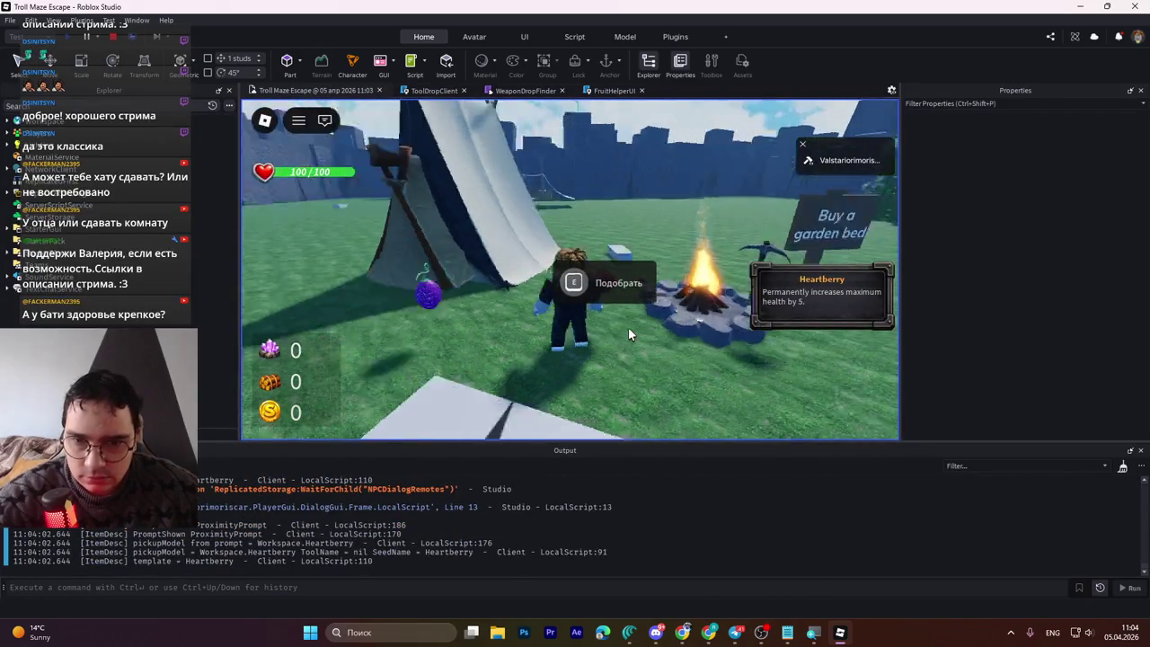
{"action": "key", "text": "a"}
{"action": "key", "text": "a"}
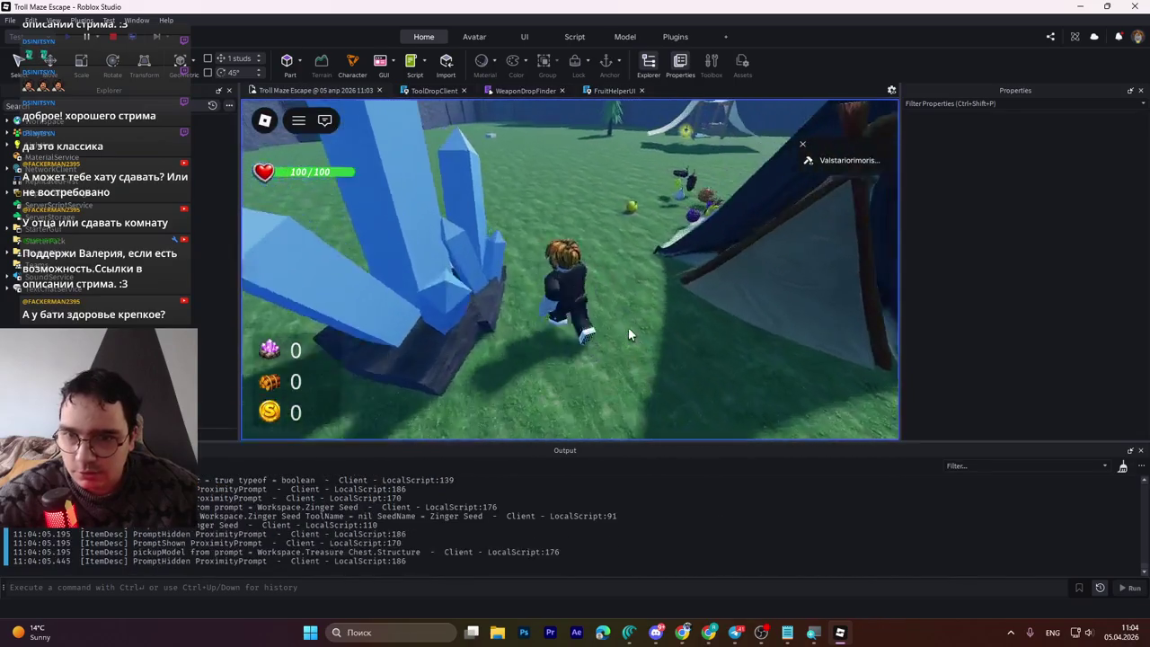
{"action": "key", "text": "e"}
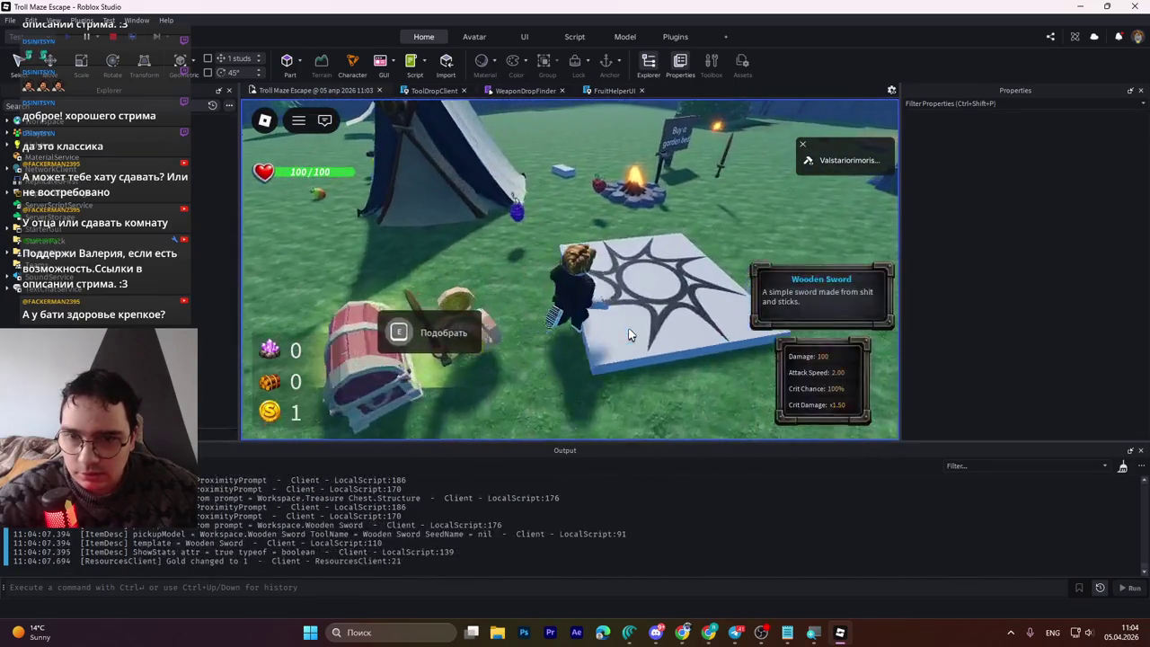
{"action": "key", "text": "w"}
{"action": "key", "text": "w"}
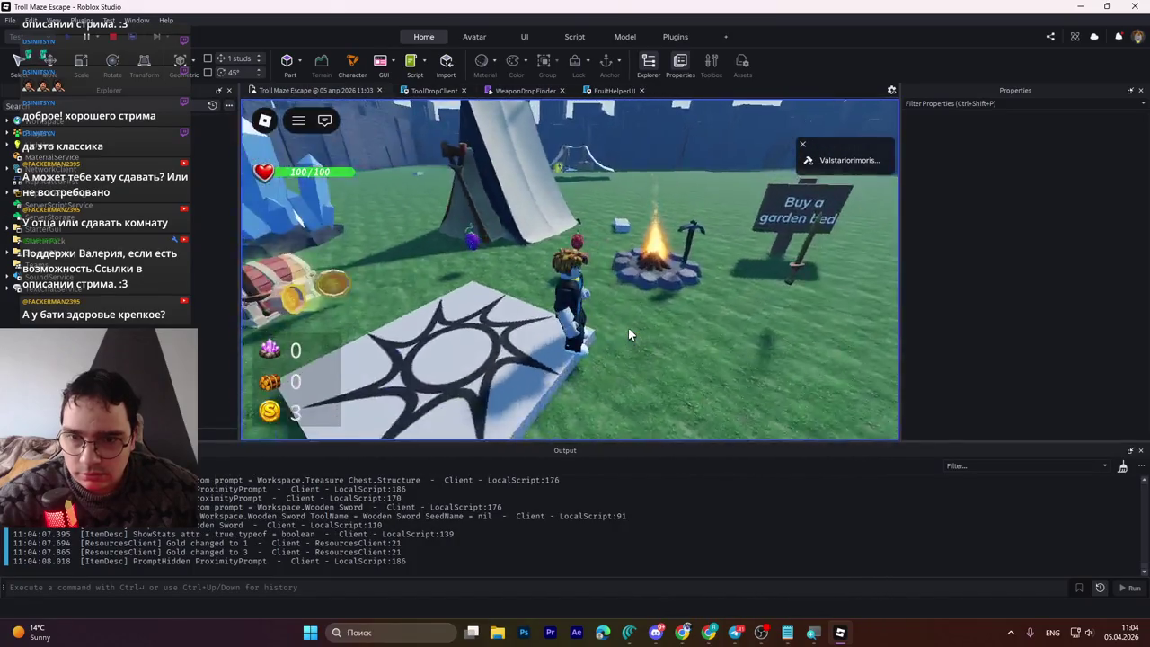
{"action": "key", "text": "a"}
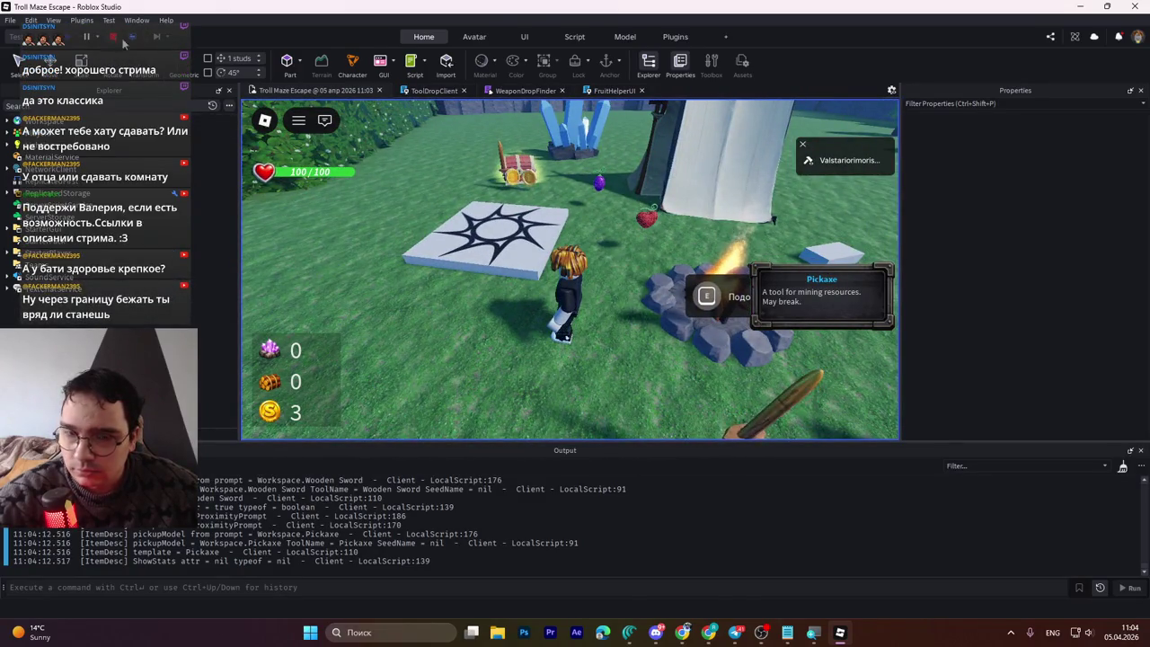
{"action": "left_click", "coordinate": [112, 37]}
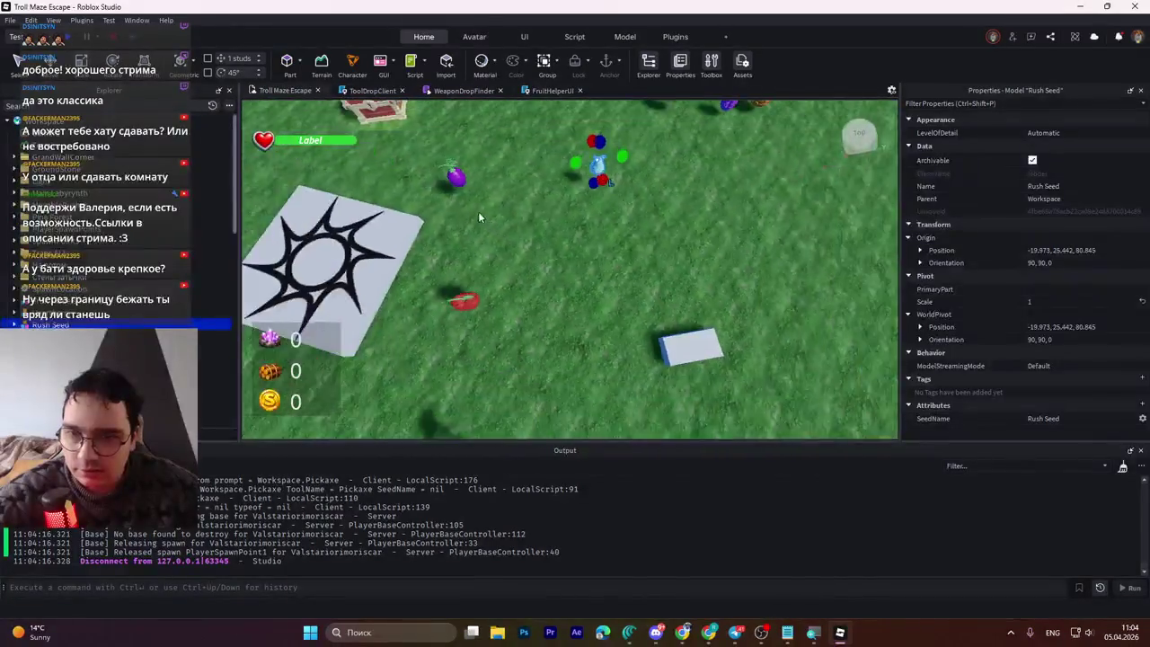
Step: Move the Rush Seed beside the spawn tile and play-test picking it up with E
{"action": "mouse_move", "coordinate": [635, 227]}
{"action": "left_mouse_down"}
{"action": "mouse_move", "coordinate": [320, 302]}
{"action": "mouse_move", "coordinate": [101, 24]}
{"action": "left_mouse_up"}
{"action": "left_click", "coordinate": [75, 40]}
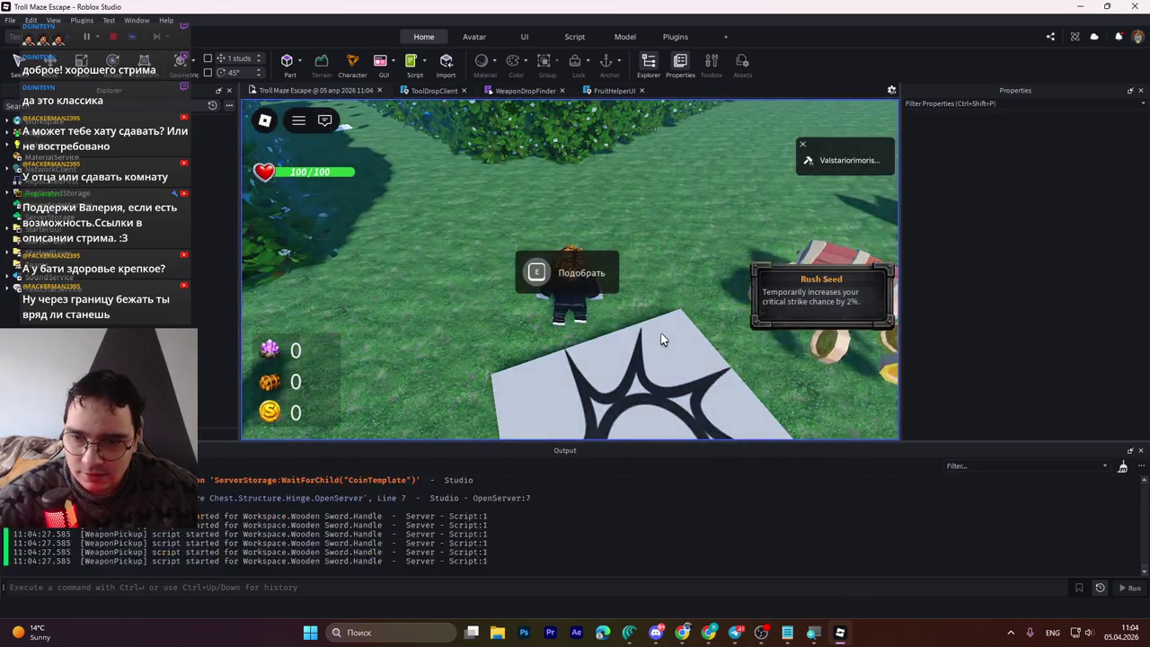
{"action": "key", "text": "e"}
{"action": "key", "text": "w"}
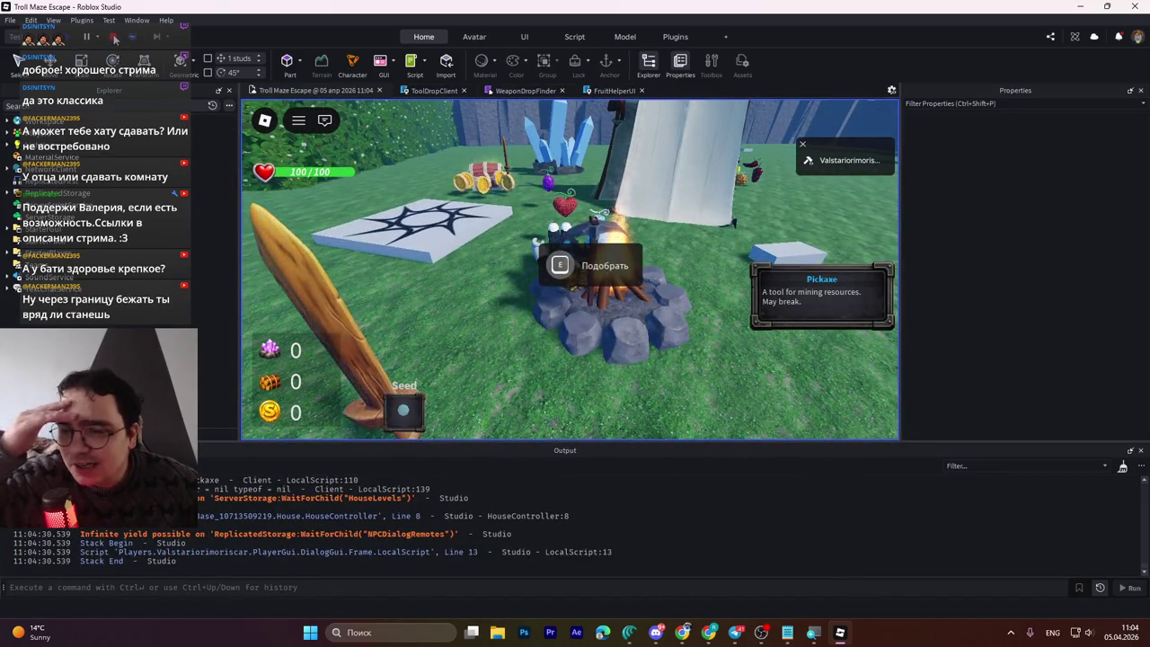
{"action": "left_click", "coordinate": [115, 38]}
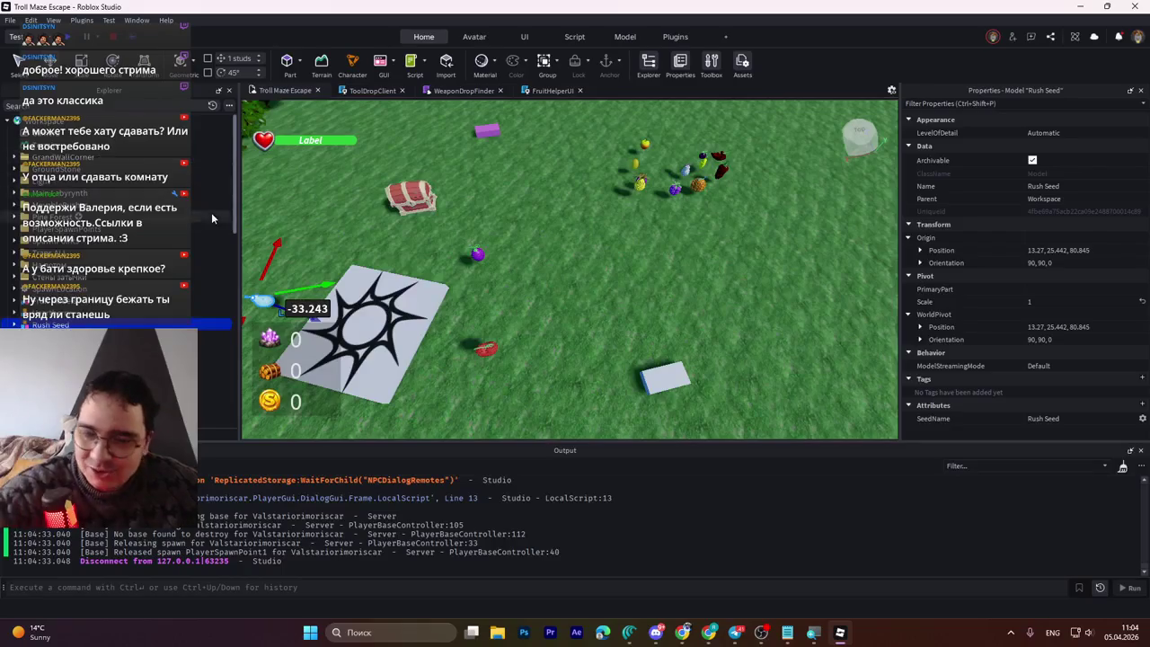
{"action": "scroll", "coordinate": [72, 326], "scroll_direction": "down", "scroll_amount": 5}
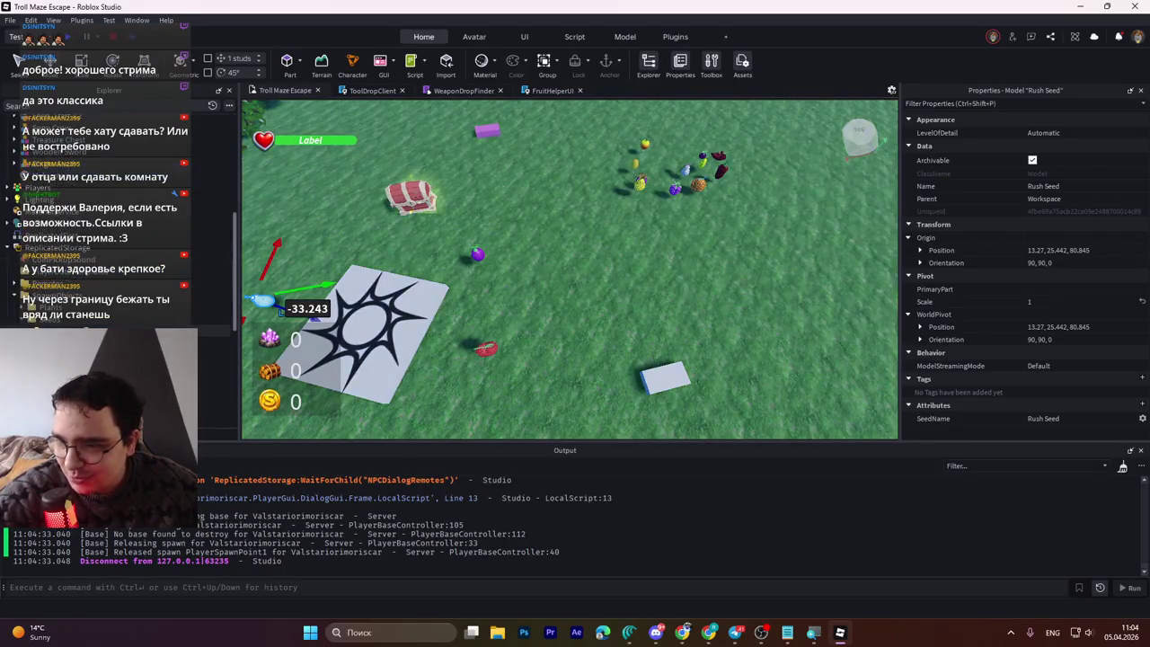
{"action": "left_click", "coordinate": [585, 256]}
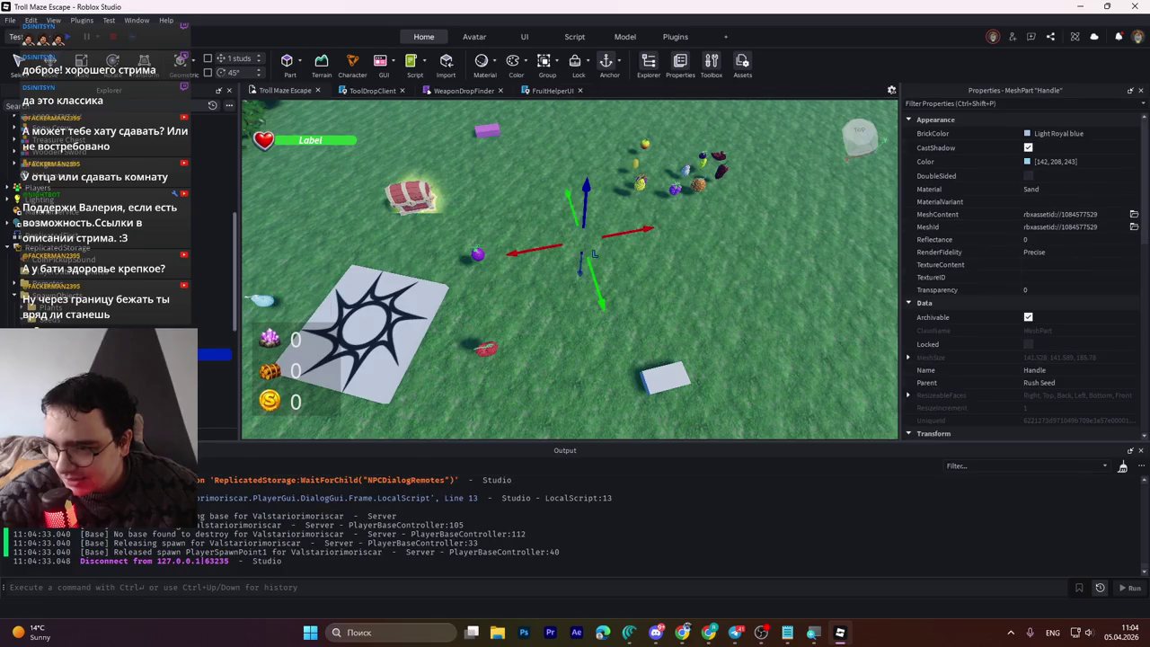
Step: Scroll the Explorer to Tools > Seeds and select the Lucky Seed tool
{"action": "left_click", "coordinate": [108, 388]}
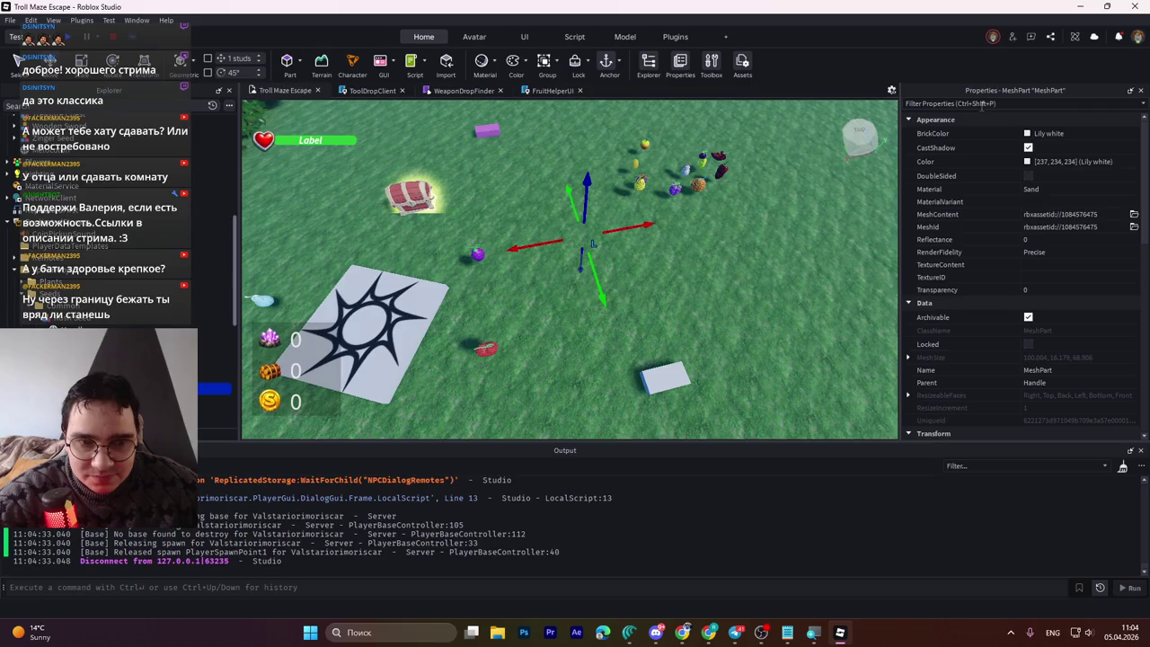
{"action": "type", "text": "co"}
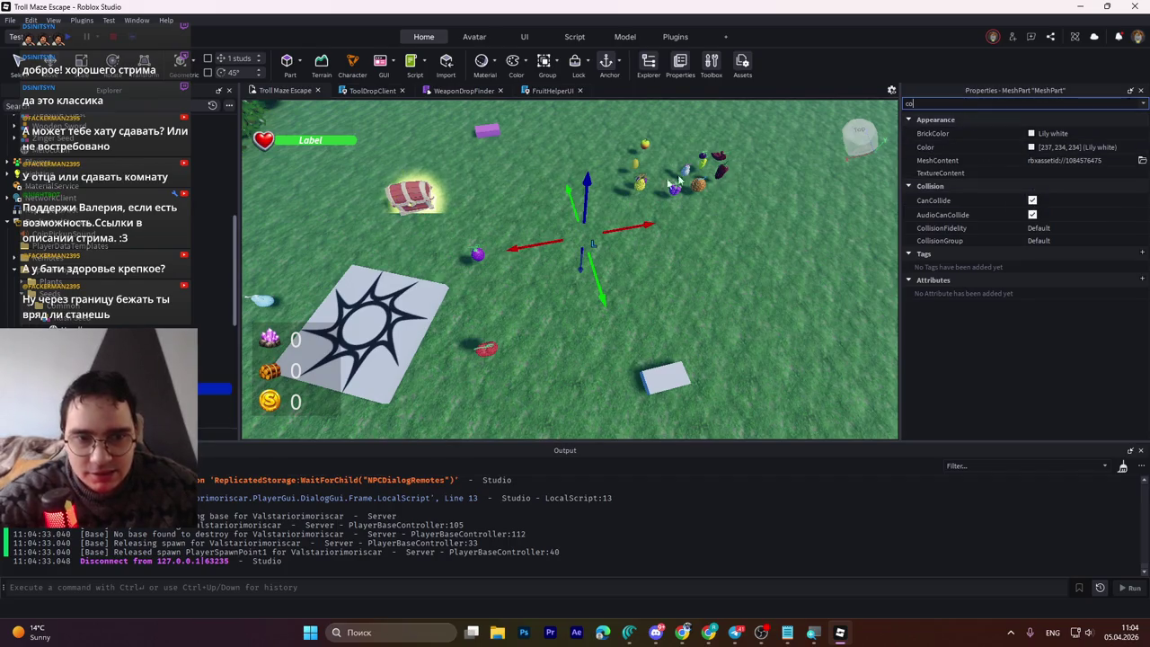
{"action": "left_click", "coordinate": [216, 341]}
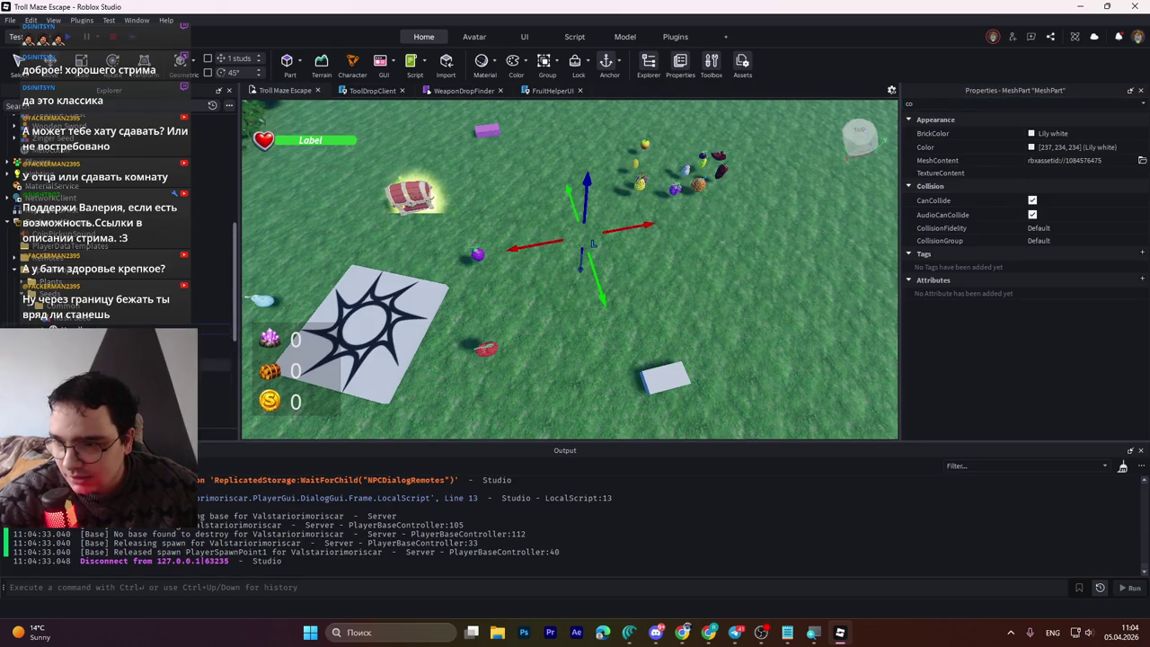
{"action": "scroll", "coordinate": [117, 225], "scroll_direction": "down", "scroll_amount": 5}
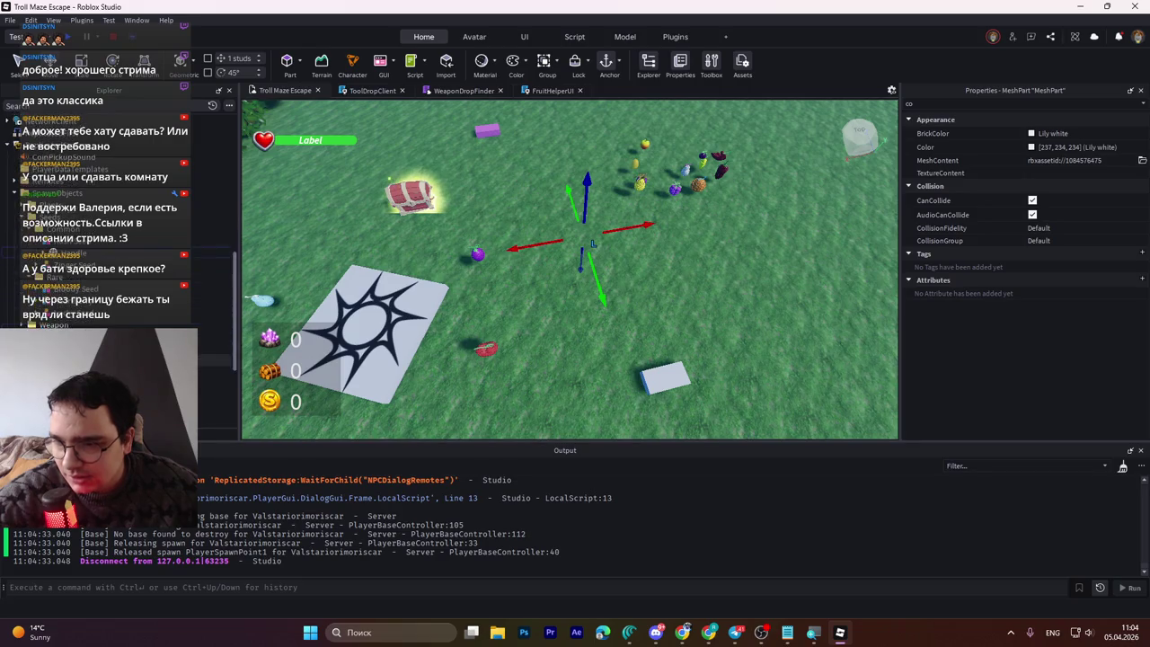
{"action": "scroll", "coordinate": [117, 225], "scroll_direction": "up", "scroll_amount": 3}
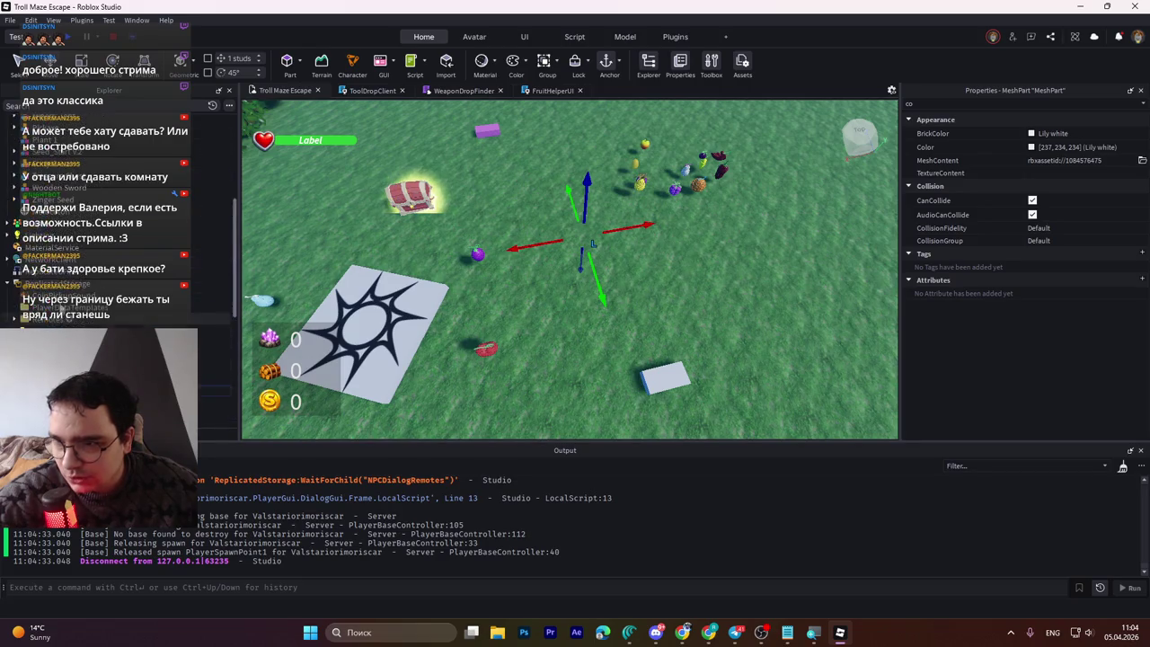
{"action": "scroll", "coordinate": [117, 225], "scroll_direction": "down", "scroll_amount": 2}
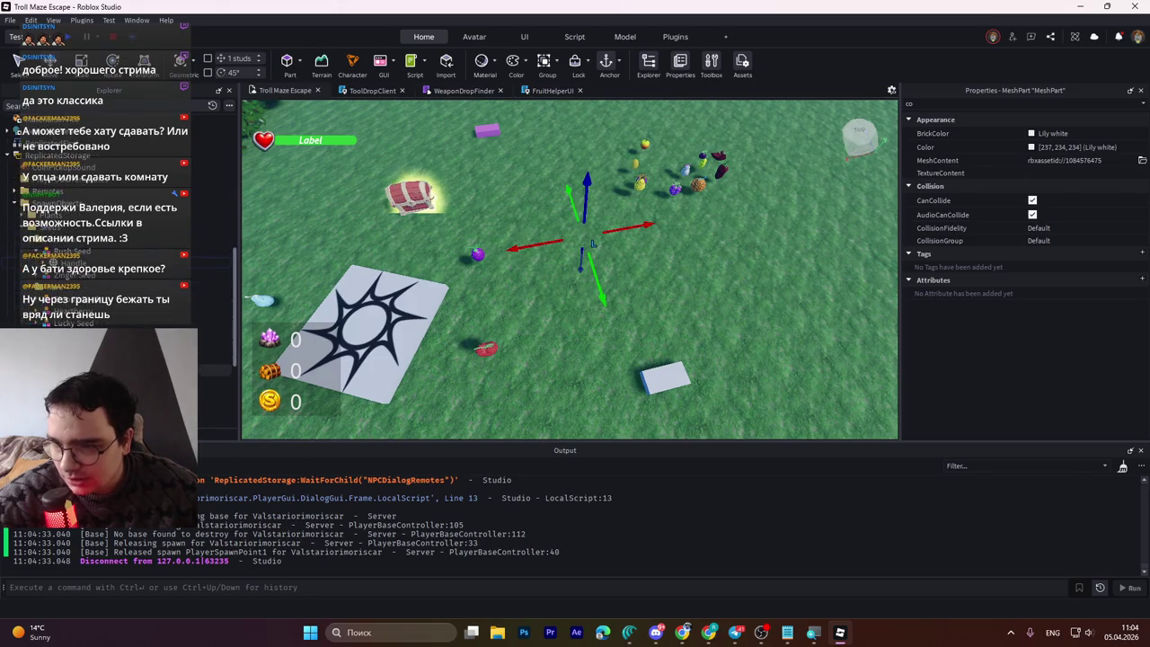
{"action": "scroll", "coordinate": [117, 224], "scroll_direction": "down", "scroll_amount": 3}
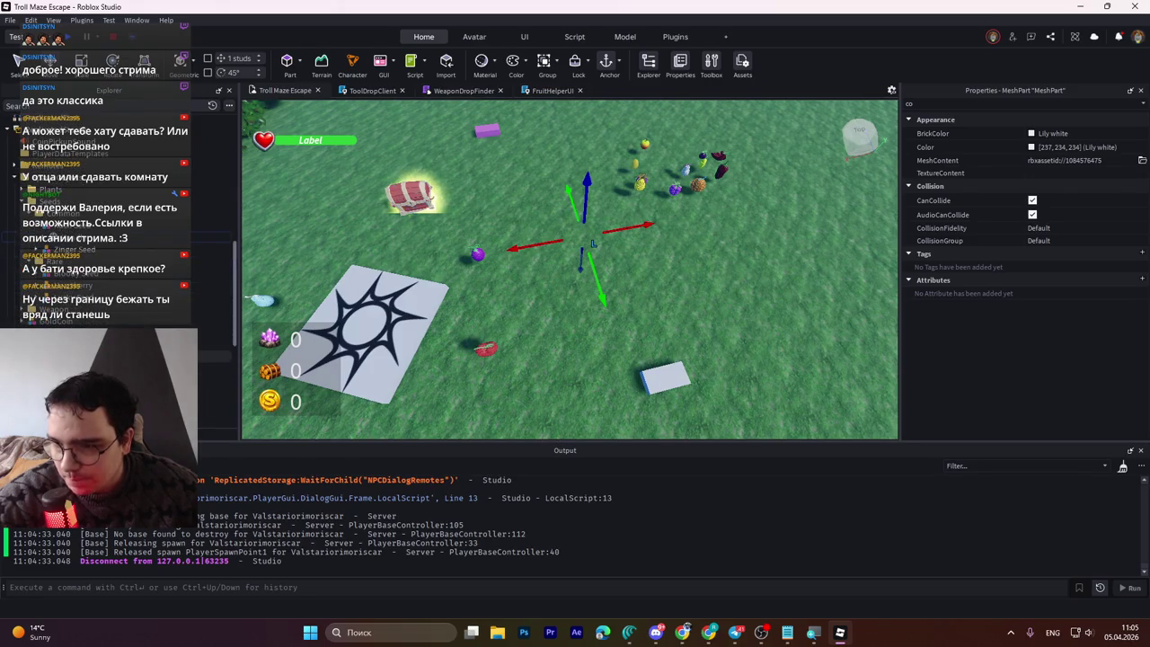
{"action": "scroll", "coordinate": [116, 224], "scroll_direction": "down", "scroll_amount": 3}
{"action": "left_click", "coordinate": [57, 314]}
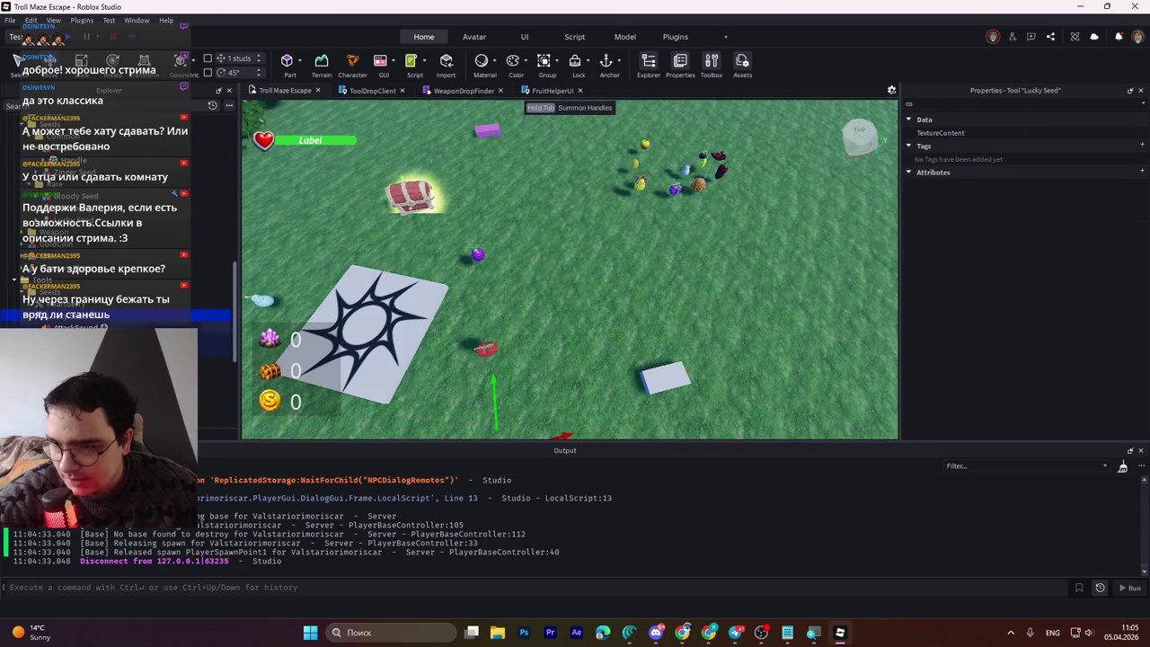
Step: Inspect the Lucky Seed's Handle and MeshPart and try an 'an' property filter
{"action": "left_click", "coordinate": [108, 350]}
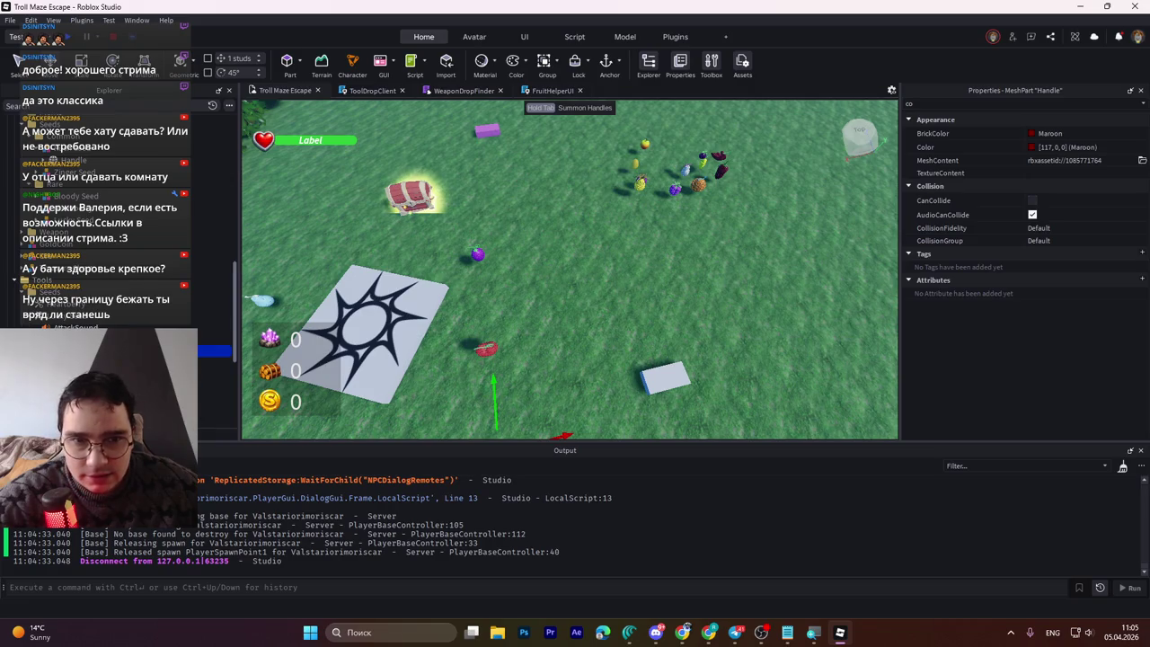
{"action": "left_click", "coordinate": [108, 363]}
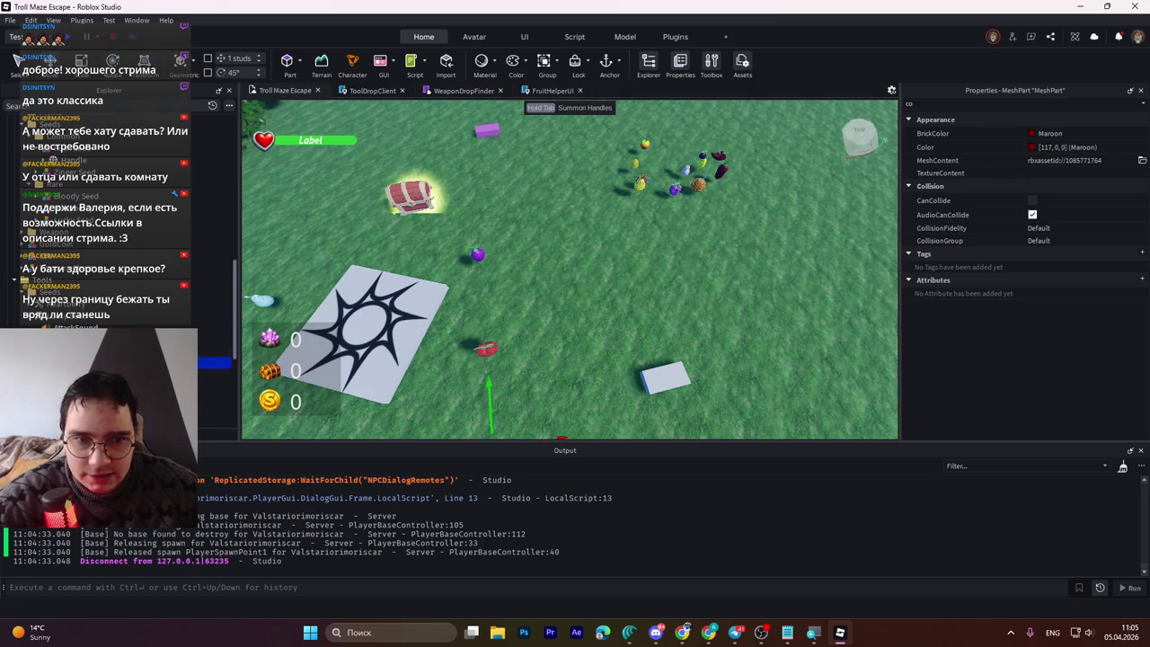
{"action": "key", "text": "Up"}
{"action": "left_click", "coordinate": [956, 100]}
{"action": "key", "text": "BackSpace"}
{"action": "key", "text": "BackSpace"}
{"action": "type", "text": "an"}
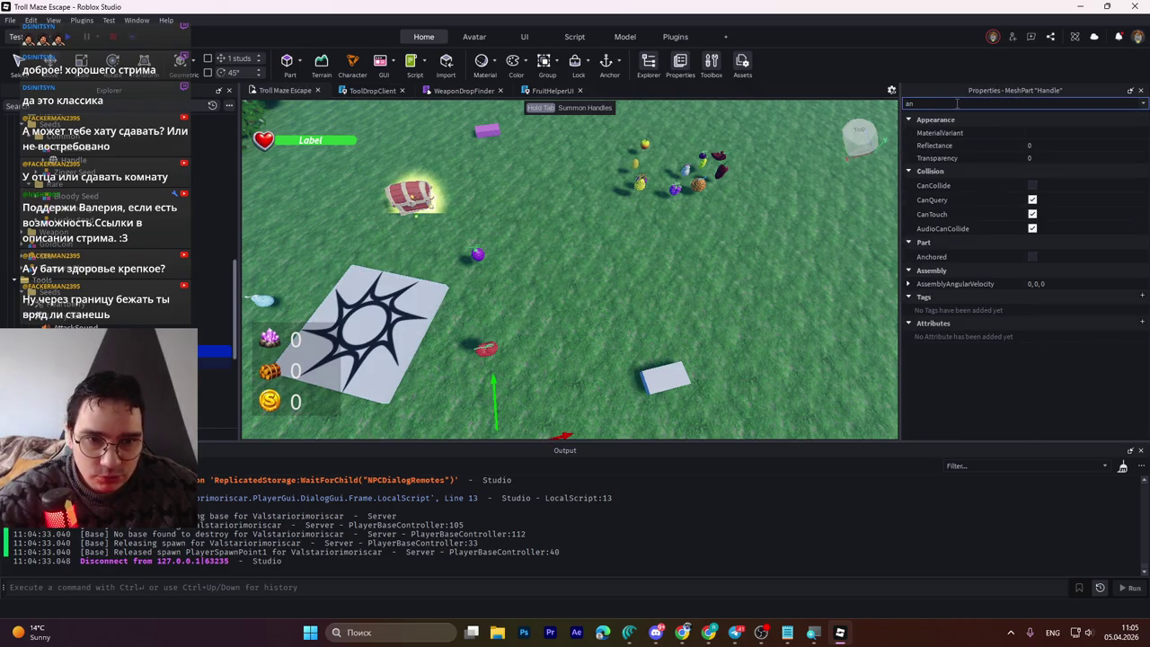
{"action": "key", "text": "BackSpace"}
{"action": "key", "text": "BackSpace"}
{"action": "scroll", "coordinate": [239, 363], "scroll_direction": "down", "scroll_amount": 2}
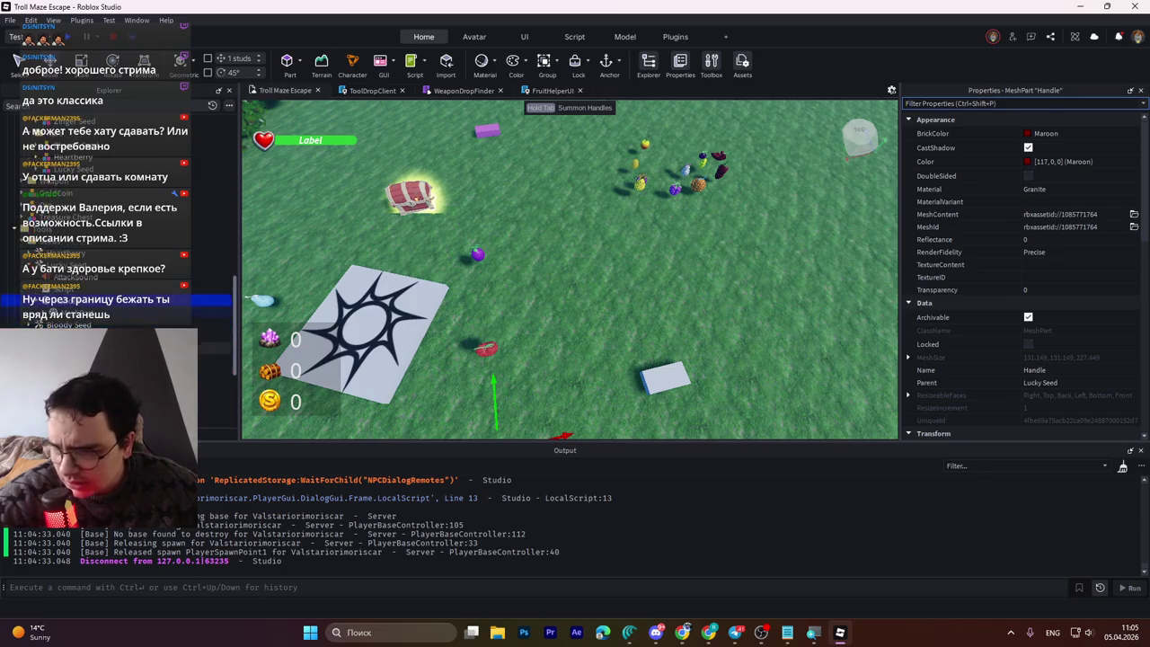
{"action": "scroll", "coordinate": [54, 297], "scroll_direction": "down", "scroll_amount": 3}
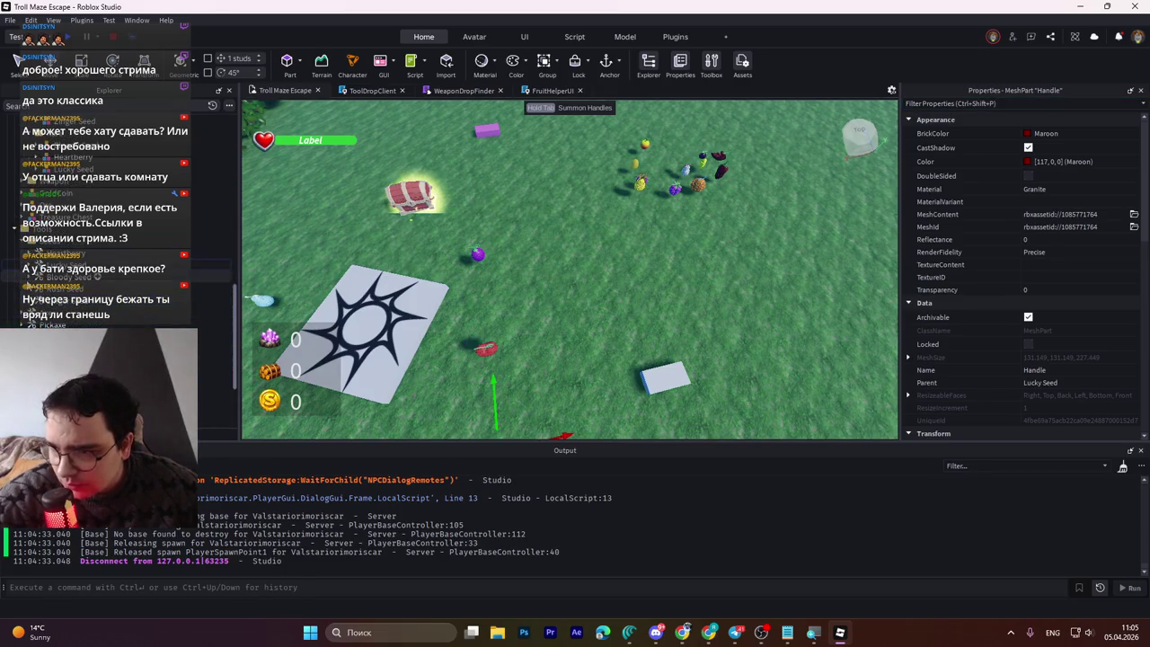
Step: Anchor the Bloody Seed's Handle and MeshPart together, then turn off CanCollide on the Handle
{"action": "left_click", "coordinate": [45, 312]}
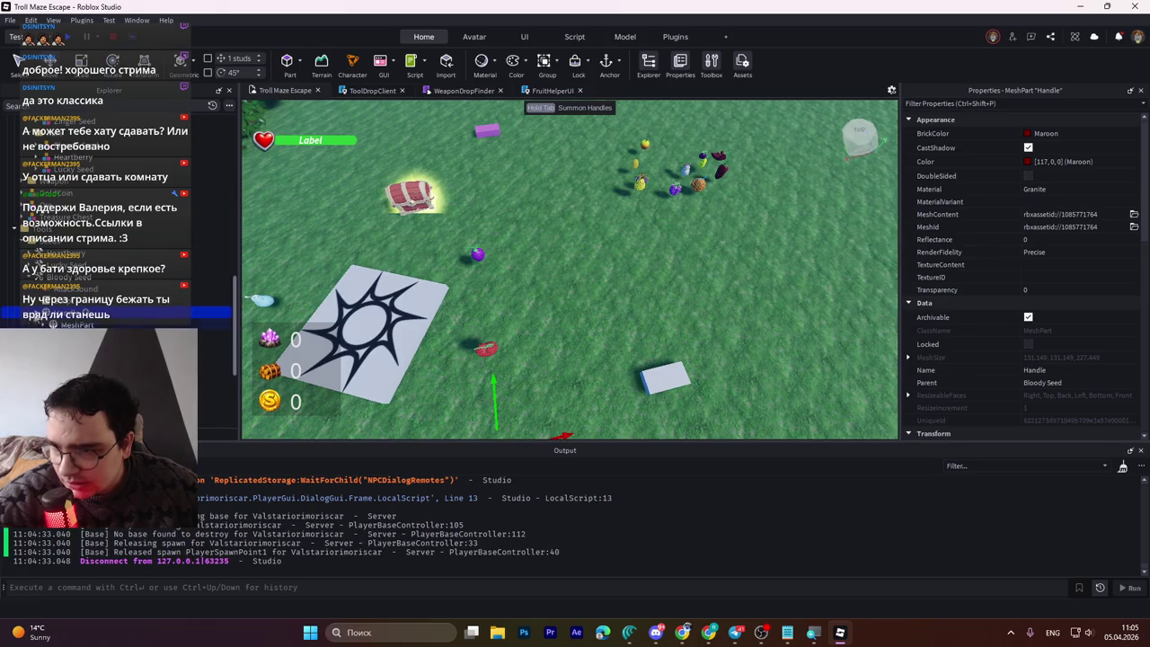
{"action": "left_click", "coordinate": [54, 324], "text": "ctrl"}
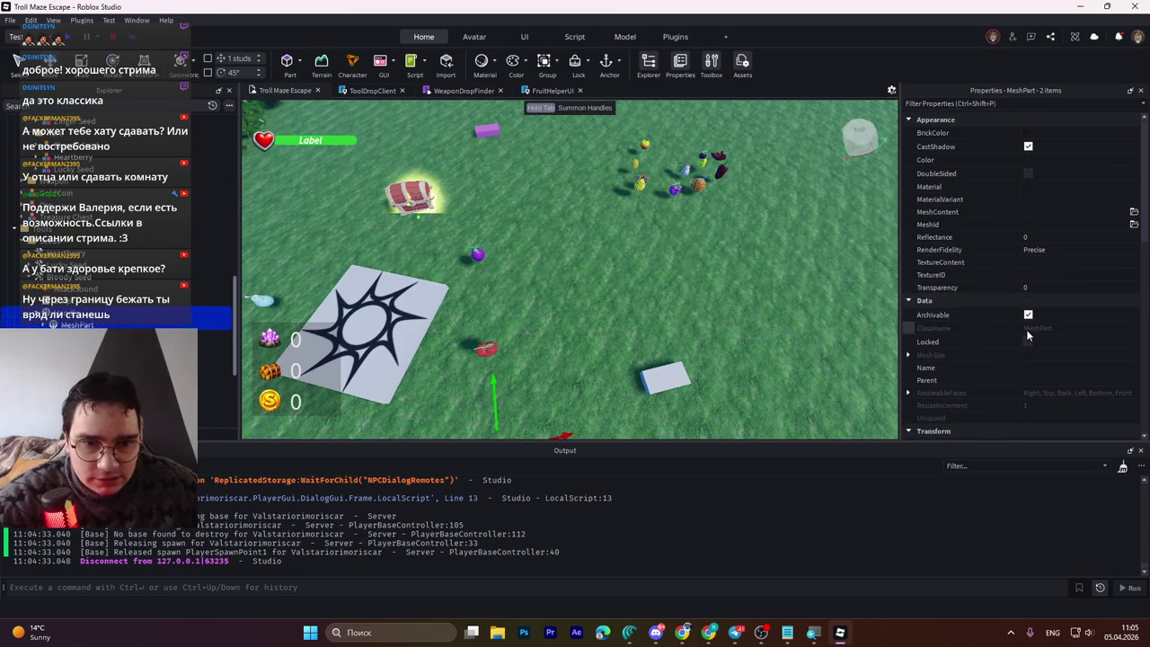
{"action": "left_click", "coordinate": [988, 104]}
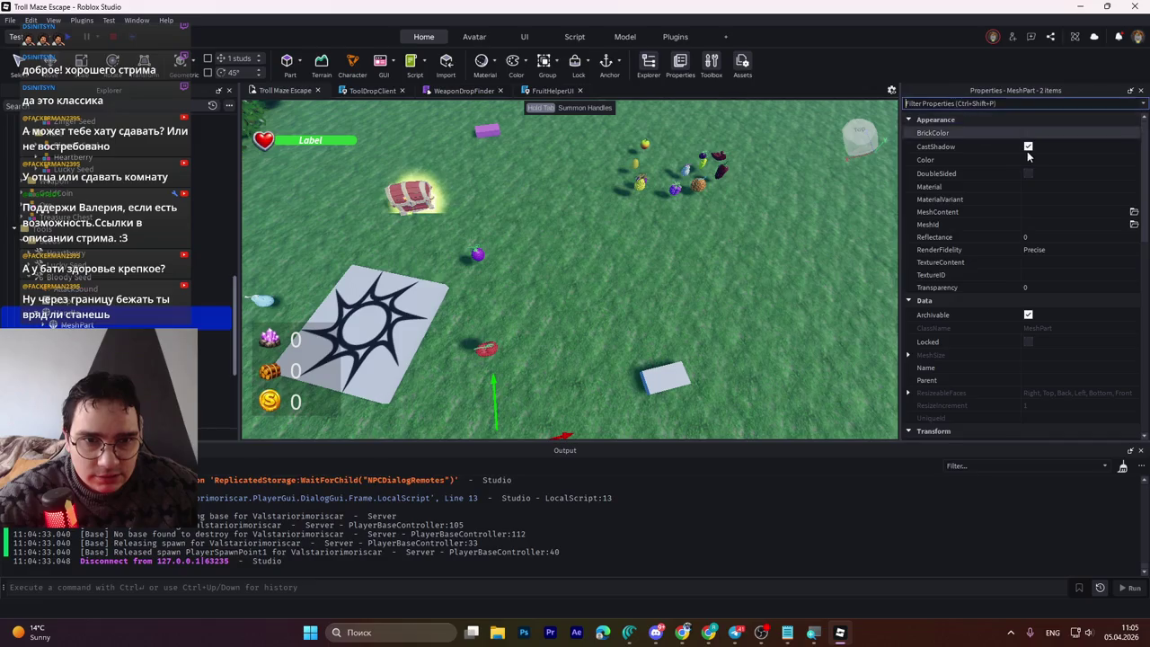
{"action": "type", "text": "an"}
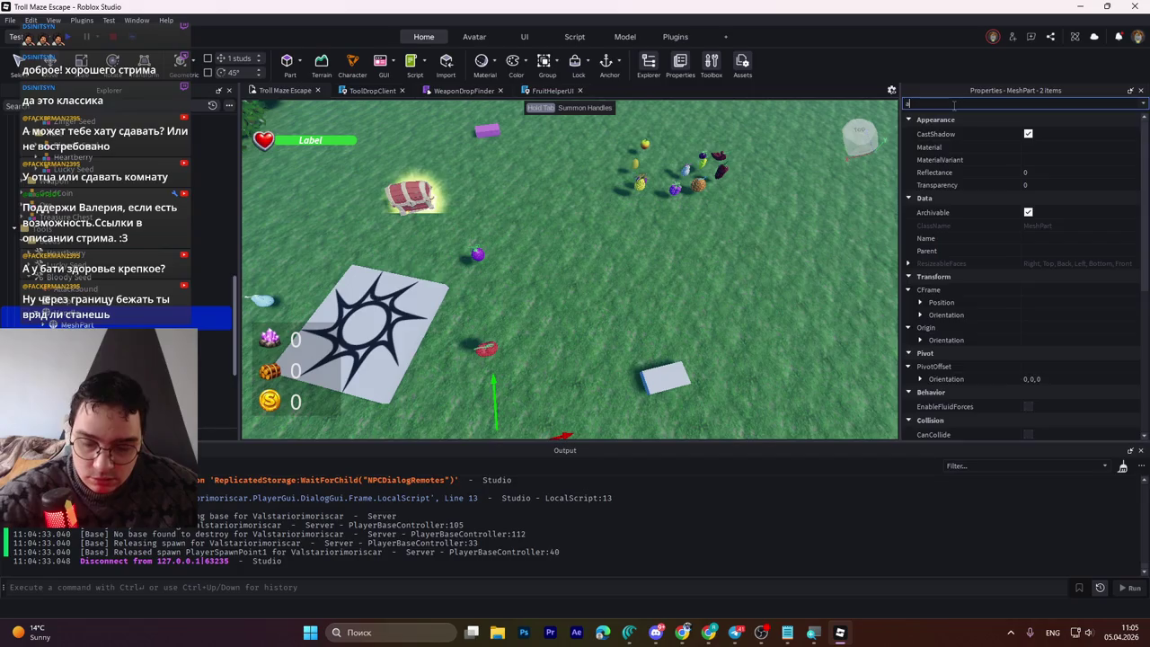
{"action": "left_click", "coordinate": [1035, 257]}
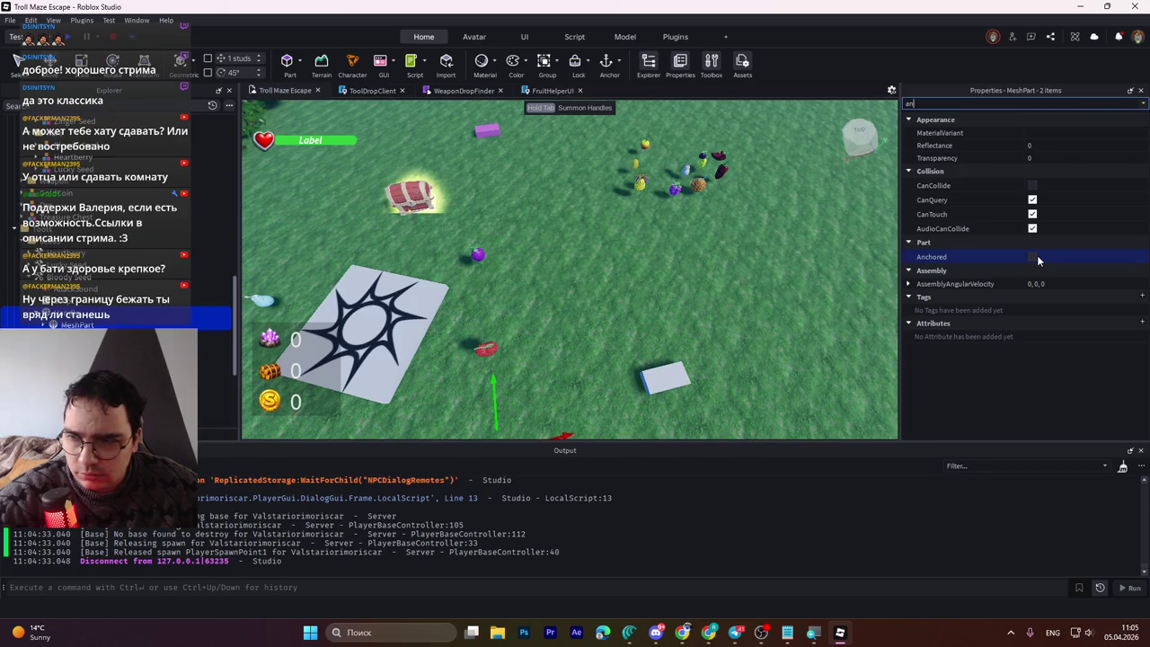
{"action": "key", "text": "ctrl+a"}
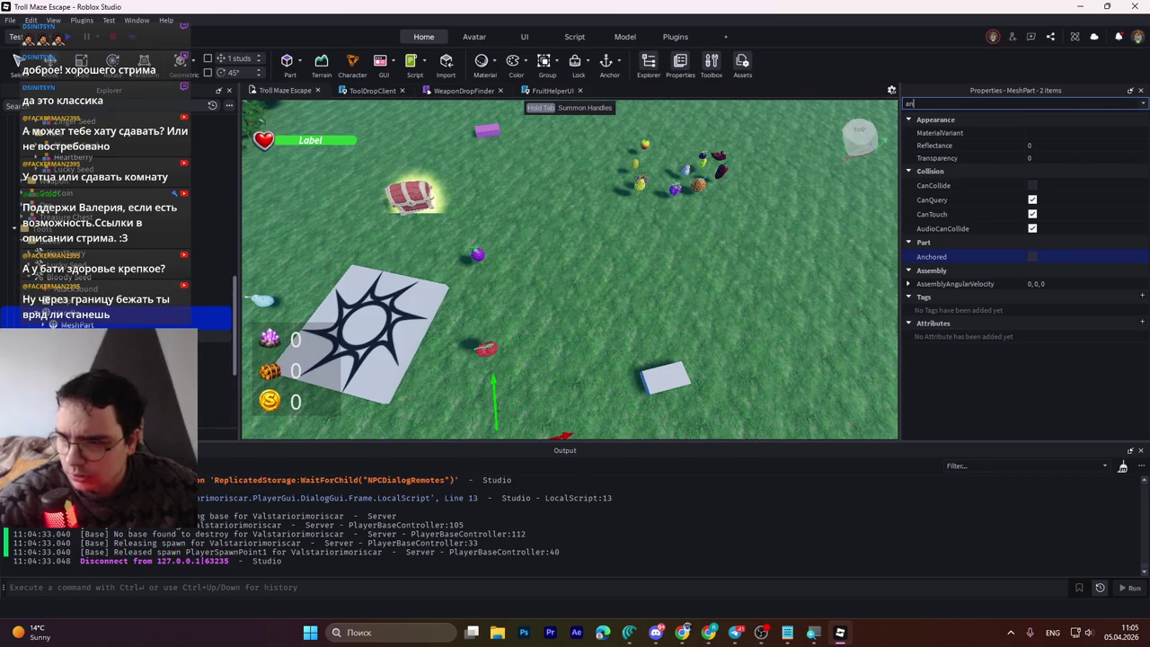
{"action": "key", "text": "Escape"}
{"action": "left_click", "coordinate": [215, 371]}
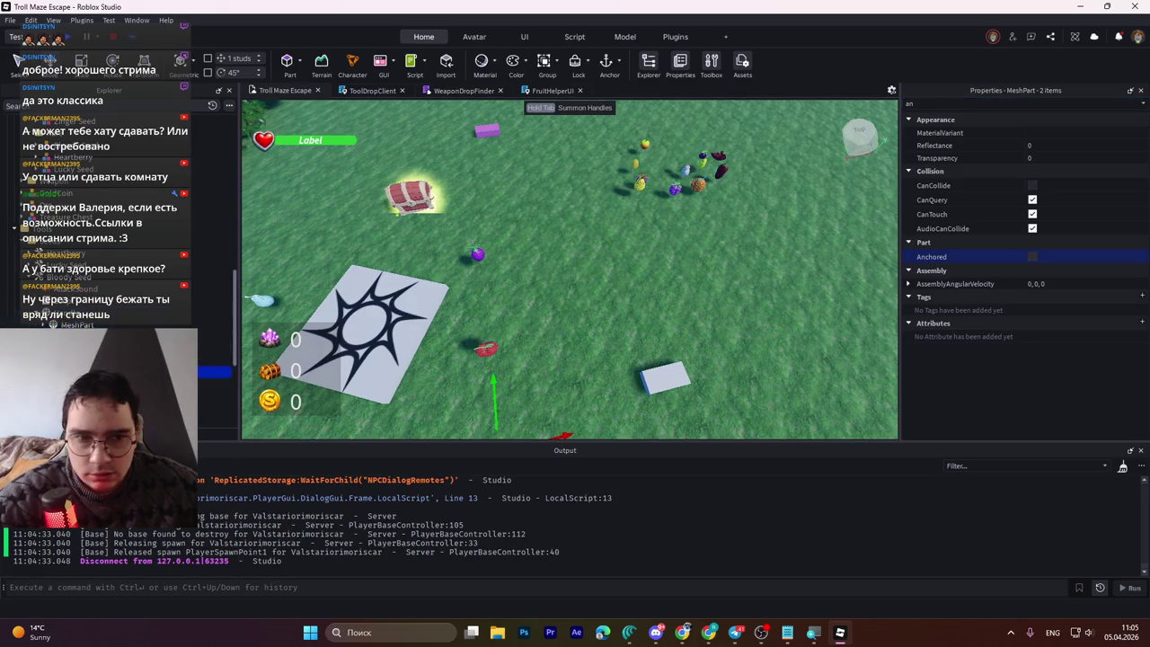
{"action": "left_click", "coordinate": [1032, 186]}
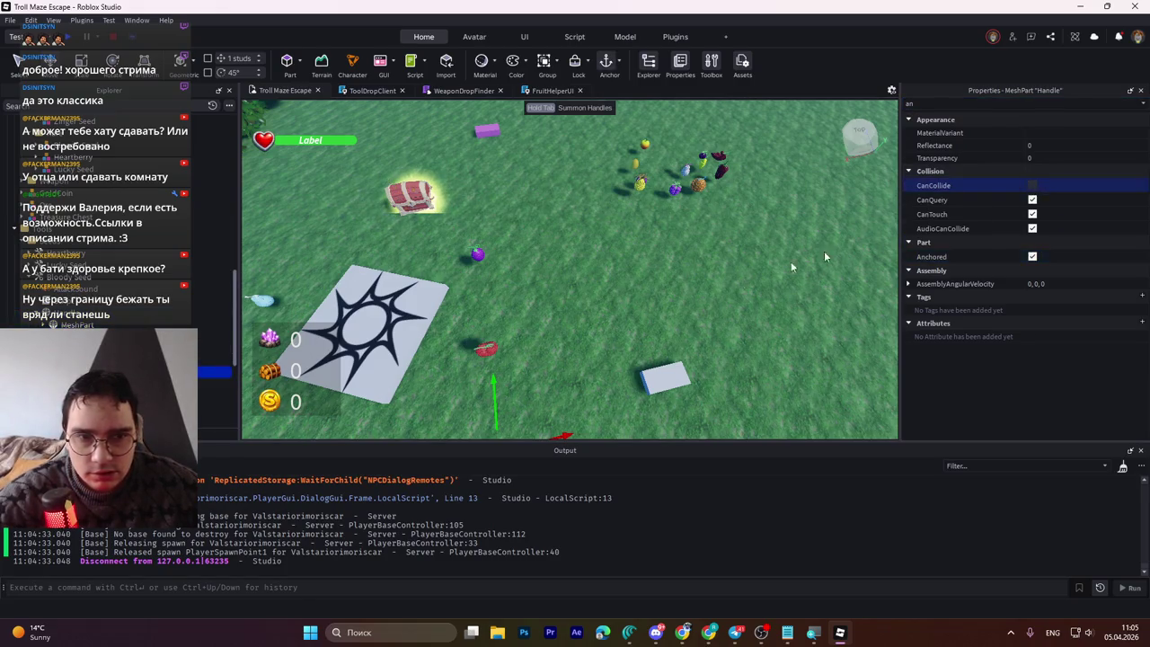
Step: Unanchor the seed Handle and MeshPart and turn off the MeshPart's CanCollide
{"action": "left_click", "coordinate": [1032, 256]}
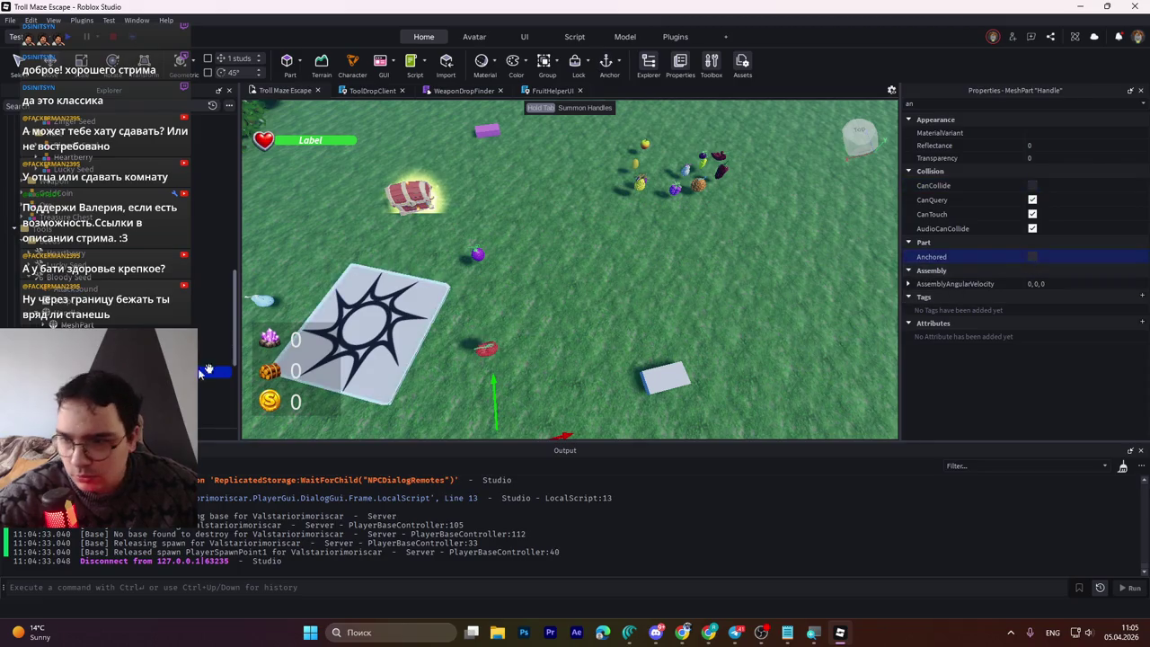
{"action": "left_click", "coordinate": [67, 320]}
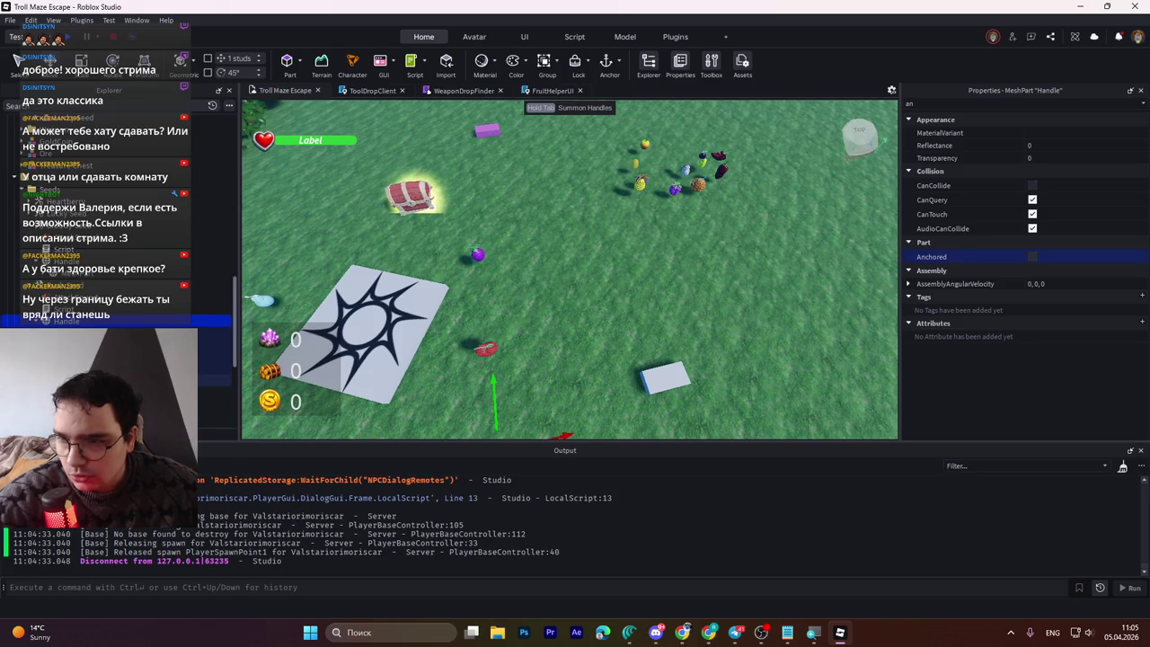
{"action": "left_click", "coordinate": [72, 380]}
{"action": "left_click", "coordinate": [1032, 185]}
{"action": "left_click", "coordinate": [1032, 256]}
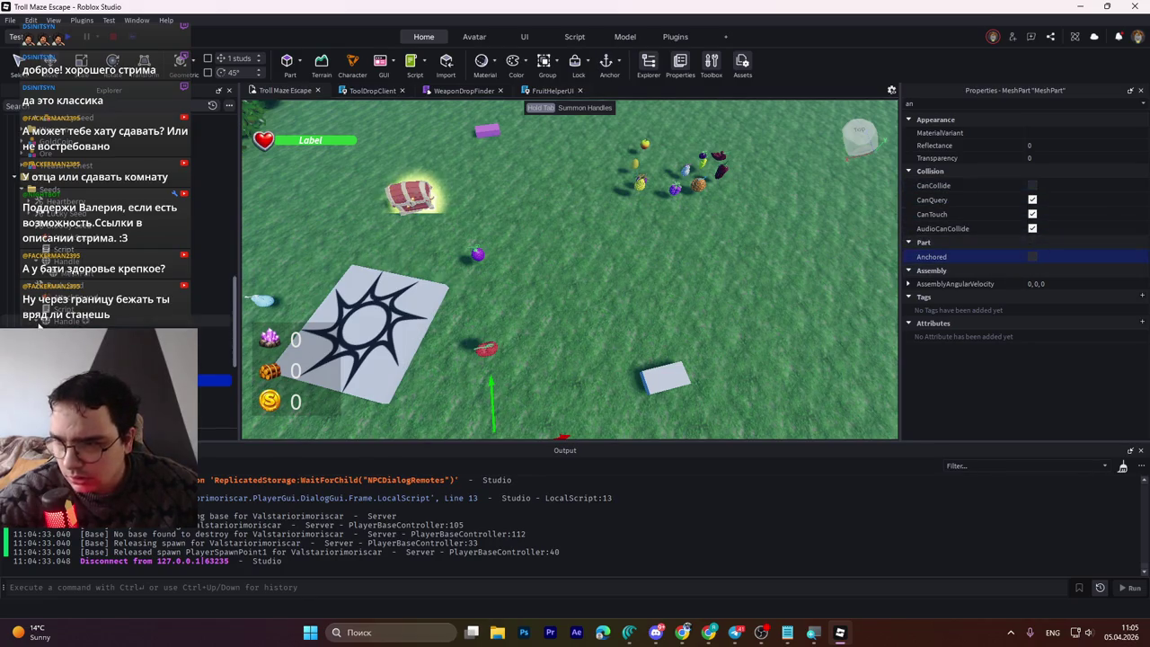
Step: Check the Handle, MeshPart and WeldConstraint of each seed tool
{"action": "left_click", "coordinate": [67, 260]}
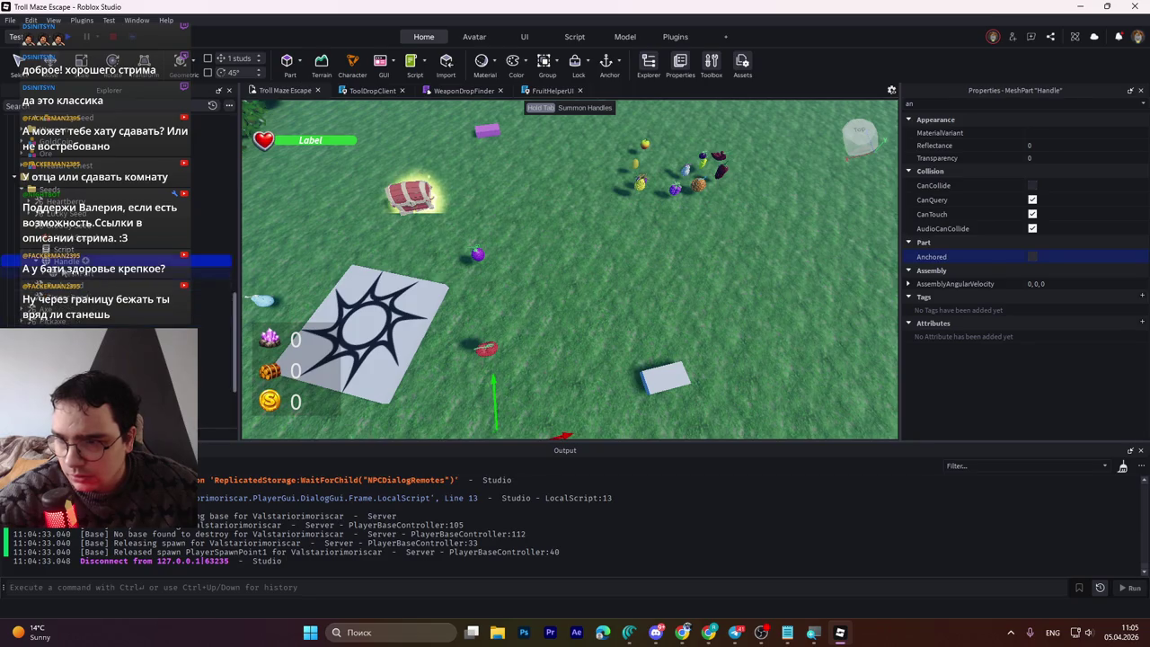
{"action": "left_click", "coordinate": [70, 273]}
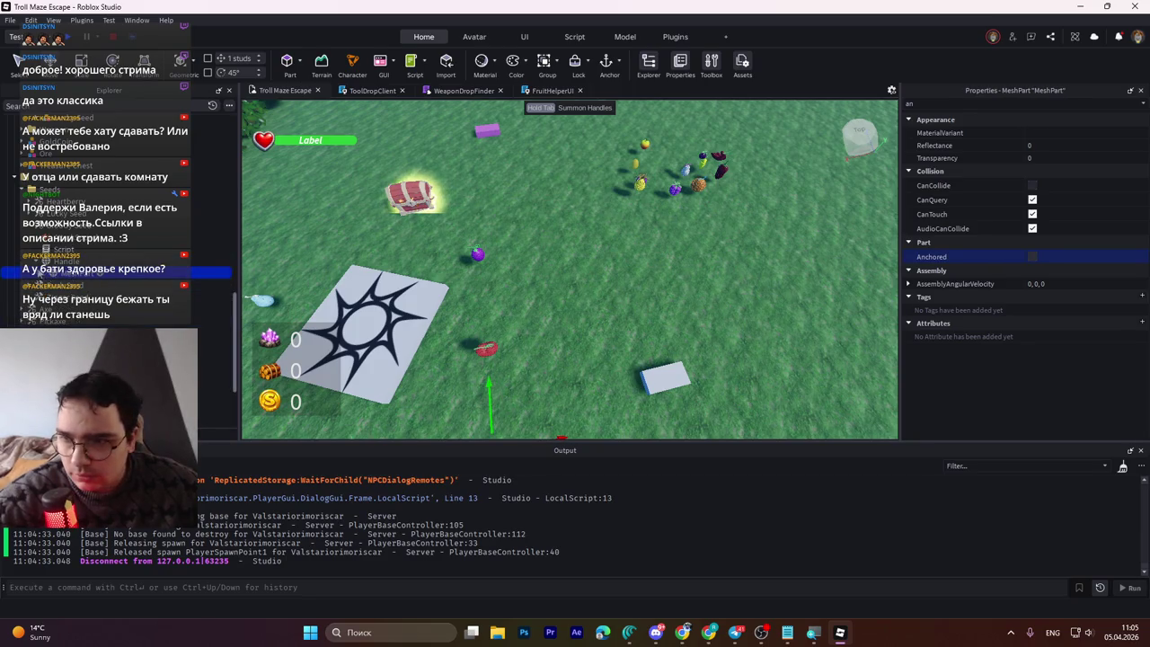
{"action": "left_click", "coordinate": [70, 285]}
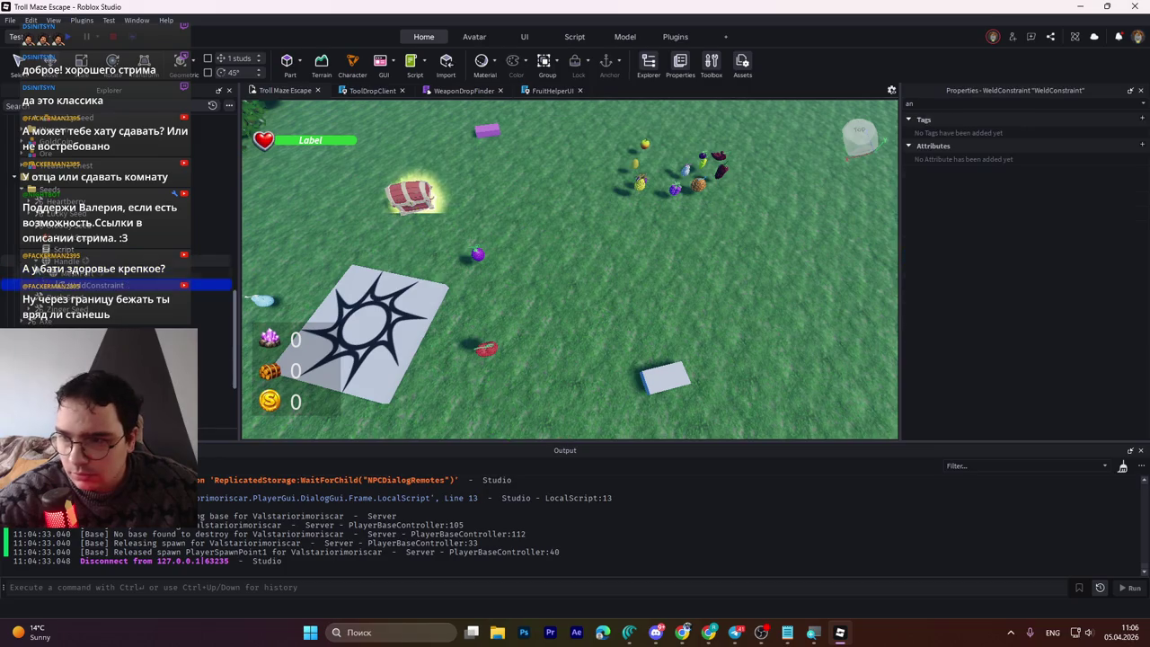
{"action": "left_click", "coordinate": [31, 231]}
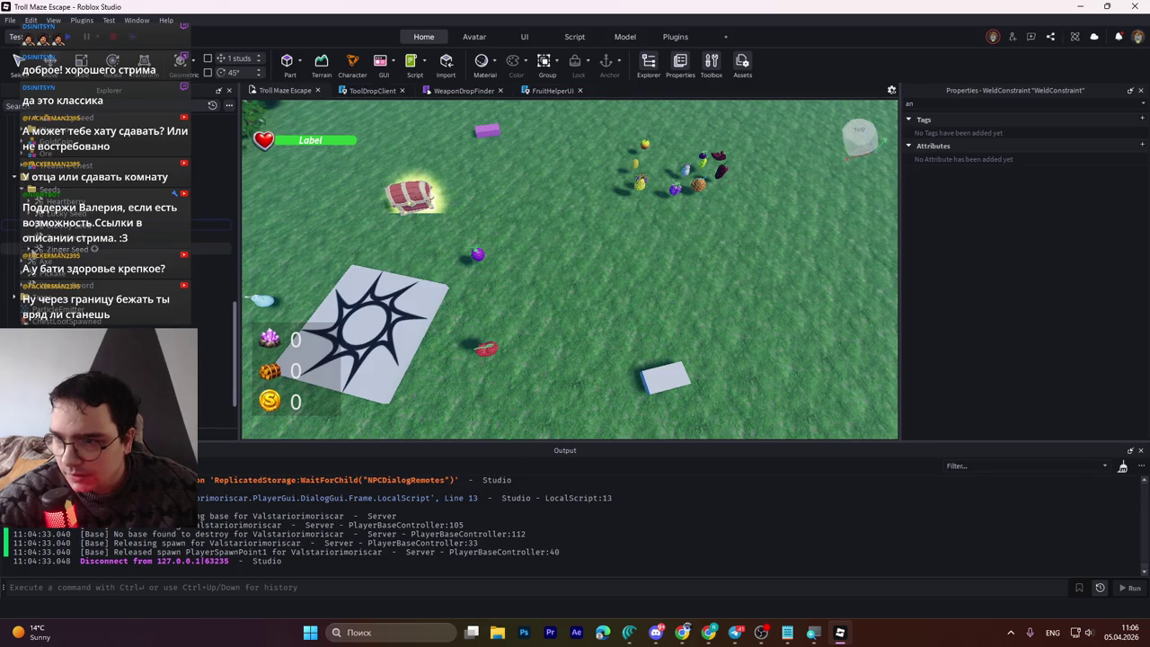
{"action": "left_click", "coordinate": [85, 285]}
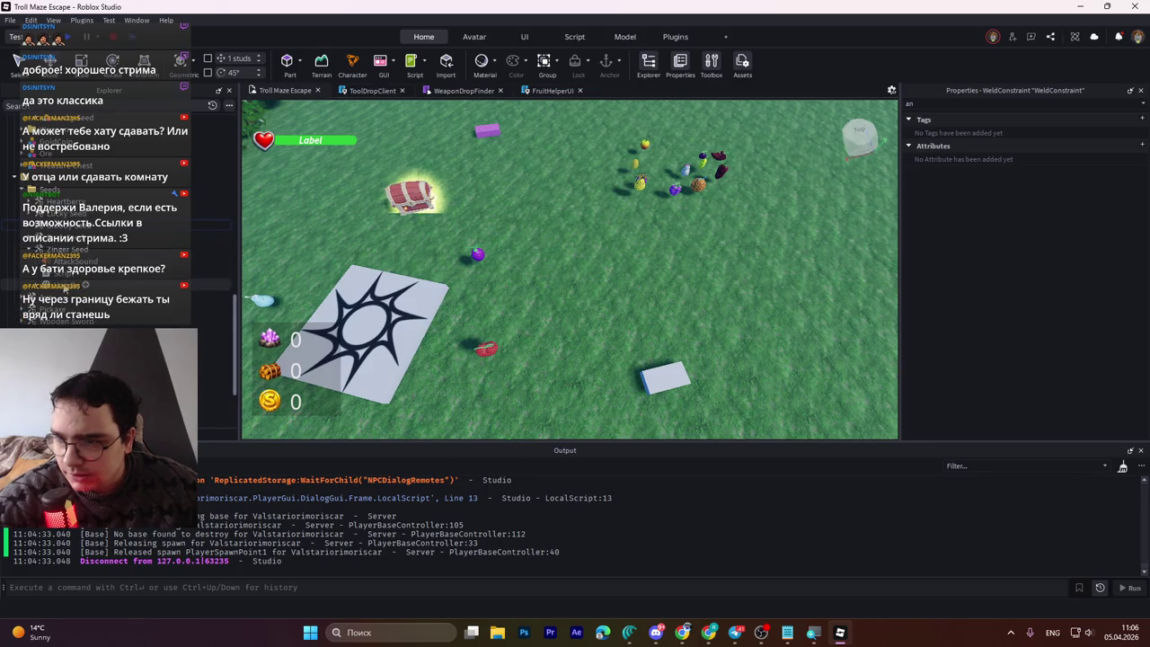
{"action": "left_click", "coordinate": [54, 298]}
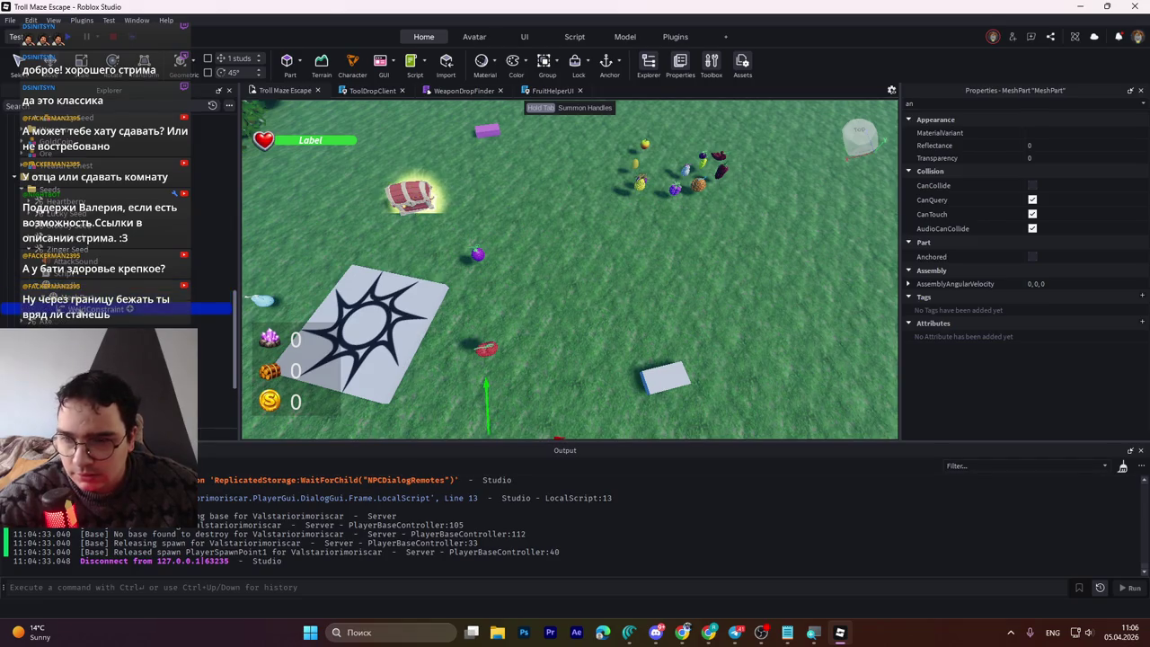
{"action": "left_click", "coordinate": [36, 300]}
{"action": "left_click", "coordinate": [30, 249]}
Step: Review the Lucky Seed and Heartberry parts, then save with Ctrl+S and start a play test
{"action": "left_click", "coordinate": [37, 213]}
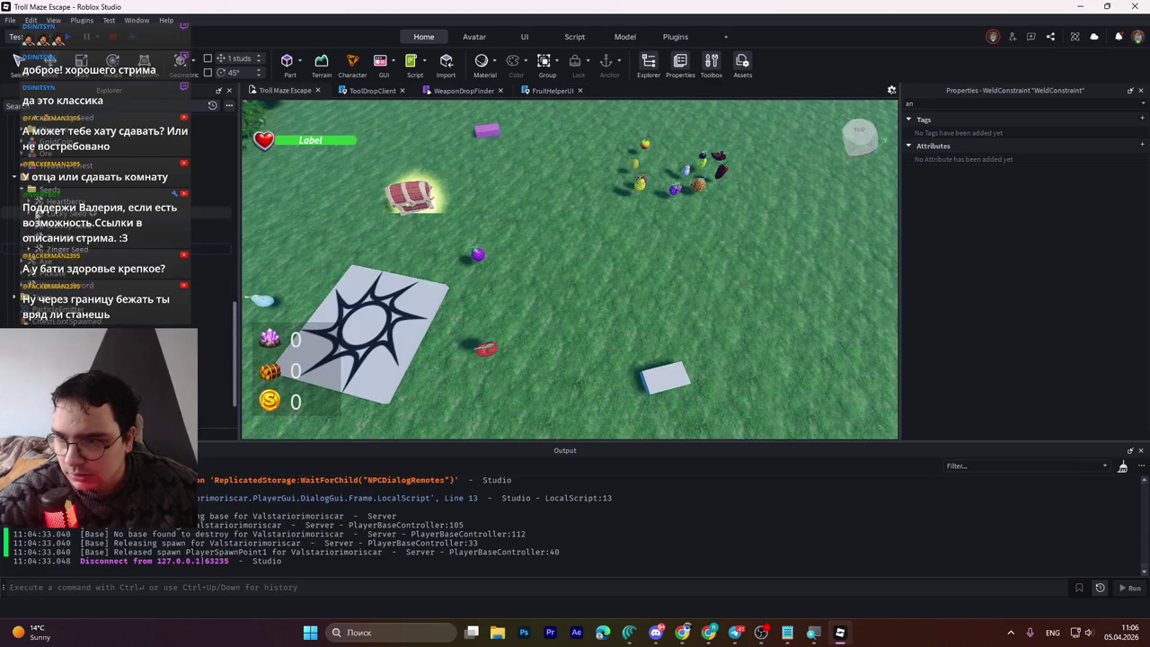
{"action": "left_click", "coordinate": [28, 214]}
{"action": "left_click", "coordinate": [64, 250]}
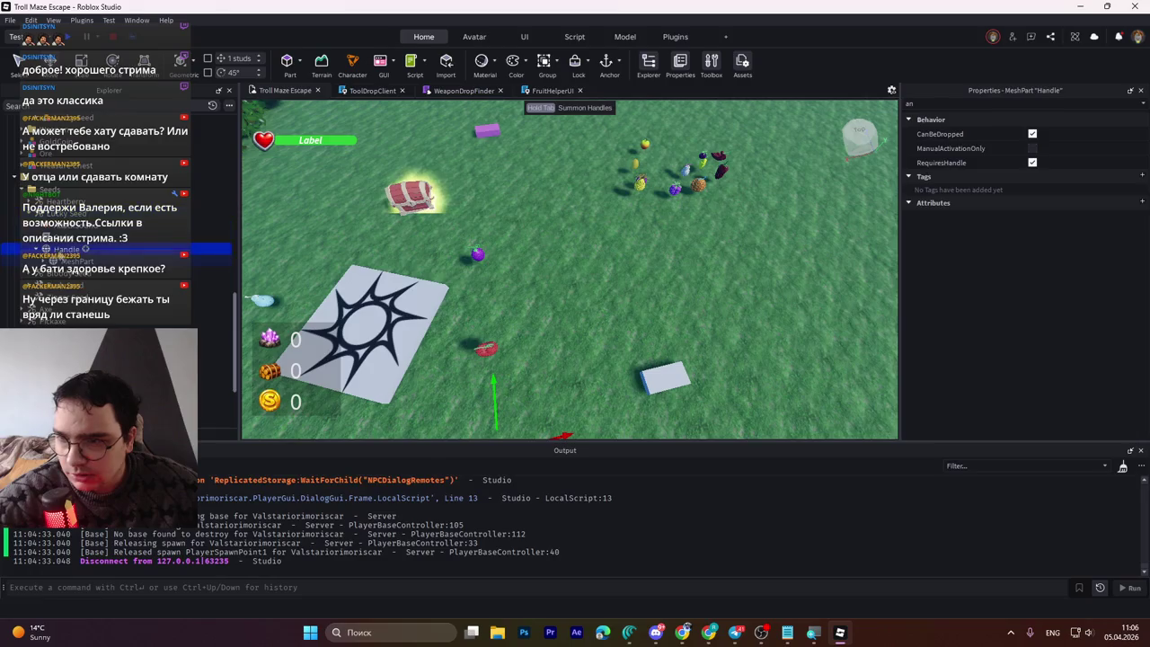
{"action": "left_click", "coordinate": [72, 261]}
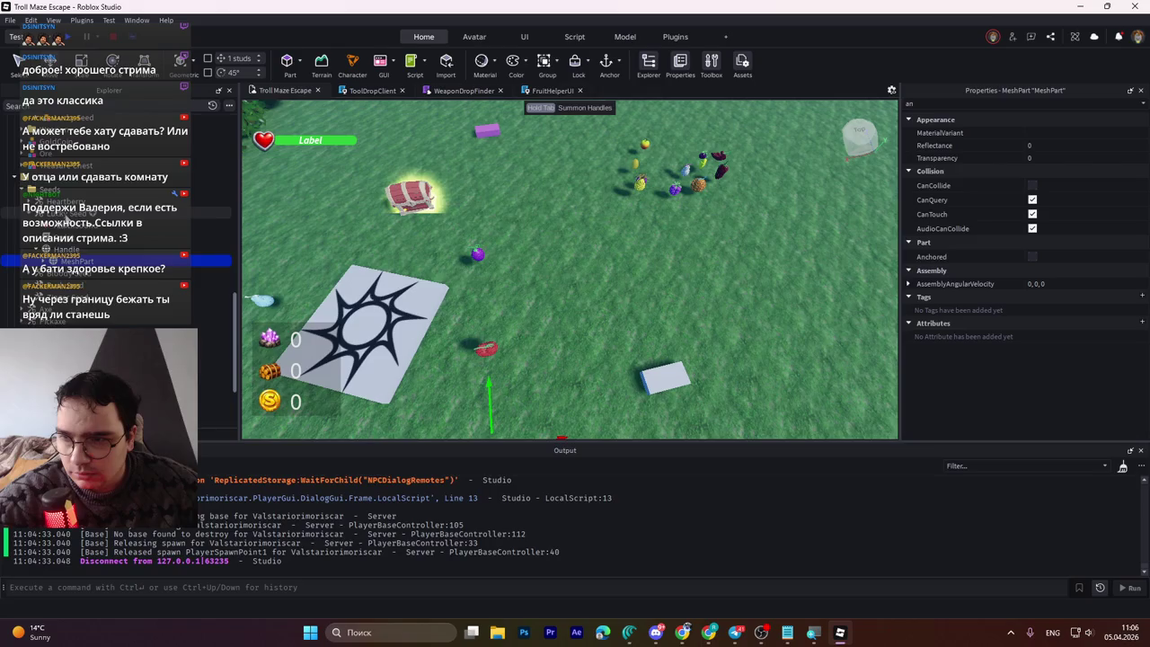
{"action": "left_click", "coordinate": [65, 201]}
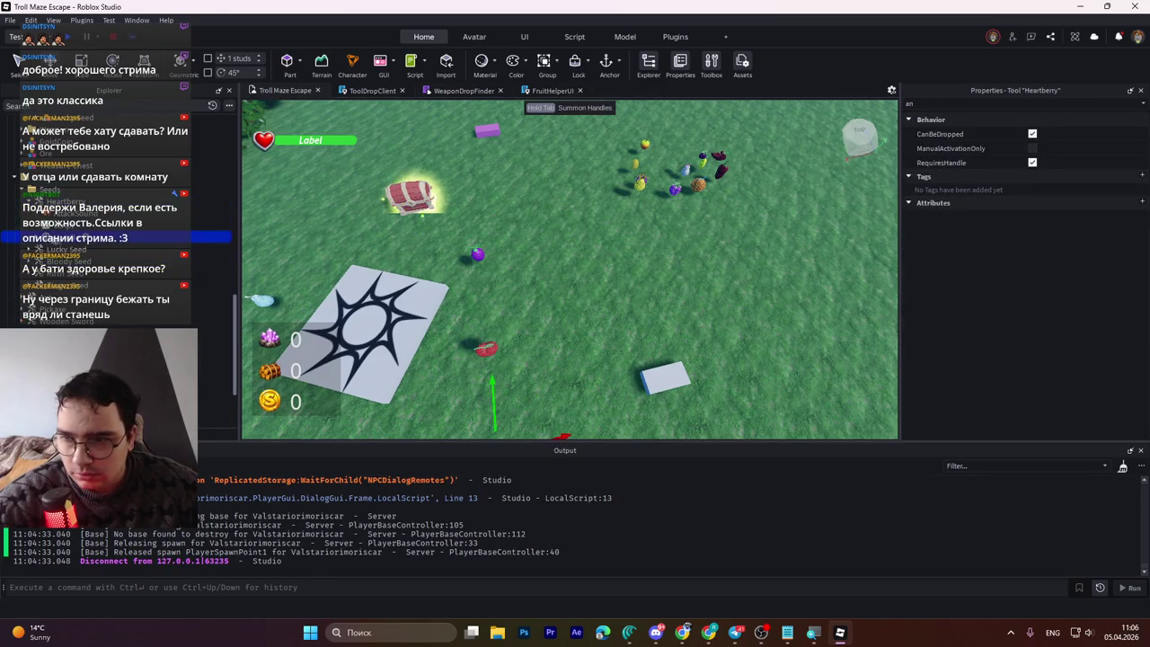
{"action": "left_click", "coordinate": [54, 238]}
{"action": "left_click", "coordinate": [63, 249]}
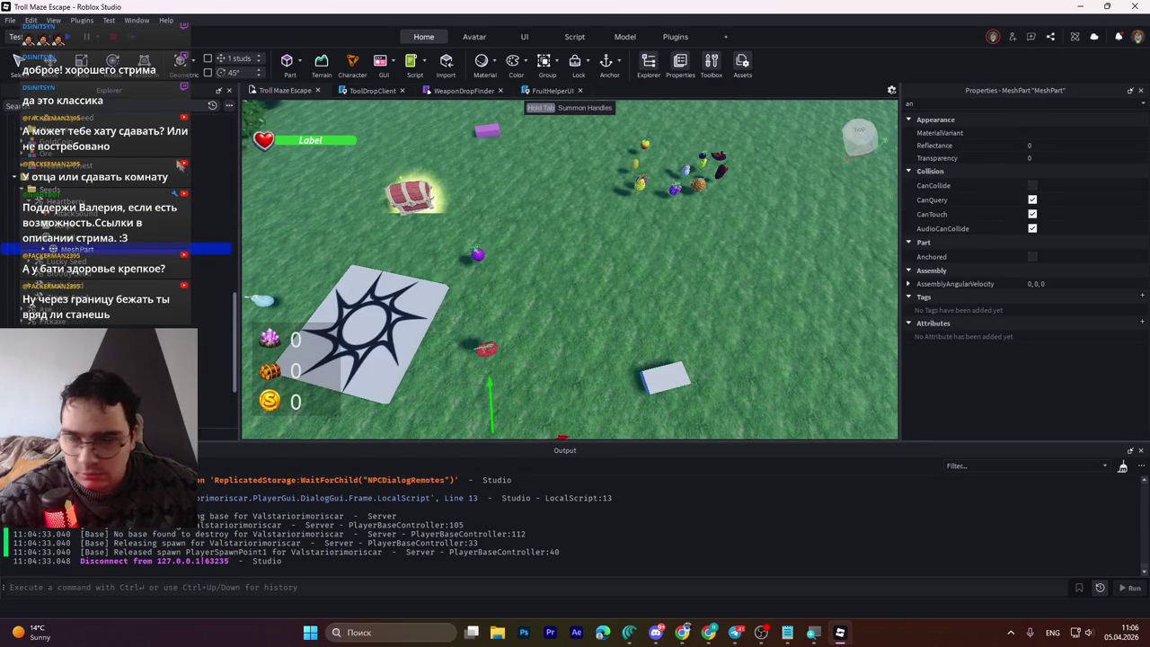
{"action": "key", "text": "ctrl+s"}
{"action": "left_click", "coordinate": [72, 39]}
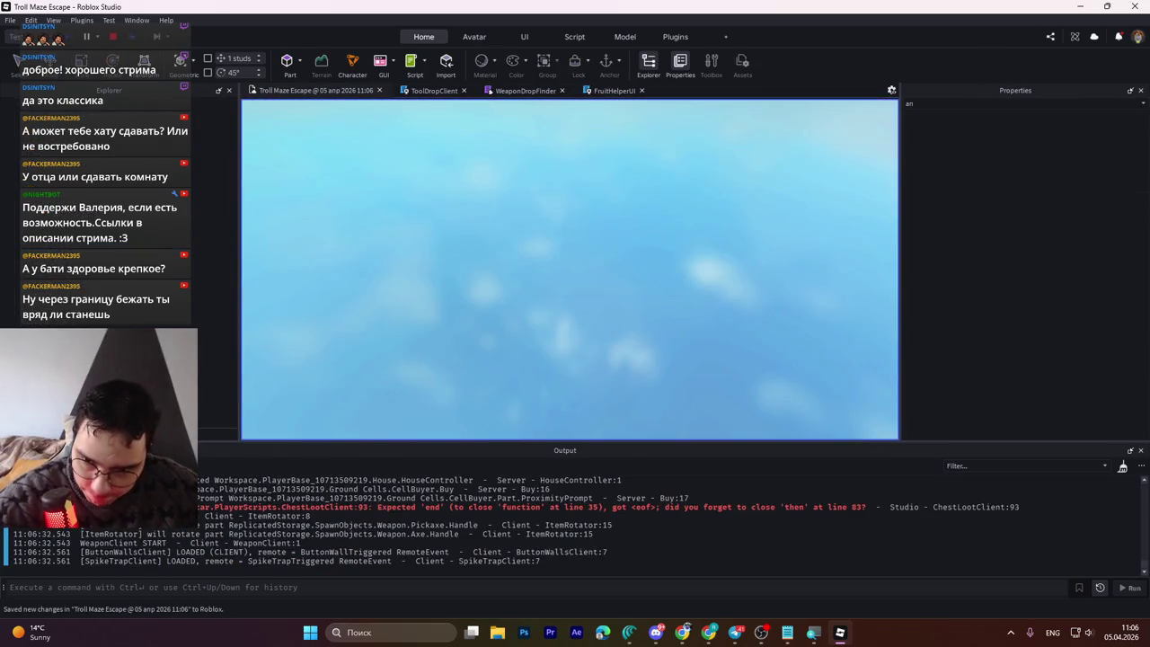
Step: Walk to the Rush Seed, pick it up with E, roam toward the chest, then stop the test
{"action": "key", "text": "w"}
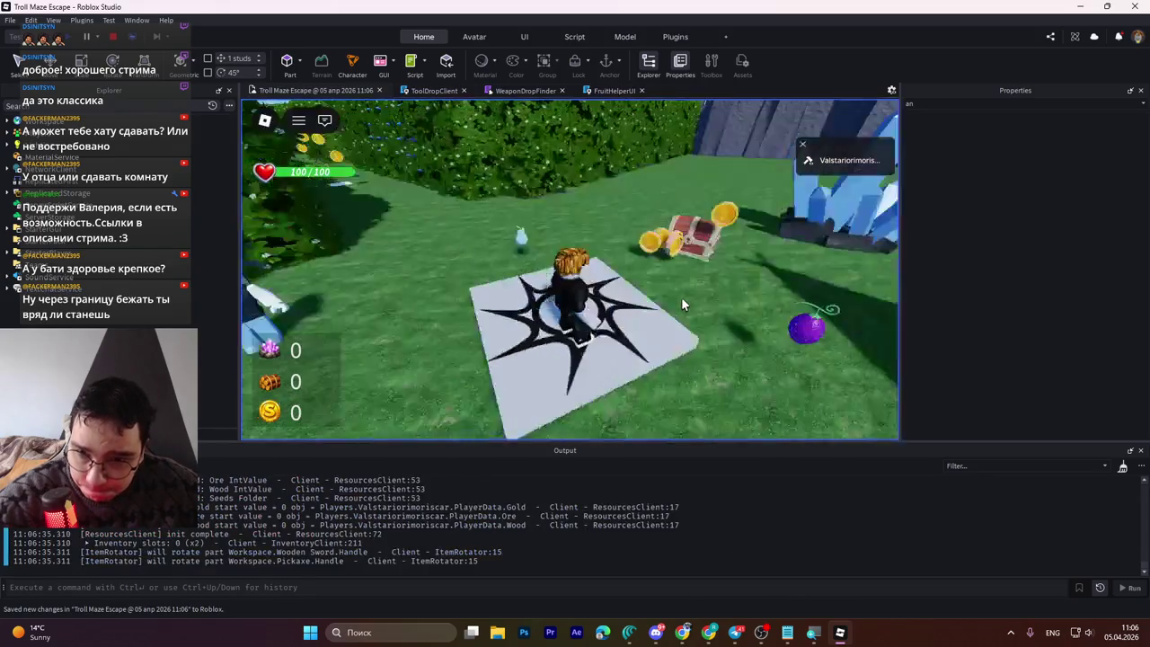
{"action": "key", "text": "e"}
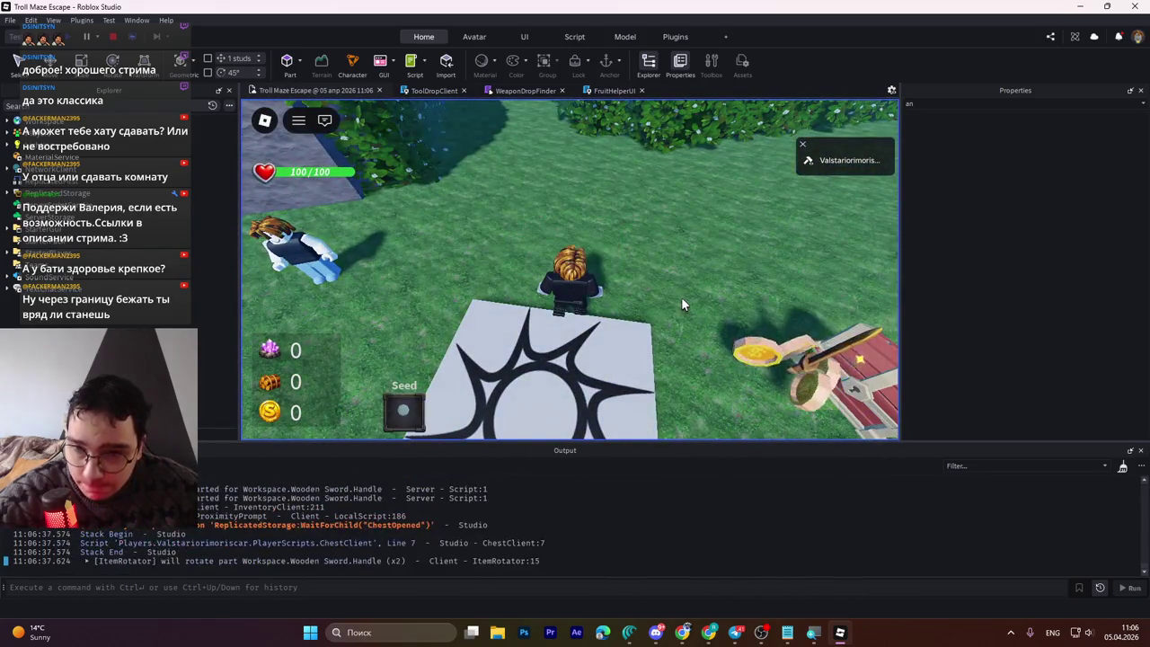
{"action": "key", "text": "w"}
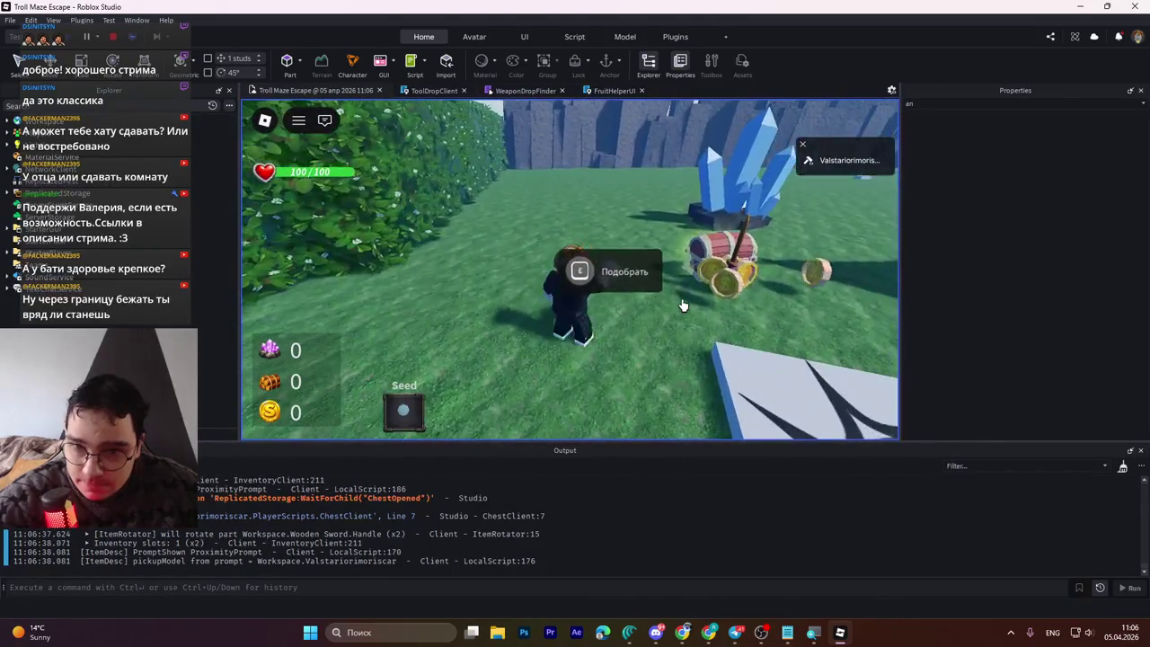
{"action": "key", "text": "w"}
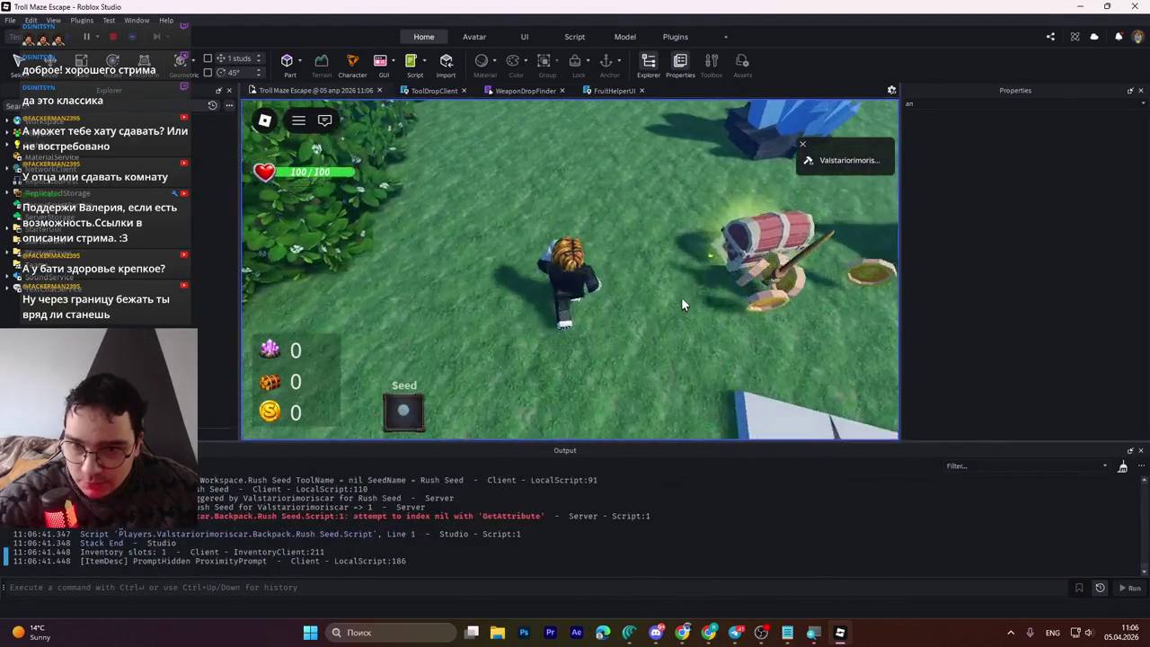
{"action": "key", "text": "w"}
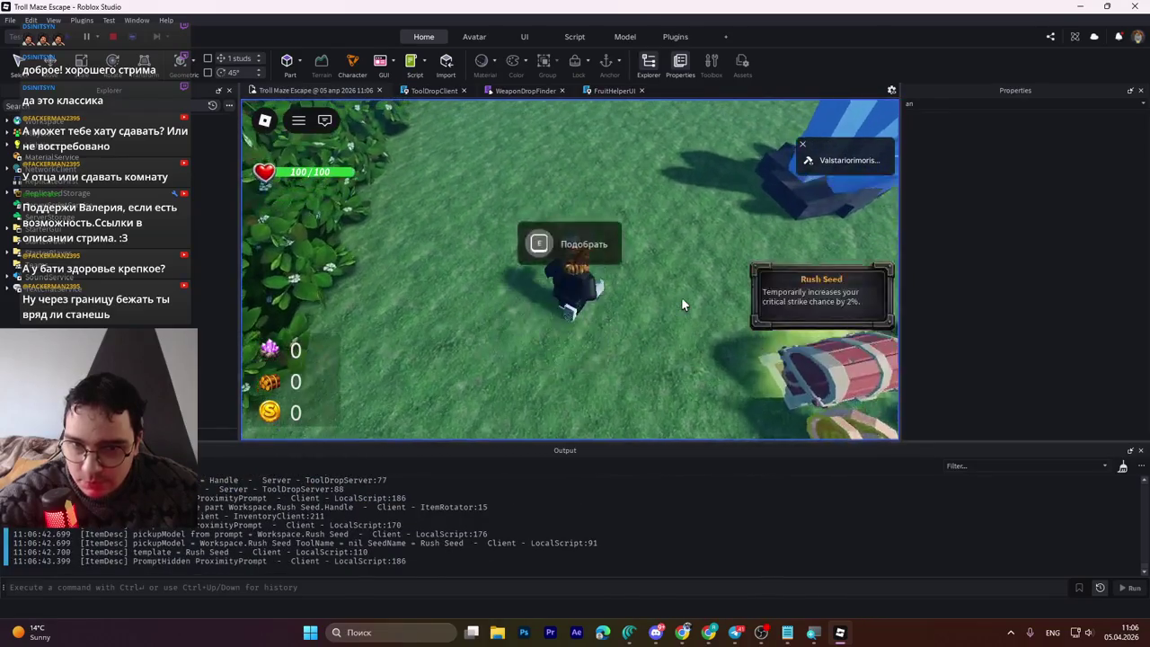
{"action": "left_click", "coordinate": [112, 39]}
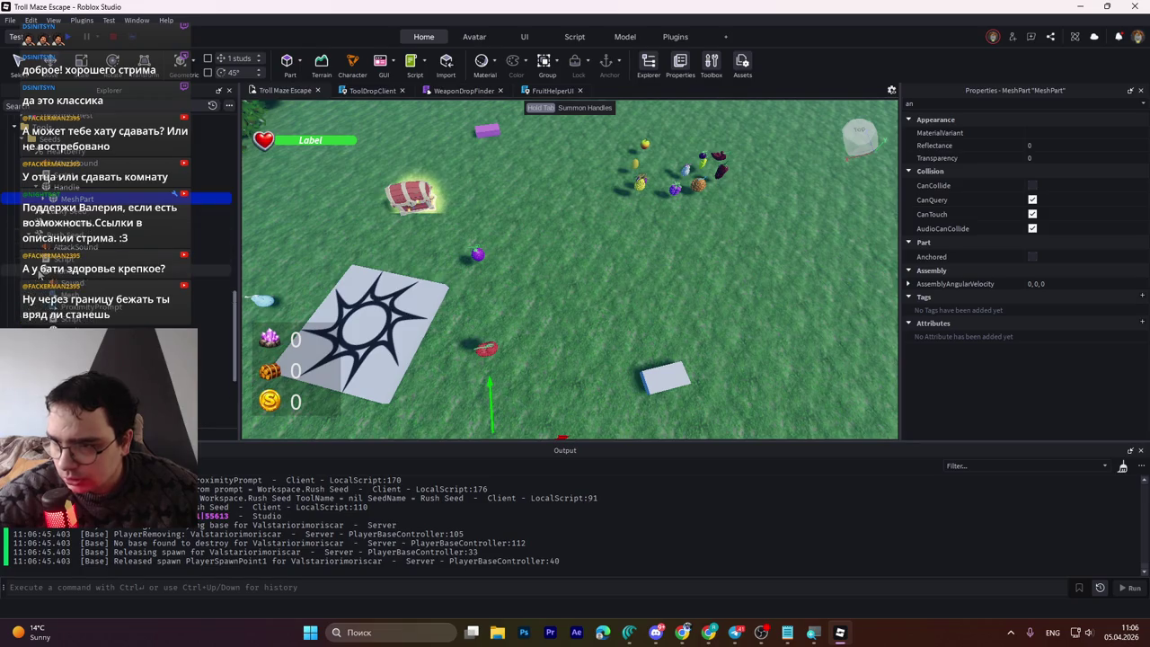
Step: Delete the four unneeded objects around the proximity prompt
{"action": "left_click", "coordinate": [72, 294]}
{"action": "left_click", "coordinate": [72, 313], "text": "shift"}
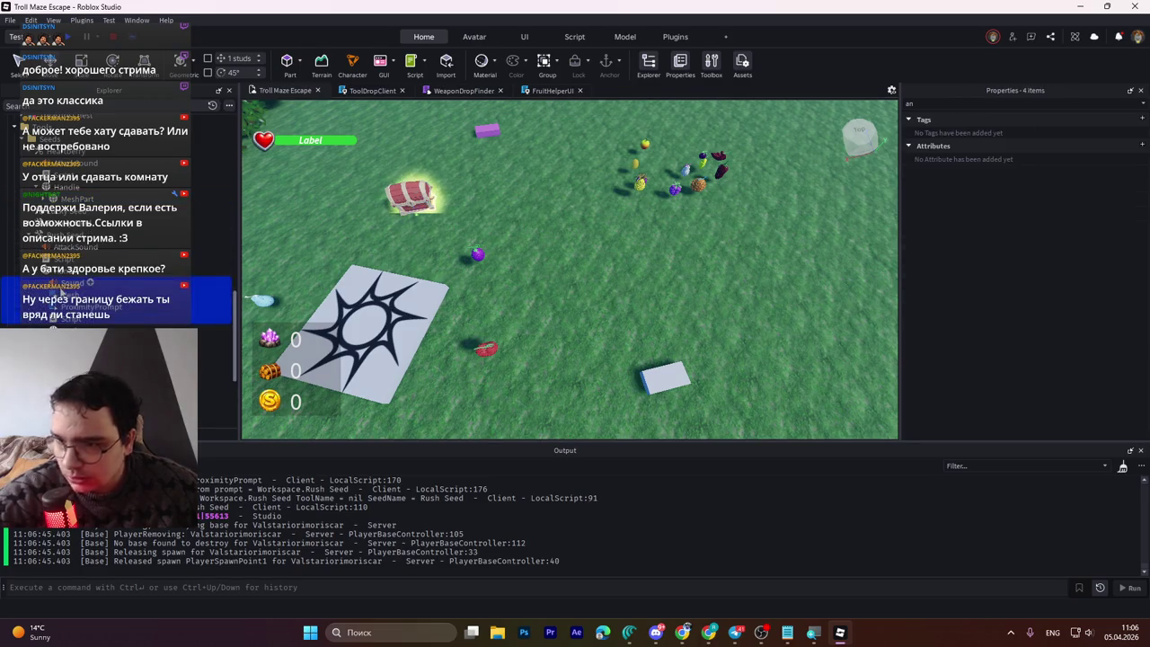
{"action": "key", "text": "Delete"}
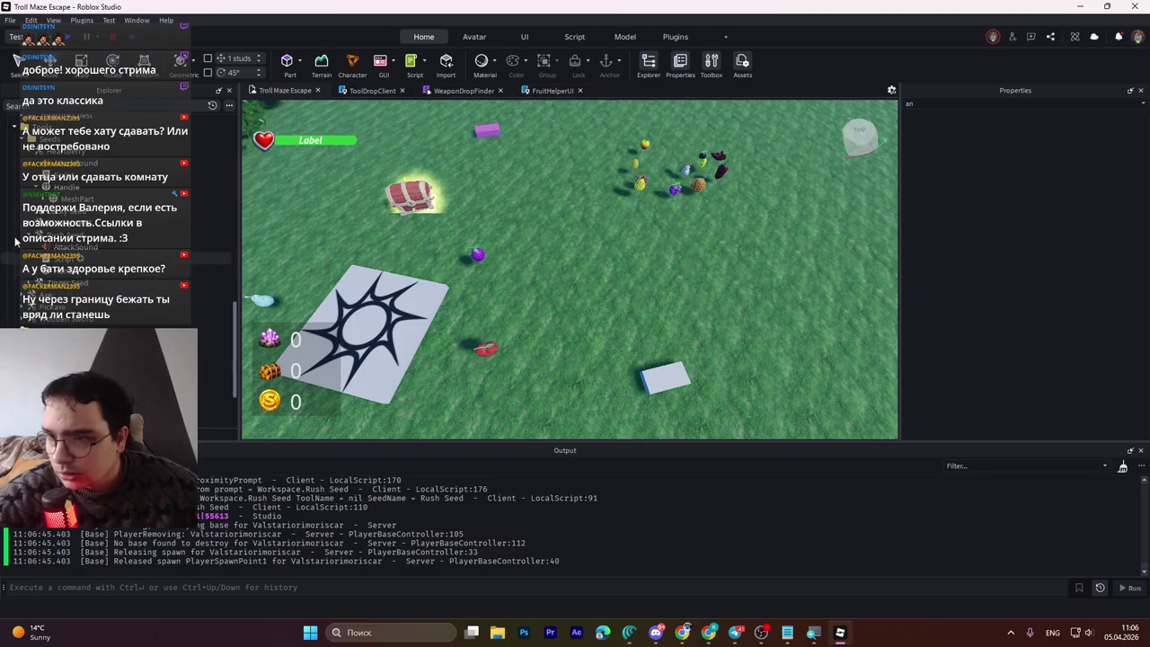
Step: Save the place to Roblox
{"action": "left_click", "coordinate": [75, 246]}
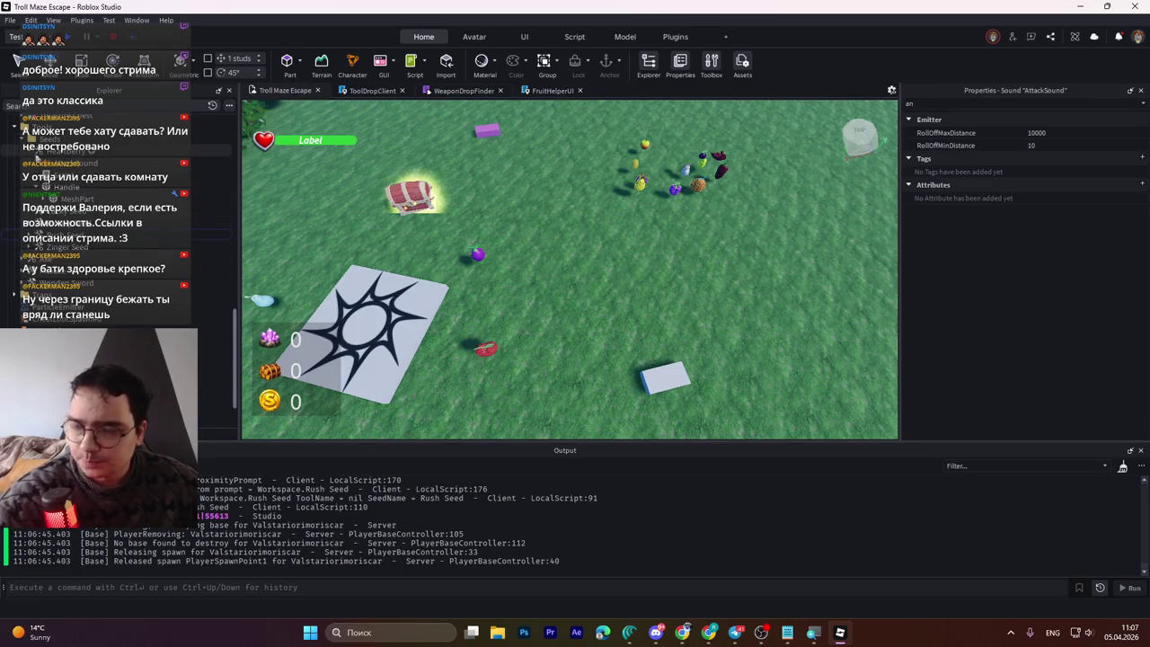
{"action": "key", "text": "ctrl+s"}
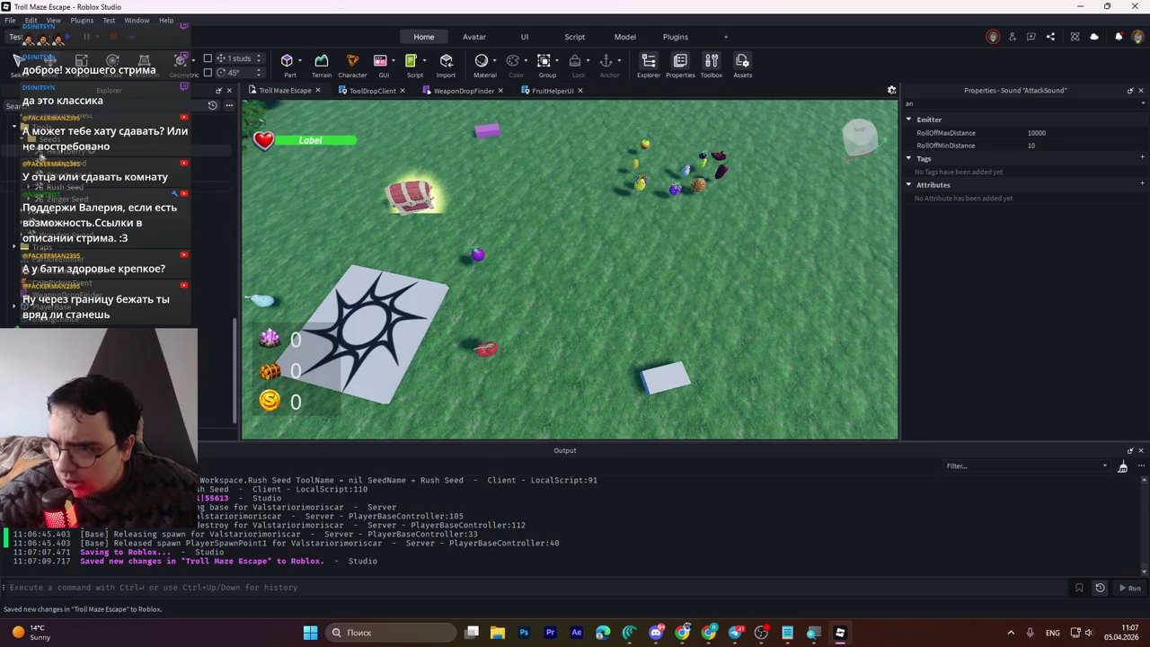
{"action": "key", "text": "ctrl+s"}
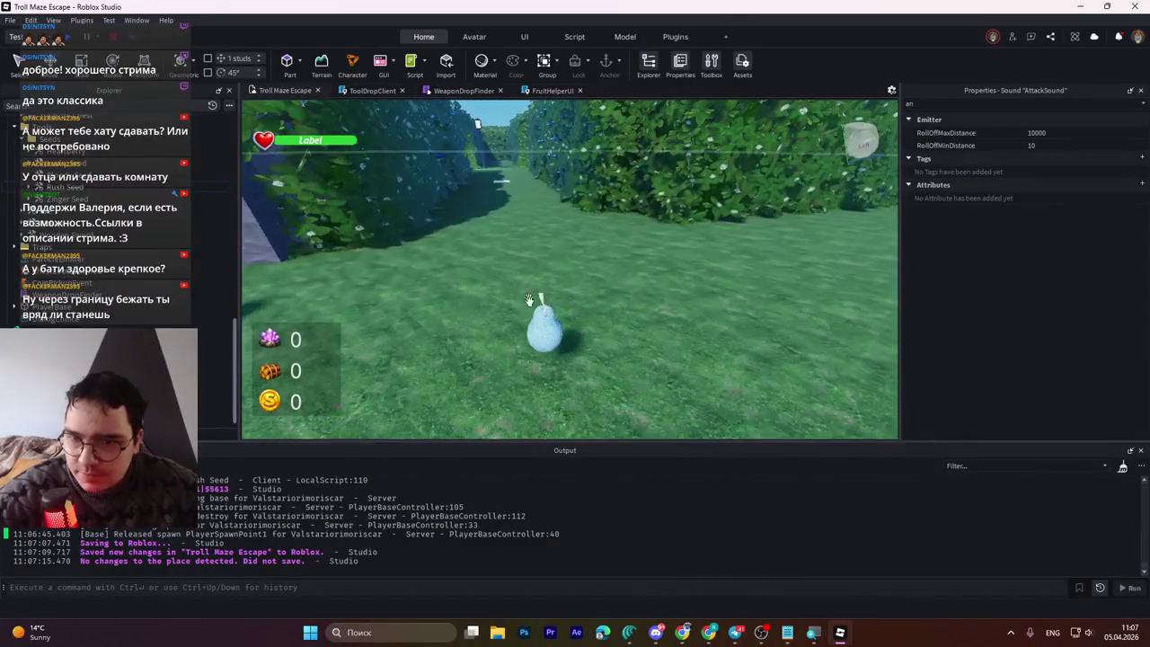
Step: Bring up the buff list notes Список бафов.txt in Notepad
{"action": "left_click", "coordinate": [541, 326]}
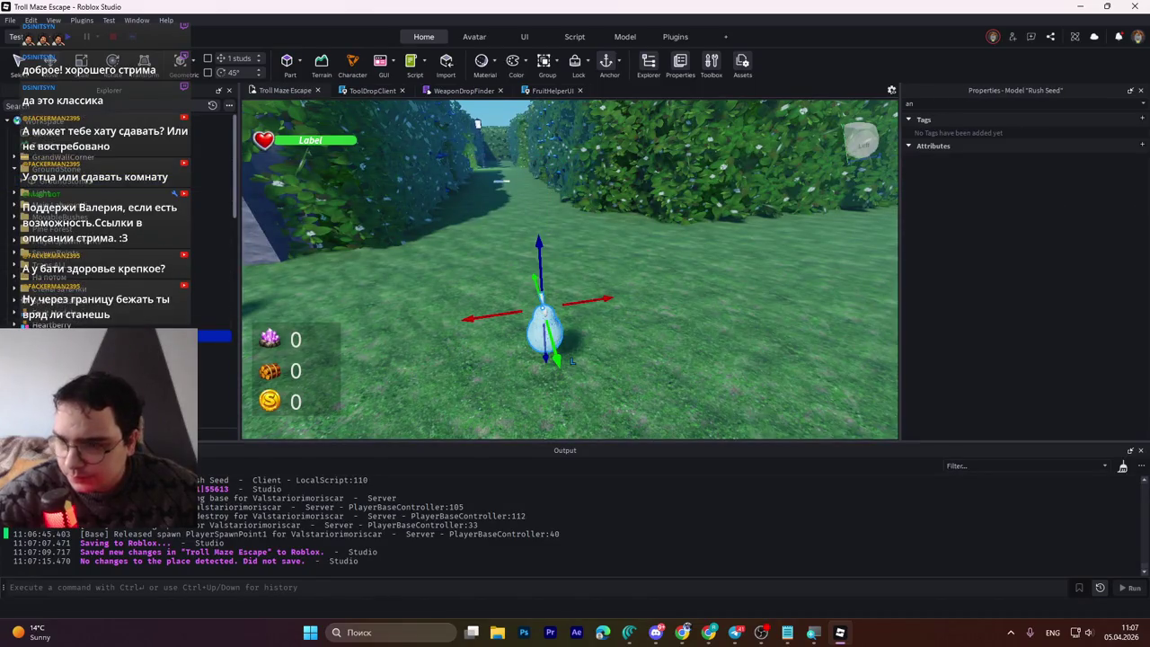
{"action": "left_click", "coordinate": [734, 633]}
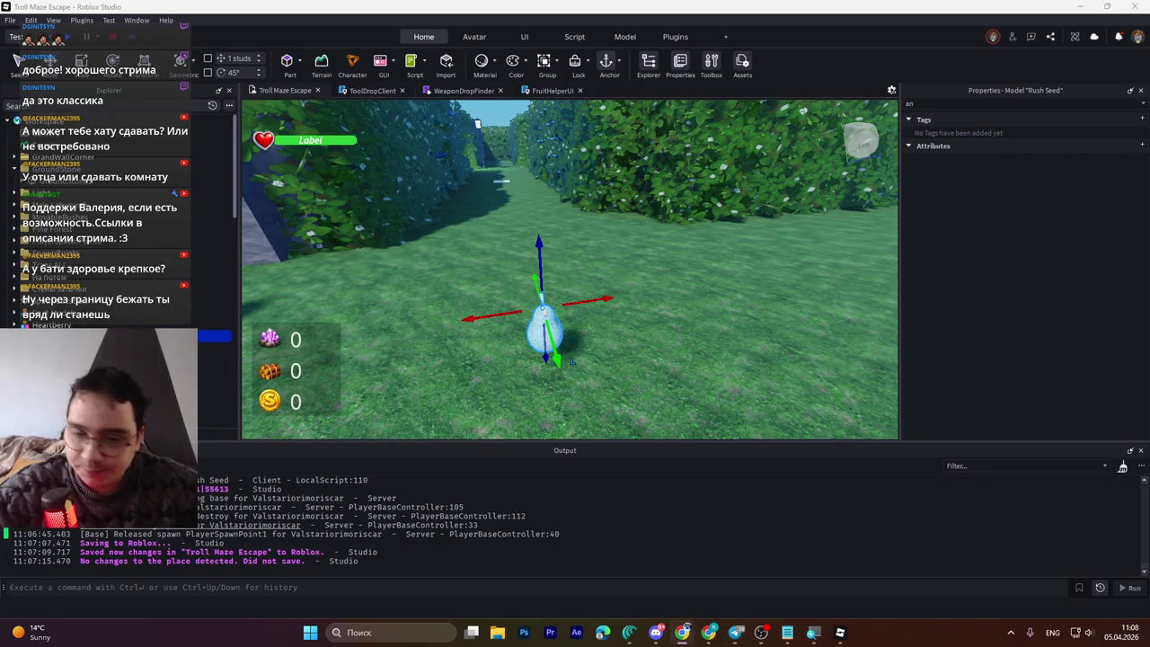
{"action": "left_click", "coordinate": [788, 634]}
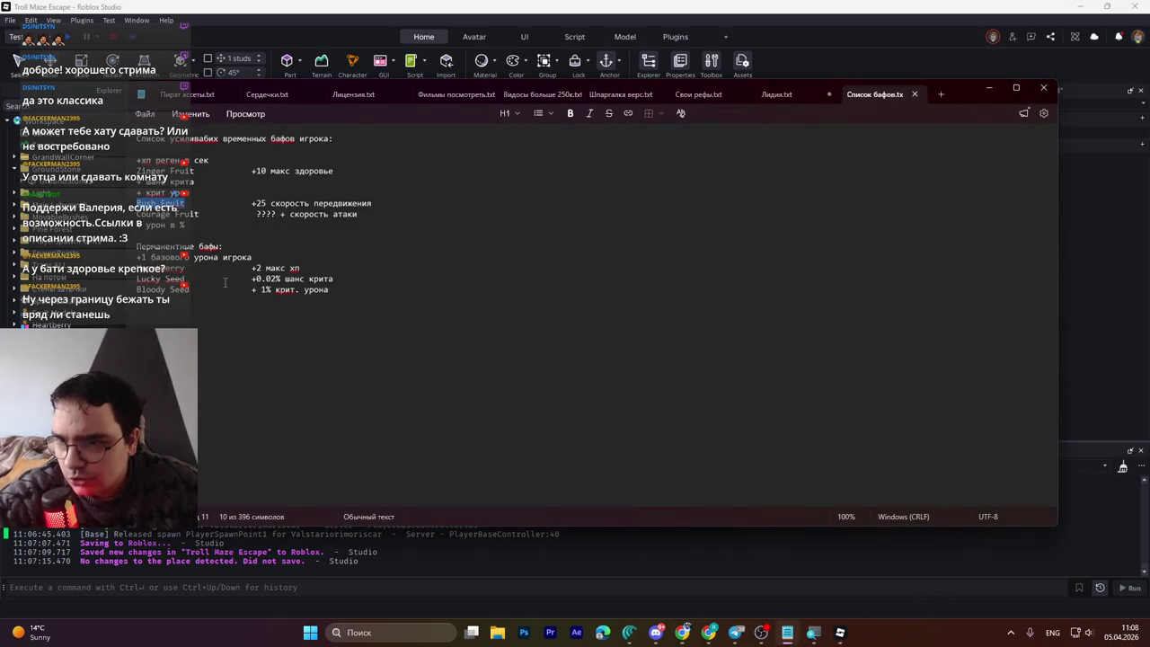
Step: Highlight the Courage Fruit buff line in Notepad, then select Rush SeedSpawn in Studio's Explorer
{"action": "left_click_drag", "start_coordinate": [136, 214], "coordinate": [199, 214]}
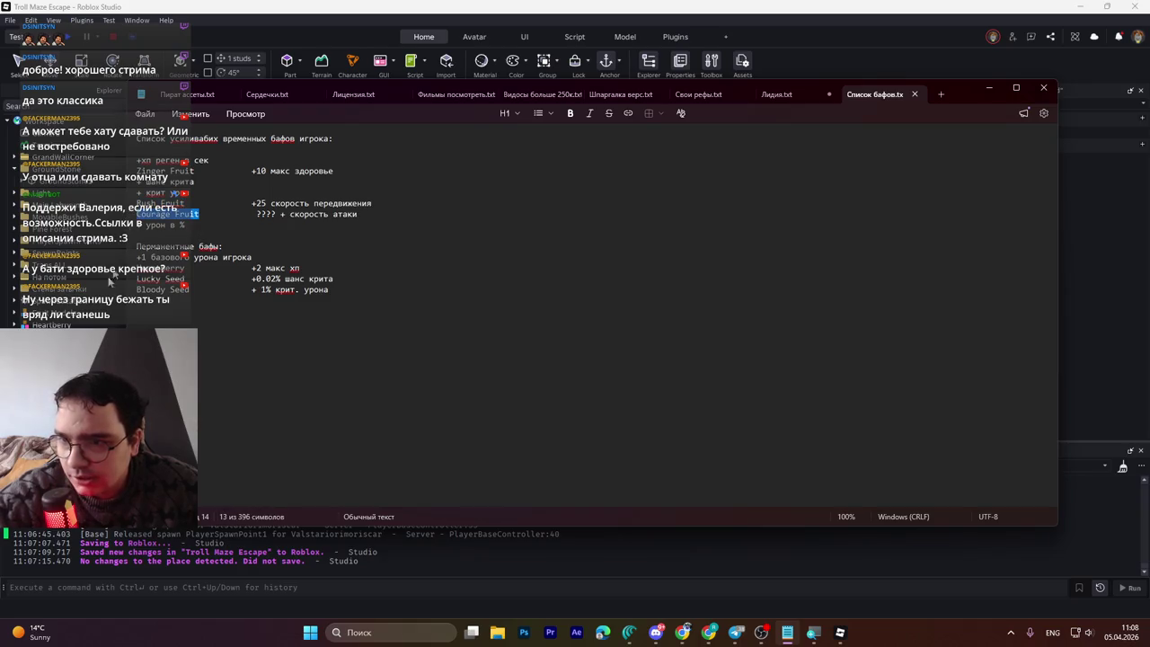
{"action": "key", "text": "alt+Tab"}
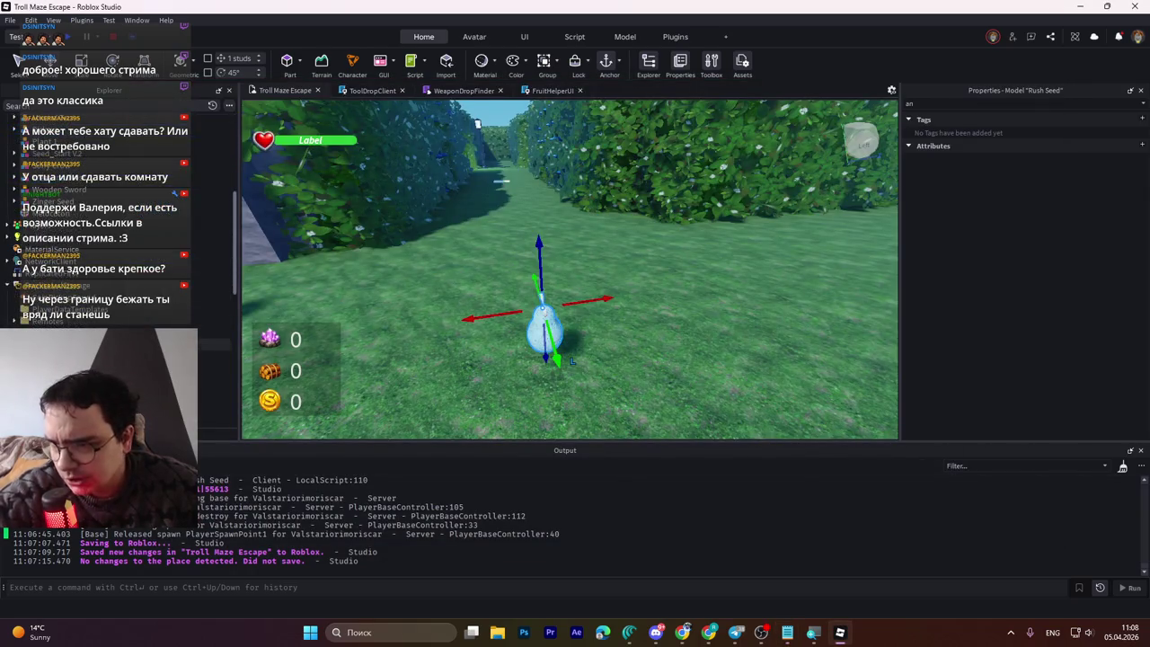
{"action": "scroll", "coordinate": [117, 234], "scroll_direction": "down", "scroll_amount": 3}
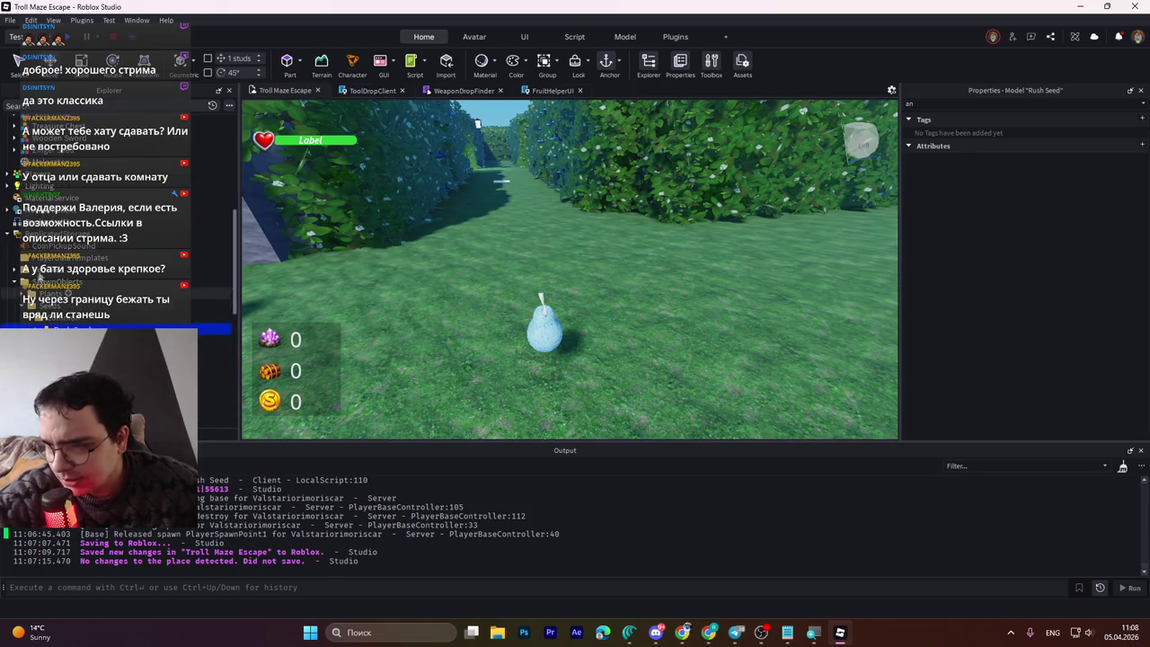
{"action": "scroll", "coordinate": [68, 305], "scroll_direction": "down", "scroll_amount": 2}
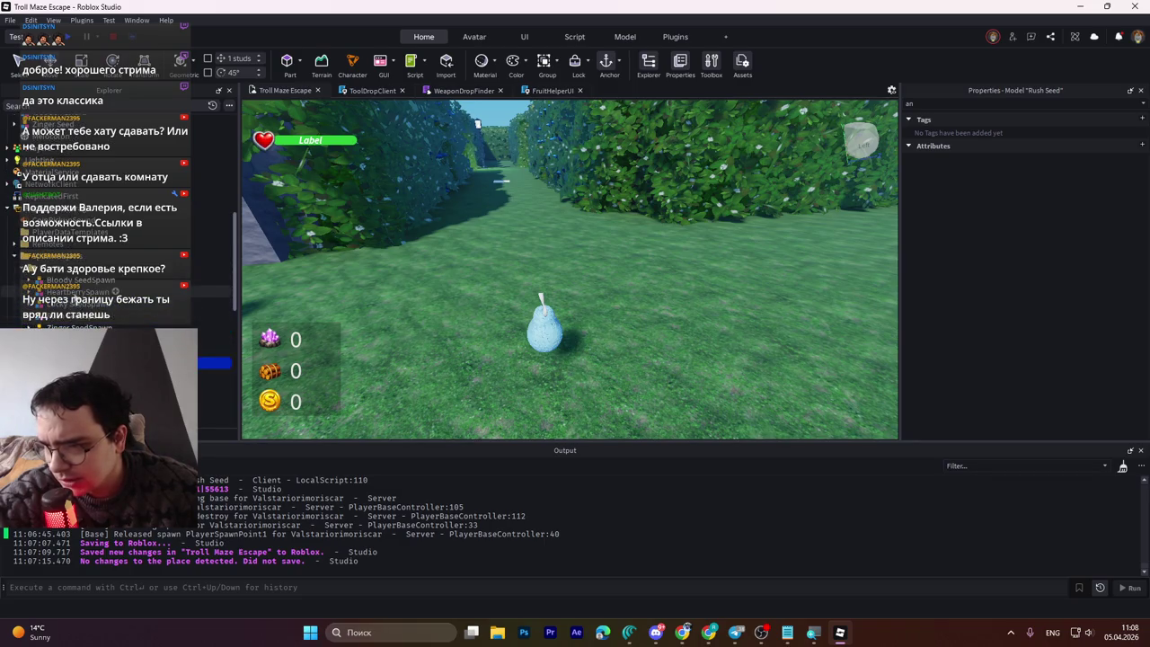
{"action": "left_click", "coordinate": [67, 310]}
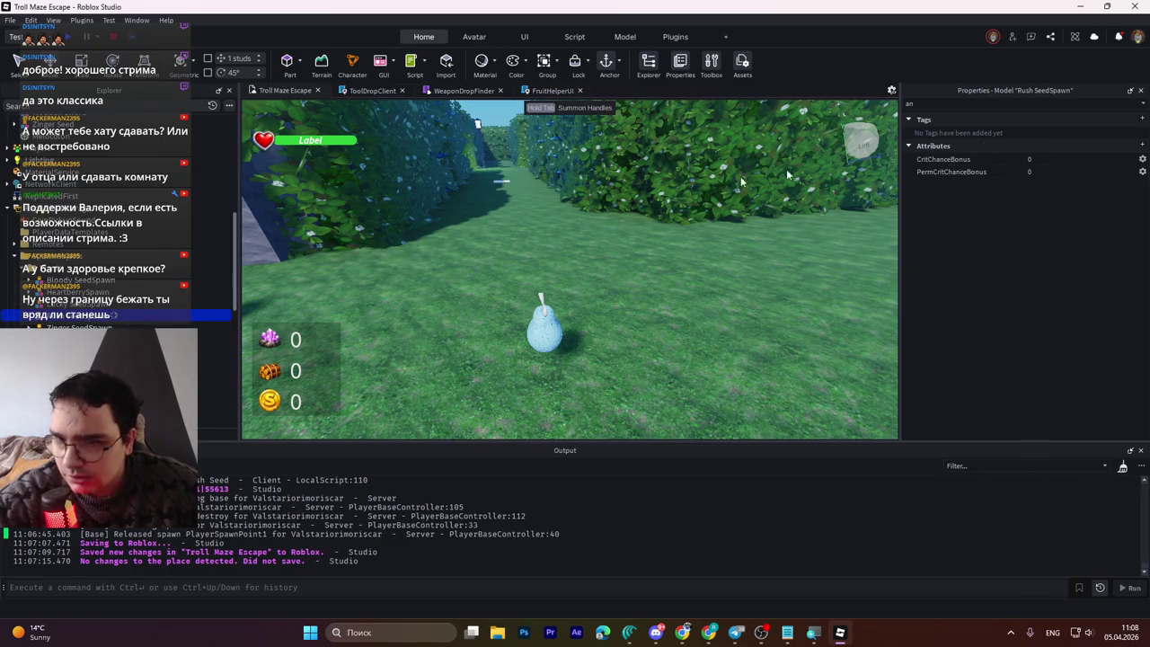
Step: Clear the Properties filter and set the Name attribute to Rush Fruit
{"action": "left_click", "coordinate": [966, 104]}
{"action": "key", "text": "BackSpace"}
{"action": "key", "text": "BackSpace"}
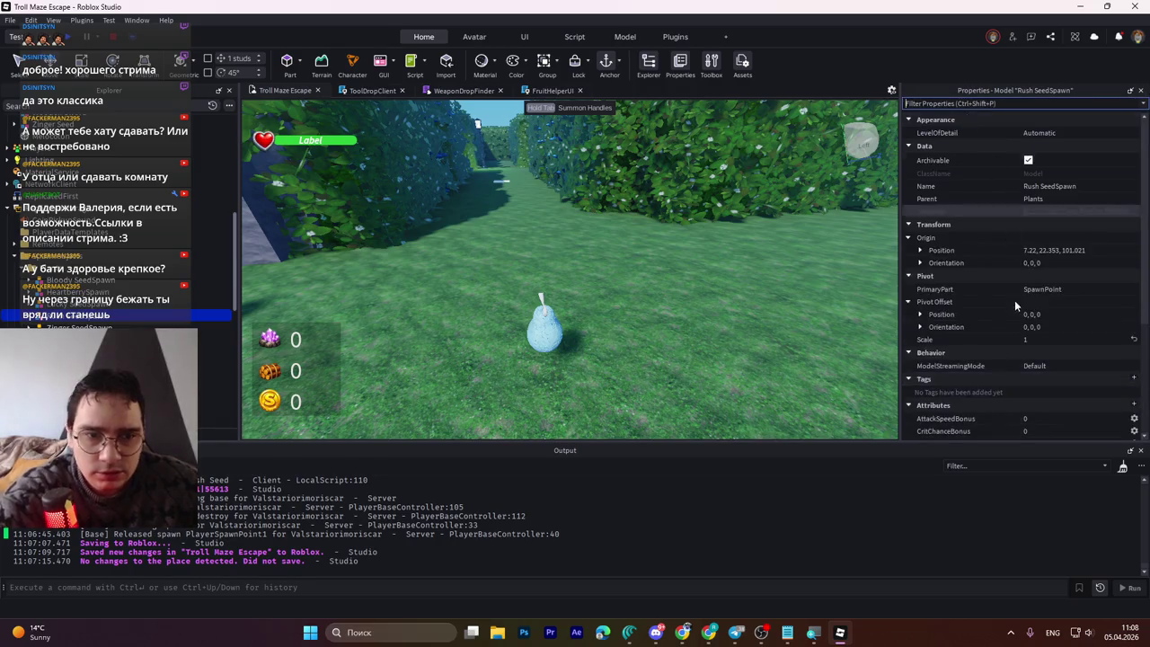
{"action": "scroll", "coordinate": [1011, 324], "scroll_direction": "down", "scroll_amount": 3}
{"action": "left_click", "coordinate": [1056, 360]}
{"action": "key", "text": "ctrl+a"}
{"action": "type", "text": "Courage Fruit"}
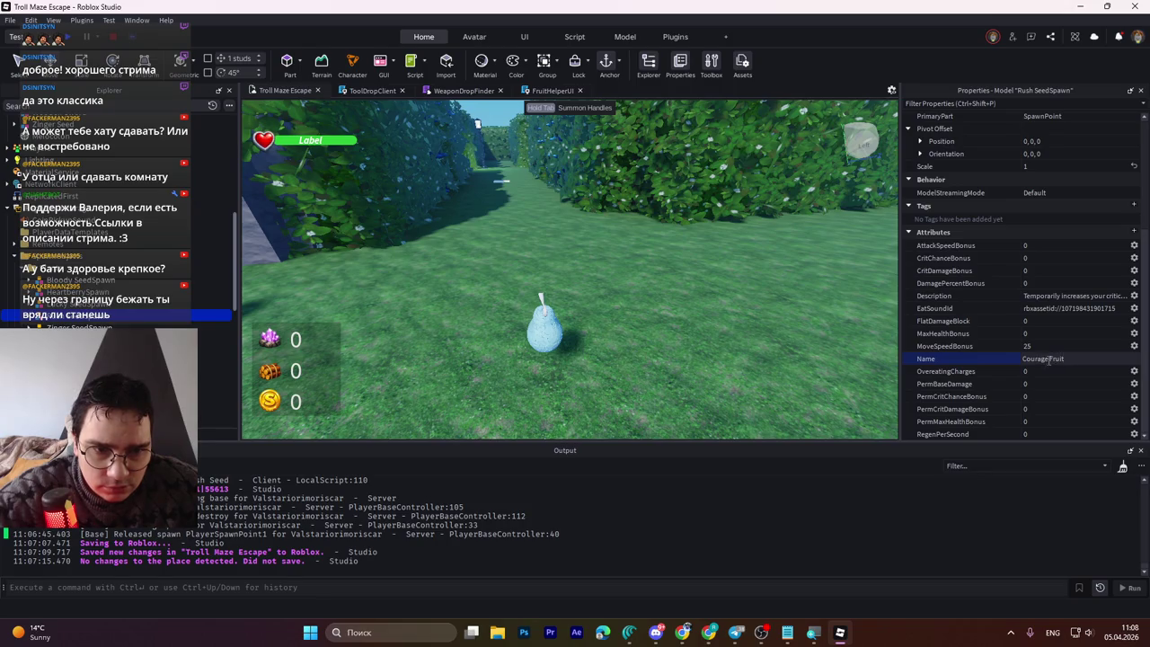
{"action": "key", "text": "ctrl+a"}
{"action": "type", "text": "Rush Fruit"}
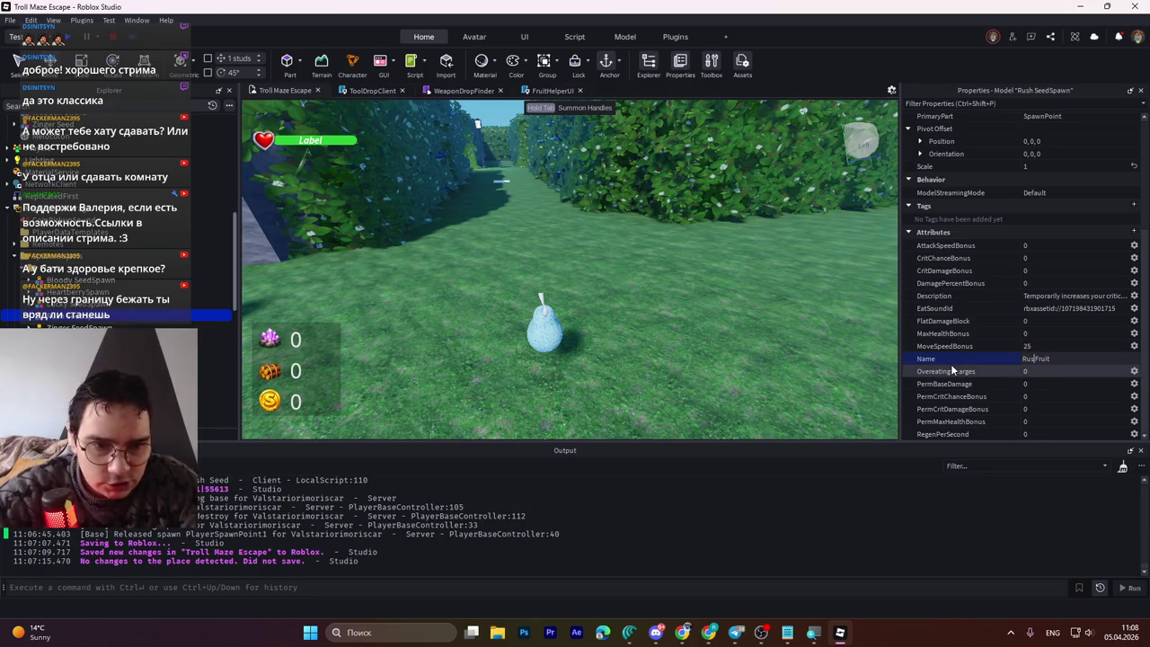
{"action": "key", "text": "Return"}
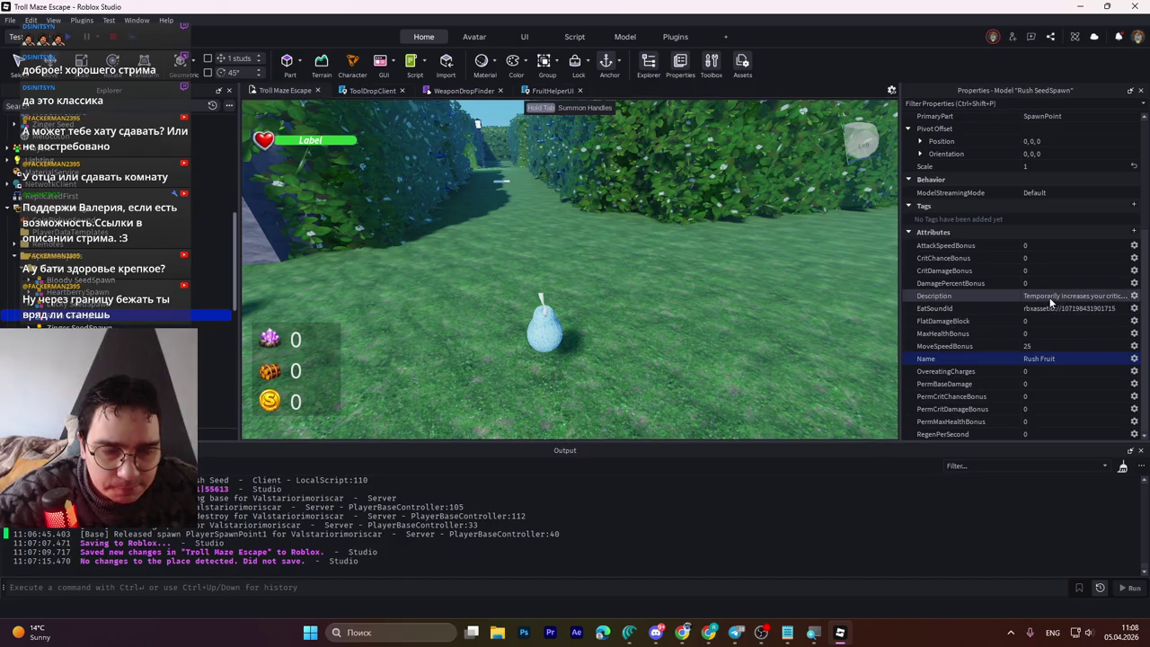
Step: Paste the temporary movement-speed boost text into the Description attribute
{"action": "left_click", "coordinate": [683, 632]}
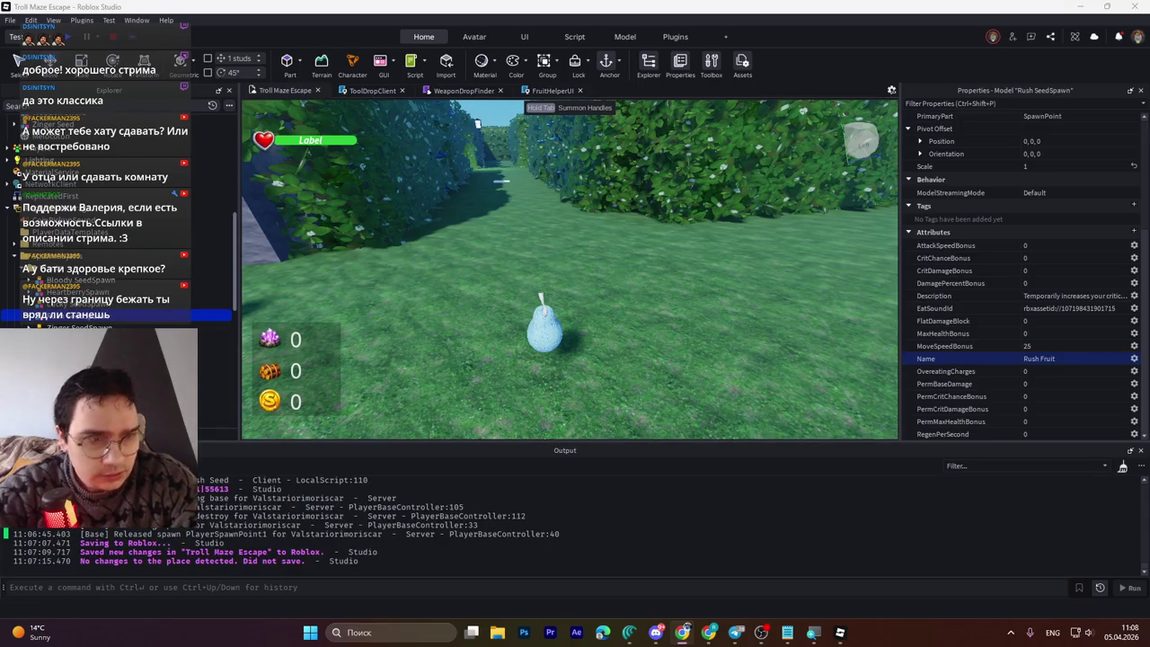
{"action": "key", "text": "alt+shift"}
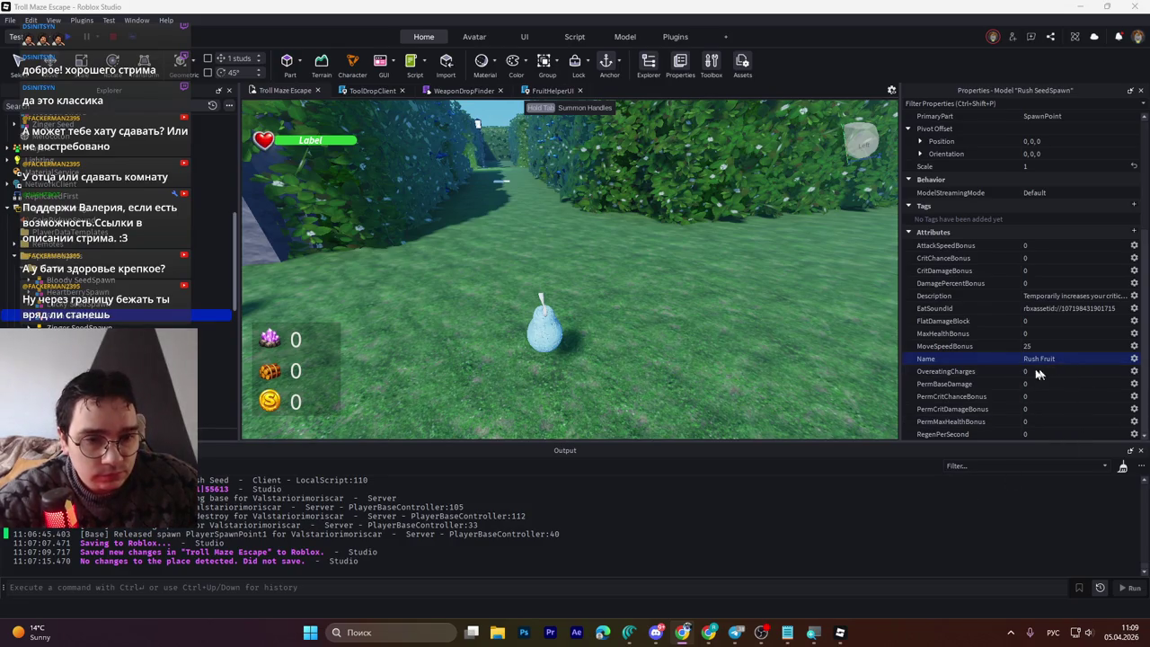
{"action": "left_click", "coordinate": [1069, 295]}
{"action": "key", "text": "ctrl+v"}
{"action": "key", "text": "Return"}
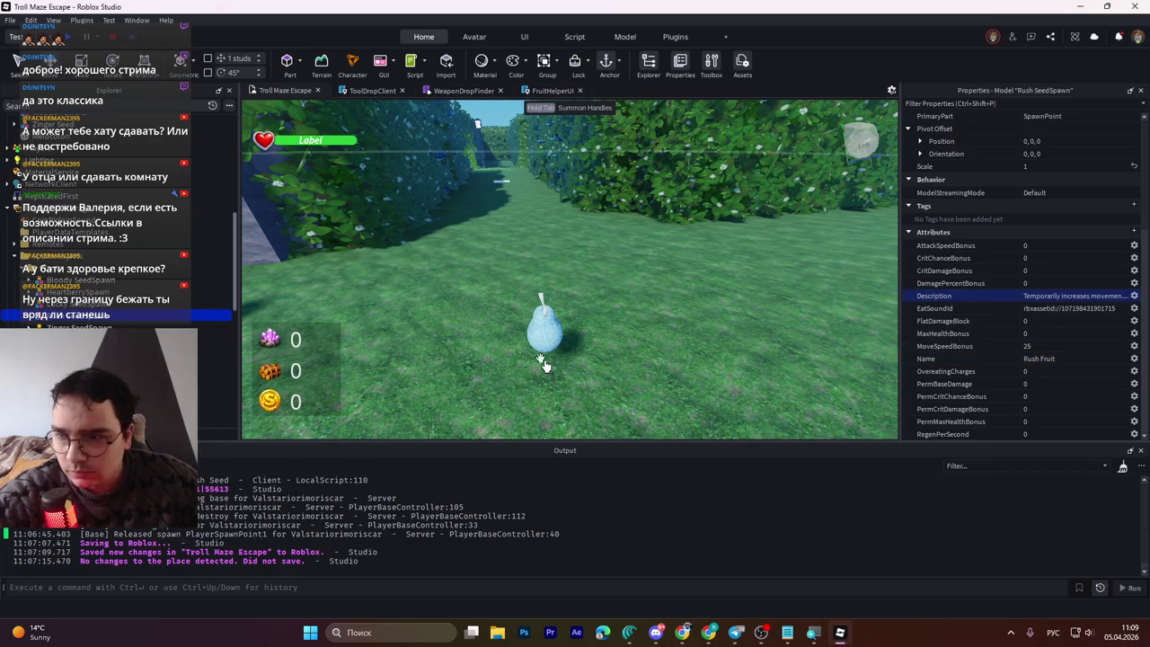
{"action": "scroll", "coordinate": [77, 325], "scroll_direction": "down", "scroll_amount": 3}
{"action": "scroll", "coordinate": [77, 325], "scroll_direction": "up", "scroll_amount": 3}
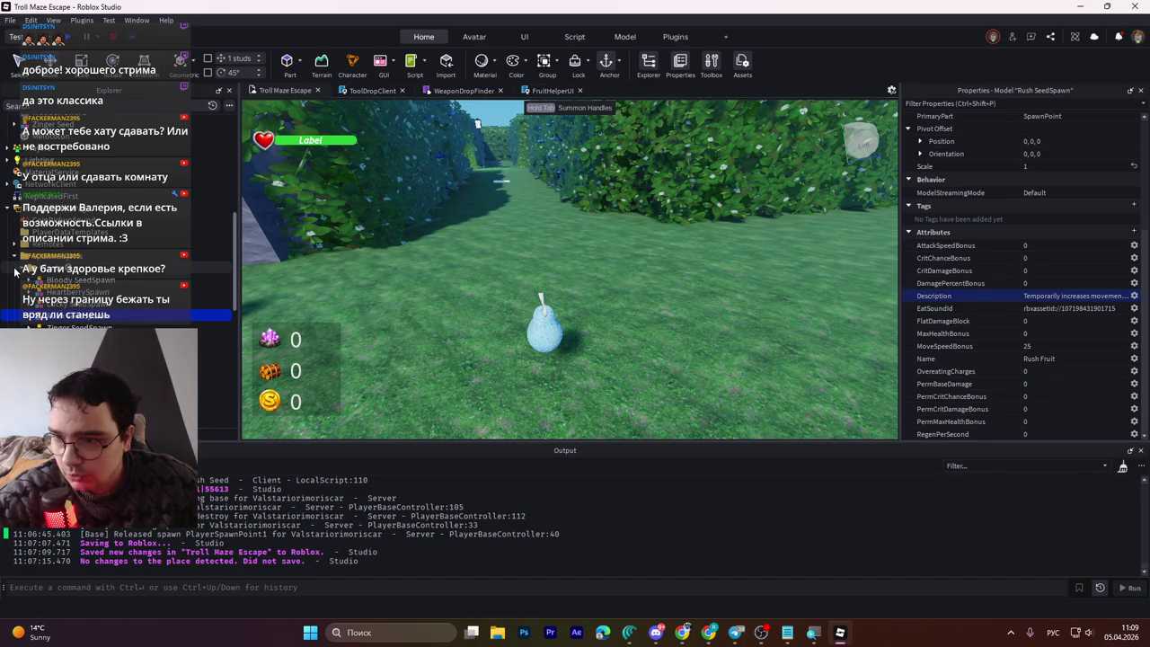
{"action": "scroll", "coordinate": [27, 276], "scroll_direction": "up", "scroll_amount": 3}
{"action": "left_click", "coordinate": [543, 330]}
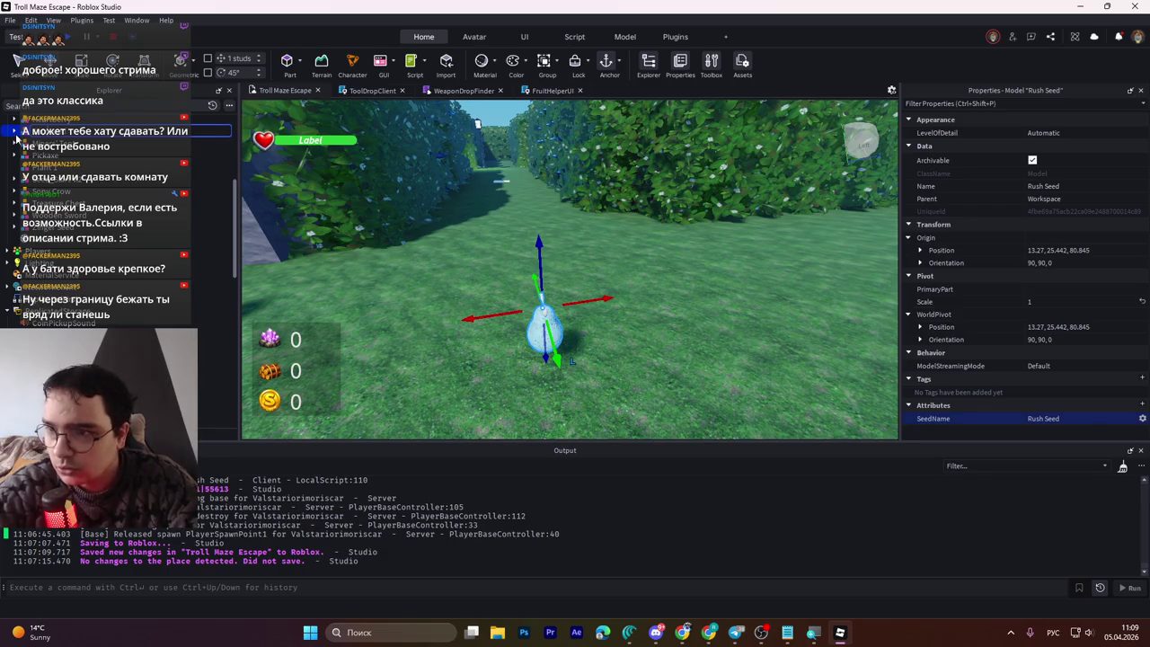
Step: Change the Courage Seed's SeedName attribute from Rush Seed to Courage Seed
{"action": "key", "text": "alt+shift"}
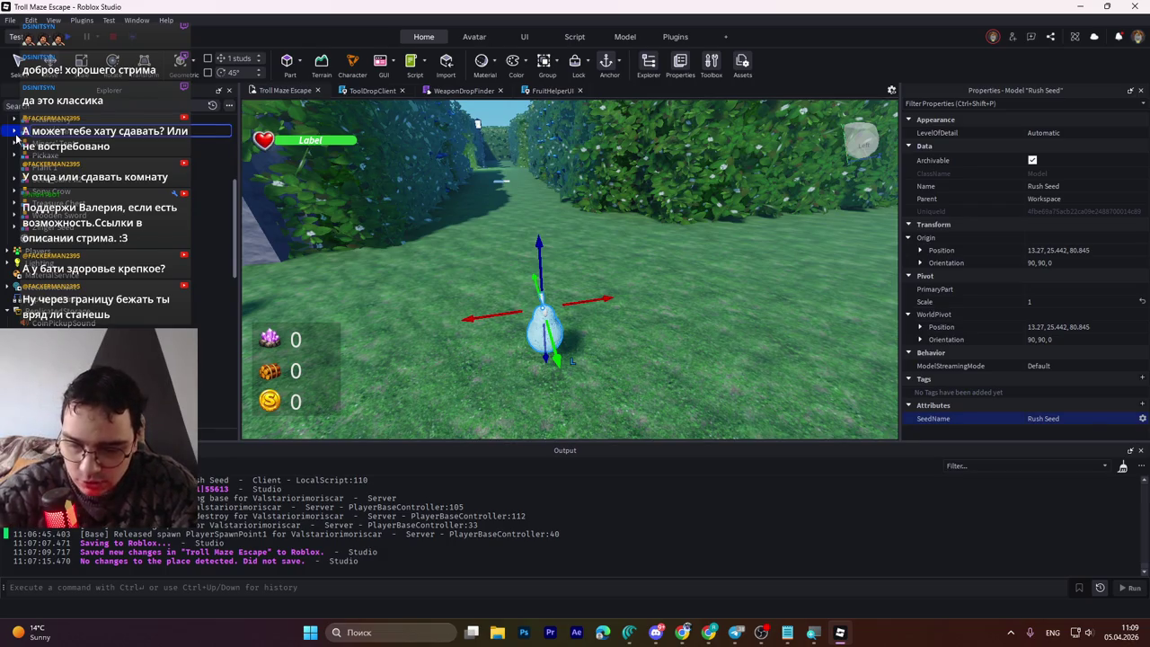
{"action": "left_click", "coordinate": [16, 134]}
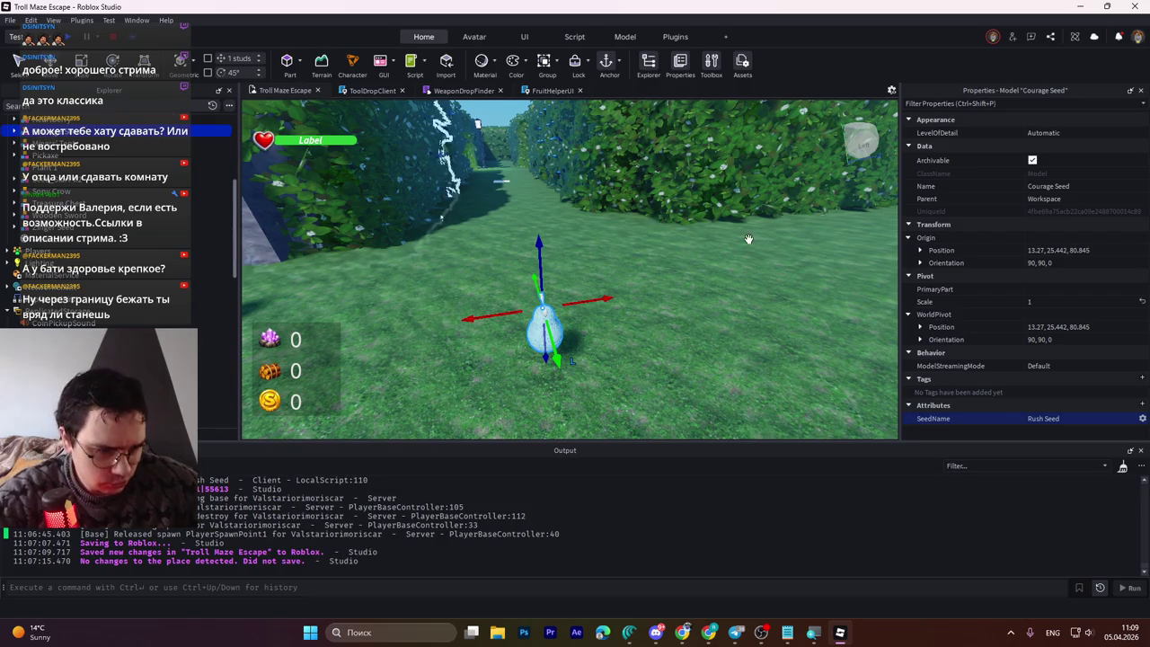
{"action": "key", "text": "alt+Tab"}
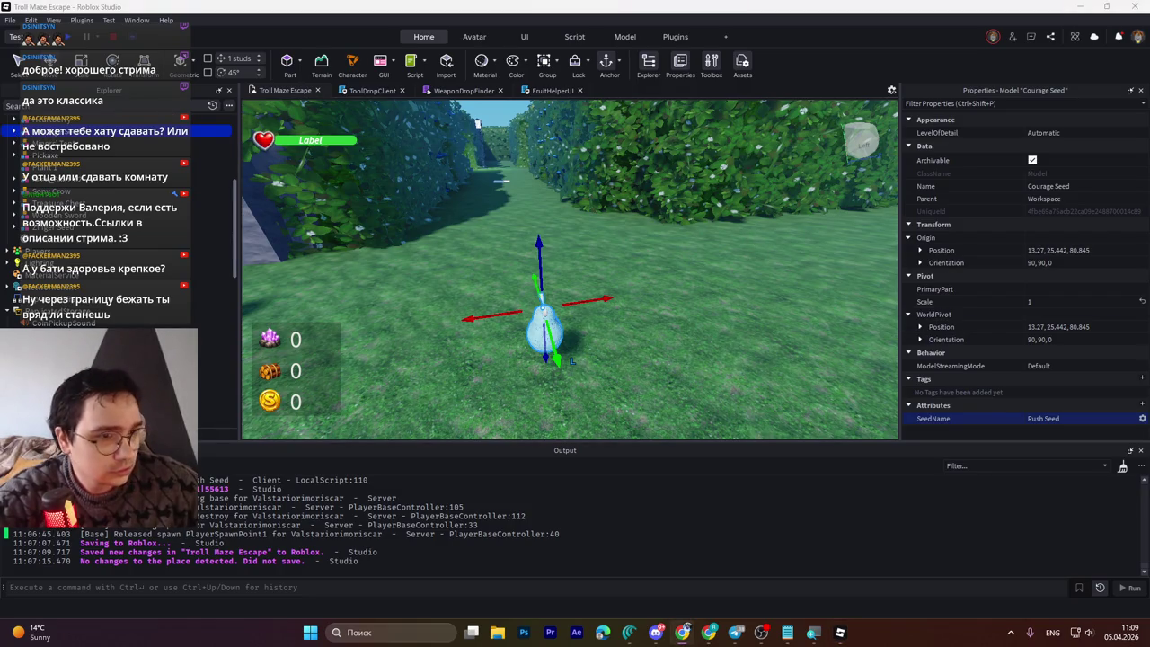
{"action": "key", "text": "alt+shift"}
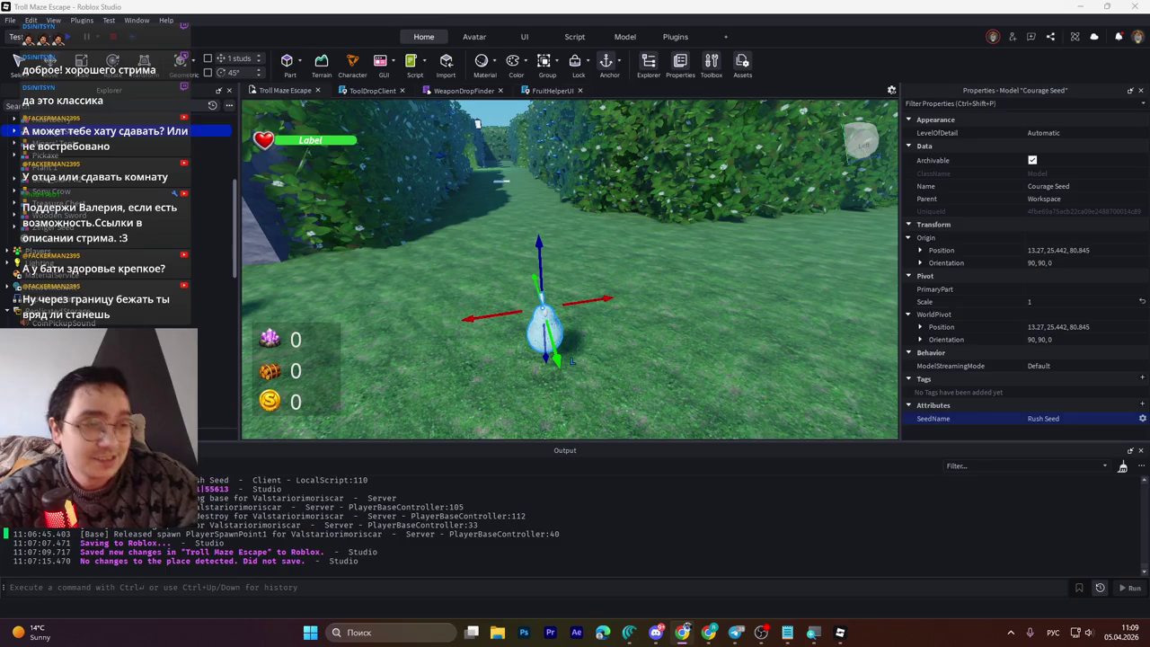
{"action": "key", "text": "alt+shift"}
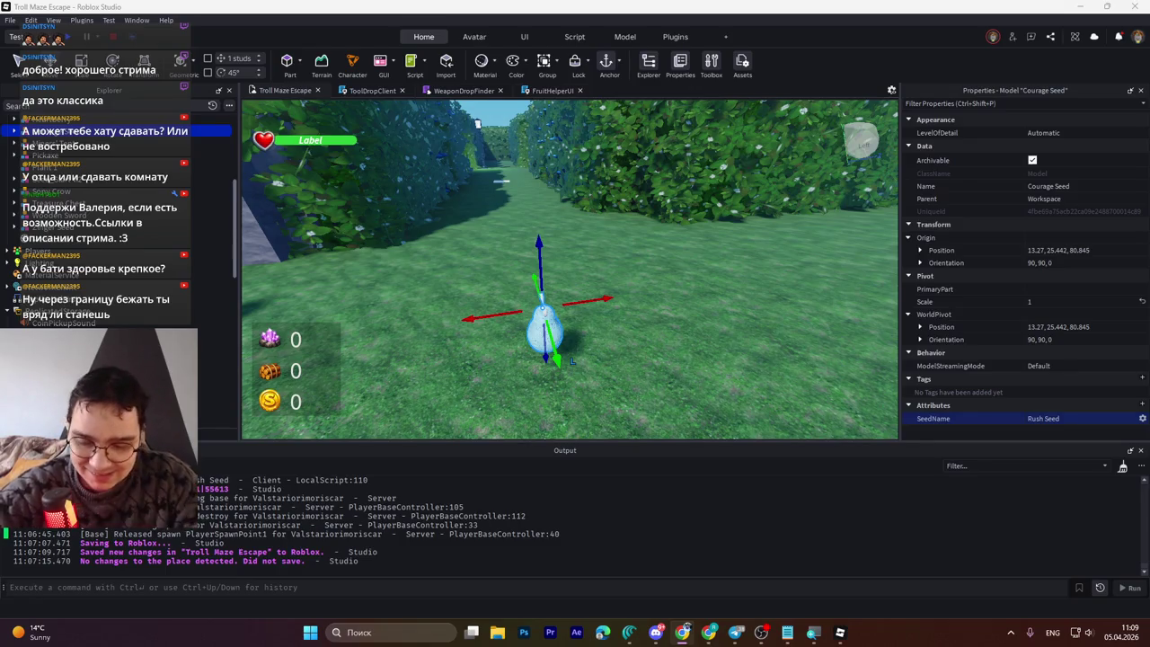
{"action": "key", "text": "alt+shift"}
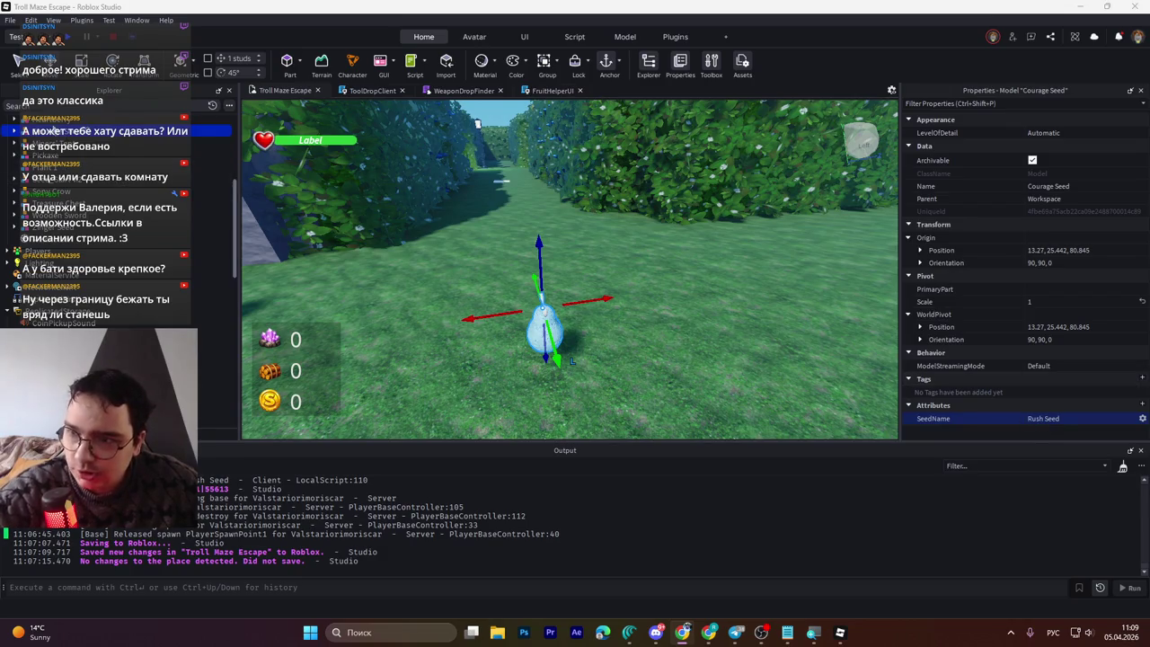
{"action": "left_click", "coordinate": [1050, 418]}
{"action": "key", "text": "ctrl+v"}
{"action": "key", "text": "Return"}
Step: Expand Courage Seed, focus on its Handle, and open the curled stem MeshPart's BrickColor choices
{"action": "left_click", "coordinate": [14, 131]}
{"action": "left_click", "coordinate": [63, 203]}
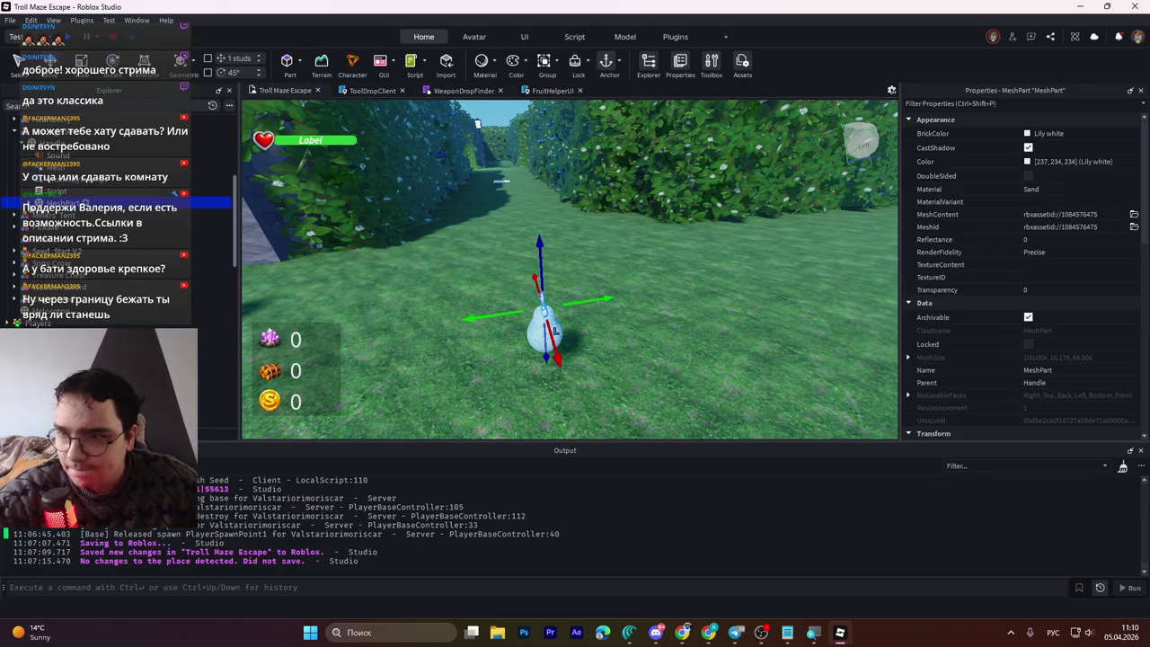
{"action": "left_click", "coordinate": [1021, 135]}
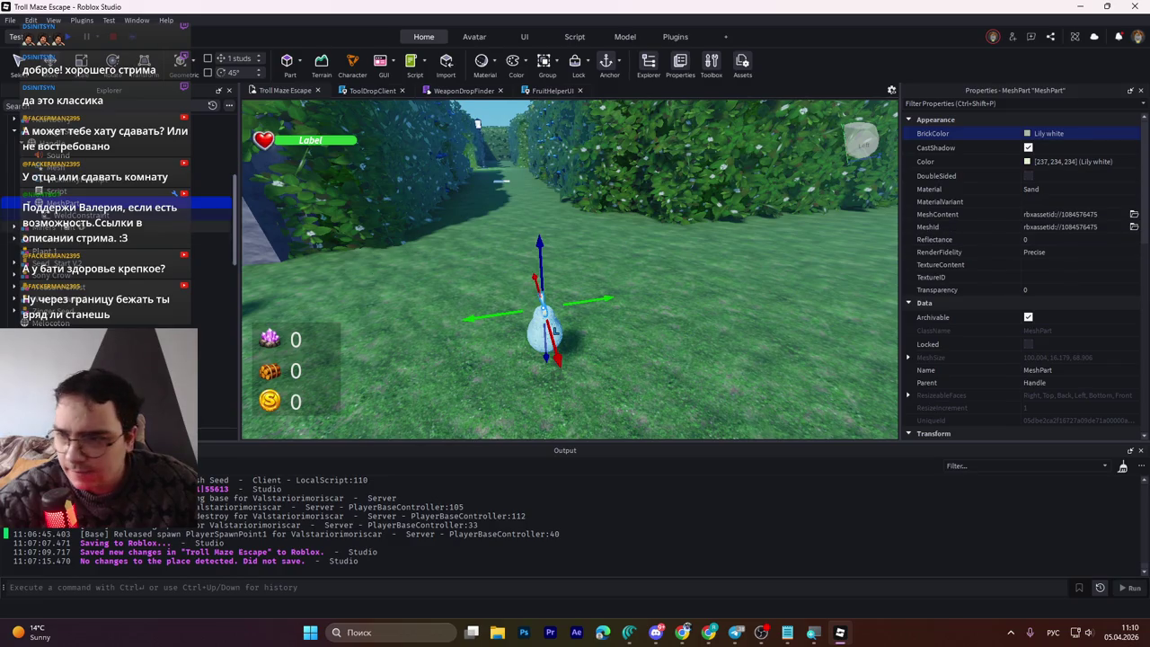
{"action": "left_click", "coordinate": [17, 203]}
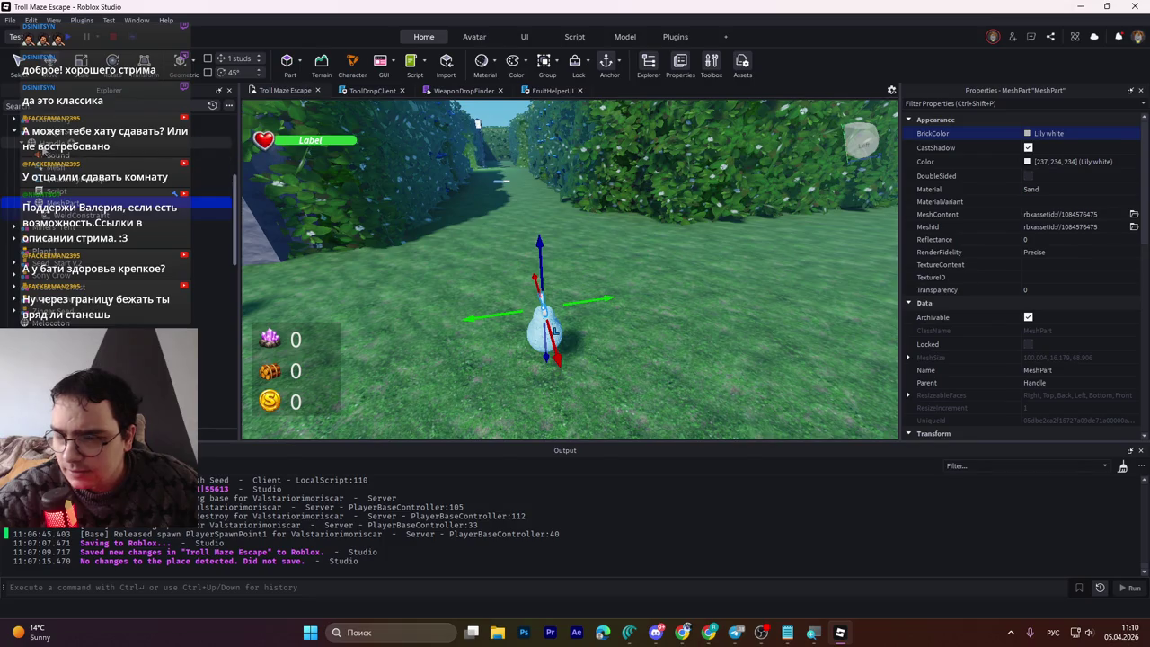
{"action": "left_click", "coordinate": [18, 204]}
{"action": "left_click", "coordinate": [40, 142]}
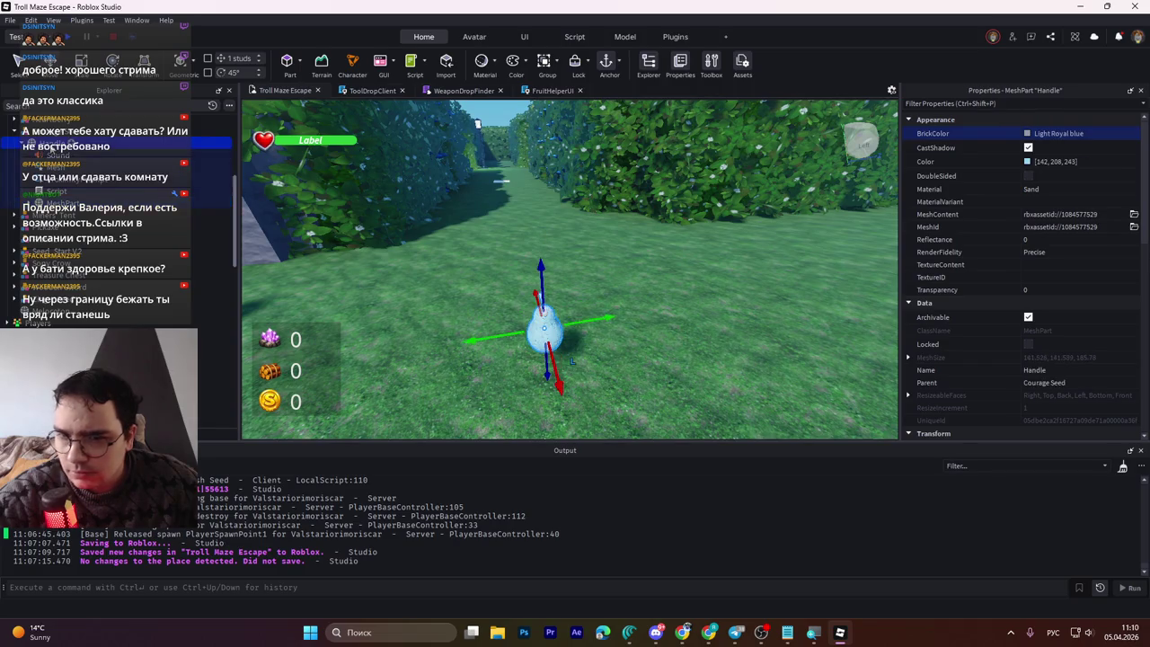
{"action": "key", "text": "f"}
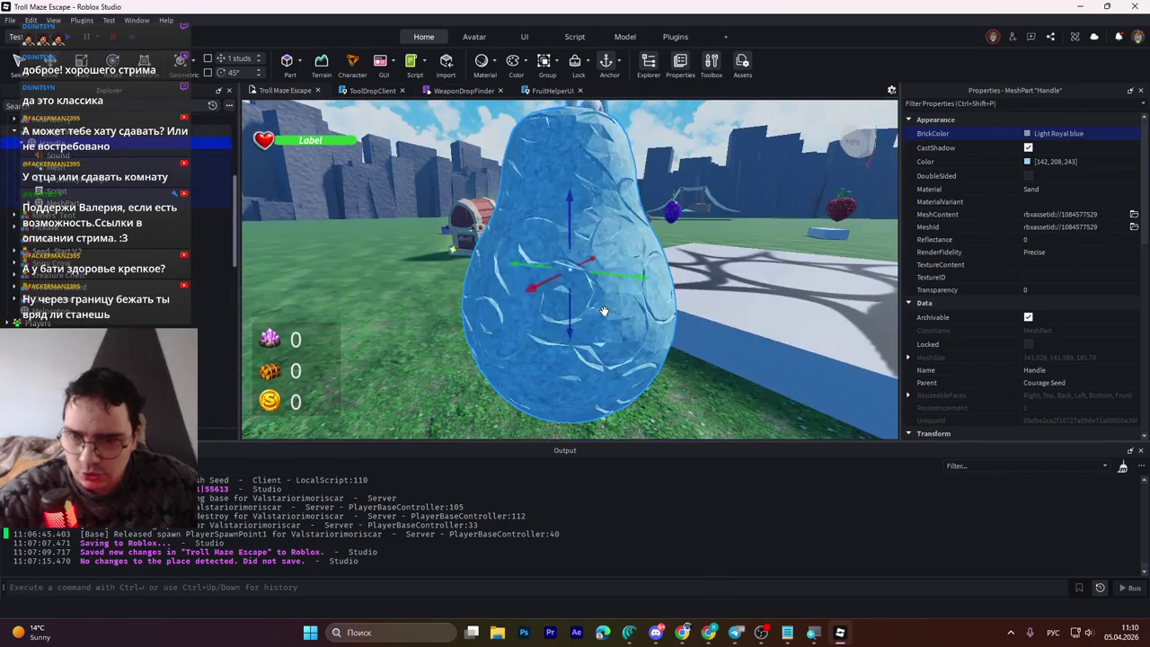
{"action": "scroll", "coordinate": [603, 311], "scroll_direction": "down", "scroll_amount": 5}
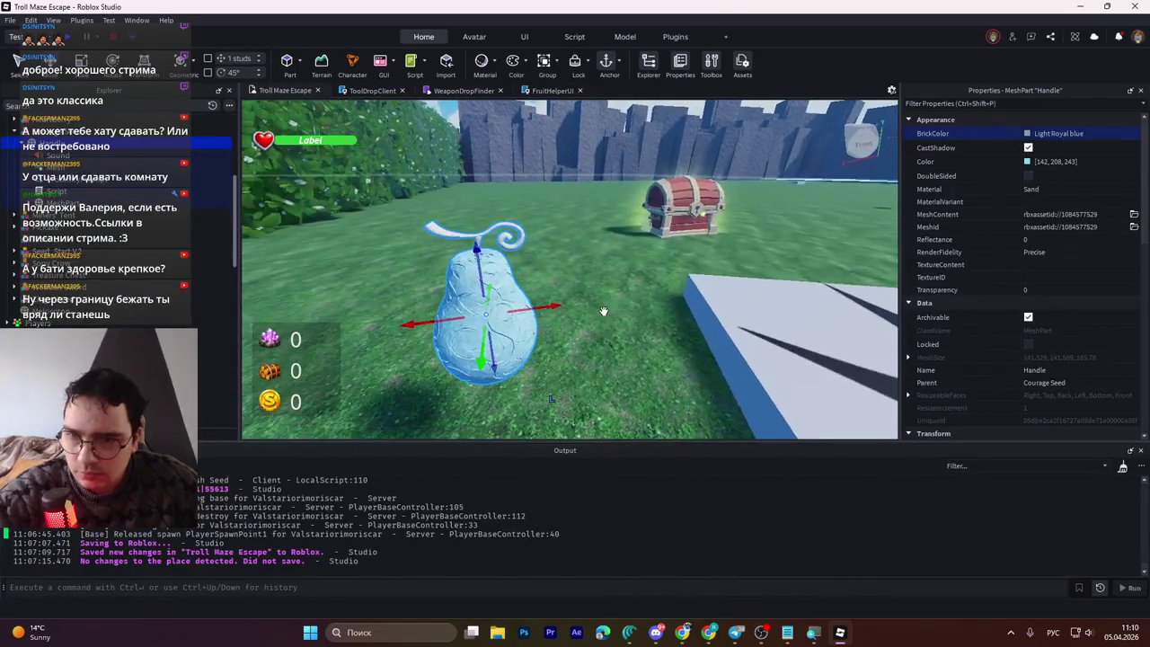
{"action": "left_click", "coordinate": [490, 235]}
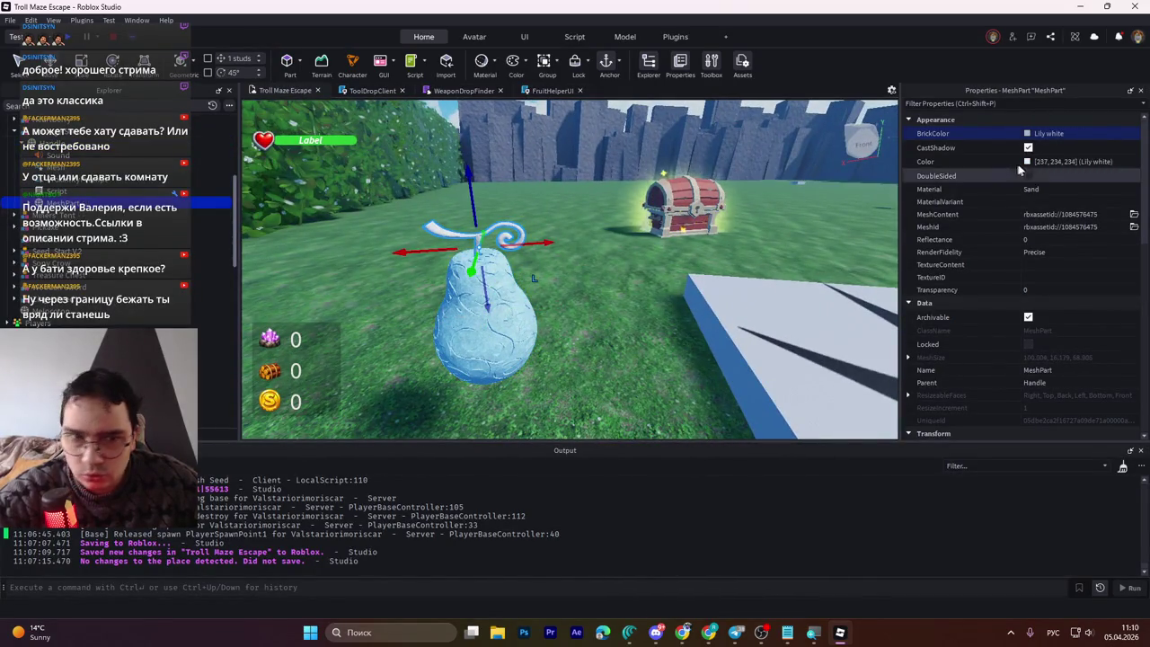
{"action": "left_click", "coordinate": [1033, 132]}
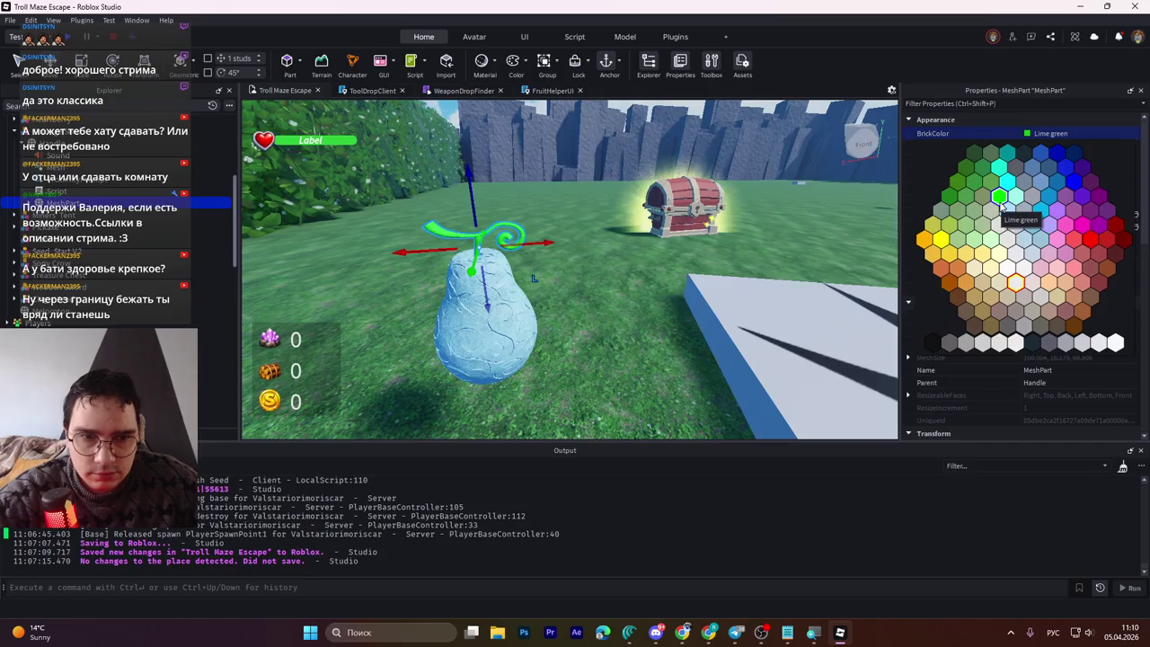
Step: Set the stem's BrickColor to Camo green and the Handle body Color to 153, 137, 243
{"action": "left_click", "coordinate": [1042, 161]}
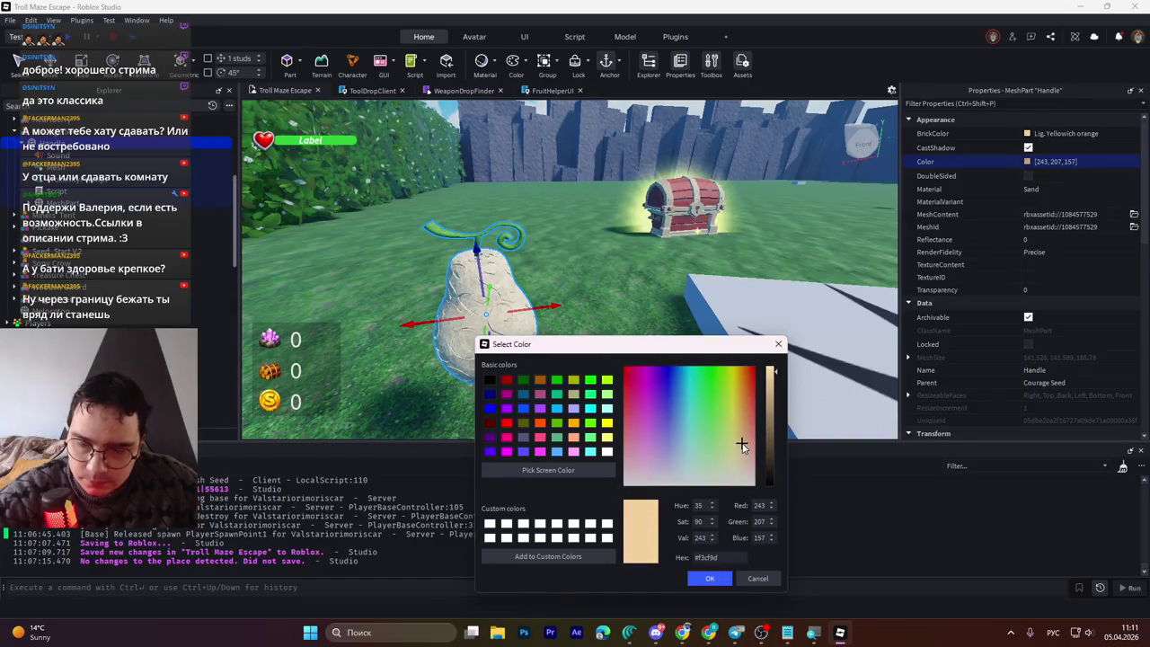
{"action": "mouse_move", "coordinate": [742, 445]}
{"action": "left_mouse_down"}
{"action": "mouse_move", "coordinate": [667, 444]}
{"action": "mouse_move", "coordinate": [664, 433]}
{"action": "left_mouse_up"}
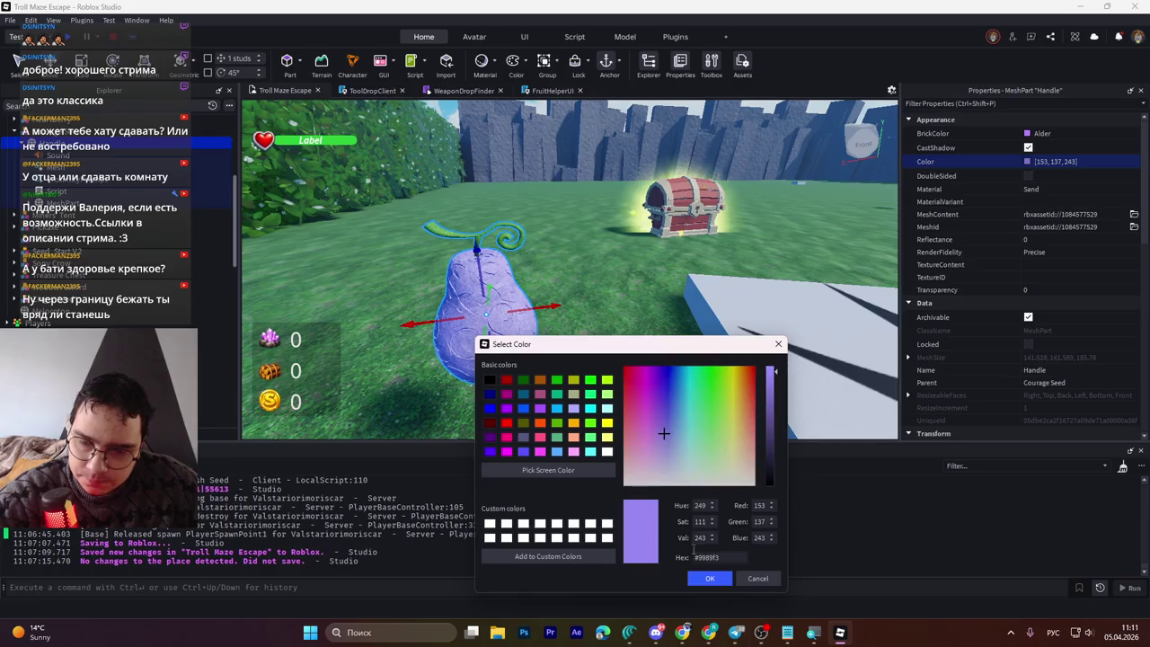
{"action": "left_click", "coordinate": [710, 578]}
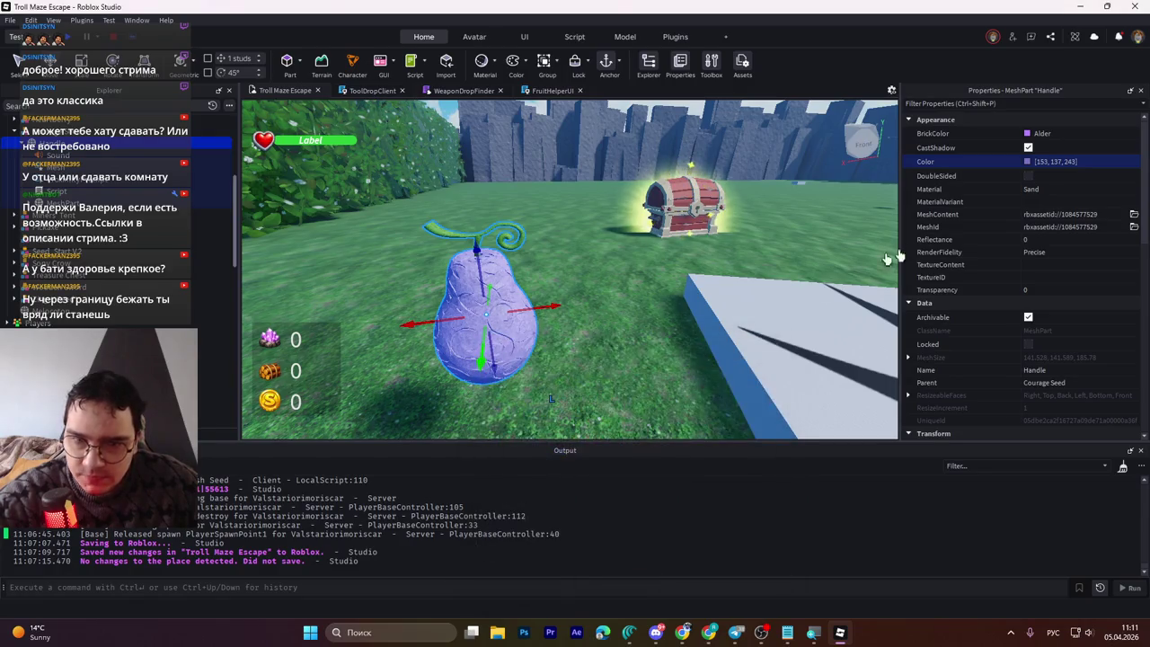
Step: Look over the body's BrickColor choices without changing them, then reselect the purple pear body
{"action": "left_click", "coordinate": [1030, 133]}
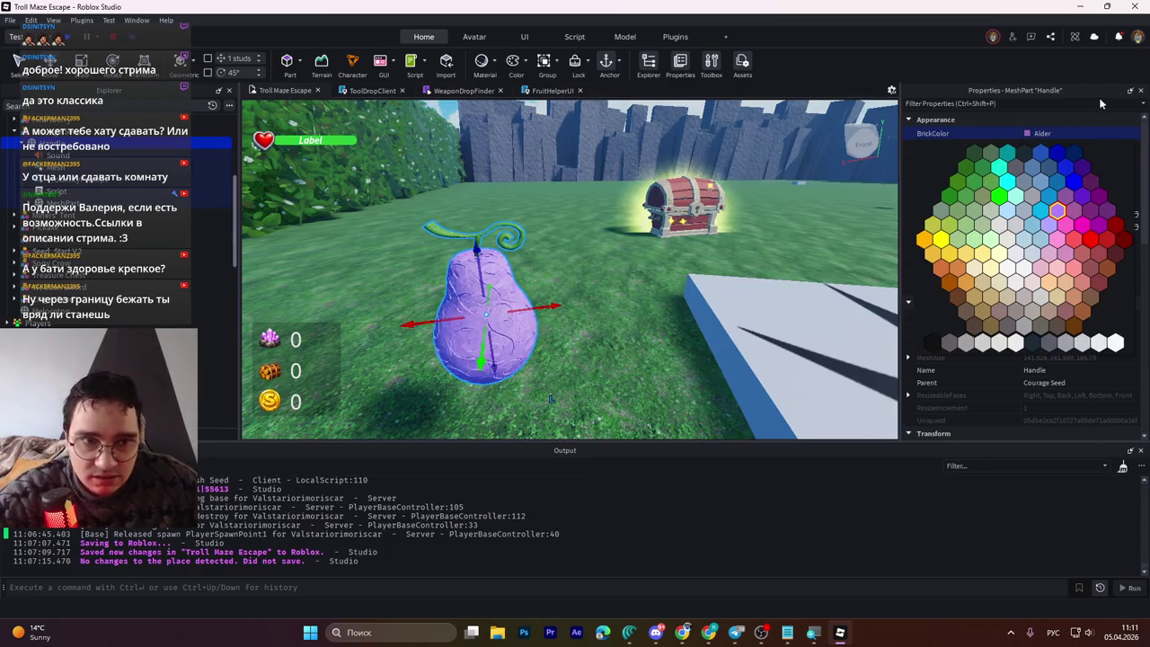
{"action": "left_click", "coordinate": [1057, 212]}
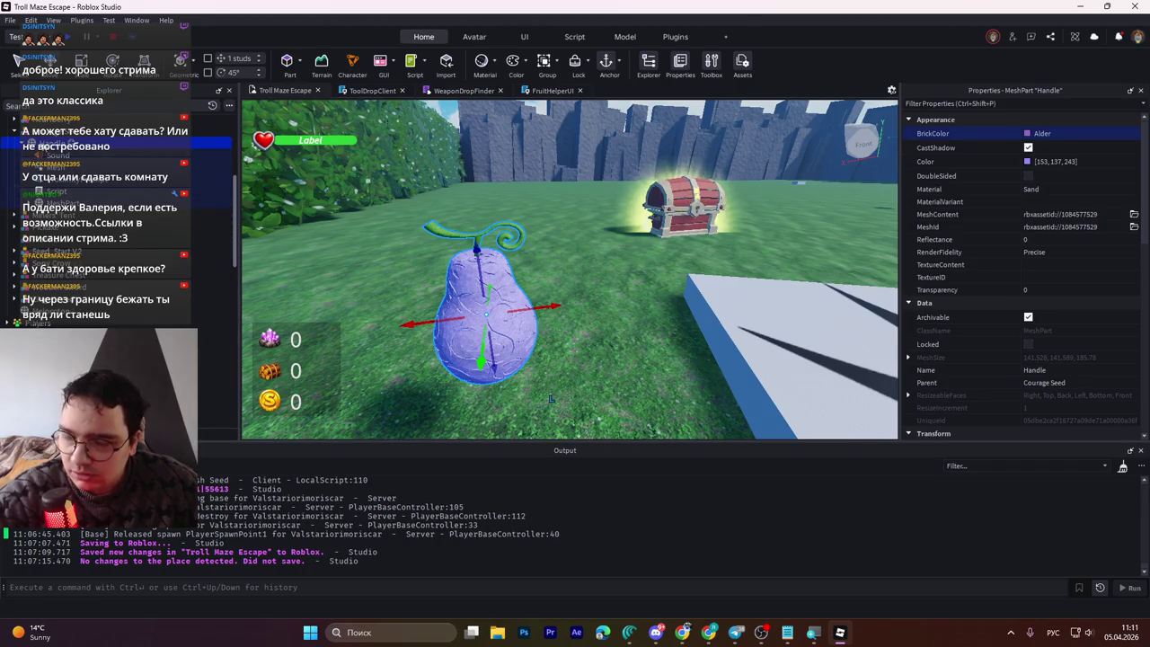
{"action": "left_click", "coordinate": [54, 215]}
{"action": "left_click", "coordinate": [54, 251]}
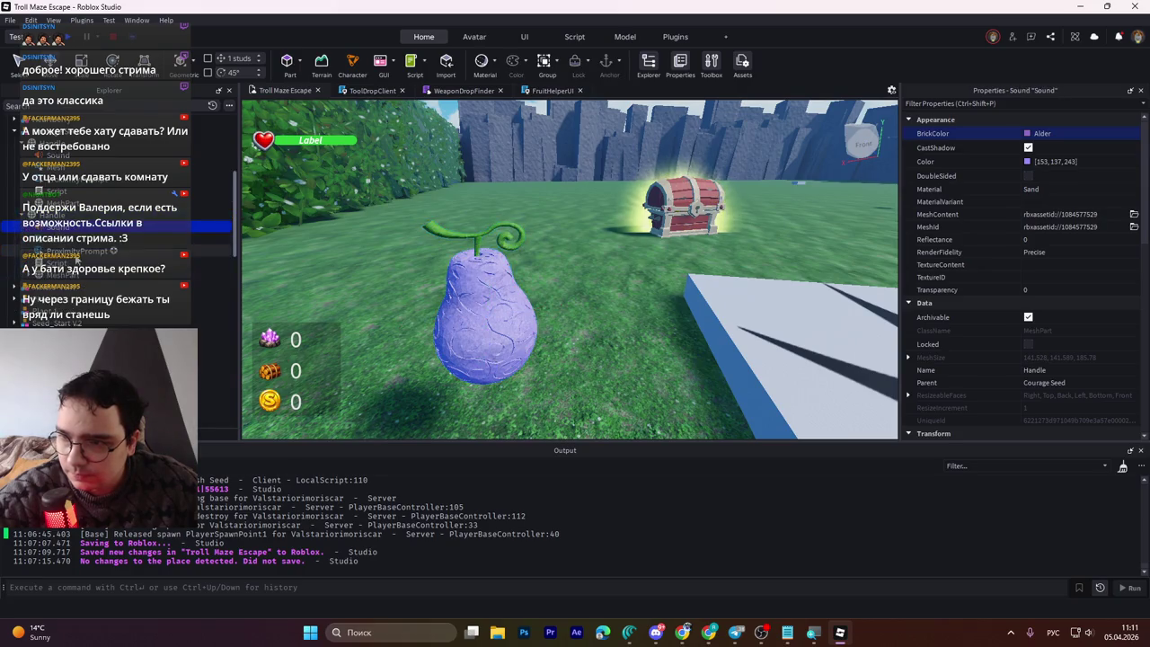
{"action": "left_click", "coordinate": [54, 227], "text": "shift"}
{"action": "left_click", "coordinate": [90, 224]}
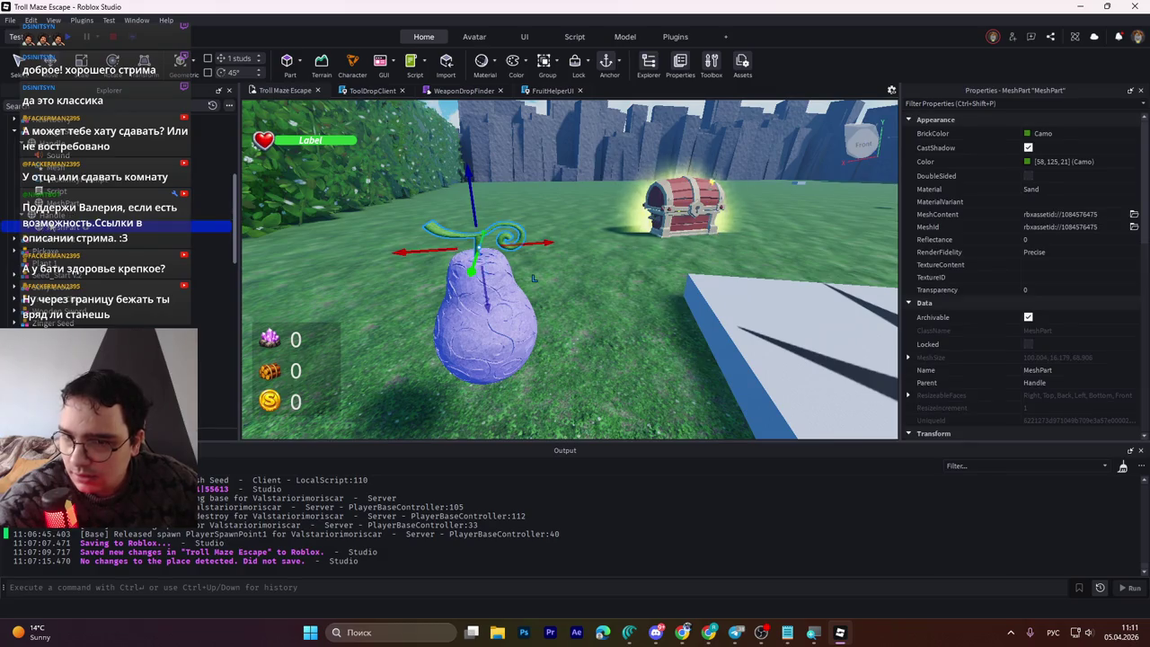
{"action": "left_click", "coordinate": [532, 306]}
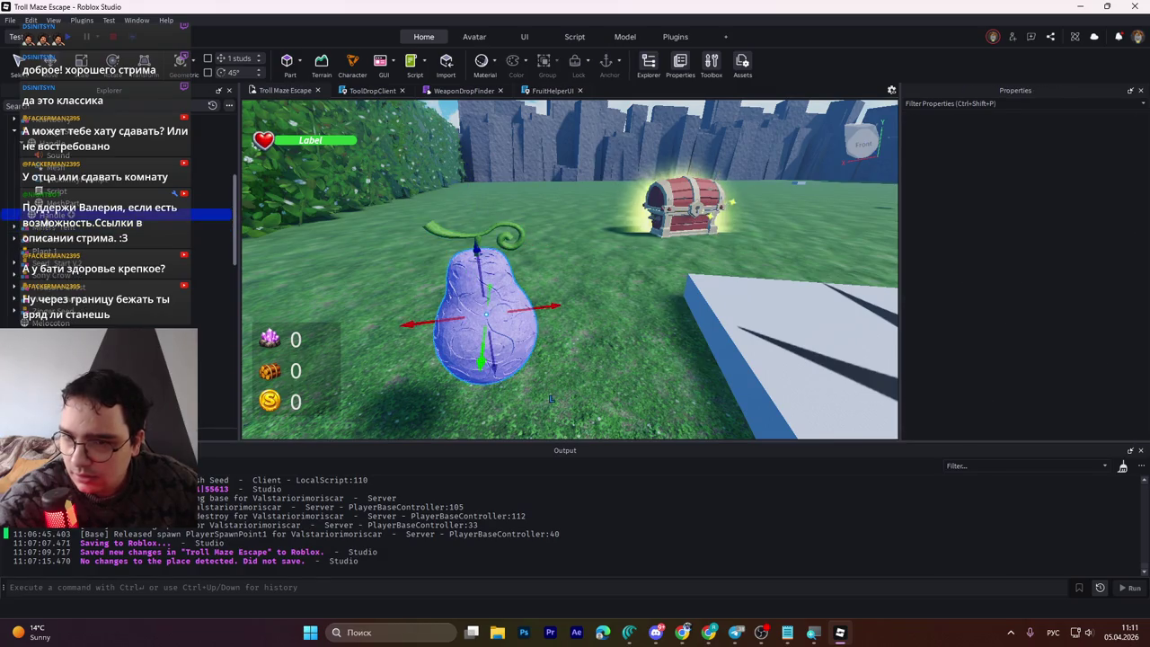
Step: Nudge the purple pear body into position with the Move tool
{"action": "mouse_move", "coordinate": [534, 306]}
{"action": "left_mouse_down"}
{"action": "mouse_move", "coordinate": [575, 352]}
{"action": "mouse_move", "coordinate": [476, 305]}
{"action": "mouse_move", "coordinate": [495, 297]}
{"action": "mouse_move", "coordinate": [496, 307]}
{"action": "mouse_move", "coordinate": [488, 242]}
{"action": "mouse_move", "coordinate": [497, 306]}
{"action": "left_mouse_up"}
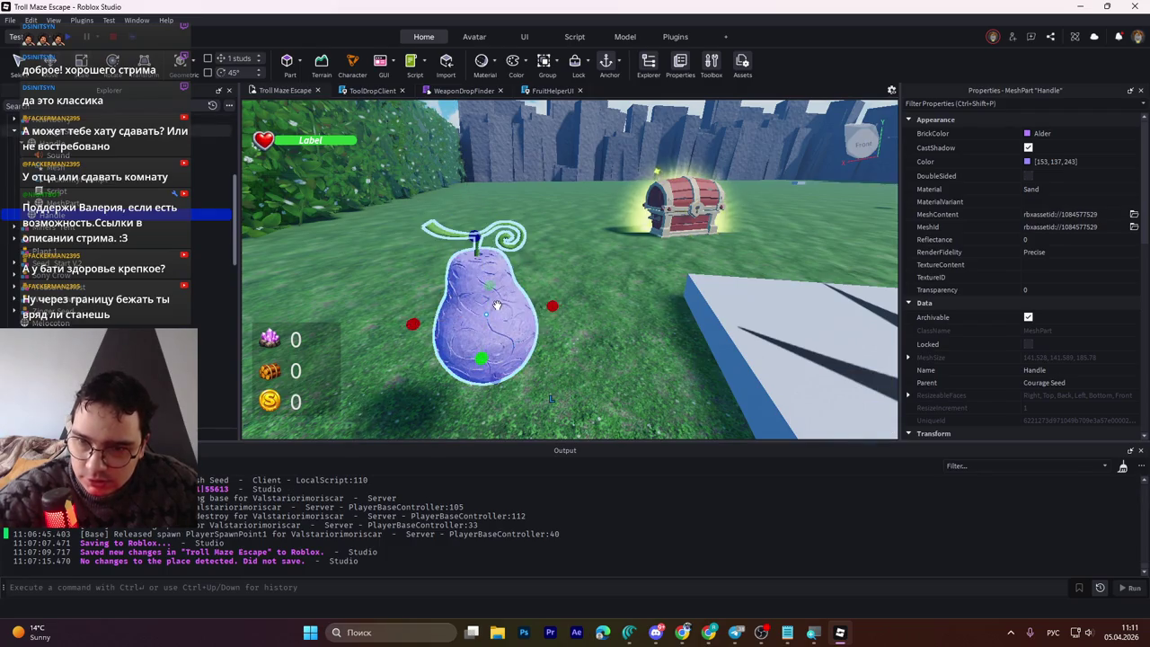
{"action": "mouse_move", "coordinate": [480, 358]}
{"action": "left_mouse_down"}
{"action": "mouse_move", "coordinate": [474, 289]}
{"action": "mouse_move", "coordinate": [476, 369]}
{"action": "left_mouse_up"}
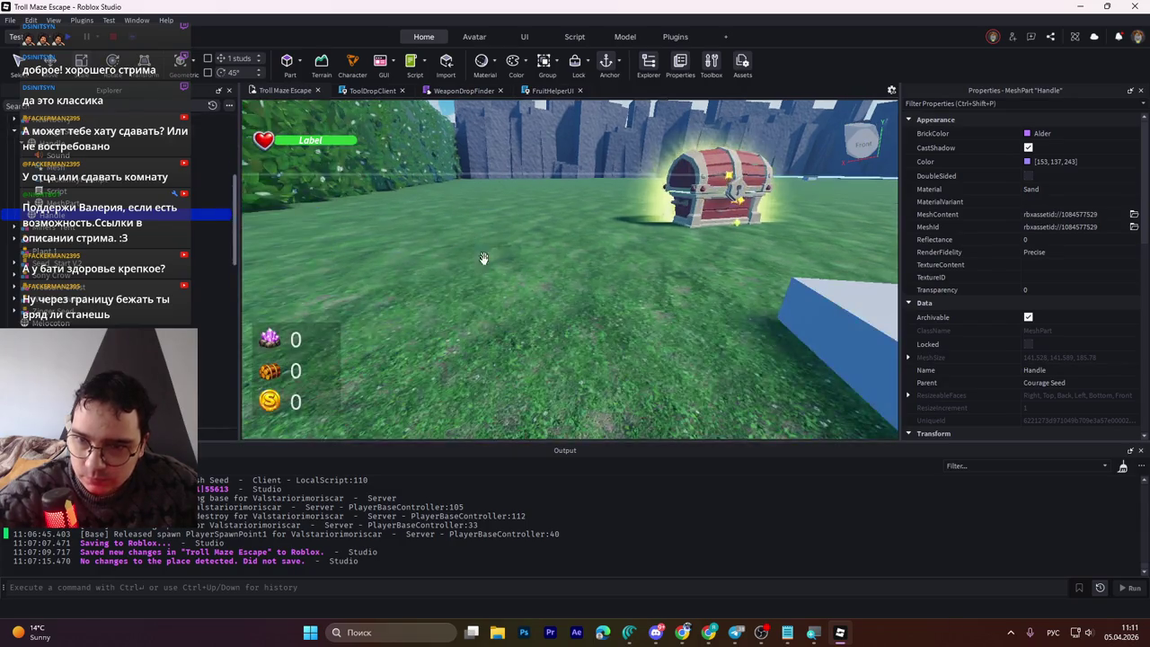
{"action": "key", "text": "w"}
{"action": "key", "text": "d"}
{"action": "key", "text": "ctrl+2"}
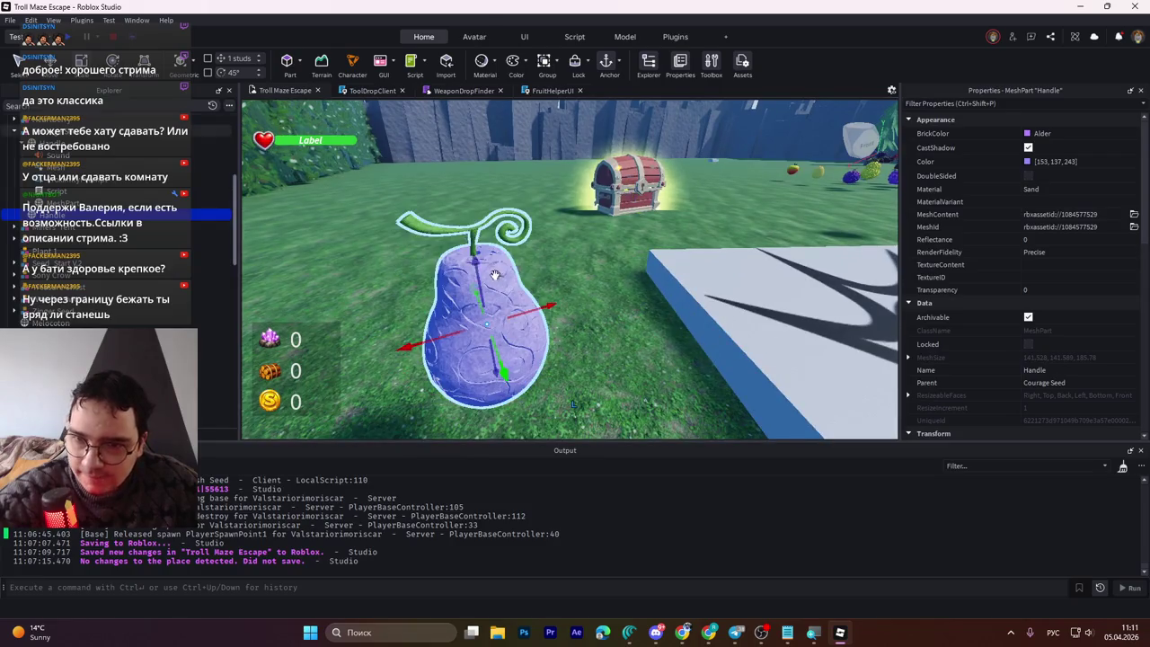
{"action": "mouse_move", "coordinate": [474, 263]}
{"action": "left_mouse_down"}
{"action": "mouse_move", "coordinate": [461, 89]}
{"action": "mouse_move", "coordinate": [477, 282]}
{"action": "left_mouse_up"}
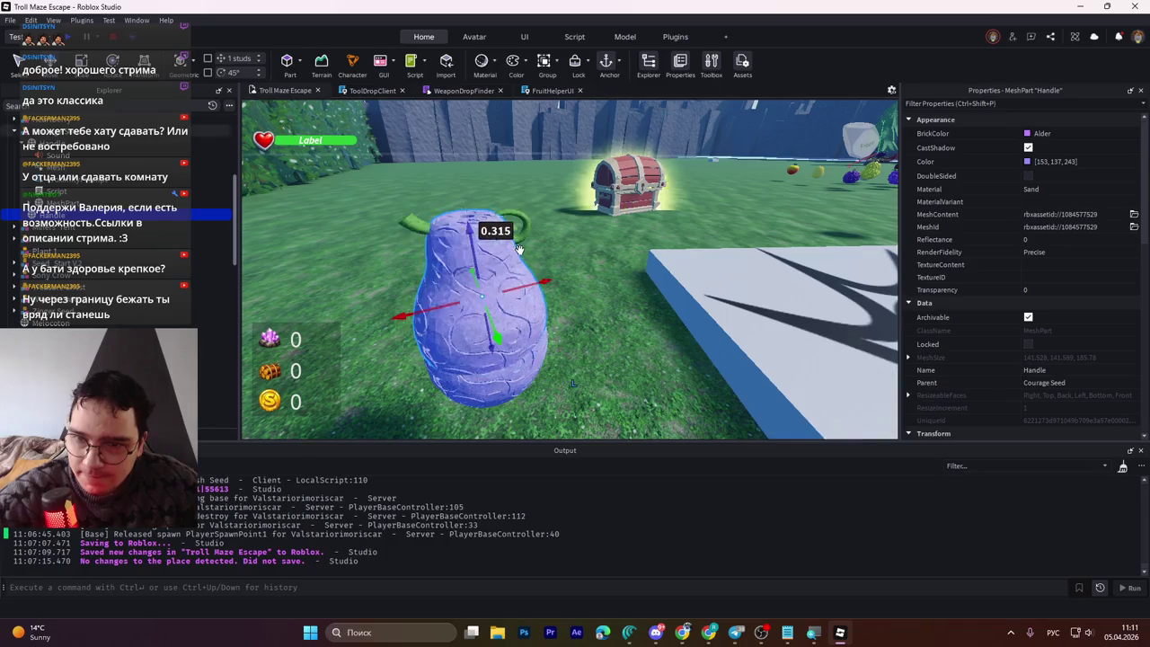
Step: Scale the pear taller and slimmer, setting axis values of 1.074, 0.84 and 0.878
{"action": "key", "text": "ctrl+4"}
{"action": "key", "text": "ctrl+5"}
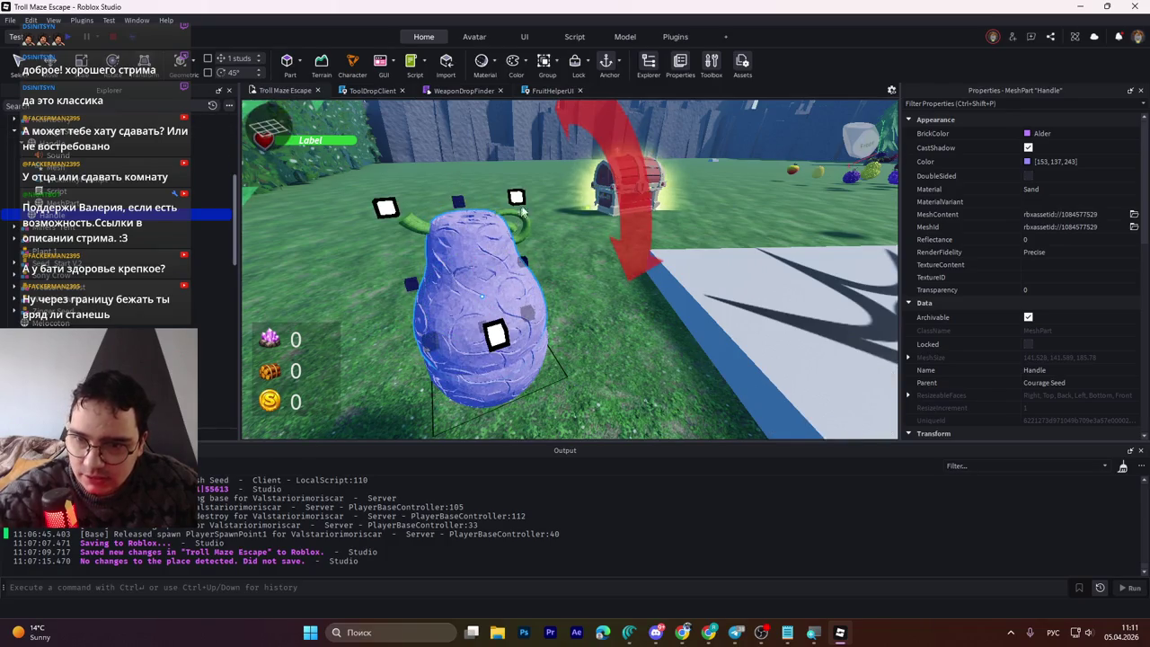
{"action": "mouse_move", "coordinate": [516, 199]}
{"action": "left_mouse_down"}
{"action": "mouse_move", "coordinate": [458, 242]}
{"action": "mouse_move", "coordinate": [584, 202]}
{"action": "mouse_move", "coordinate": [542, 162]}
{"action": "mouse_move", "coordinate": [462, 174]}
{"action": "mouse_move", "coordinate": [485, 126]}
{"action": "mouse_move", "coordinate": [539, 269]}
{"action": "mouse_move", "coordinate": [577, 248]}
{"action": "left_mouse_up"}
{"action": "key", "text": "ctrl+3"}
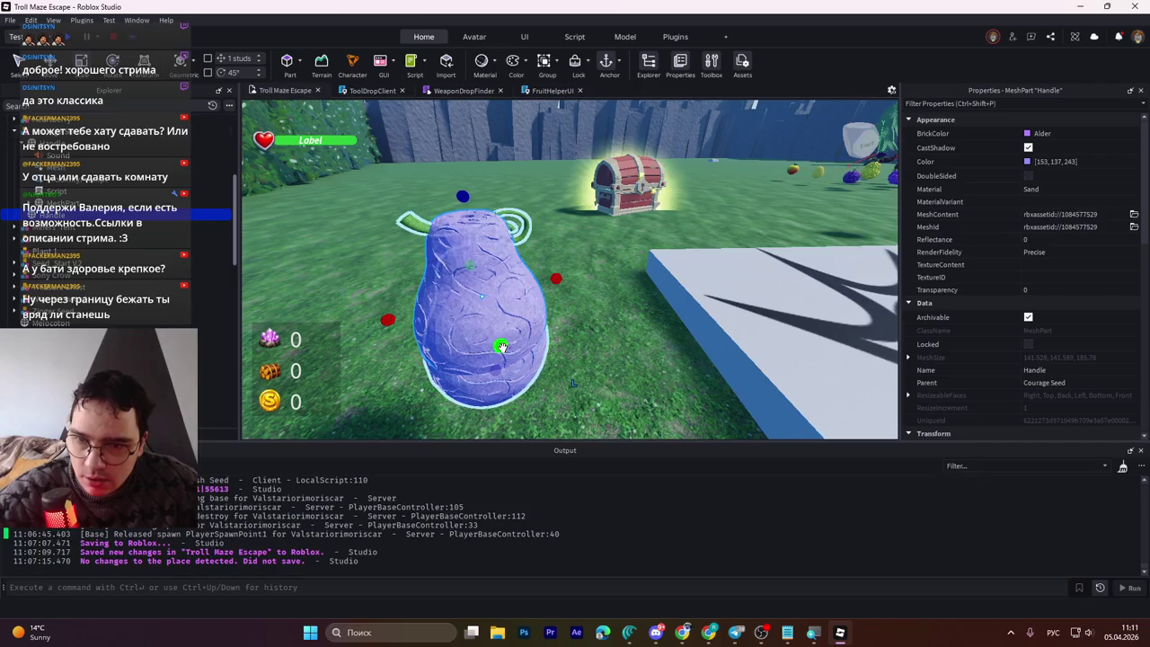
{"action": "left_click_drag", "start_coordinate": [499, 350], "coordinate": [480, 336]}
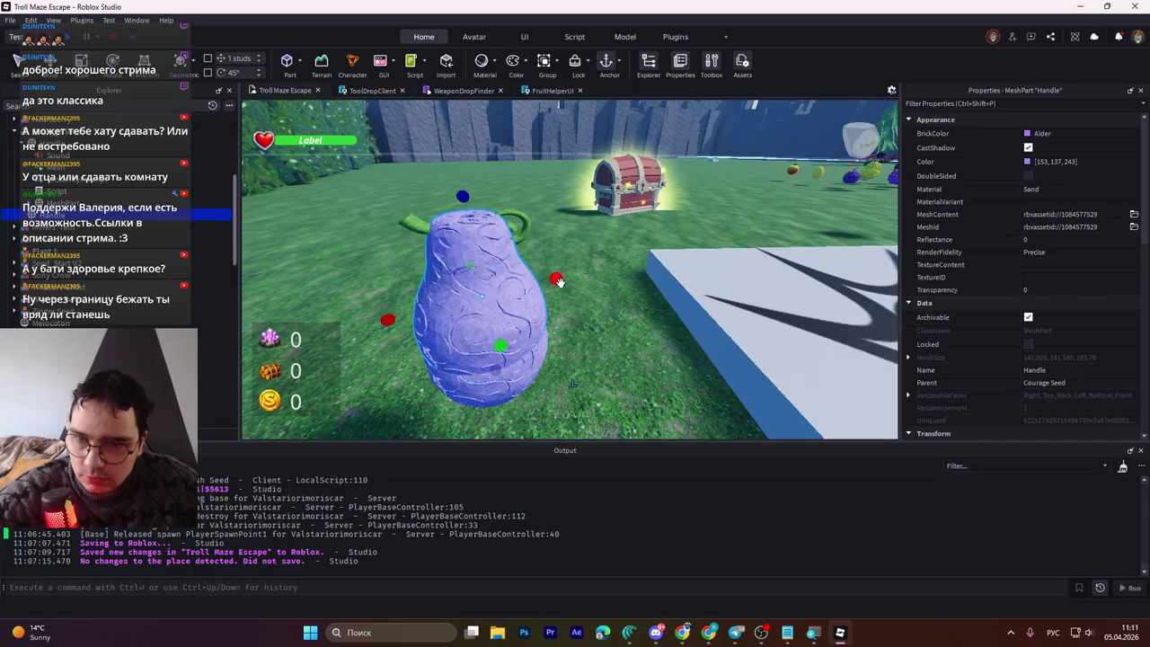
{"action": "mouse_move", "coordinate": [557, 281]}
{"action": "left_mouse_down"}
{"action": "mouse_move", "coordinate": [530, 285]}
{"action": "mouse_move", "coordinate": [554, 283]}
{"action": "left_mouse_up"}
{"action": "left_click_drag", "start_coordinate": [492, 346], "coordinate": [484, 333]}
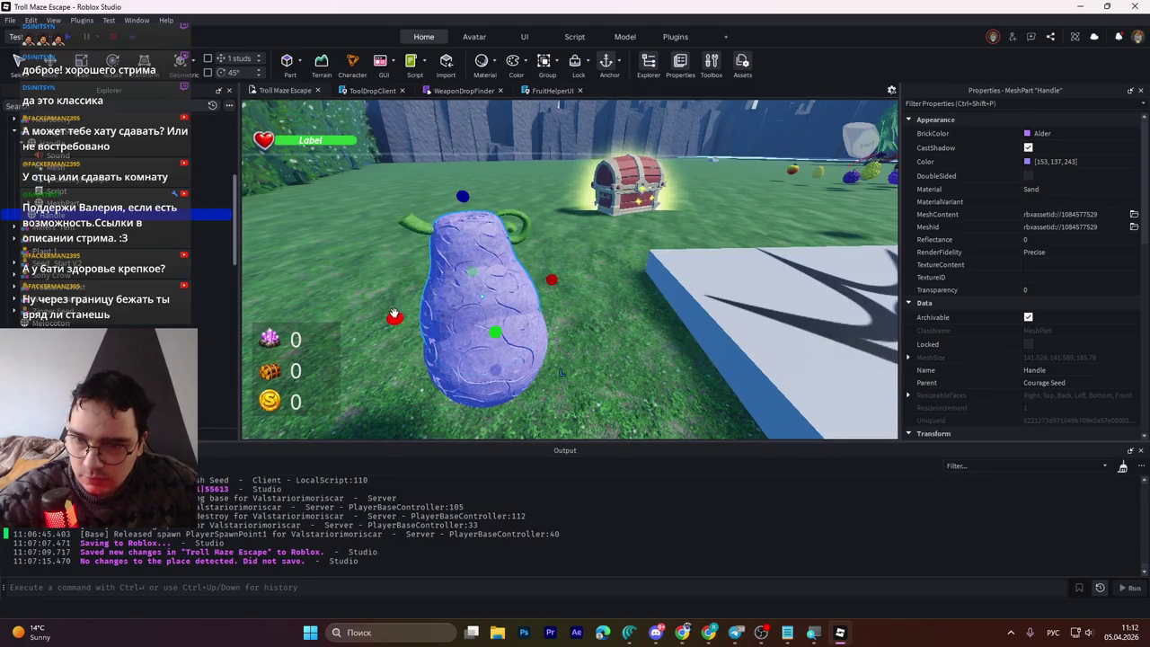
{"action": "left_click_drag", "start_coordinate": [398, 310], "coordinate": [404, 314]}
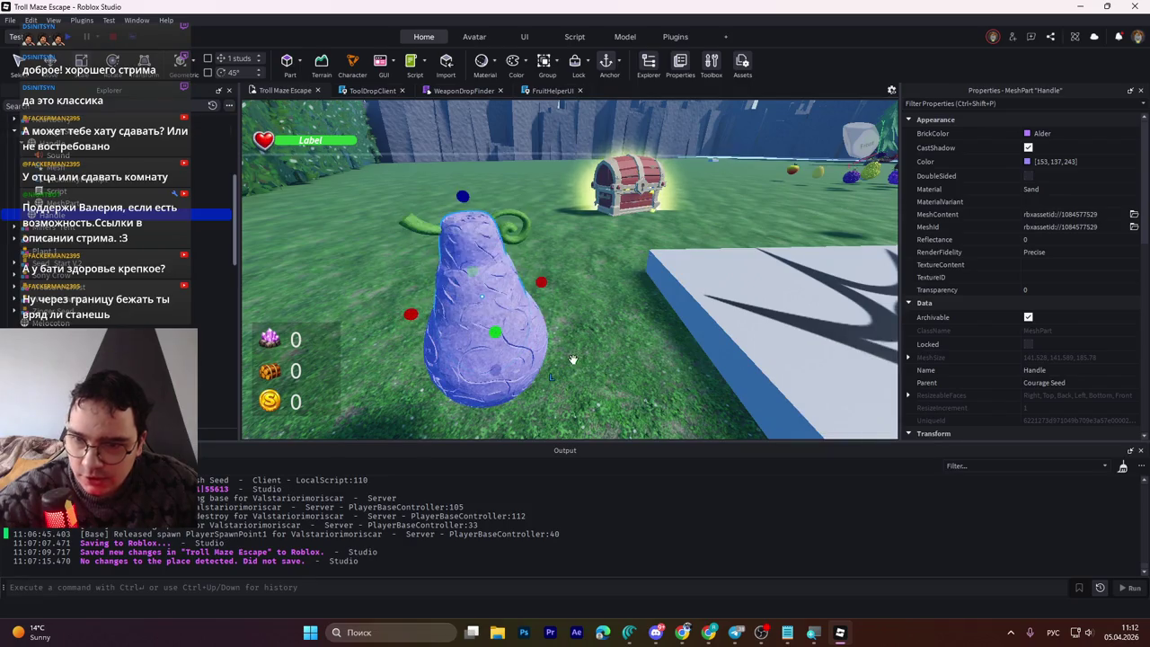
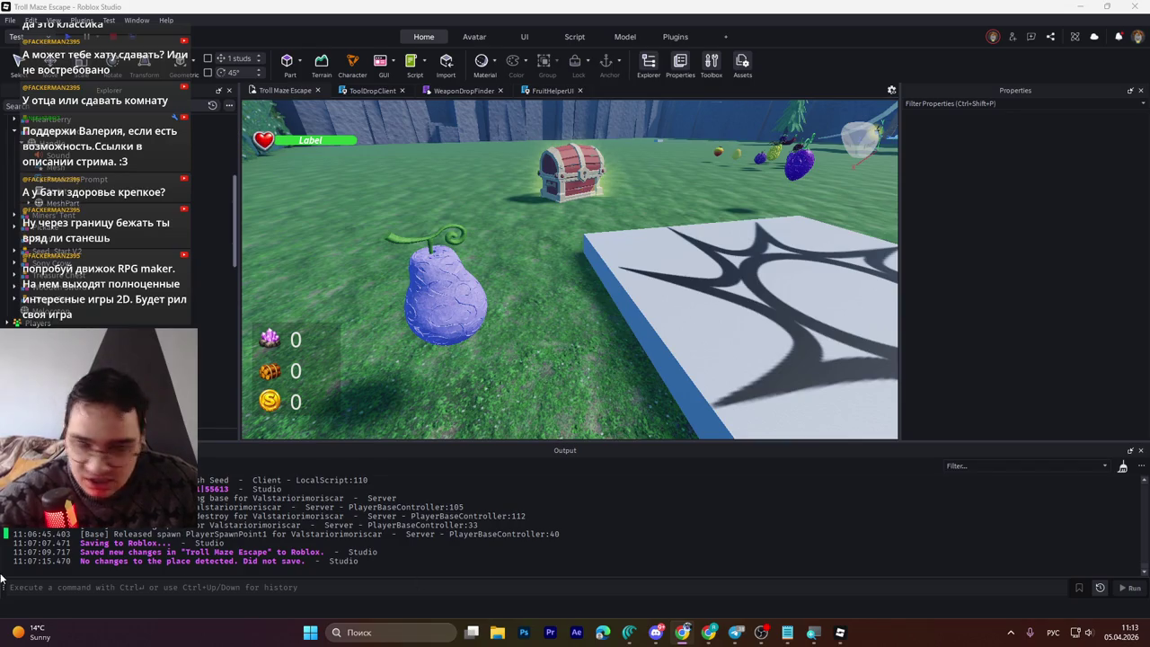
Step: Collapse the Courage Seed model and drag it from Workspace into Plants > Seeds > Common
{"action": "left_click", "coordinate": [449, 296]}
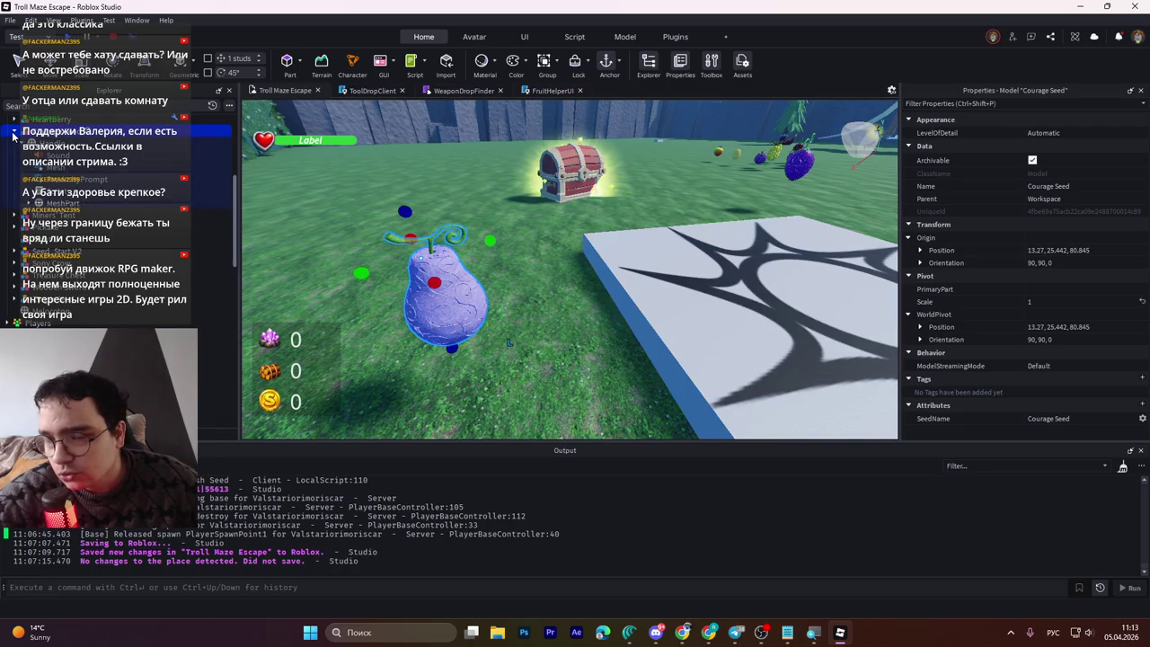
{"action": "left_click", "coordinate": [14, 132]}
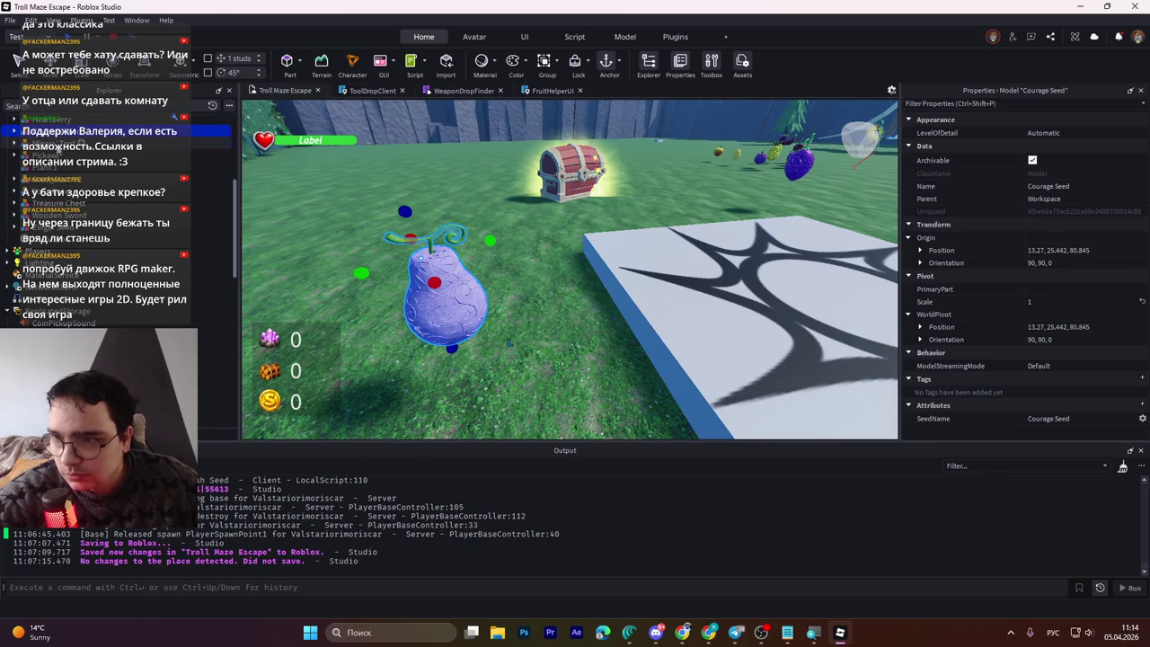
{"action": "scroll", "coordinate": [107, 180], "scroll_direction": "down", "scroll_amount": 3}
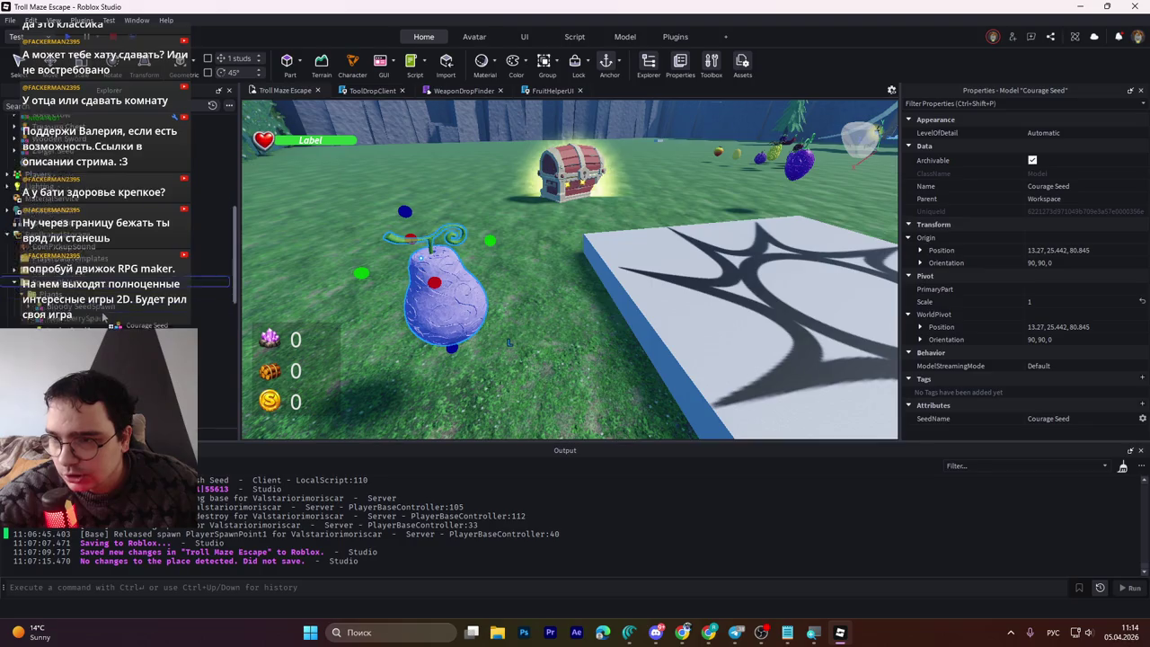
{"action": "scroll", "coordinate": [103, 316], "scroll_direction": "down", "scroll_amount": 3}
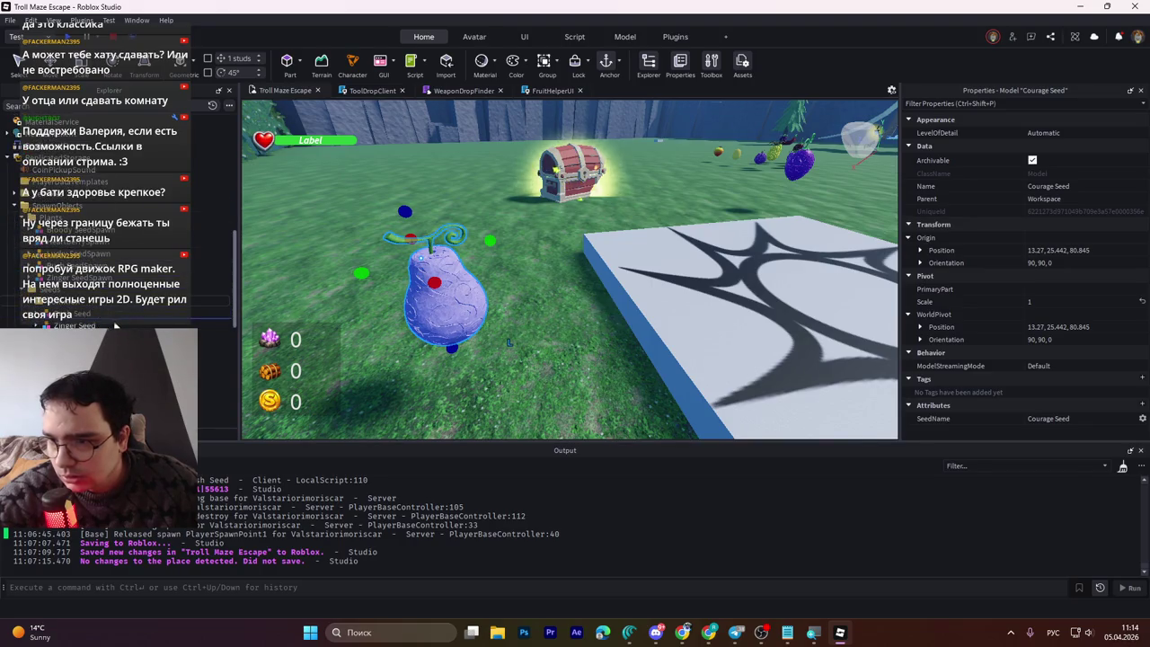
{"action": "left_click_drag", "start_coordinate": [115, 325], "coordinate": [71, 310]}
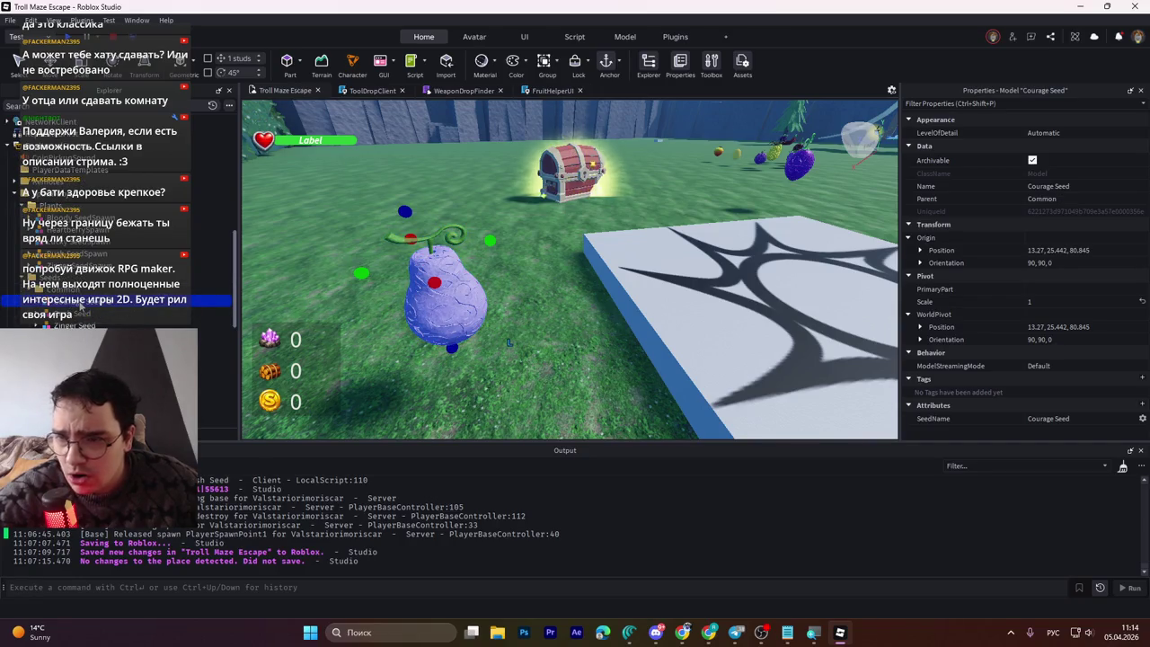
{"action": "scroll", "coordinate": [81, 305], "scroll_direction": "up", "scroll_amount": 10}
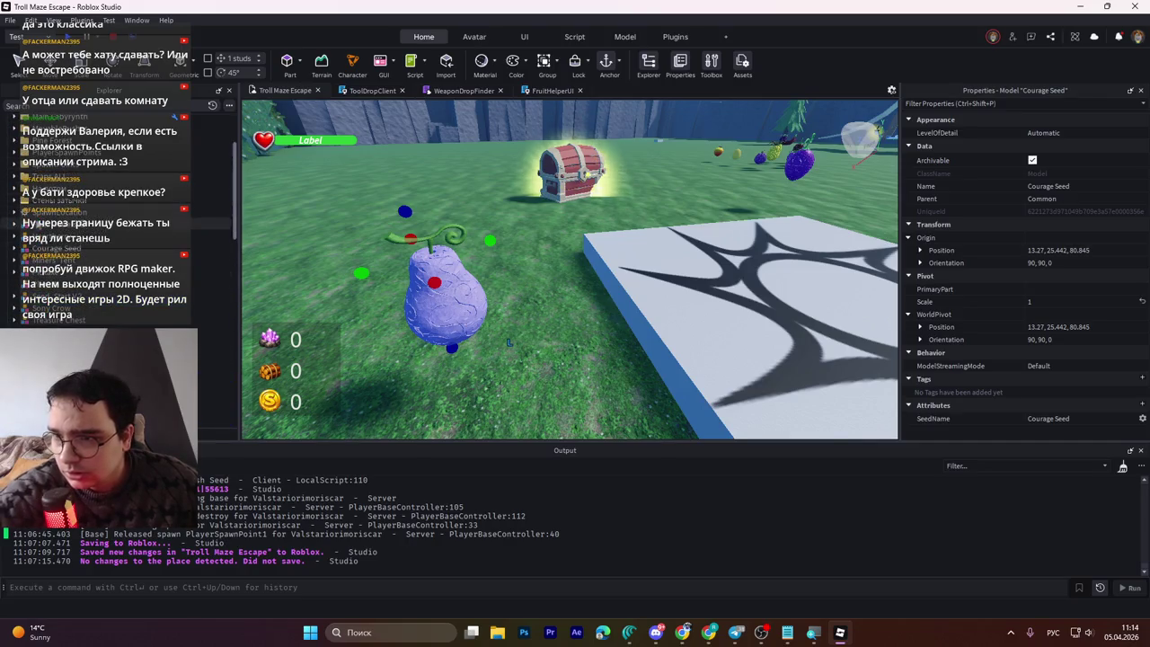
{"action": "scroll", "coordinate": [81, 224], "scroll_direction": "down", "scroll_amount": 10}
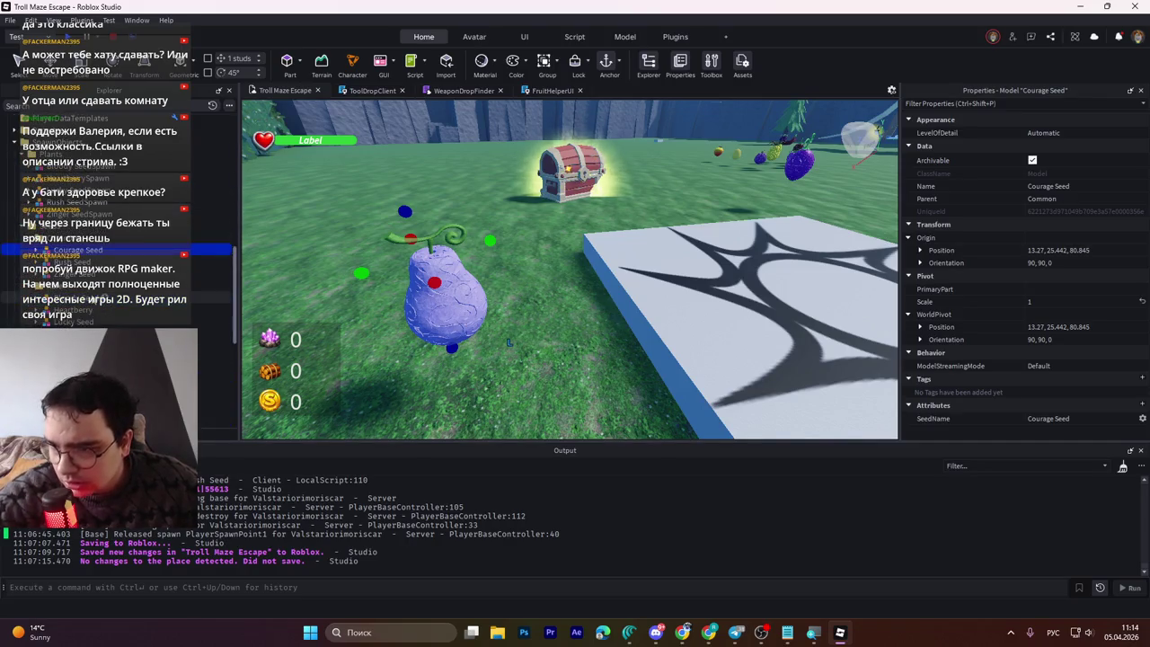
{"action": "scroll", "coordinate": [108, 233], "scroll_direction": "down", "scroll_amount": 1}
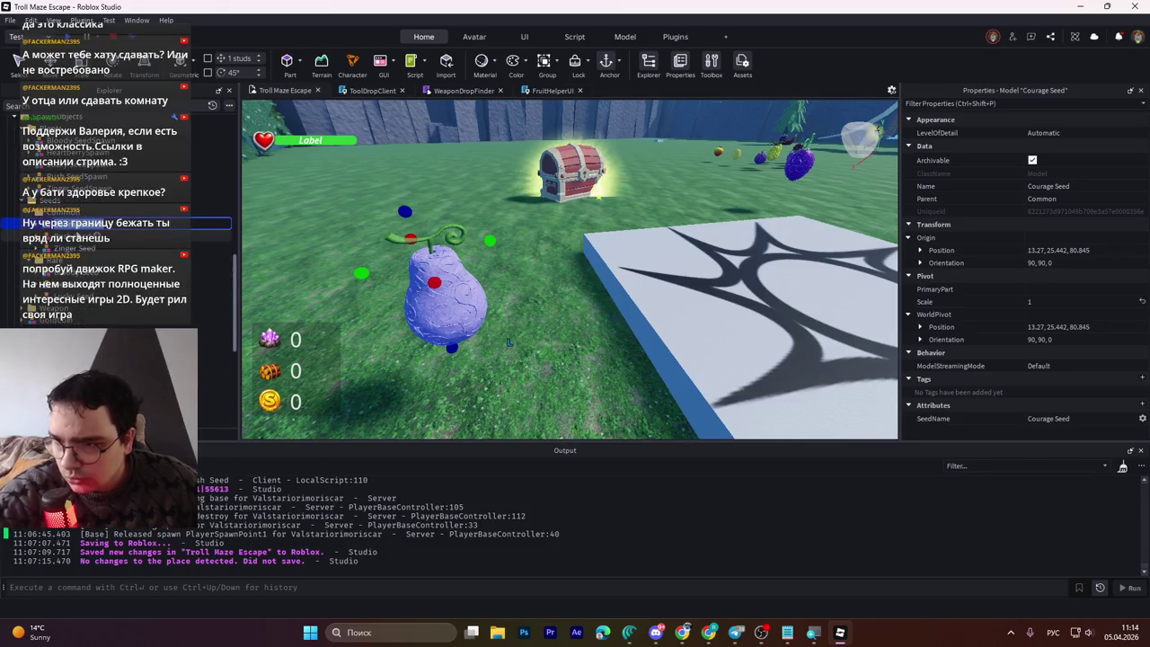
Step: Inspect the Heartberry, Rush, Lucky and Courage seed tools, including Courage Seed's SeedName attribute
{"action": "left_click", "coordinate": [213, 378]}
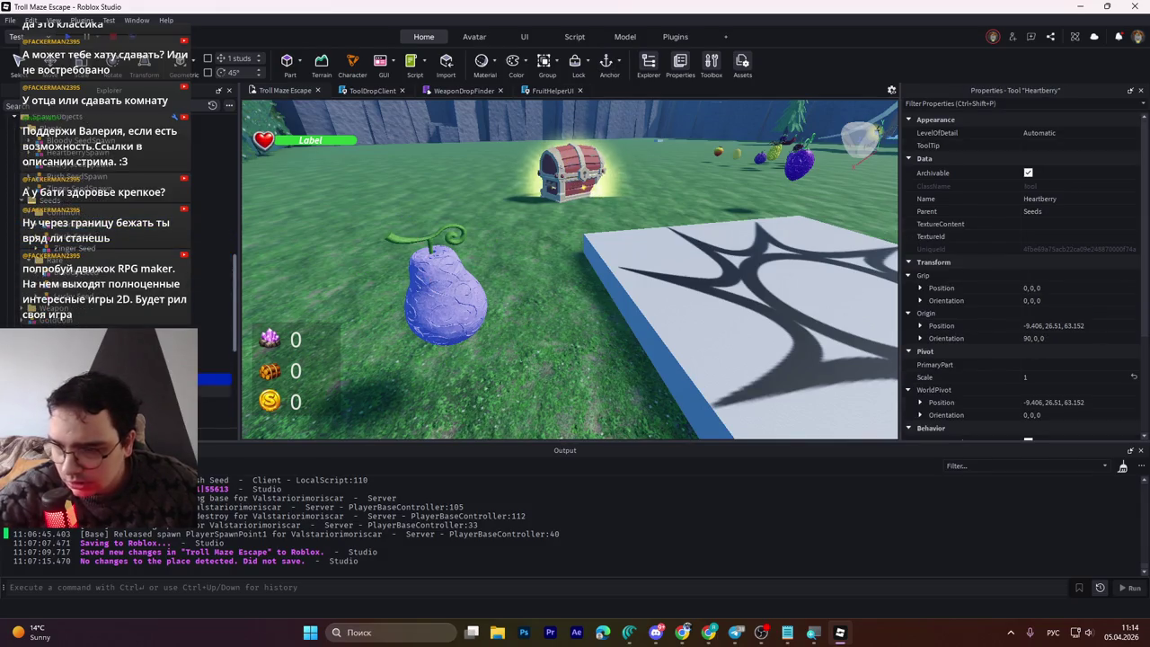
{"action": "left_click", "coordinate": [214, 364]}
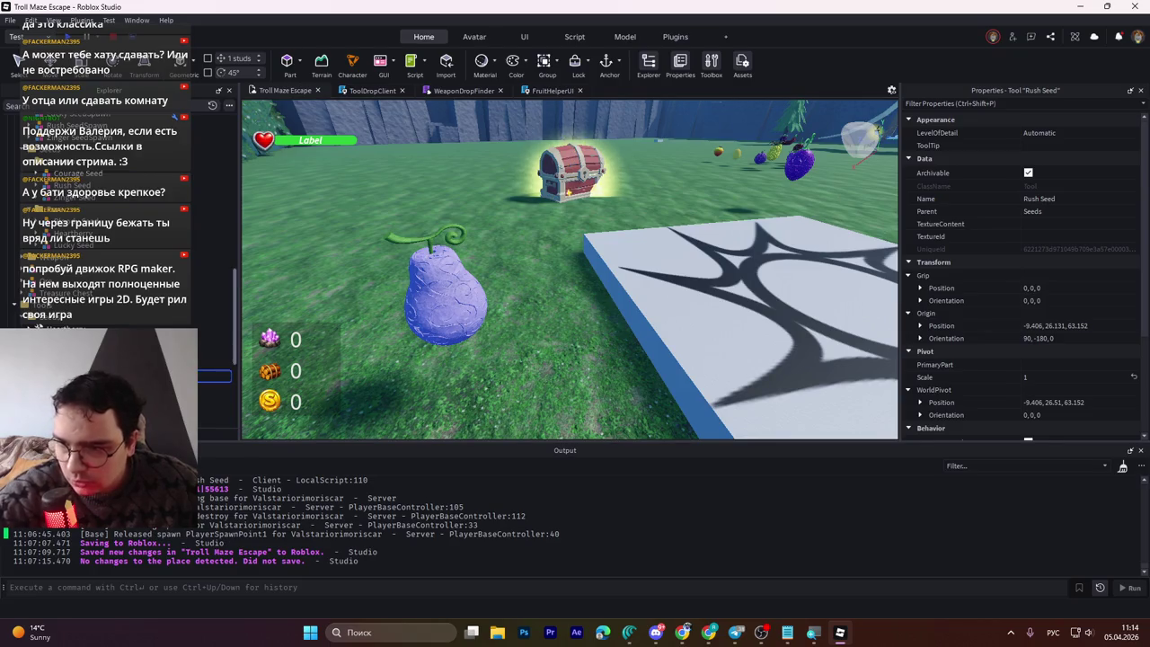
{"action": "left_click", "coordinate": [214, 340]}
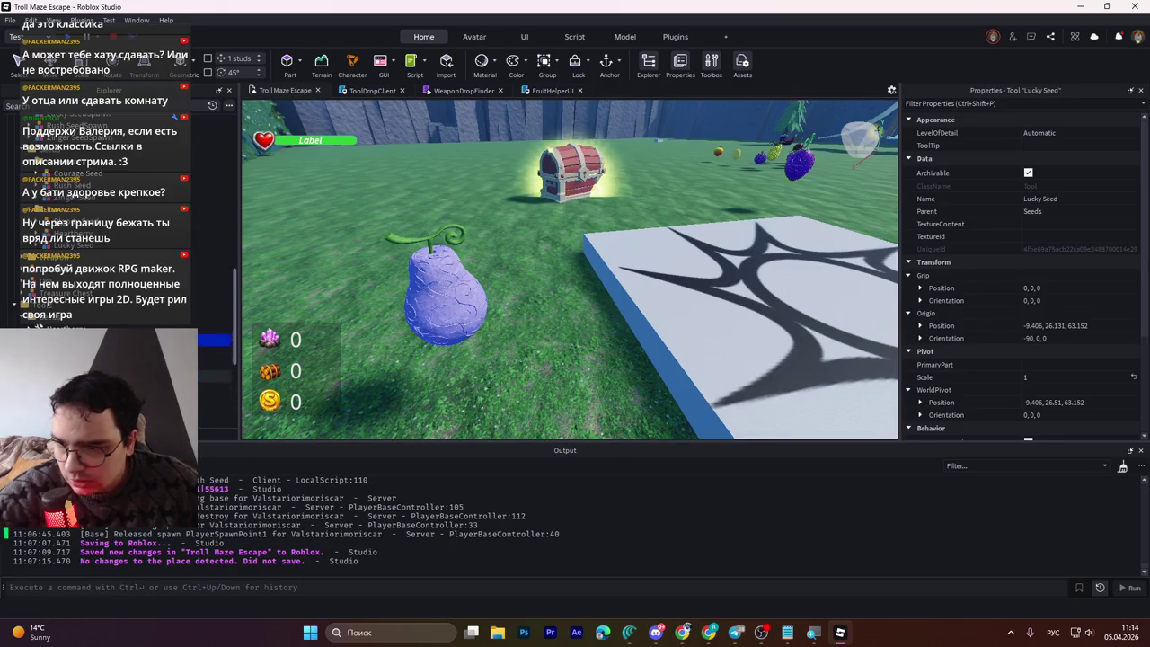
{"action": "left_click", "coordinate": [214, 375]}
{"action": "scroll", "coordinate": [1051, 422], "scroll_direction": "down", "scroll_amount": 4}
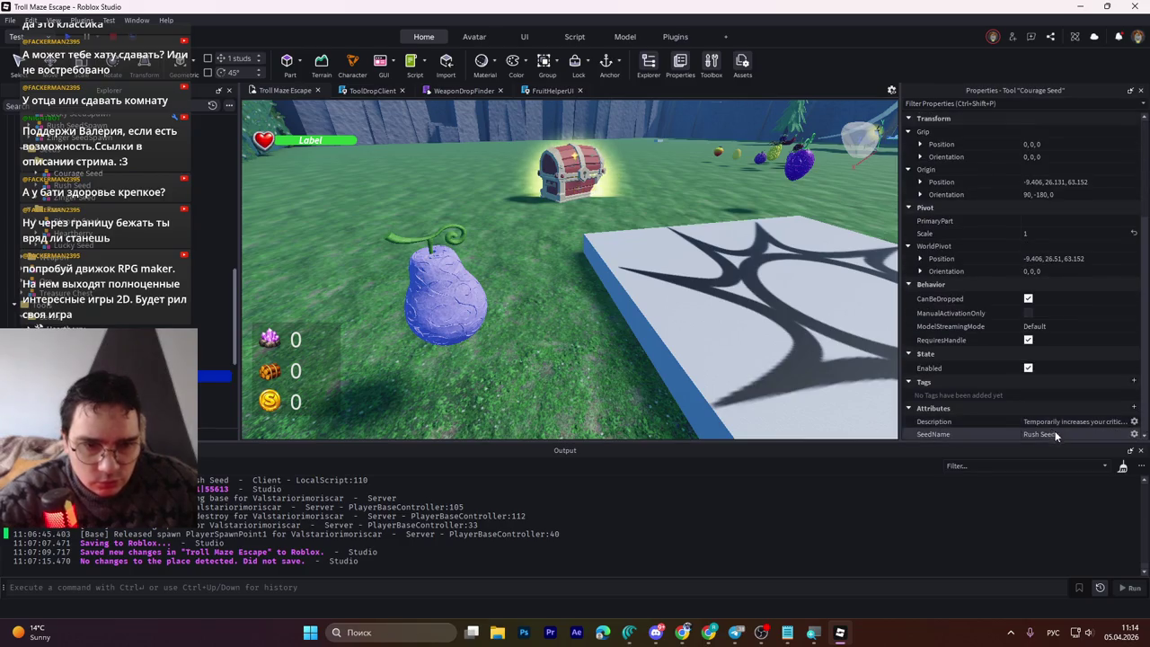
{"action": "left_click", "coordinate": [1055, 434]}
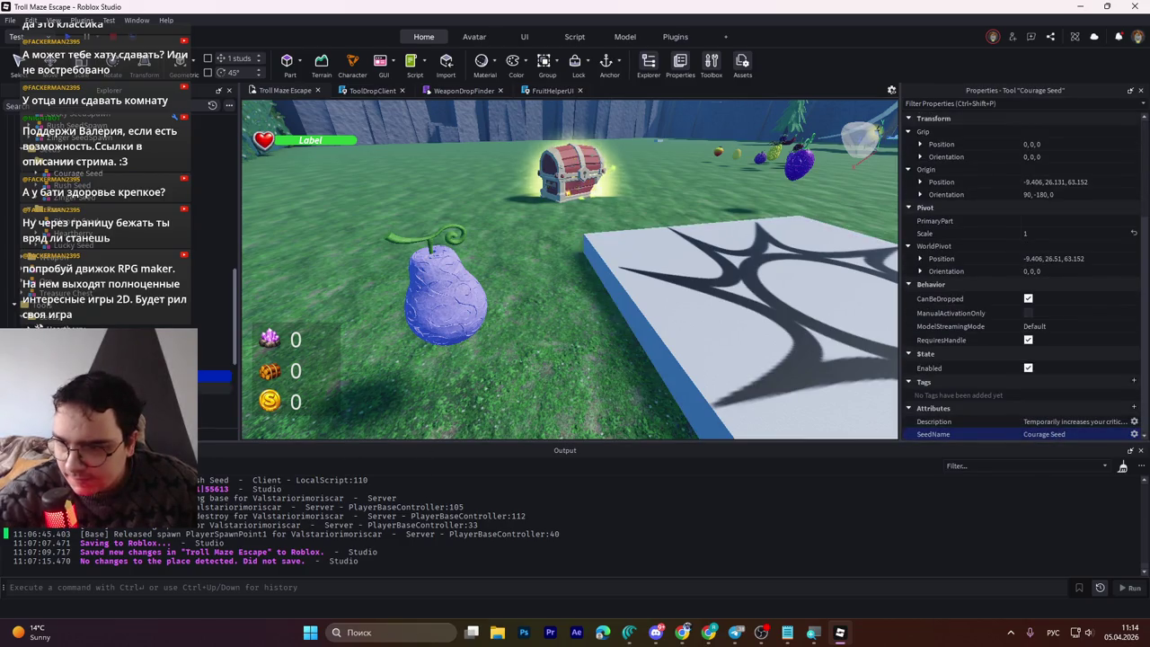
Step: Select both seed Handles and filter Properties for 'can' and 'anc' to check collision and anchoring
{"action": "left_click", "coordinate": [214, 335]}
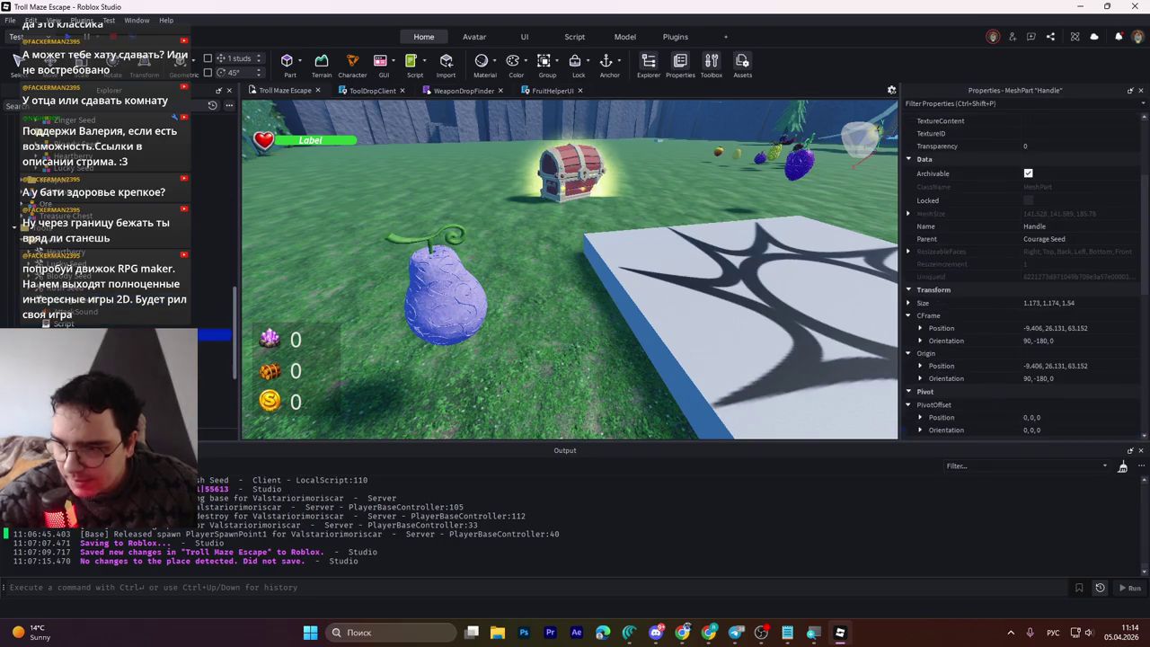
{"action": "left_click", "coordinate": [950, 103]}
{"action": "type", "text": "сфг"}
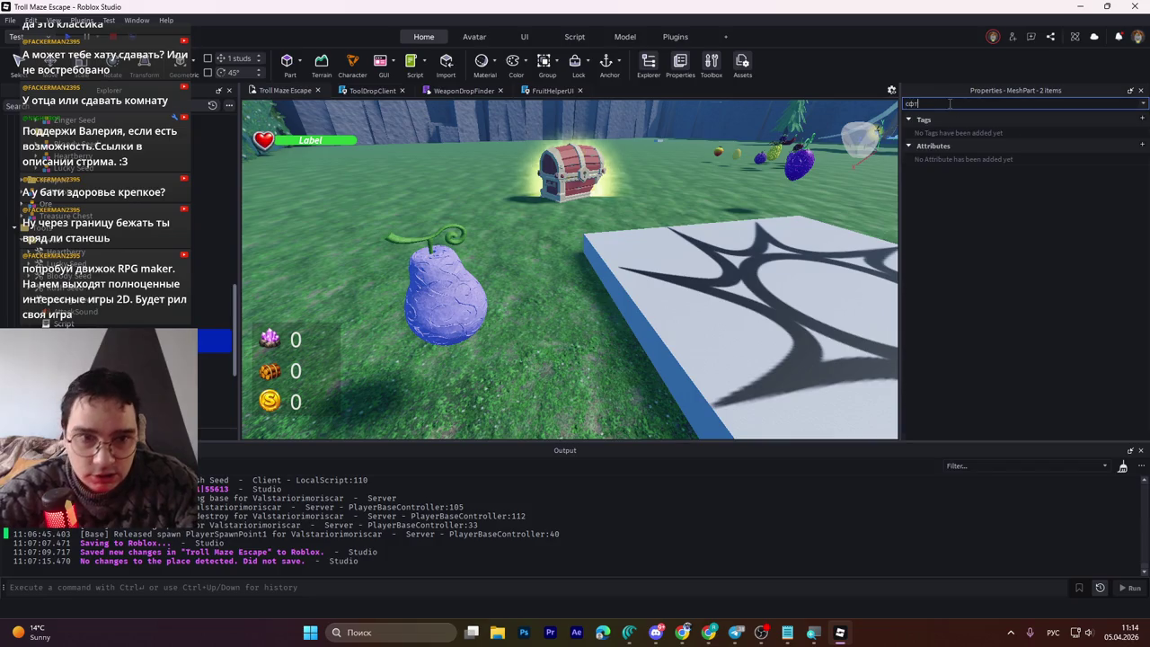
{"action": "key", "text": "BackSpace"}
{"action": "key", "text": "BackSpace"}
{"action": "key", "text": "BackSpace"}
{"action": "key", "text": "alt+shift"}
{"action": "type", "text": "can"}
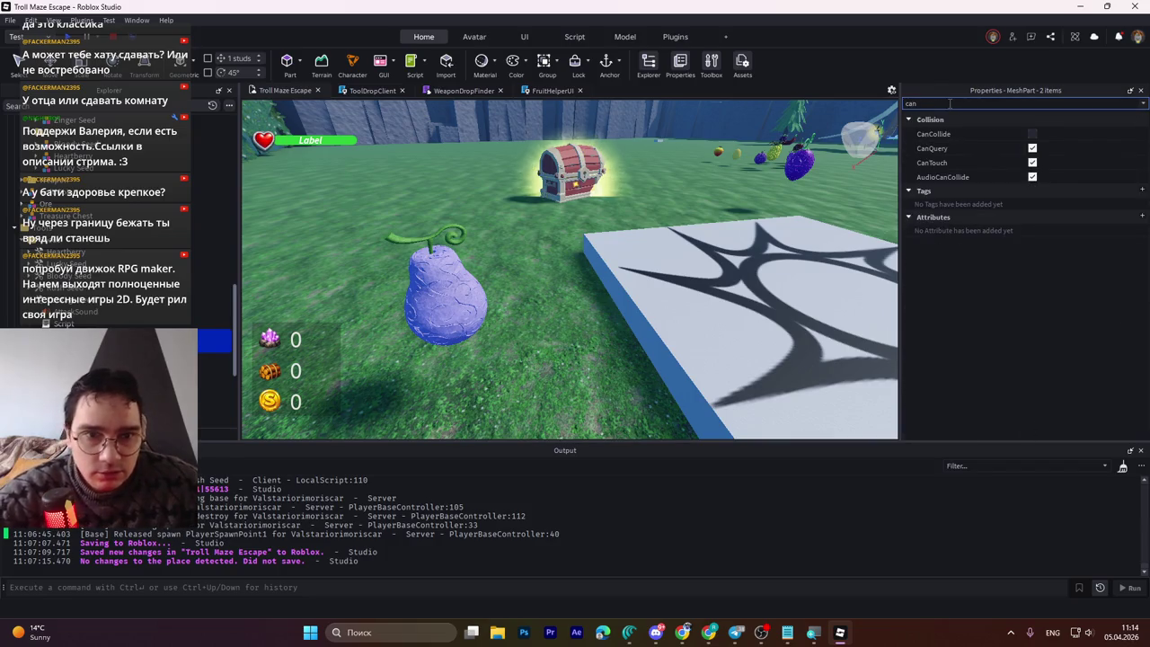
{"action": "key", "text": "BackSpace"}
{"action": "key", "text": "BackSpace"}
{"action": "key", "text": "BackSpace"}
{"action": "type", "text": "anc"}
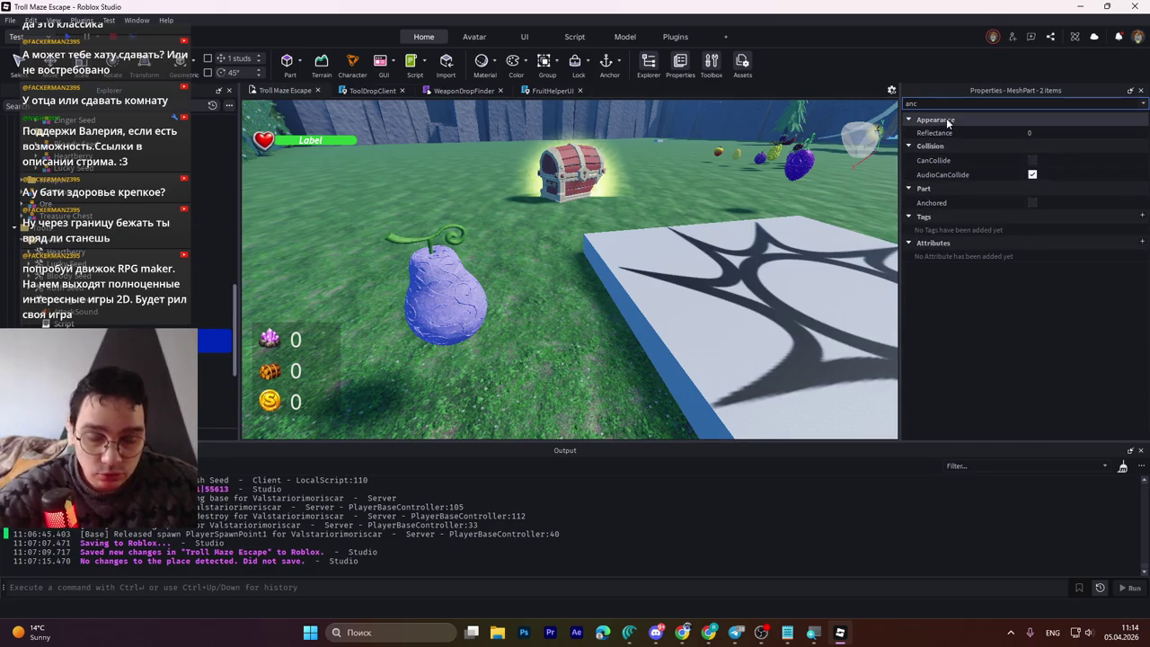
{"action": "key", "text": "BackSpace"}
{"action": "key", "text": "BackSpace"}
{"action": "key", "text": "BackSpace"}
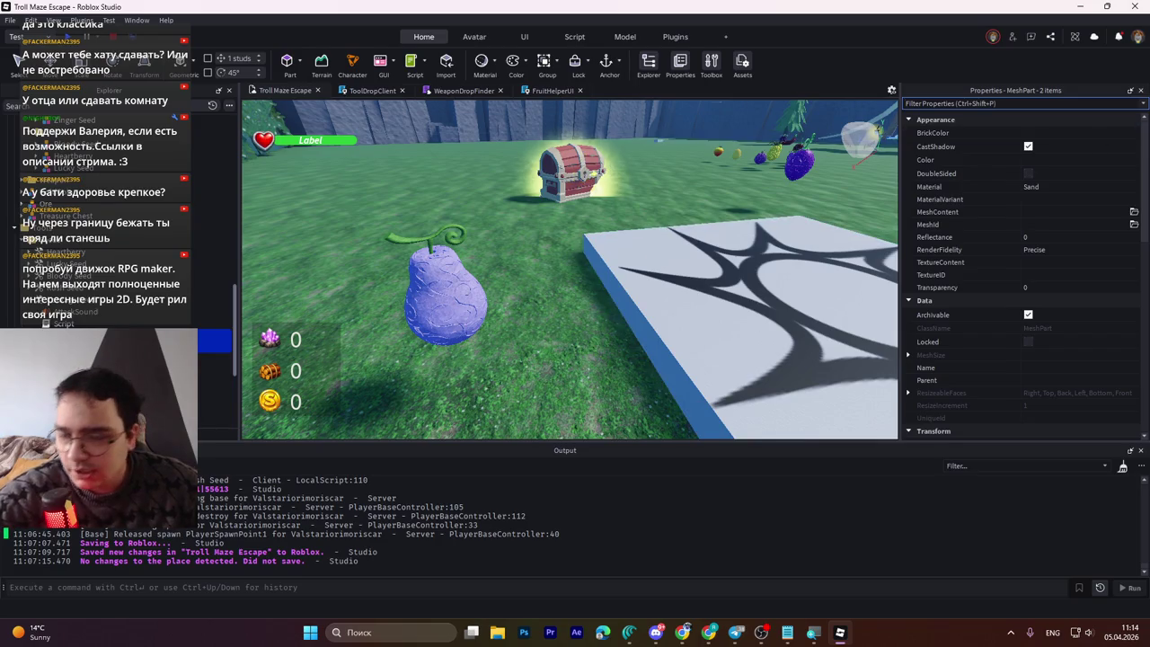
{"action": "key", "text": "Escape"}
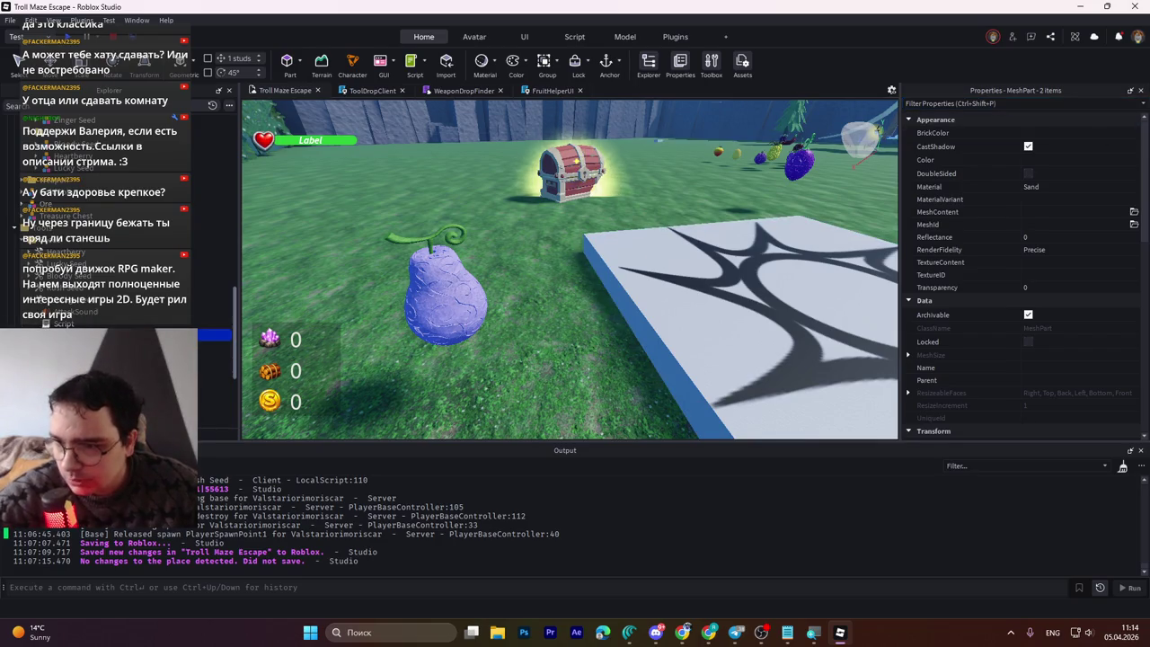
Step: Rename the Rush SeedSpawn model to Courage SeedSpawn
{"action": "left_click", "coordinate": [69, 302]}
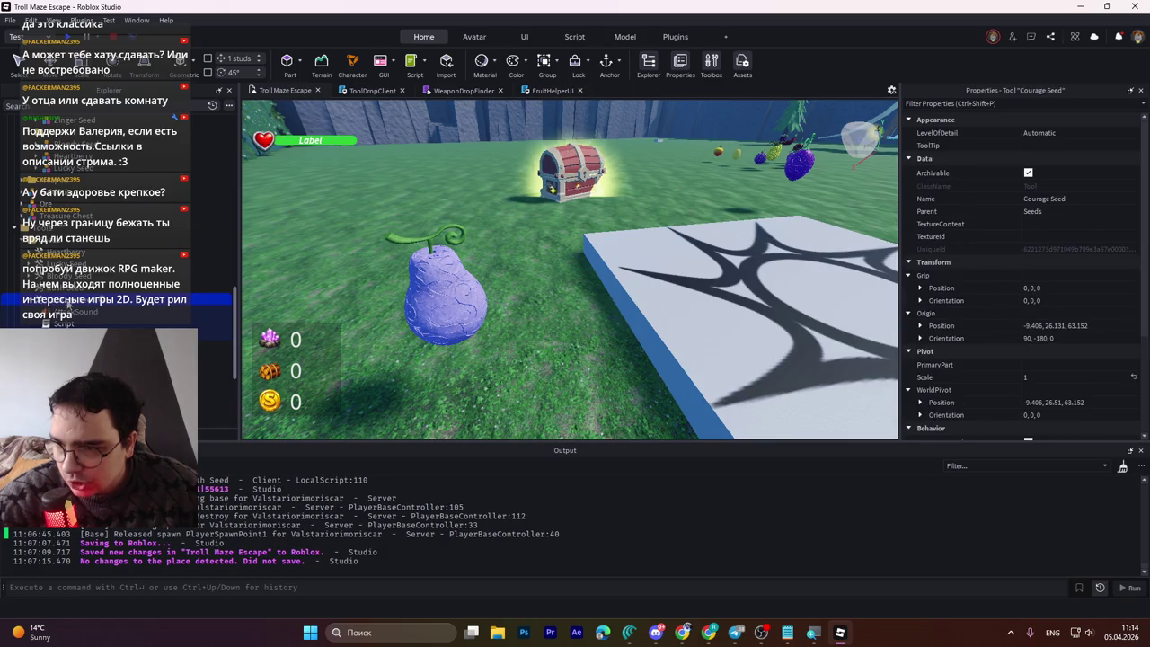
{"action": "left_click", "coordinate": [33, 301]}
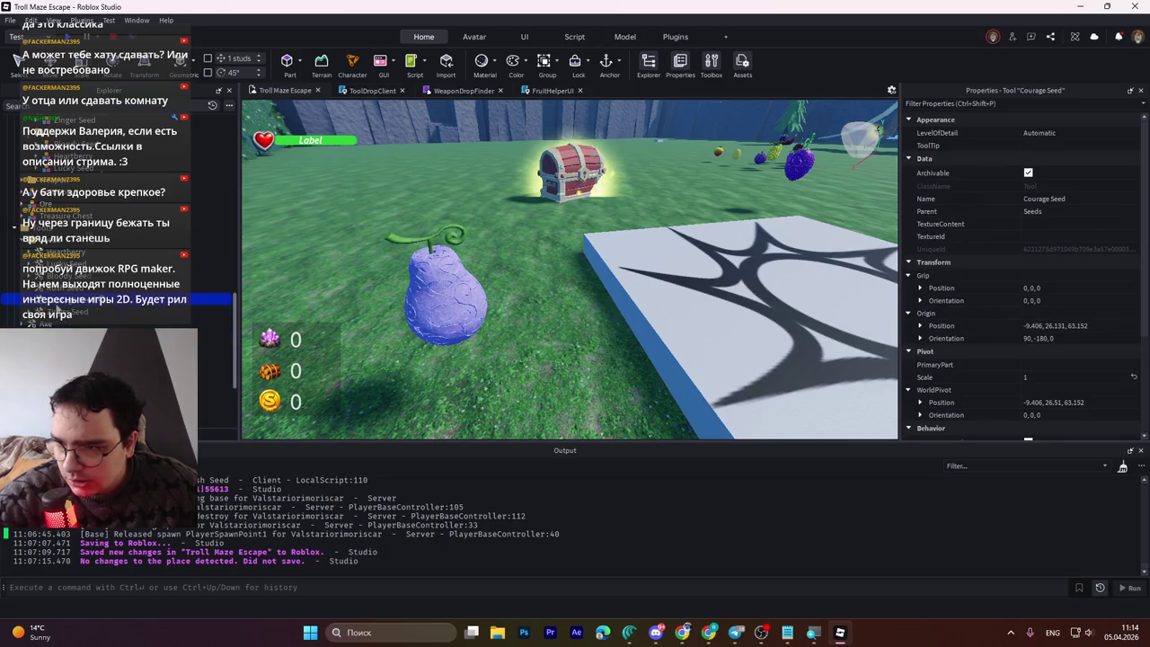
{"action": "scroll", "coordinate": [56, 307], "scroll_direction": "up", "scroll_amount": 3}
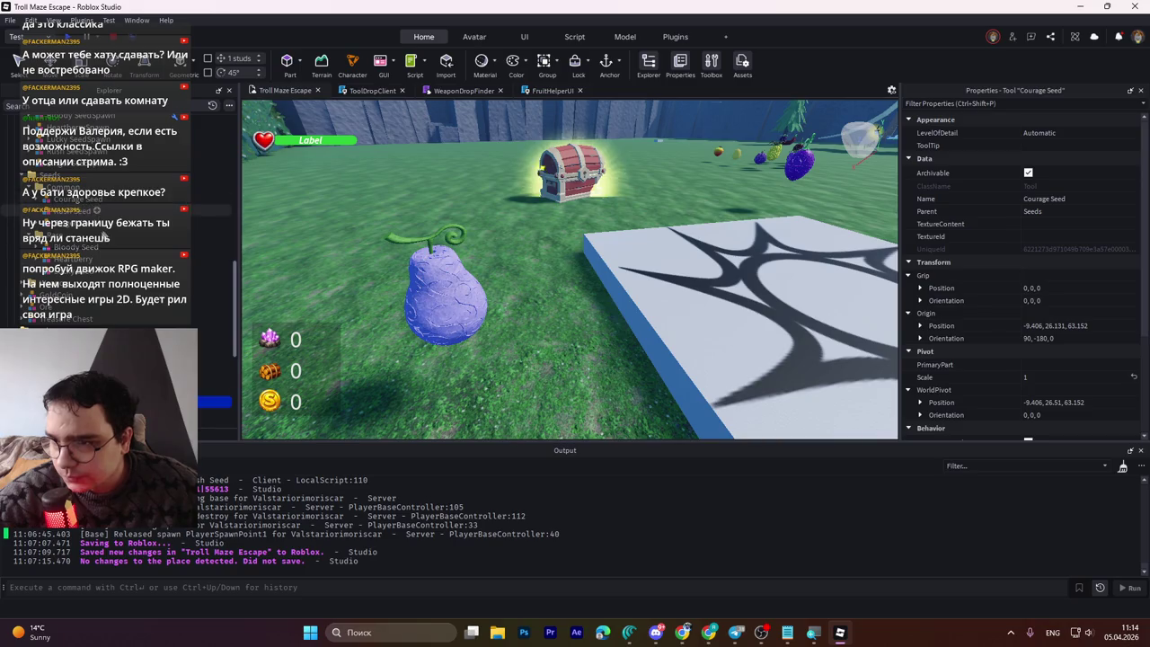
{"action": "scroll", "coordinate": [67, 238], "scroll_direction": "up", "scroll_amount": 2}
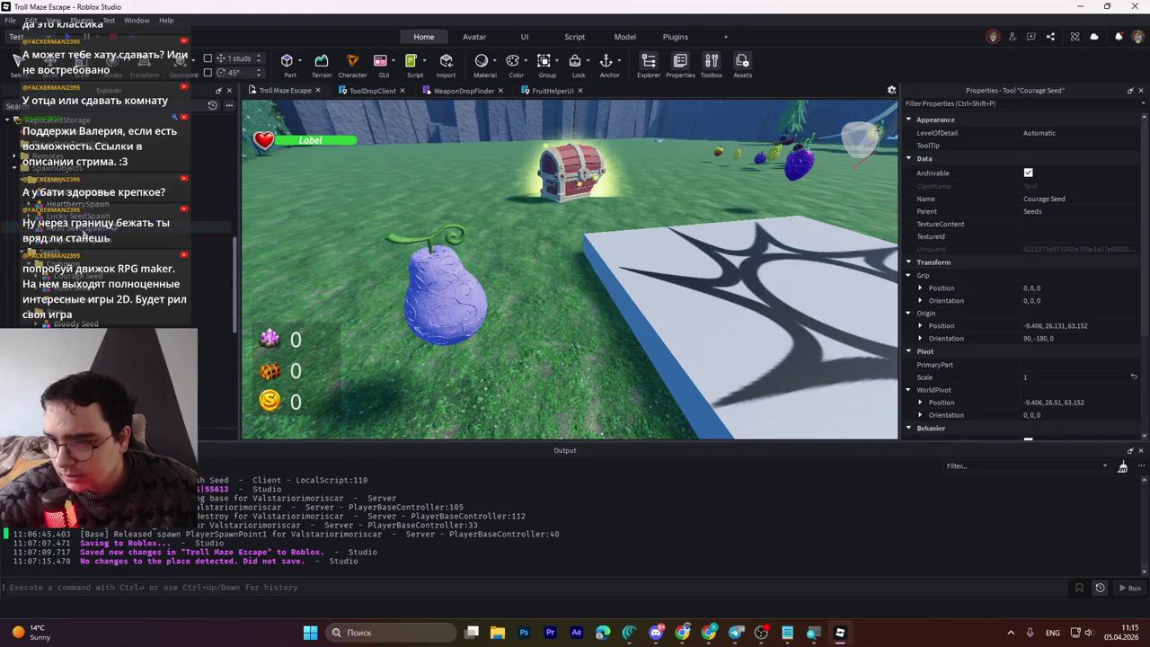
{"action": "left_click", "coordinate": [85, 234]}
{"action": "left_click", "coordinate": [67, 241]}
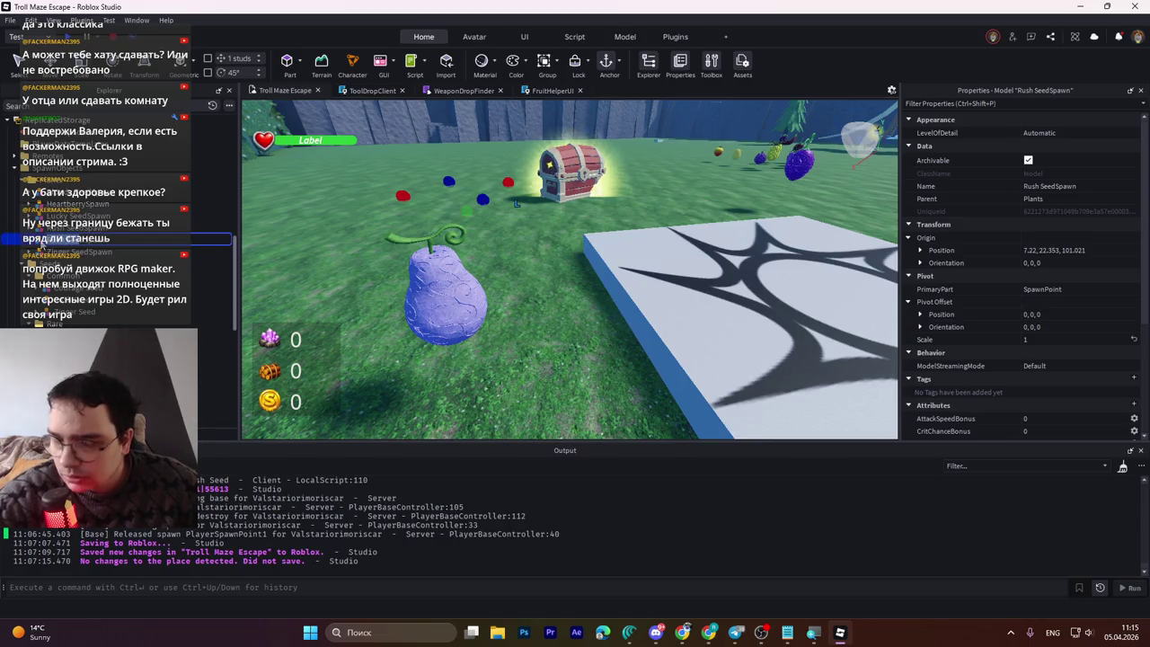
{"action": "key", "text": "Return"}
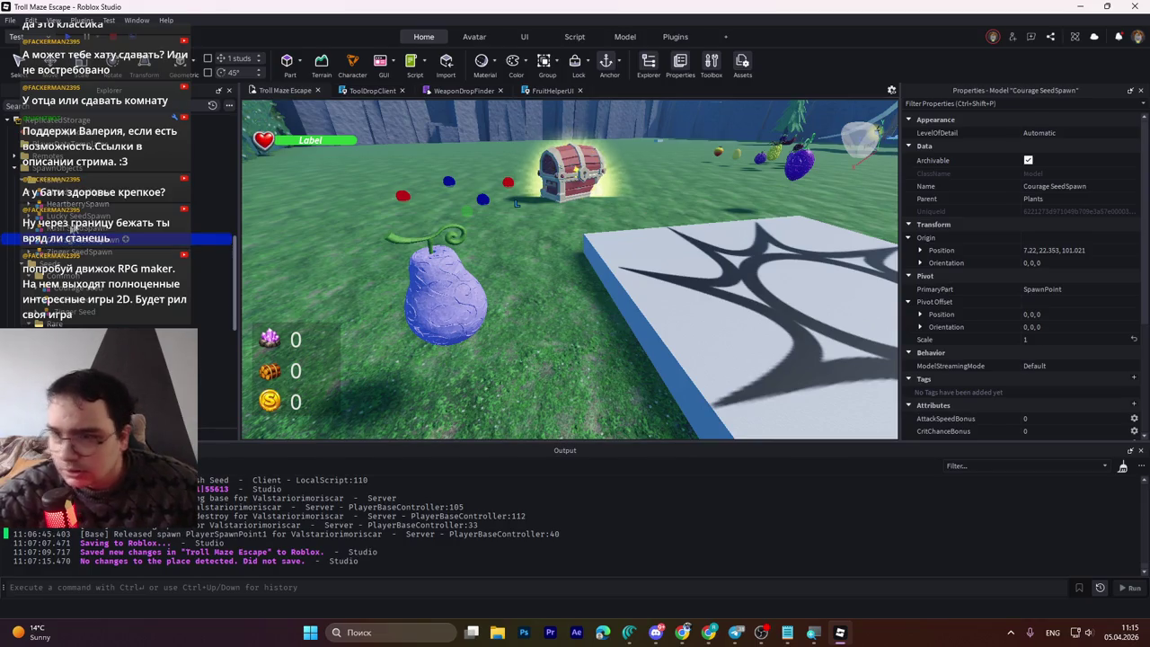
Step: Set the Courage SeedSpawn's MoveSpeedBonus attribute to 0
{"action": "scroll", "coordinate": [1033, 341], "scroll_direction": "down", "scroll_amount": 4}
{"action": "left_click", "coordinate": [1028, 346]}
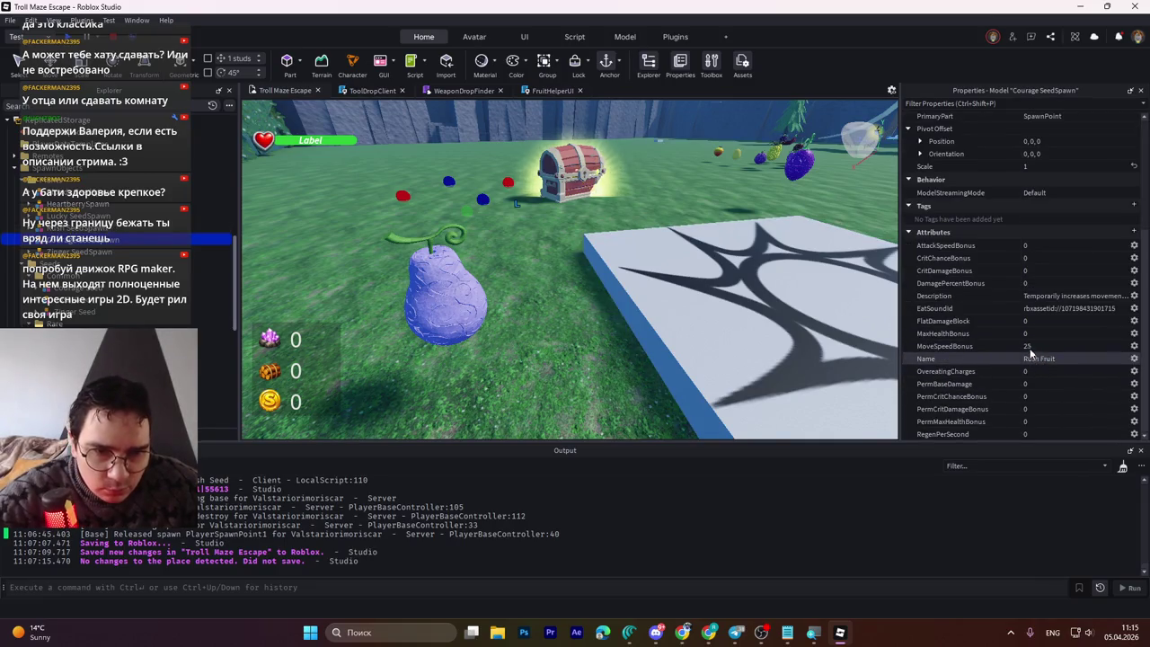
{"action": "type", "text": "0"}
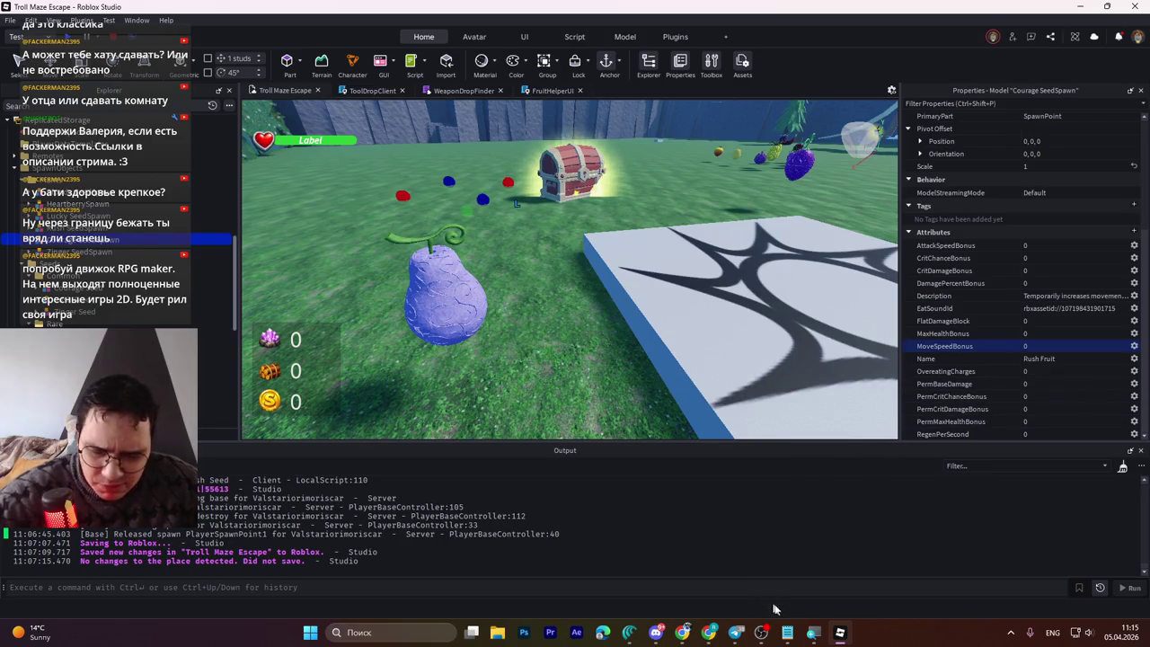
{"action": "mouse_move", "coordinate": [687, 634]}
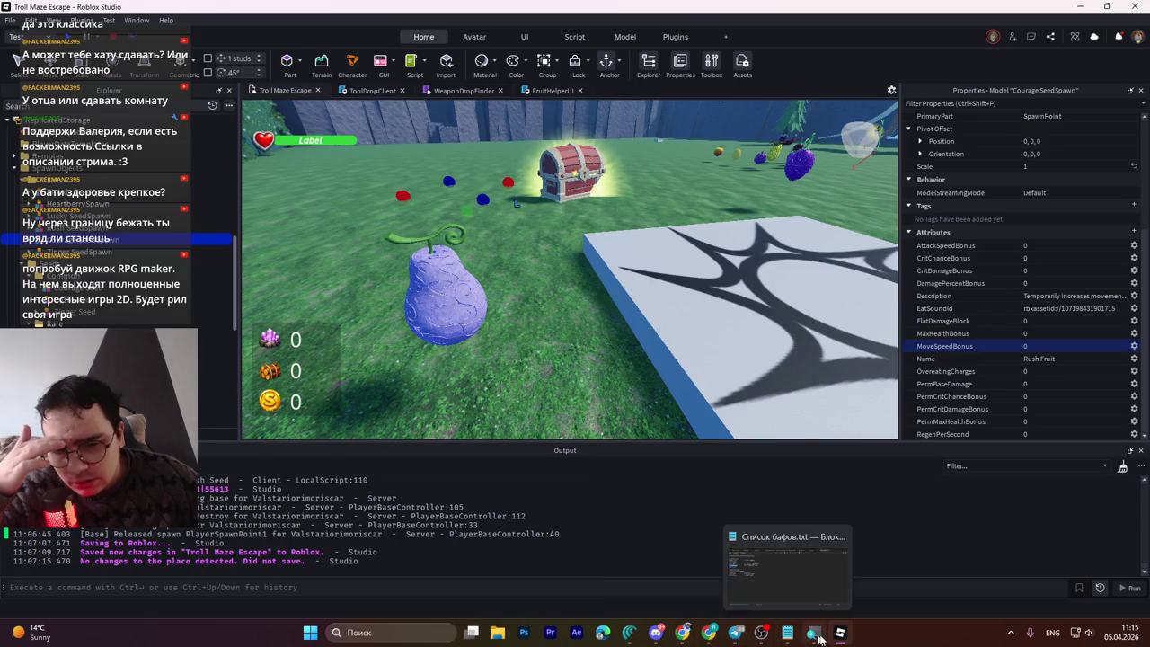
Step: In the buff list notes, delete the ???? placeholder on the Courage Fruit line
{"action": "left_click", "coordinate": [787, 634]}
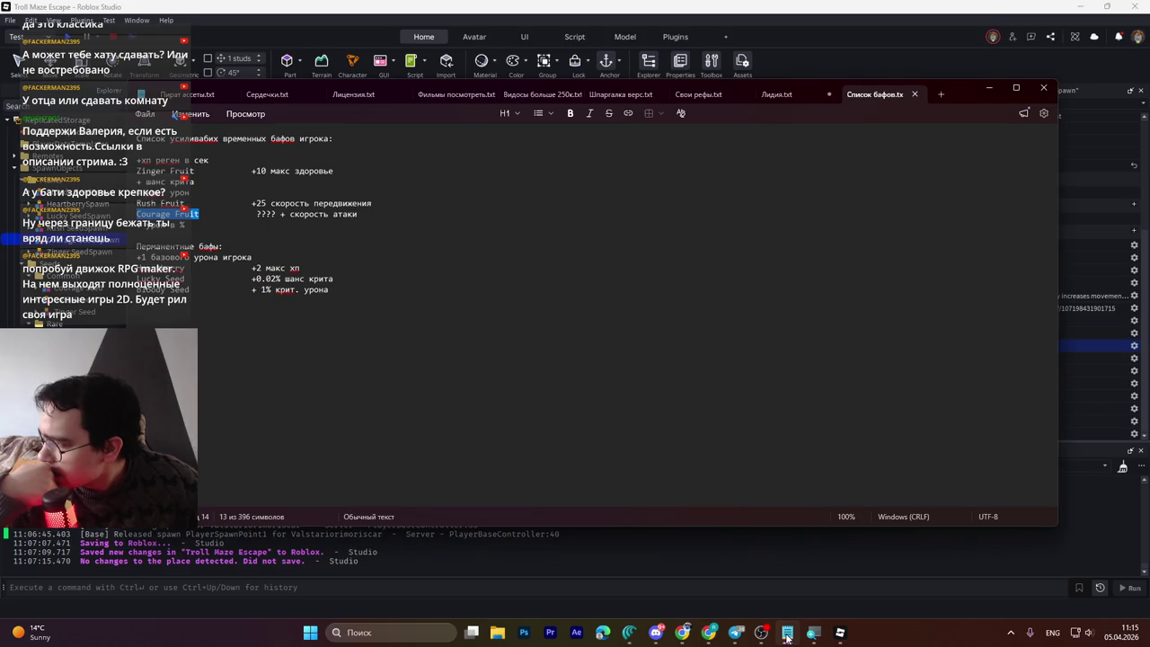
{"action": "left_click", "coordinate": [260, 215]}
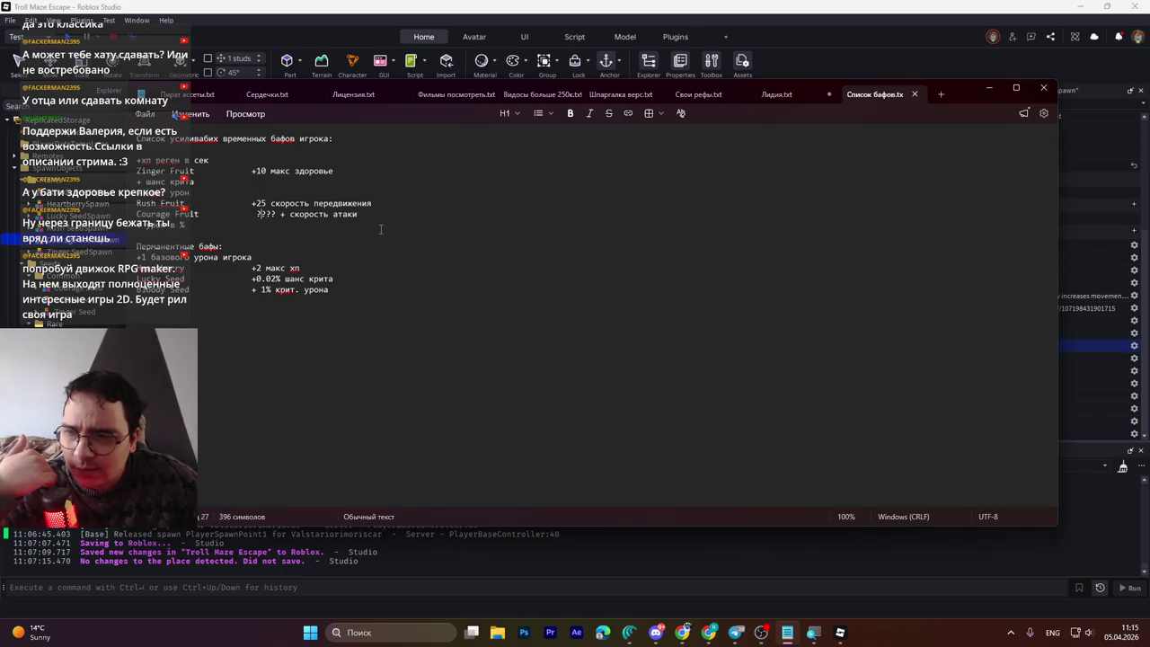
{"action": "left_click", "coordinate": [276, 214]}
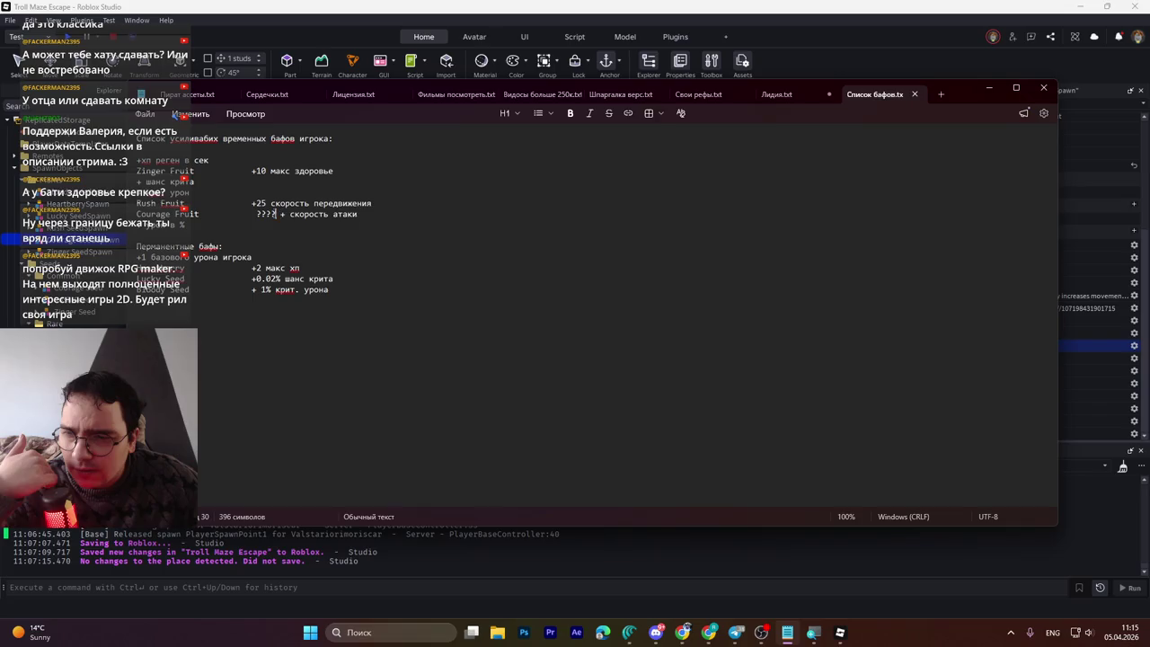
{"action": "left_click_drag", "start_coordinate": [275, 214], "coordinate": [255, 214]}
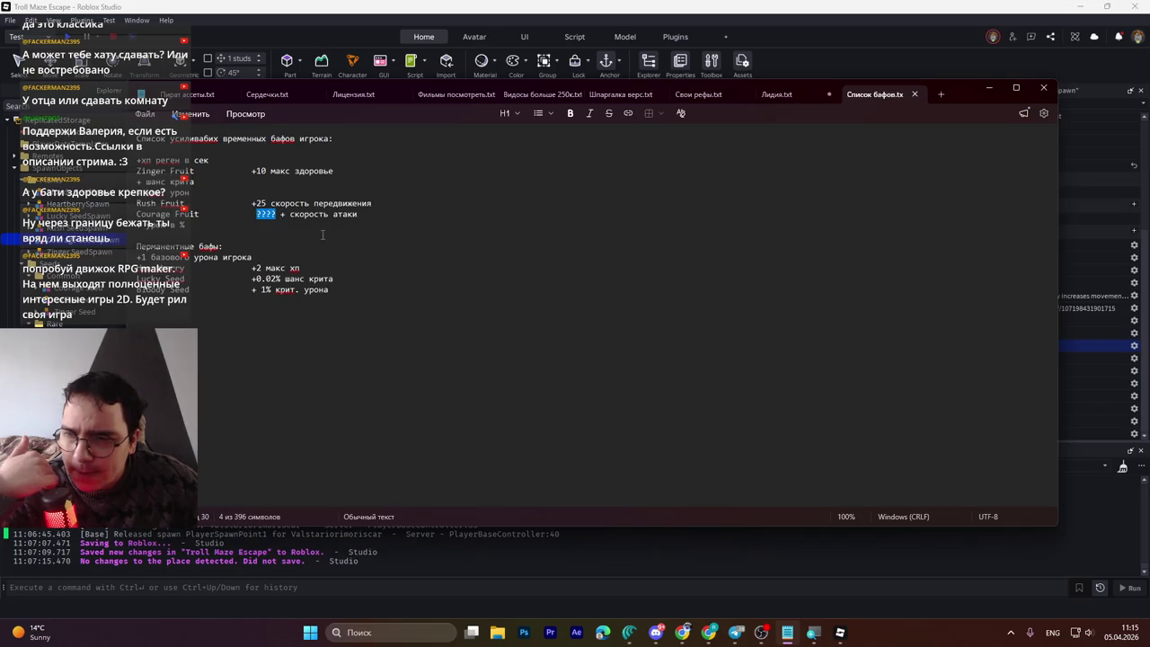
{"action": "key", "text": "BackSpace"}
{"action": "key", "text": "BackSpace"}
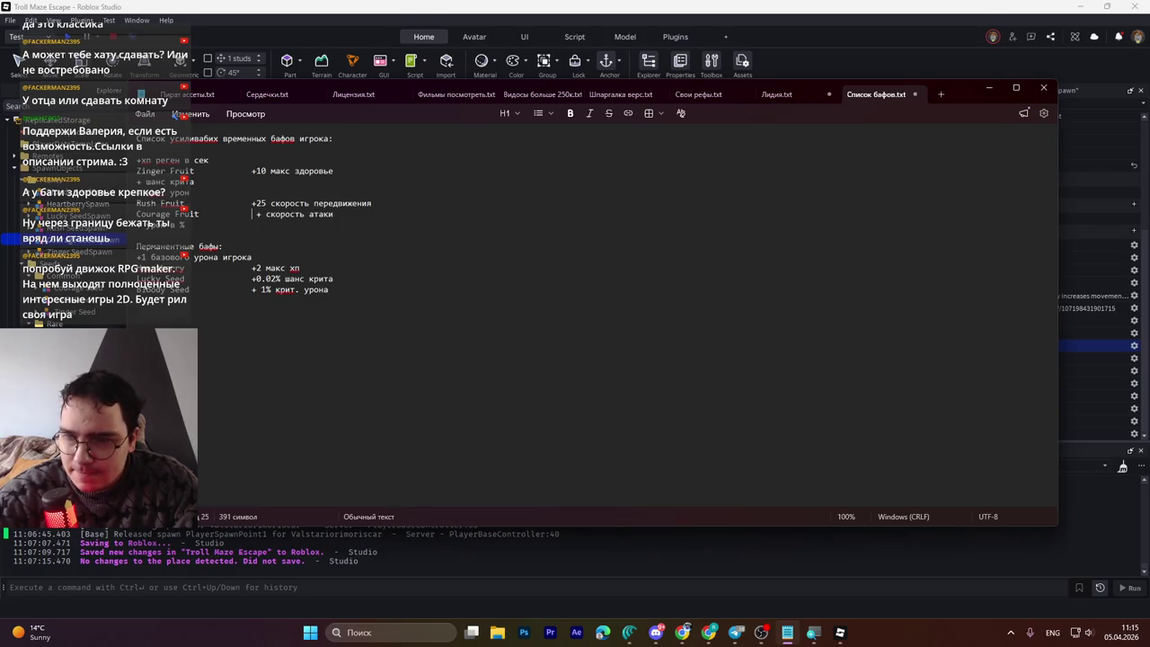
Step: Type 0.1сек before скорость атаки on the Courage Fruit line
{"action": "type", "text": "0.1c"}
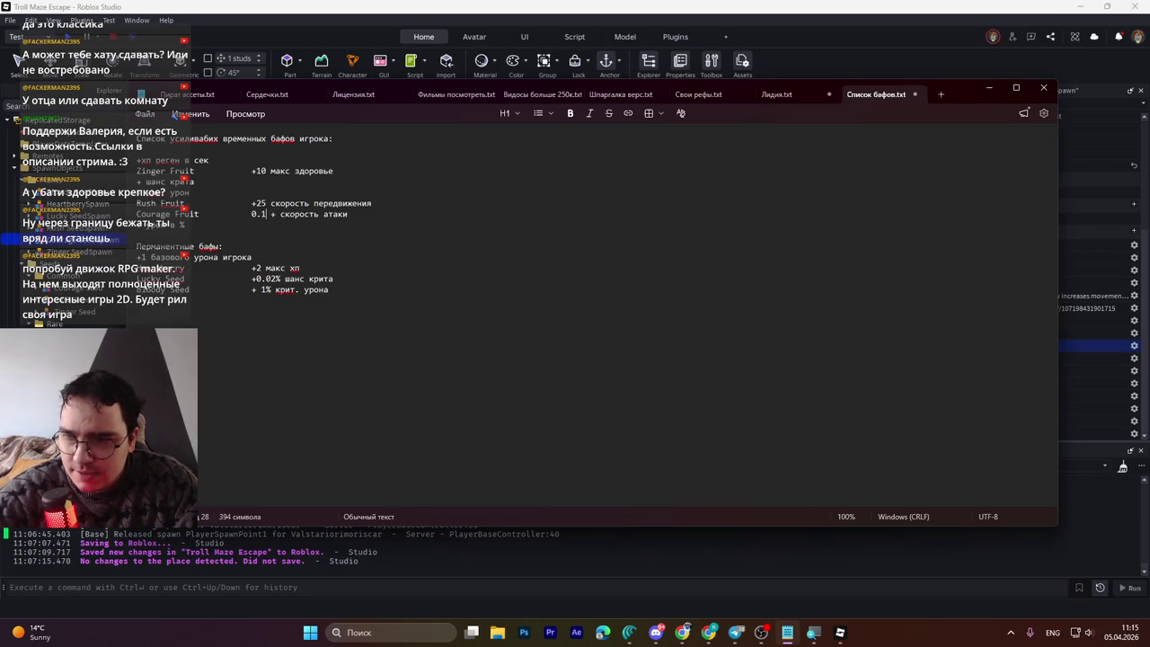
{"action": "key", "text": "alt+shift"}
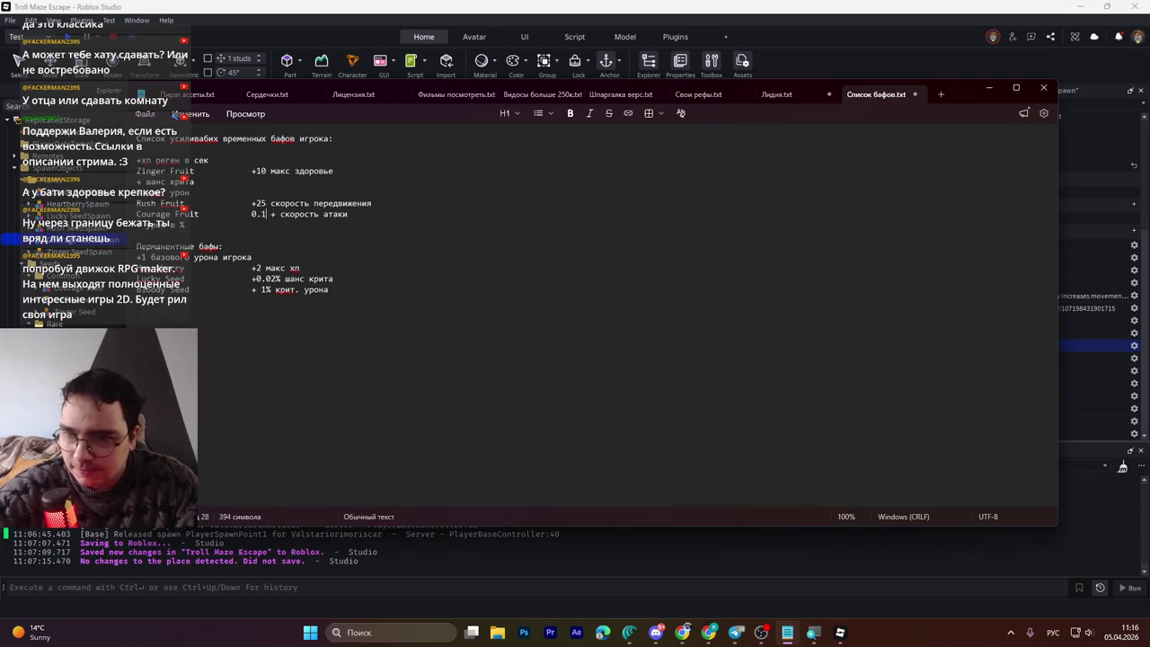
{"action": "type", "text": "с"}
{"action": "key", "text": "BackSpace"}
{"action": "type", "text": "сек"}
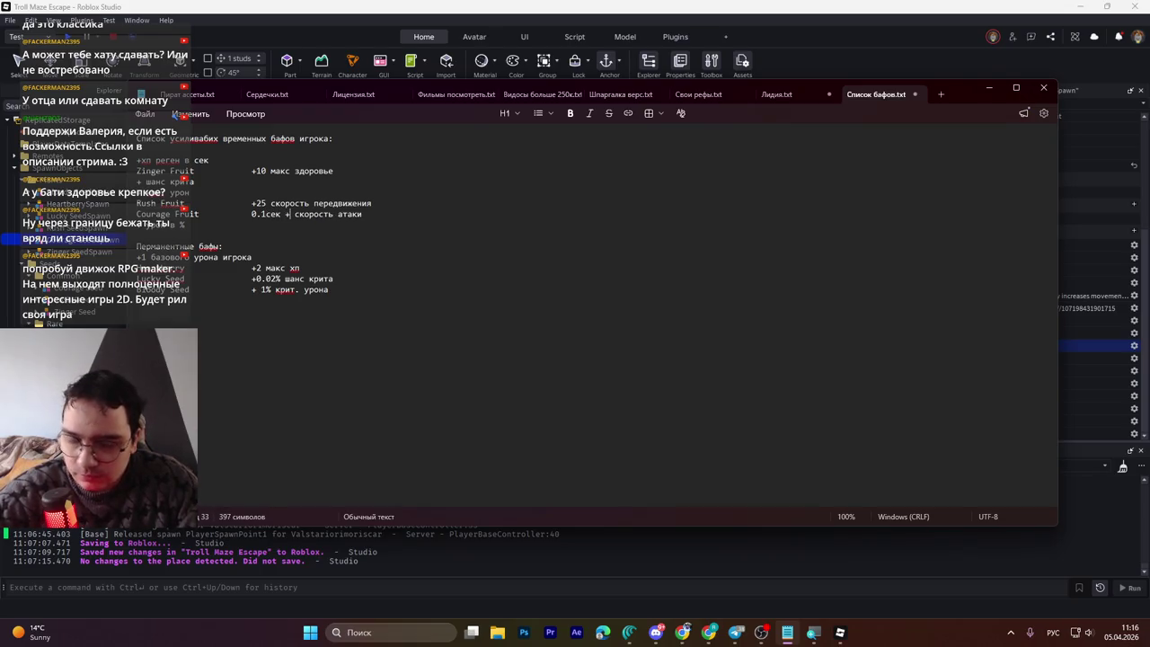
{"action": "key", "text": "Right"}
{"action": "key", "text": "Right"}
{"action": "key", "text": "BackSpace"}
{"action": "type", "text": "-"}
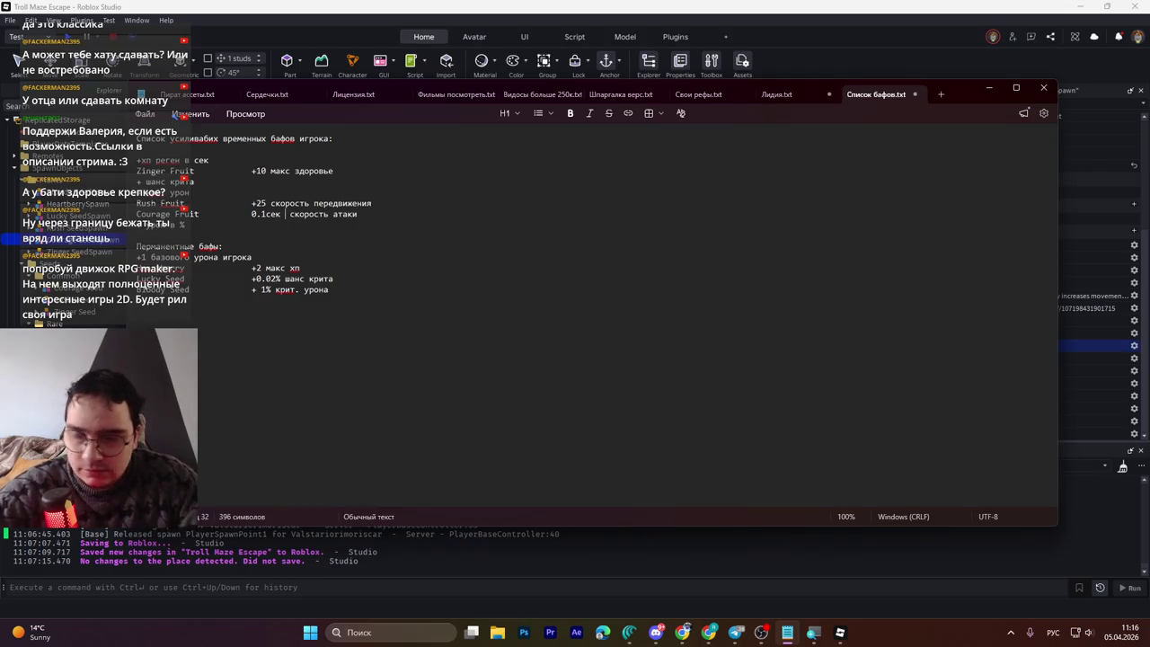
{"action": "key", "text": "BackSpace"}
{"action": "key", "text": "BackSpace"}
{"action": "key", "text": "Left"}
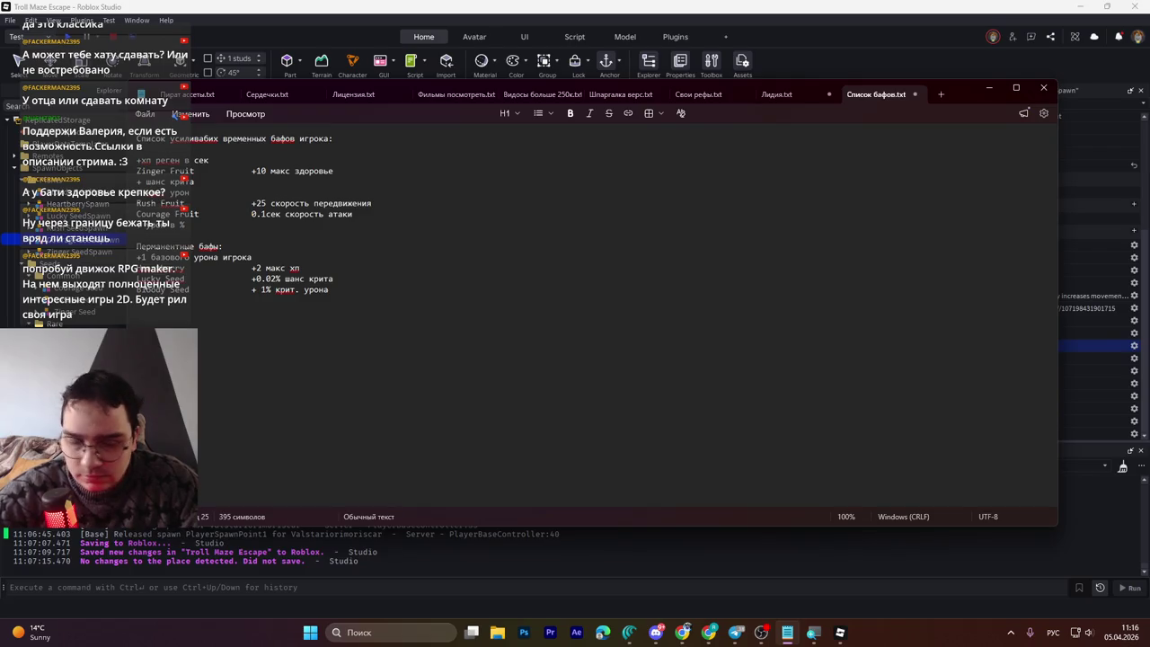
Step: Finish the note as '+0.1сек', then set the Courage SeedSpawn AttackSpeedBonus attribute to 0.1
{"action": "type", "text": "+"}
{"action": "key", "text": "Right"}
{"action": "key", "text": "Right"}
{"action": "key", "text": "Right"}
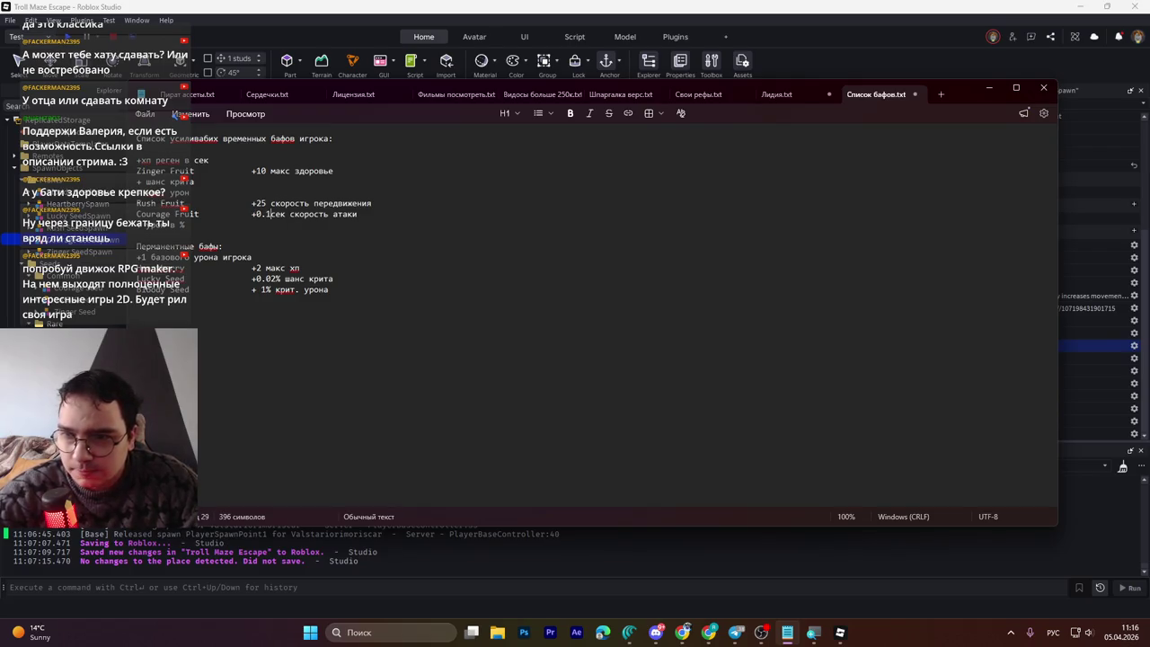
{"action": "left_click", "coordinate": [988, 87]}
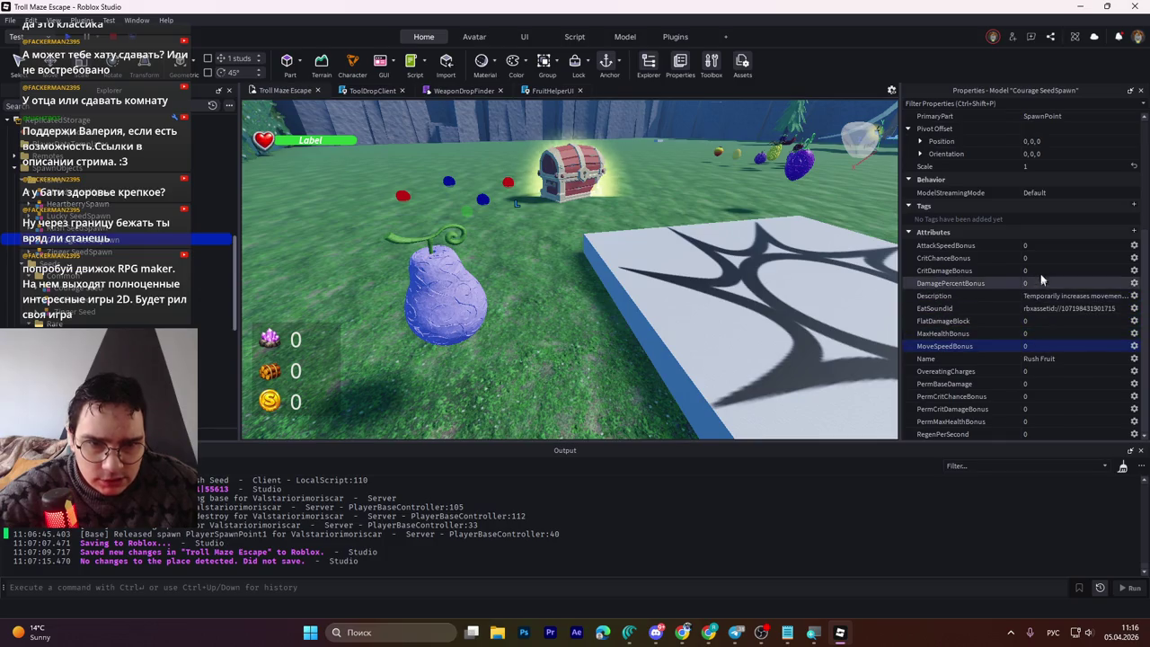
{"action": "left_click", "coordinate": [1033, 245]}
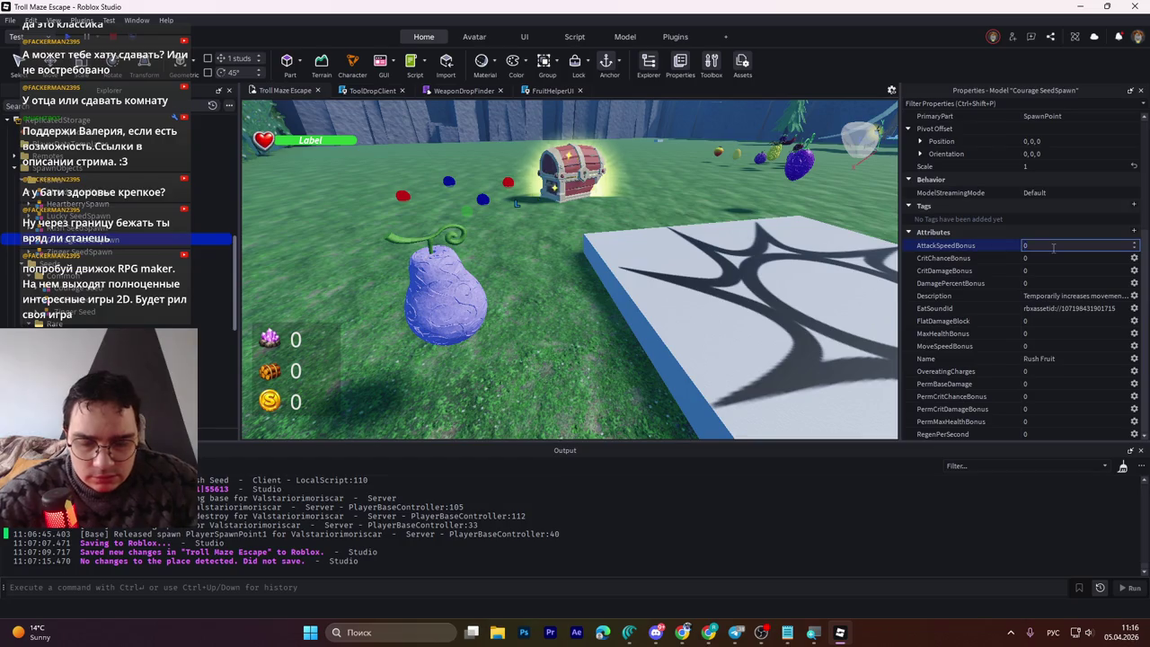
{"action": "type", "text": ".1"}
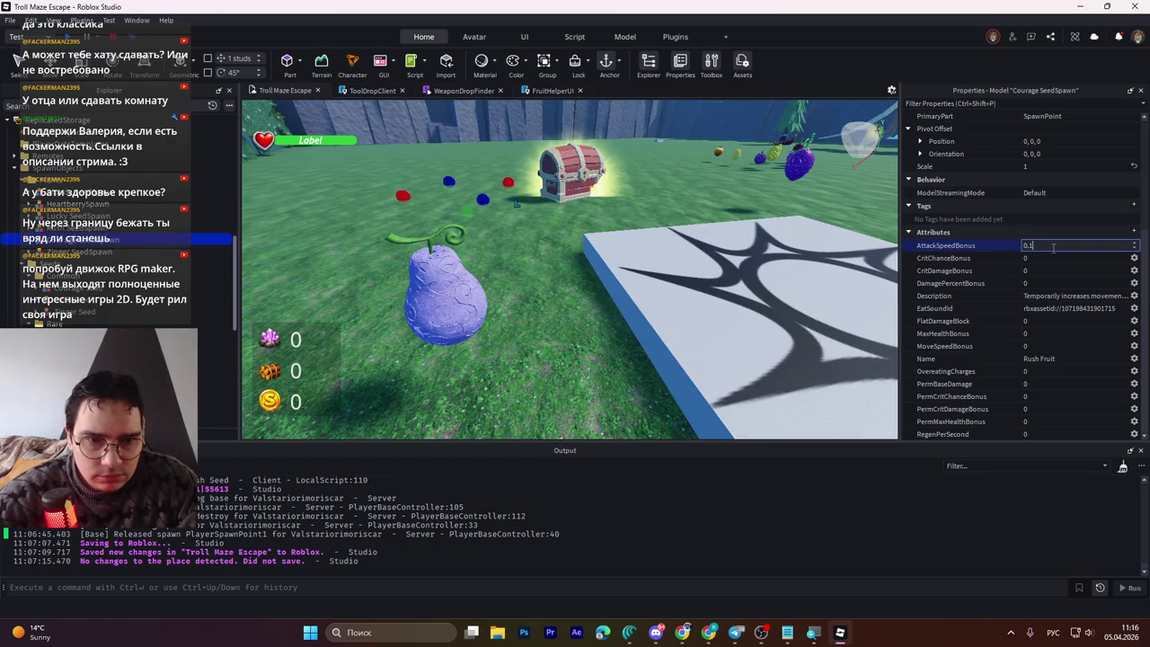
{"action": "key", "text": "Return"}
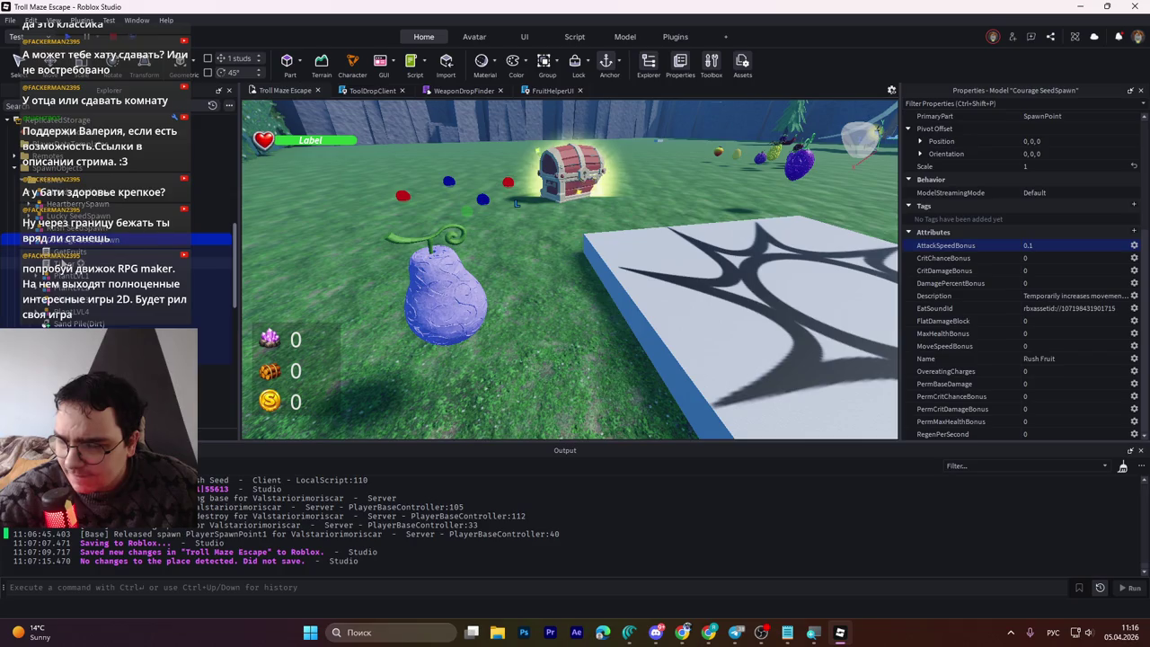
{"action": "left_click", "coordinate": [65, 262]}
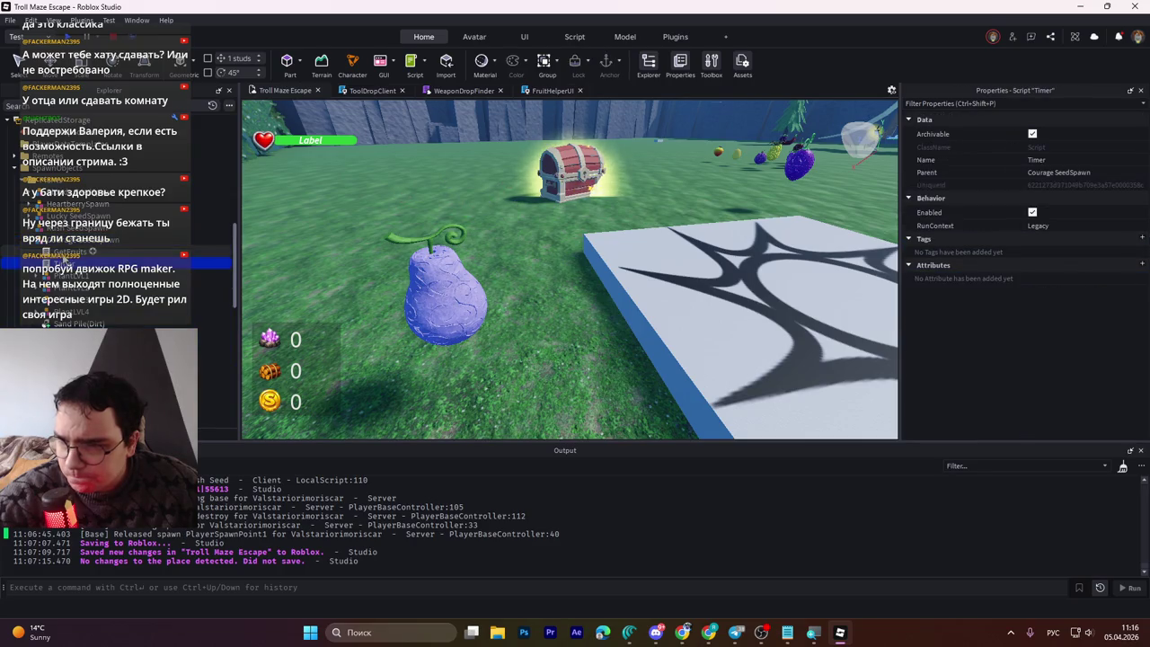
Step: Open the GetFruits script and scroll through its buff-building functions
{"action": "double_click", "coordinate": [64, 251]}
{"action": "scroll", "coordinate": [531, 331], "scroll_direction": "down", "scroll_amount": 10}
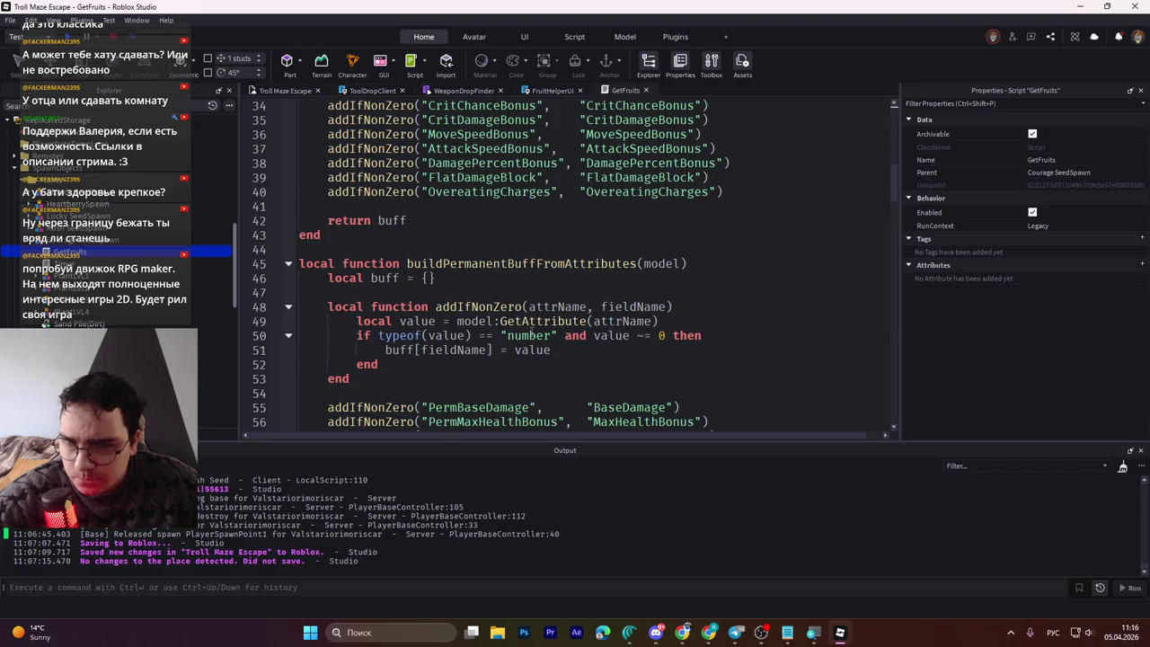
{"action": "scroll", "coordinate": [531, 332], "scroll_direction": "down", "scroll_amount": 8}
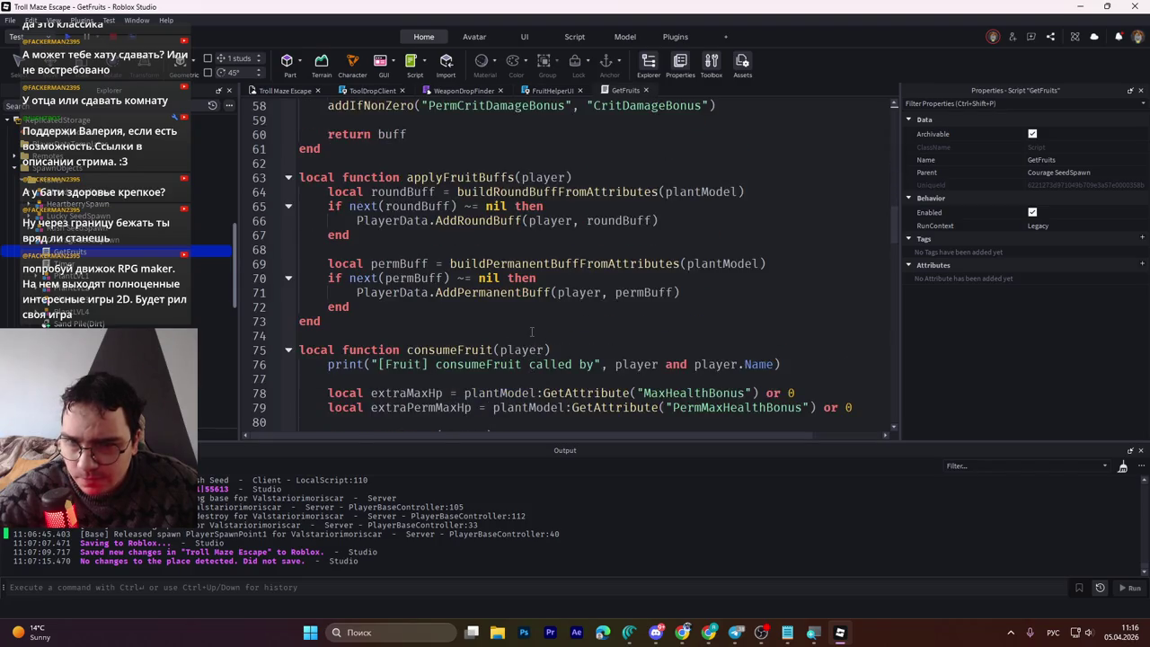
{"action": "scroll", "coordinate": [530, 332], "scroll_direction": "up", "scroll_amount": 5}
{"action": "scroll", "coordinate": [531, 331], "scroll_direction": "down", "scroll_amount": 16}
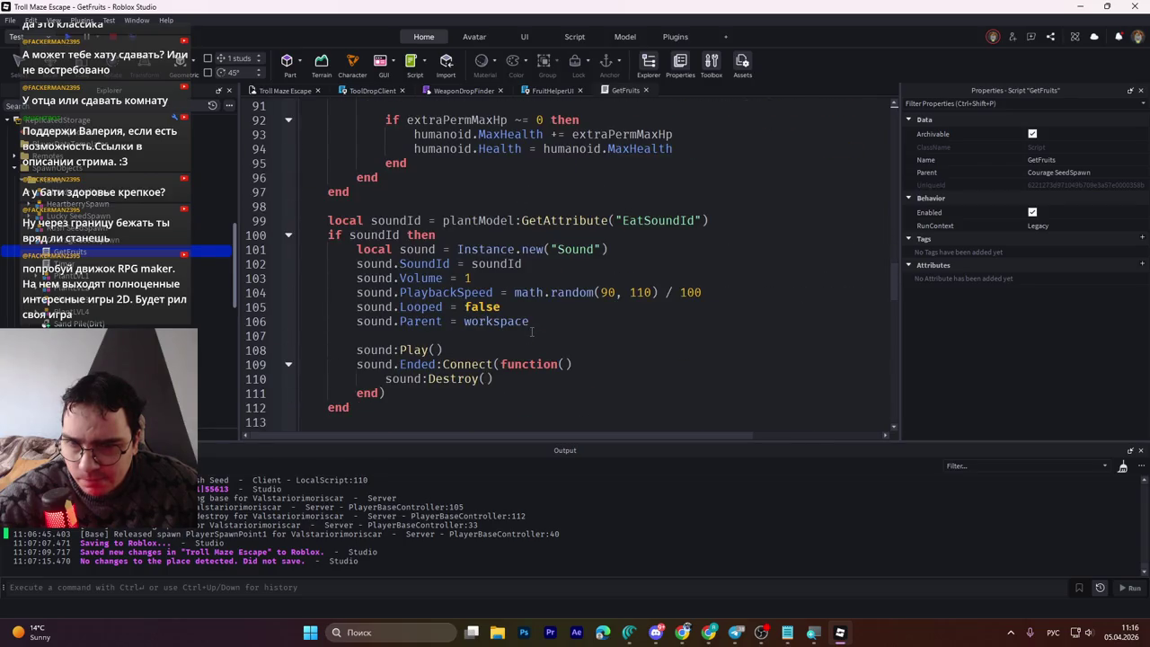
{"action": "scroll", "coordinate": [531, 331], "scroll_direction": "up", "scroll_amount": 7}
{"action": "scroll", "coordinate": [531, 331], "scroll_direction": "up", "scroll_amount": 5}
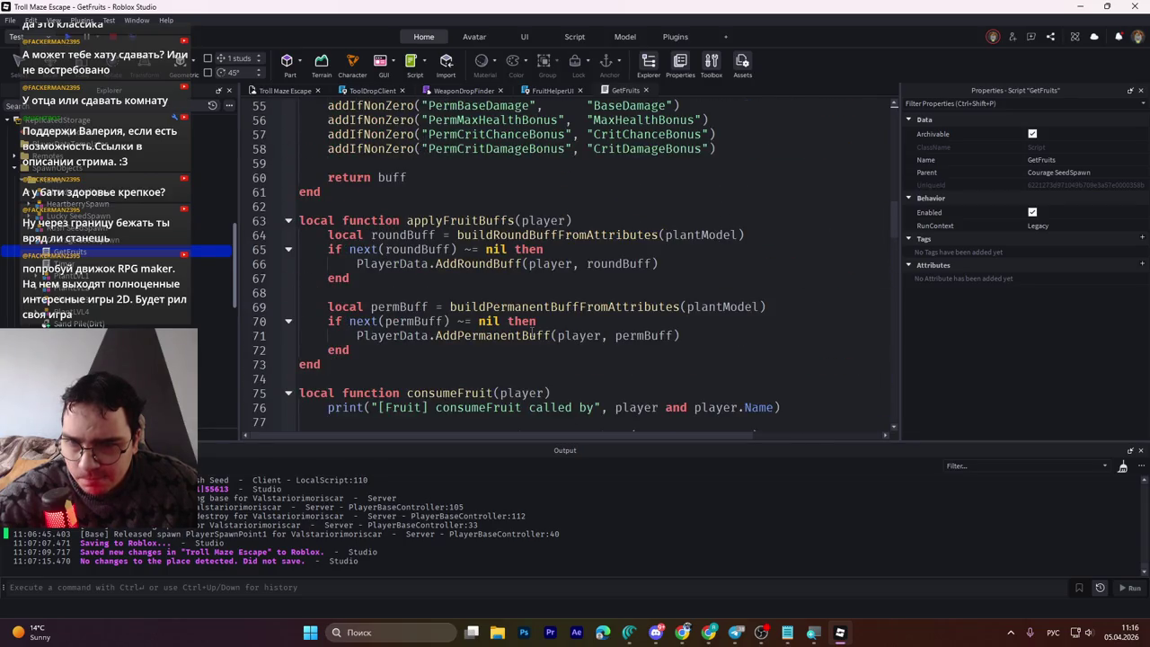
{"action": "scroll", "coordinate": [531, 332], "scroll_direction": "up", "scroll_amount": 5}
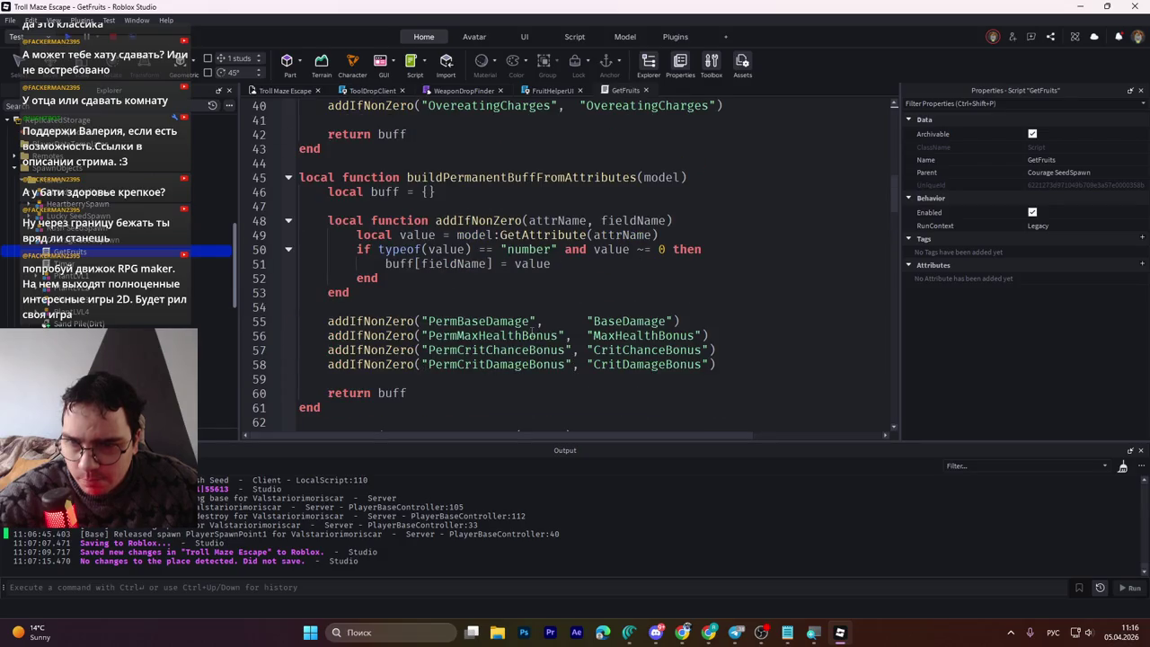
{"action": "scroll", "coordinate": [531, 332], "scroll_direction": "up", "scroll_amount": 13}
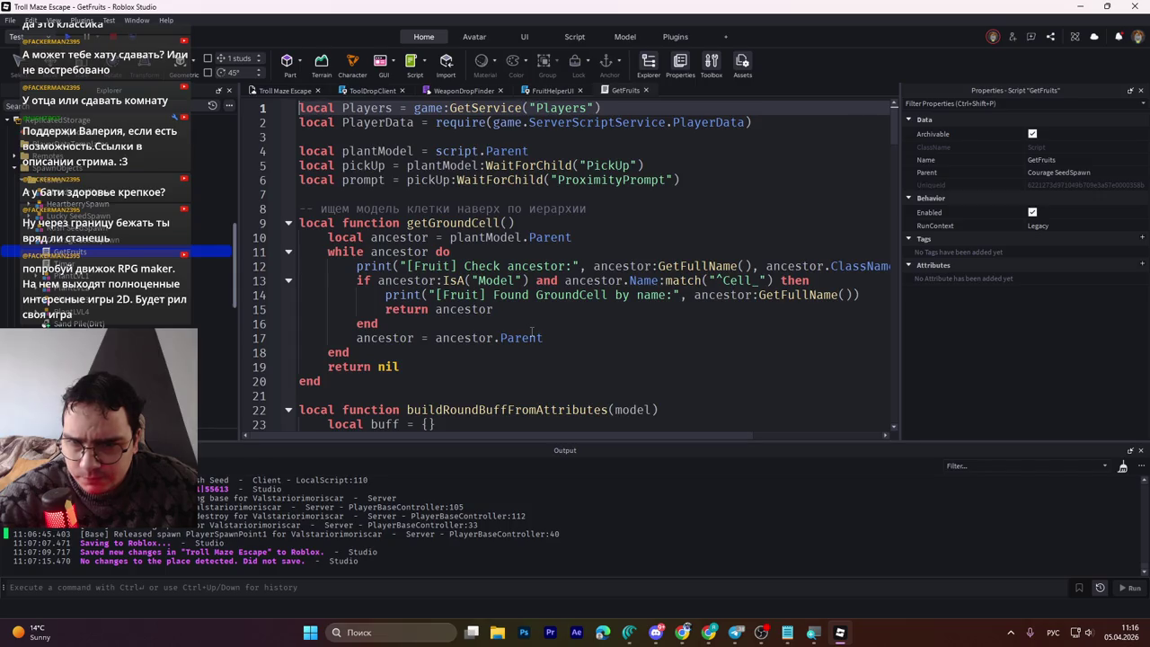
{"action": "scroll", "coordinate": [531, 331], "scroll_direction": "down", "scroll_amount": 2}
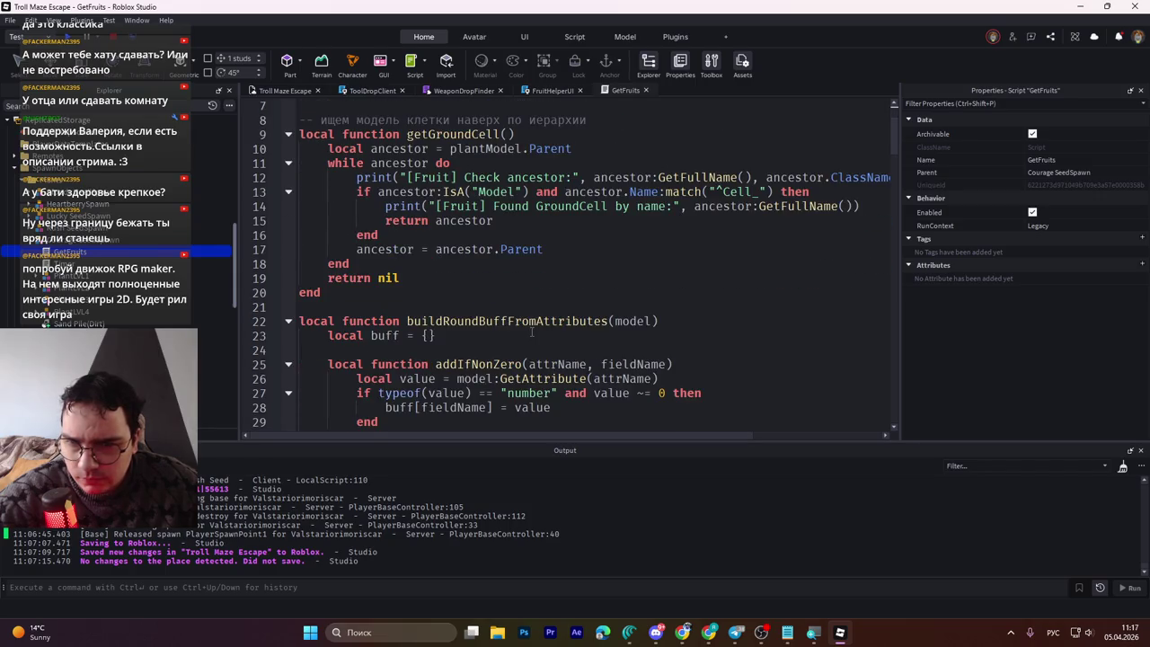
{"action": "scroll", "coordinate": [531, 331], "scroll_direction": "down", "scroll_amount": 4}
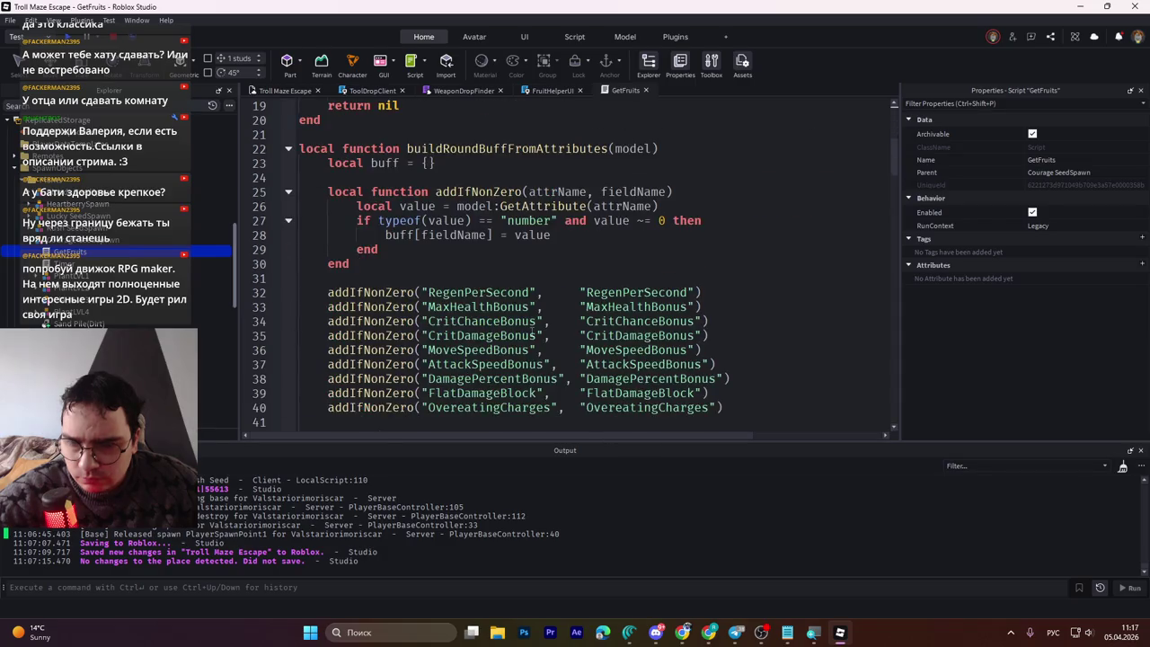
{"action": "scroll", "coordinate": [535, 334], "scroll_direction": "up", "scroll_amount": 6}
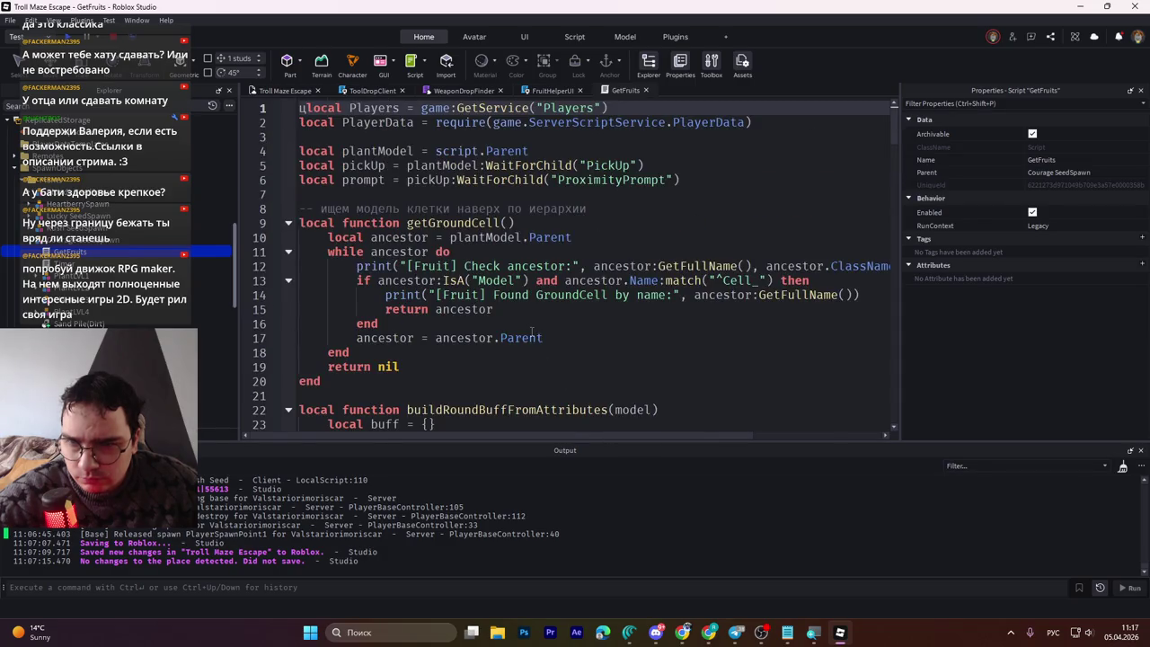
{"action": "scroll", "coordinate": [532, 332], "scroll_direction": "down", "scroll_amount": 5}
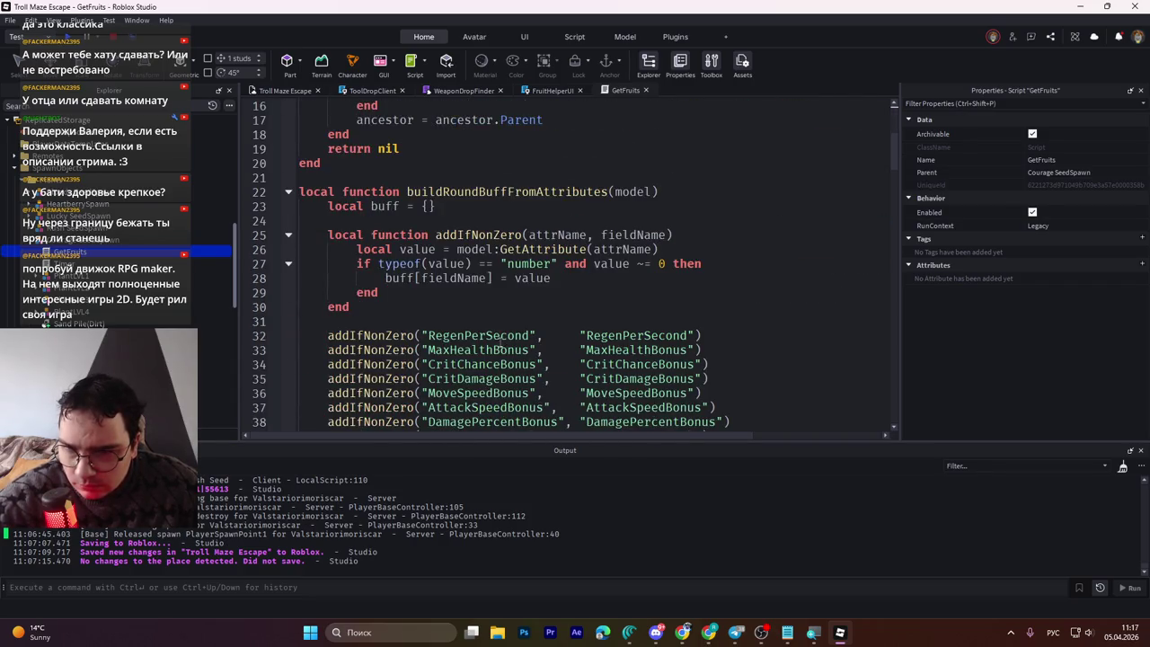
{"action": "scroll", "coordinate": [478, 332], "scroll_direction": "down", "scroll_amount": 6}
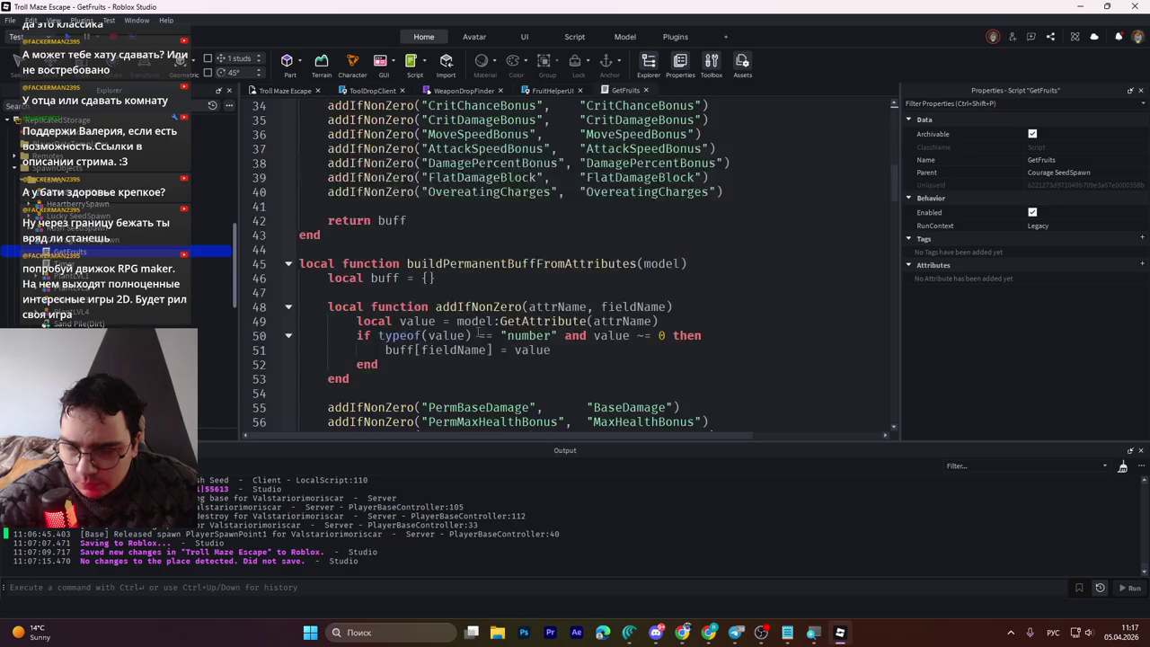
{"action": "scroll", "coordinate": [478, 333], "scroll_direction": "up", "scroll_amount": 7}
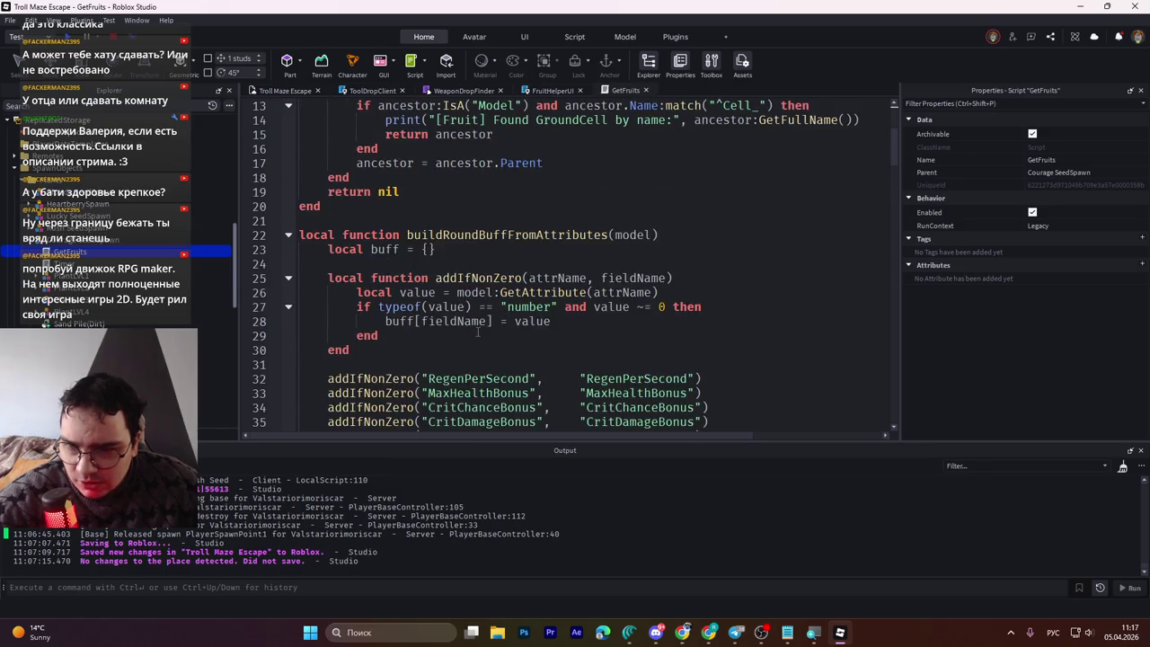
Step: Highlight the buildRoundBuffFromAttributes function name and check the nearby GroundCell print line
{"action": "double_click", "coordinate": [428, 235]}
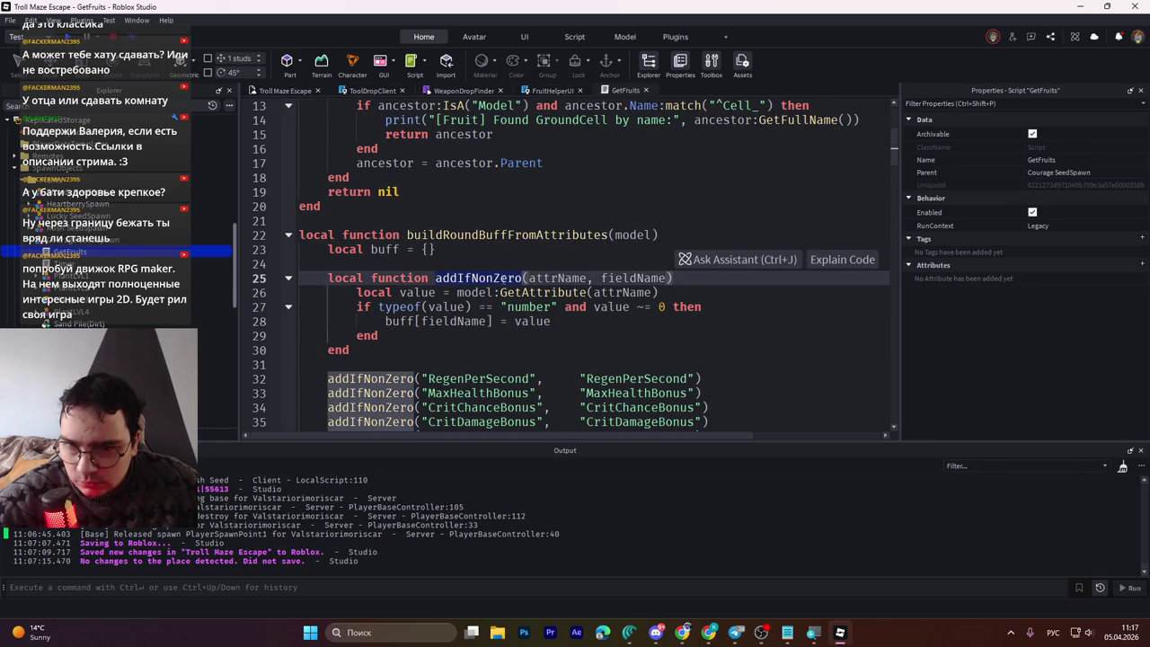
{"action": "scroll", "coordinate": [503, 278], "scroll_direction": "up", "scroll_amount": 4}
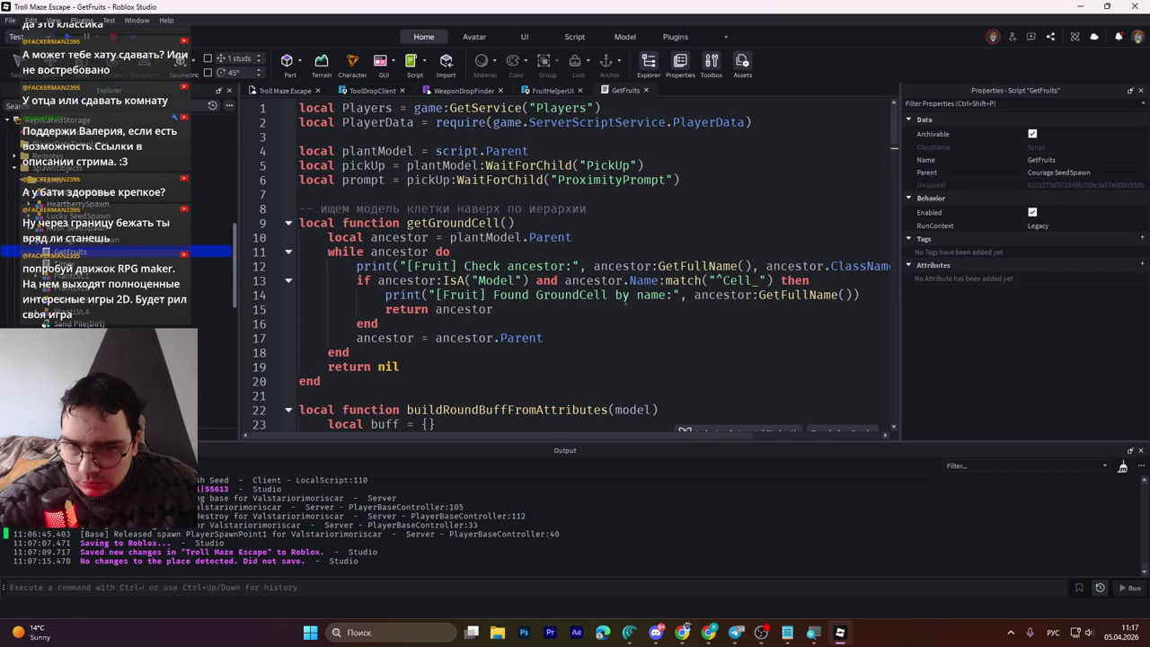
{"action": "left_click", "coordinate": [582, 295]}
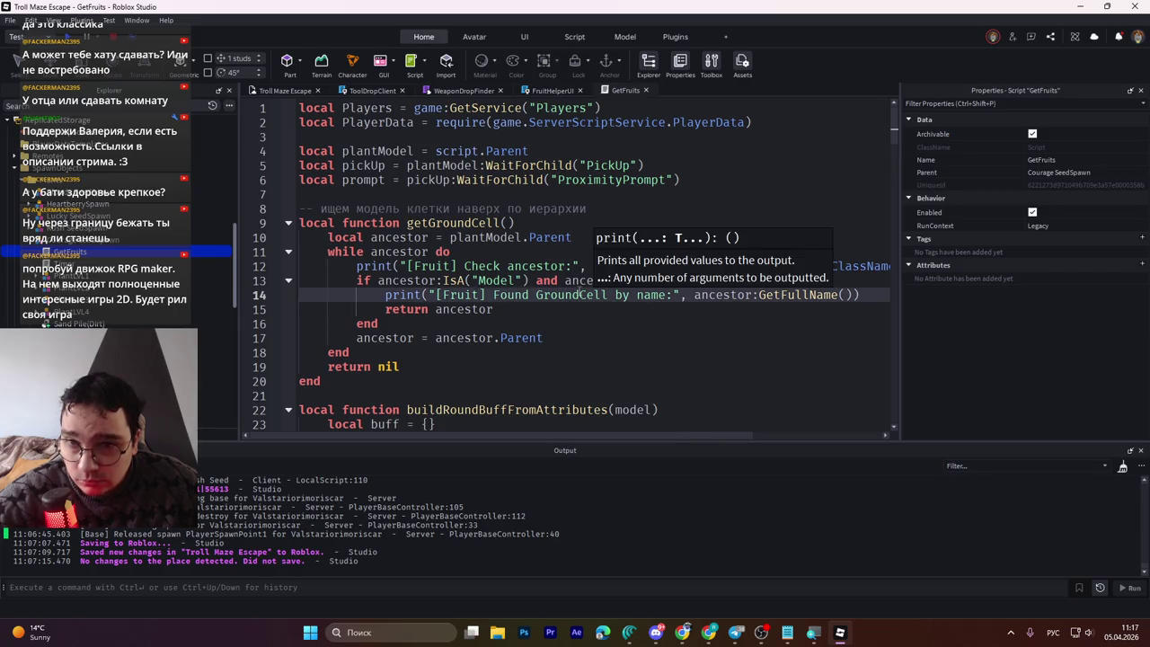
{"action": "scroll", "coordinate": [579, 294], "scroll_direction": "down", "scroll_amount": 10}
{"action": "left_click", "coordinate": [580, 292]}
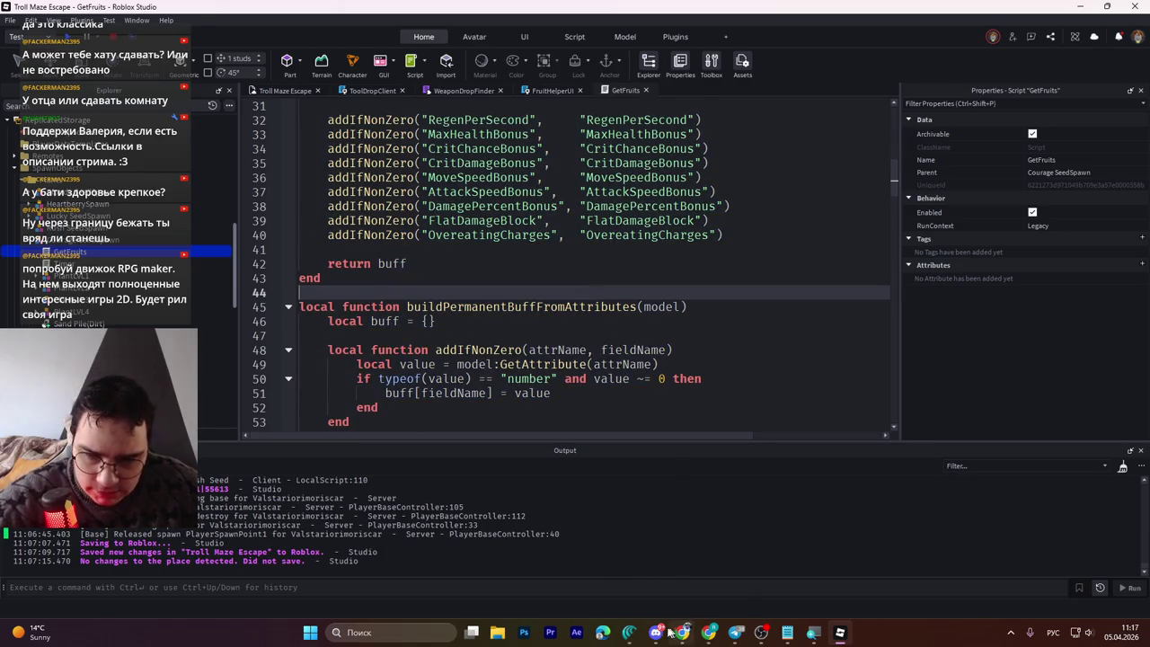
Step: Switch over to the Cursor code editor
{"action": "left_click", "coordinate": [630, 633]}
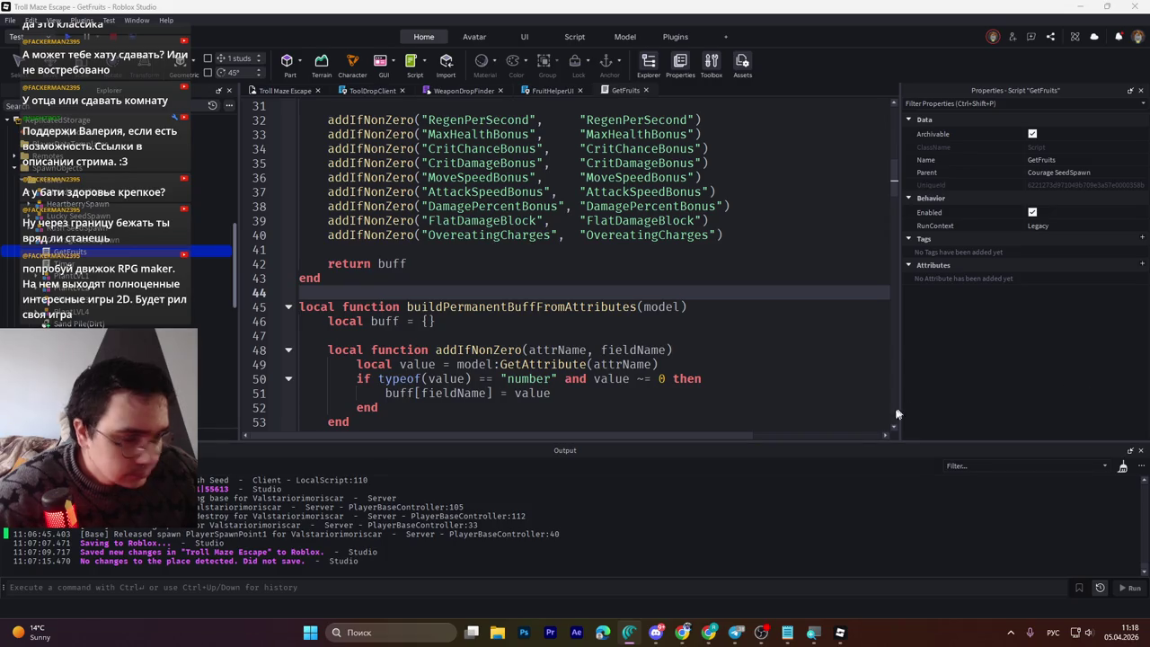
Step: Close the GetFruits script and expand StarterCharacterScripts in Explorer
{"action": "left_click", "coordinate": [645, 89]}
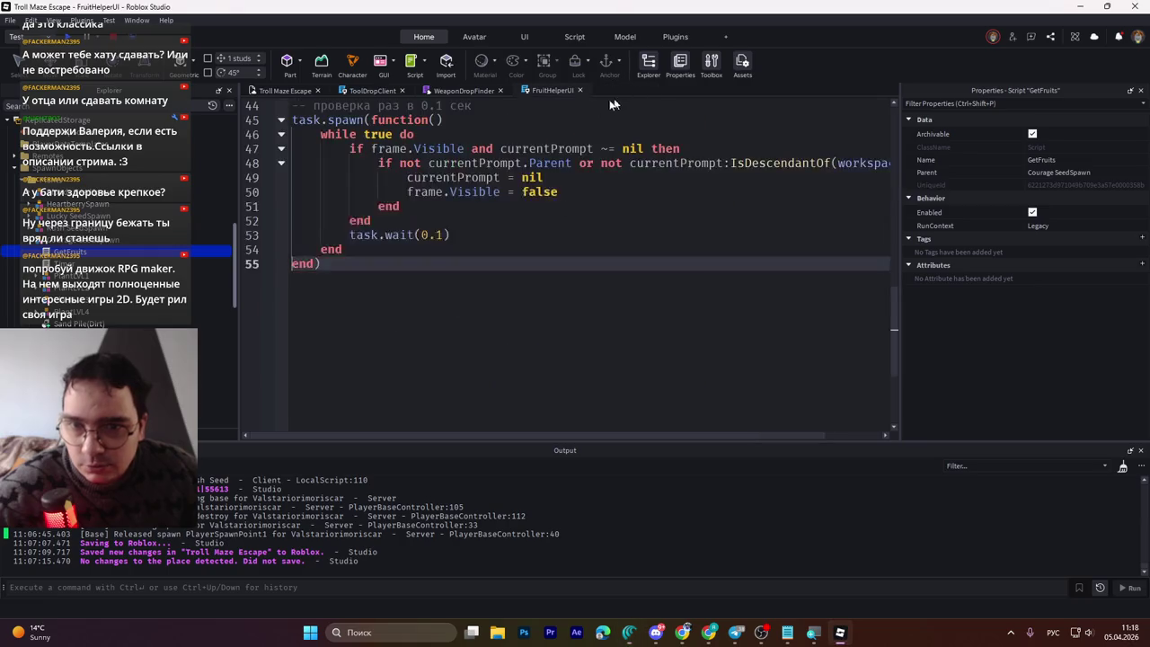
{"action": "scroll", "coordinate": [117, 251], "scroll_direction": "down", "scroll_amount": 5}
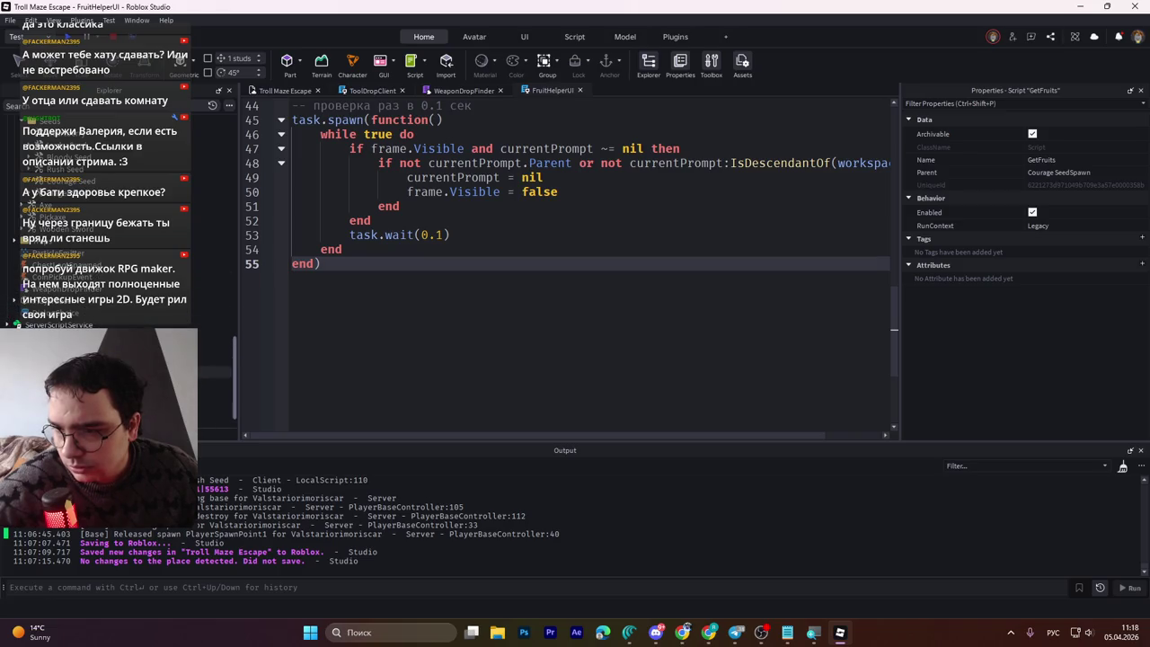
{"action": "scroll", "coordinate": [14, 315], "scroll_direction": "down", "scroll_amount": 2}
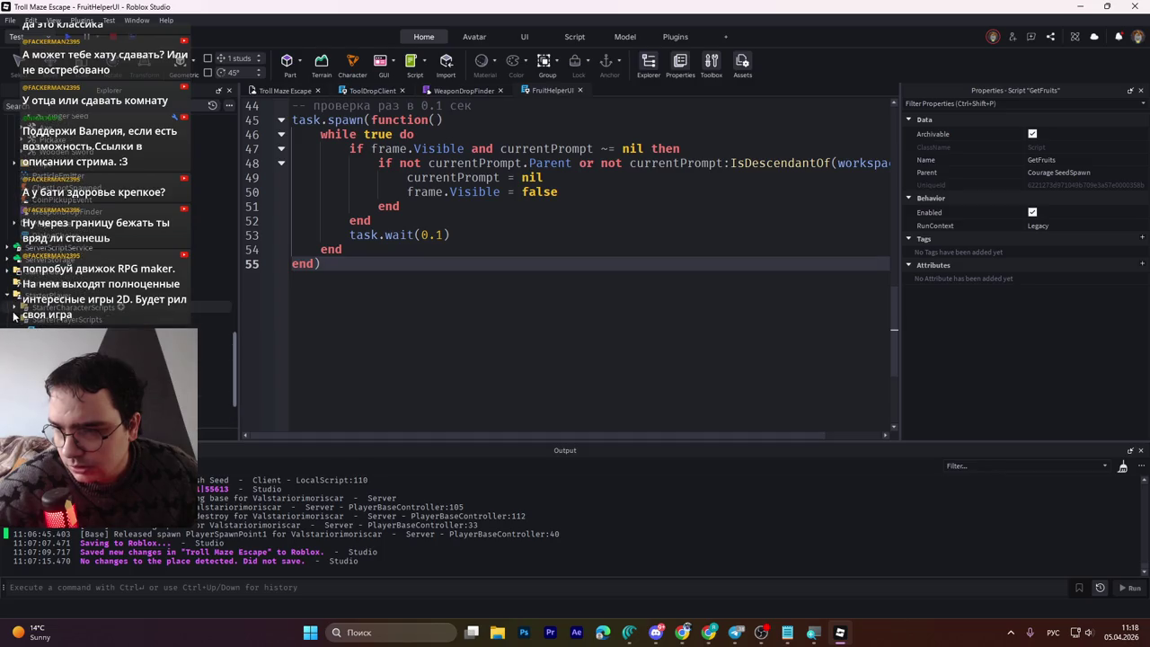
{"action": "left_click", "coordinate": [13, 312]}
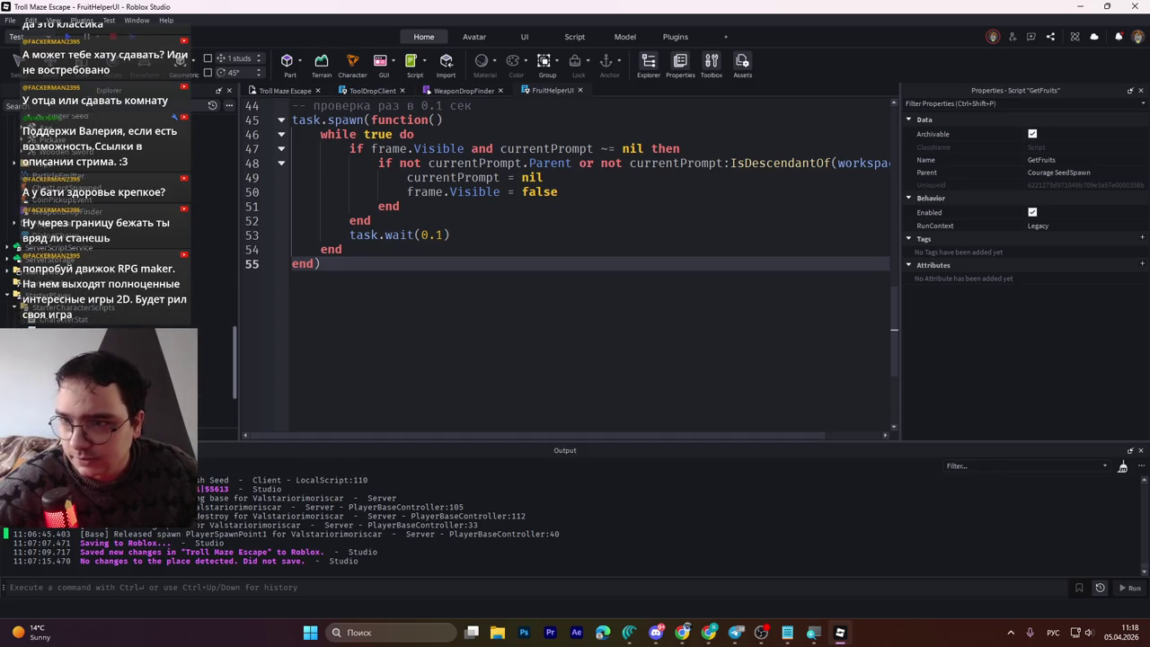
Step: Filter Explorer for 'player', select PlayerData, clear the filter and open the script
{"action": "key", "text": "ctrl+shift+x"}
{"action": "key", "text": "alt+shift"}
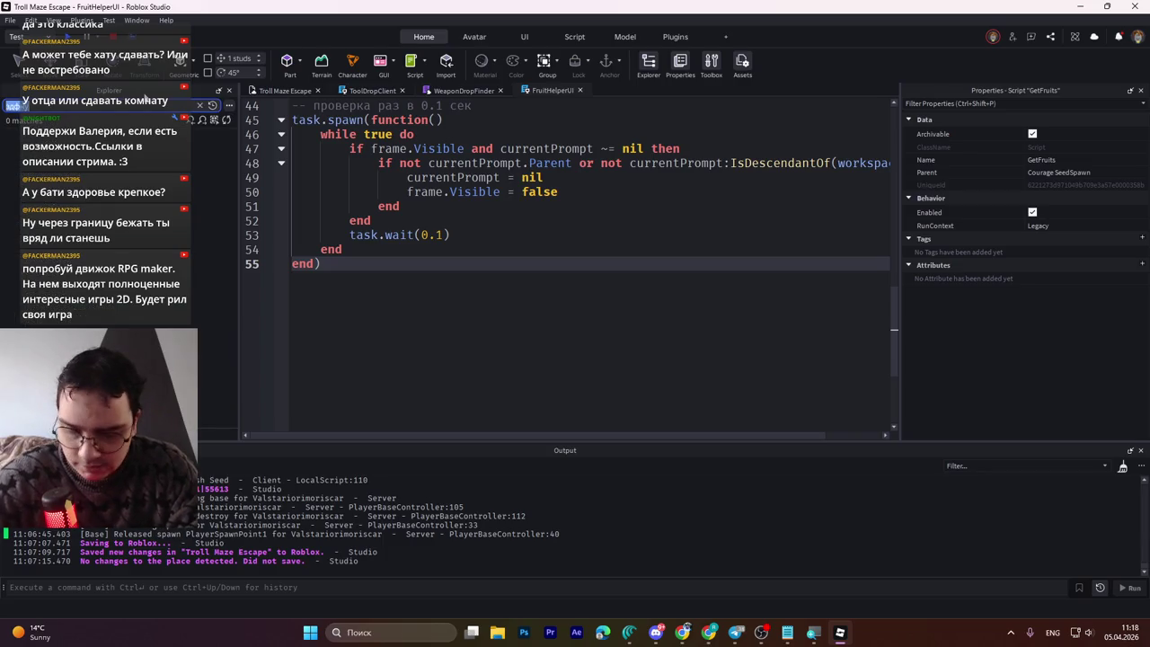
{"action": "type", "text": "player"}
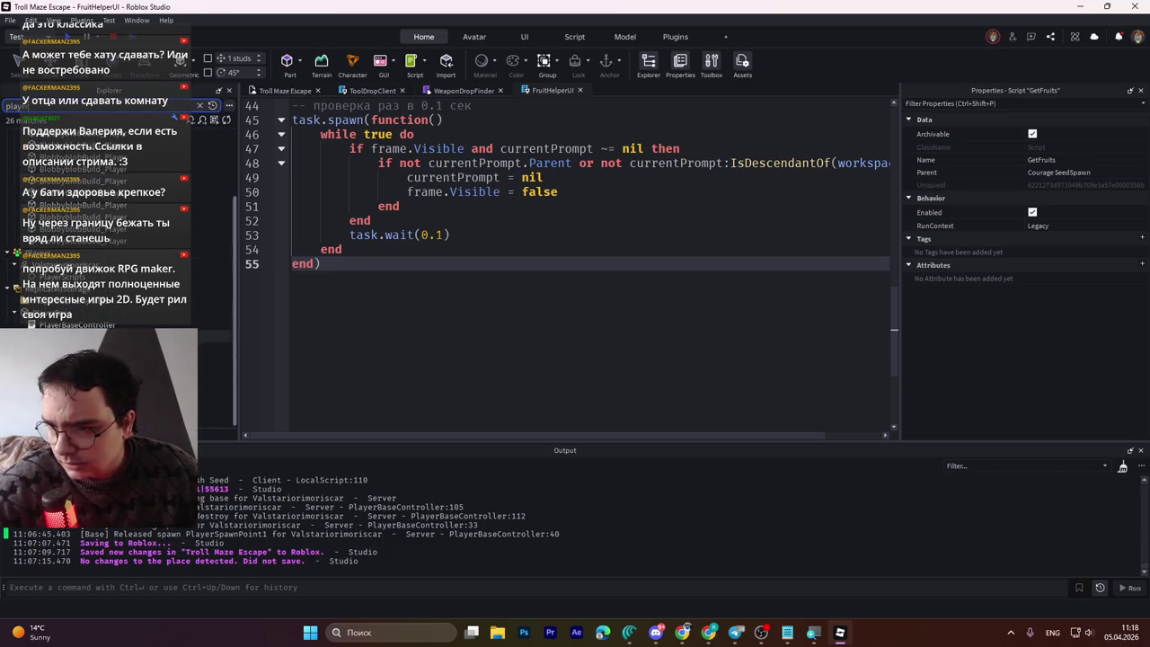
{"action": "left_click", "coordinate": [108, 371]}
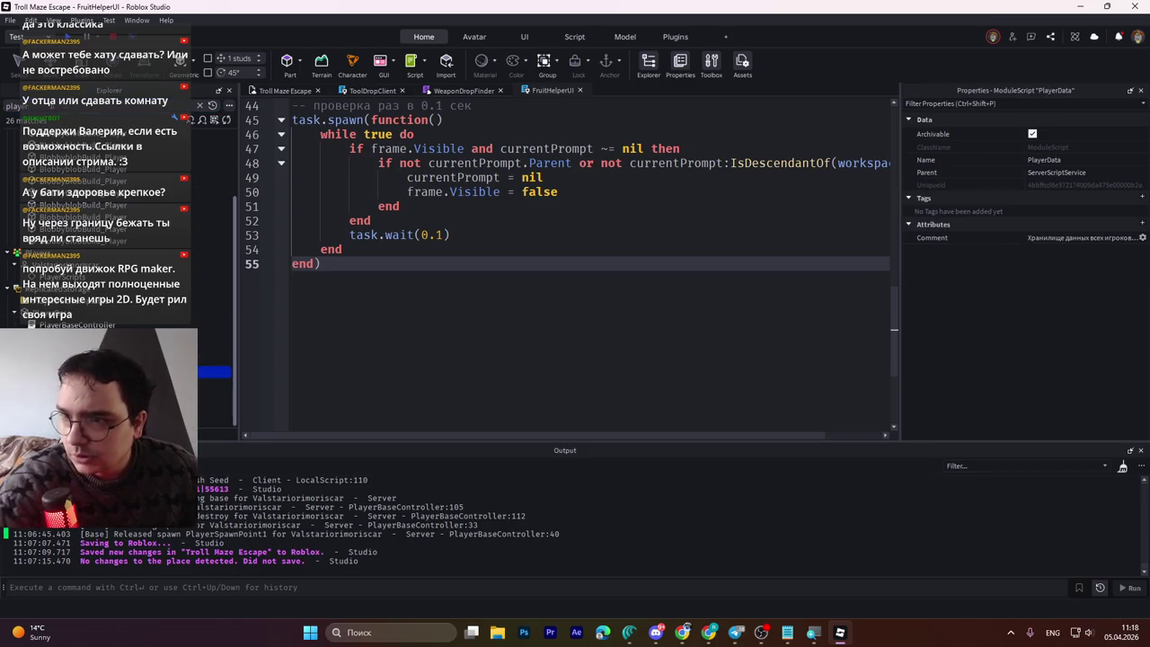
{"action": "key", "text": "ctrl+shift+x"}
{"action": "key", "text": "BackSpace"}
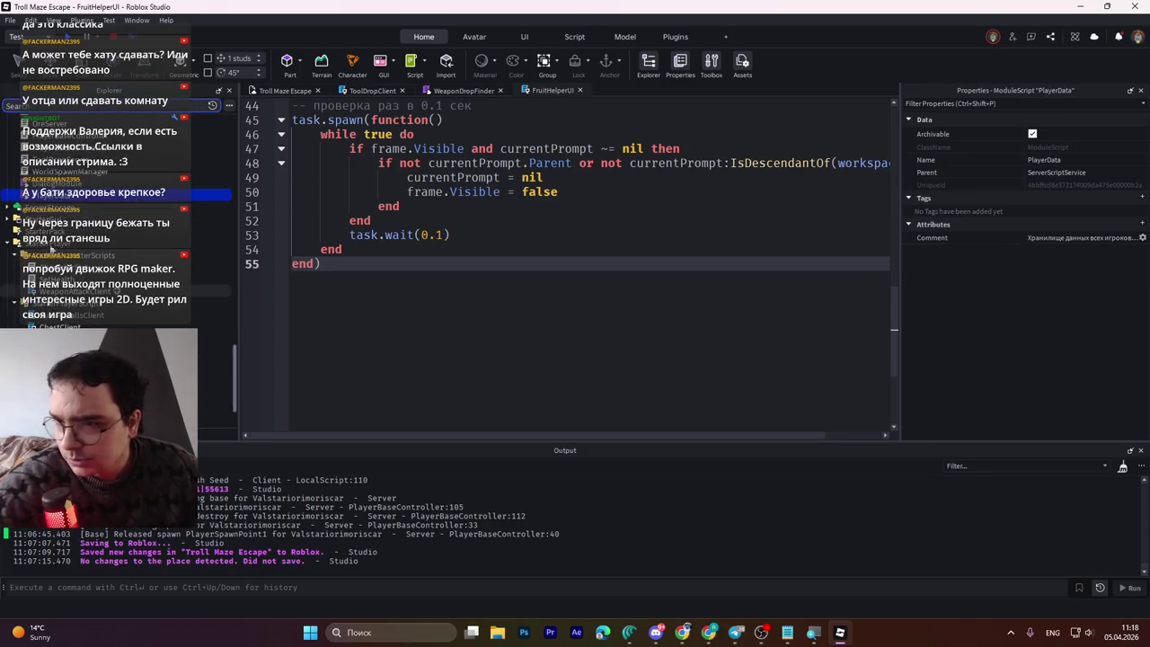
{"action": "double_click", "coordinate": [40, 197]}
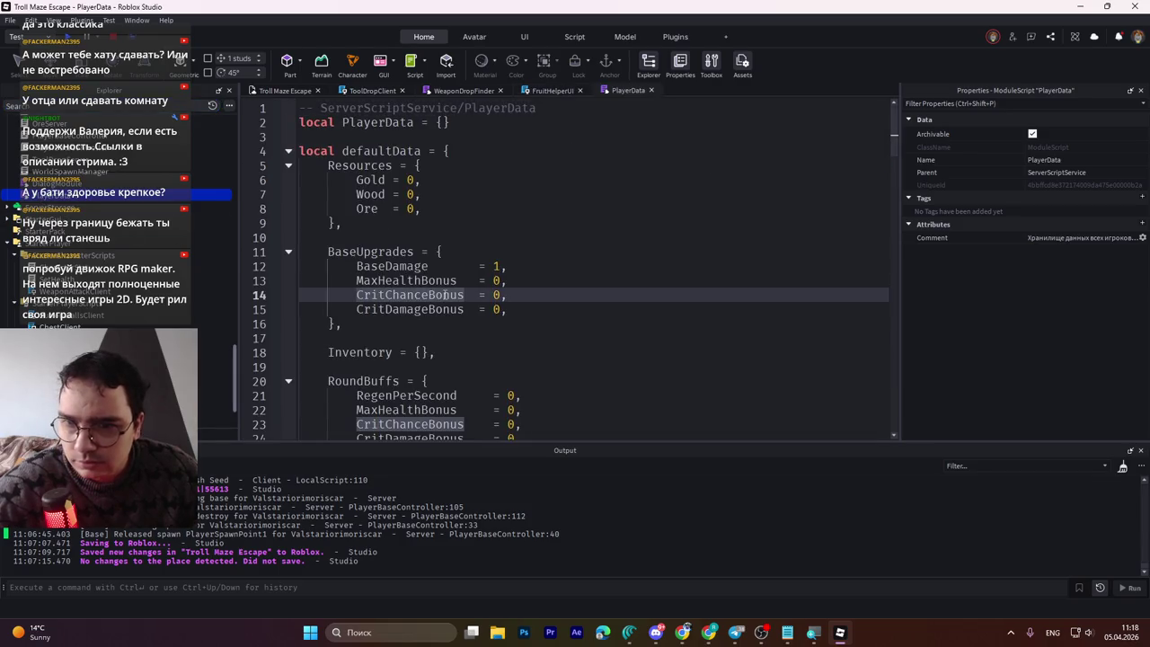
{"action": "key", "text": "ctrl+a"}
{"action": "key", "text": "alt+Tab"}
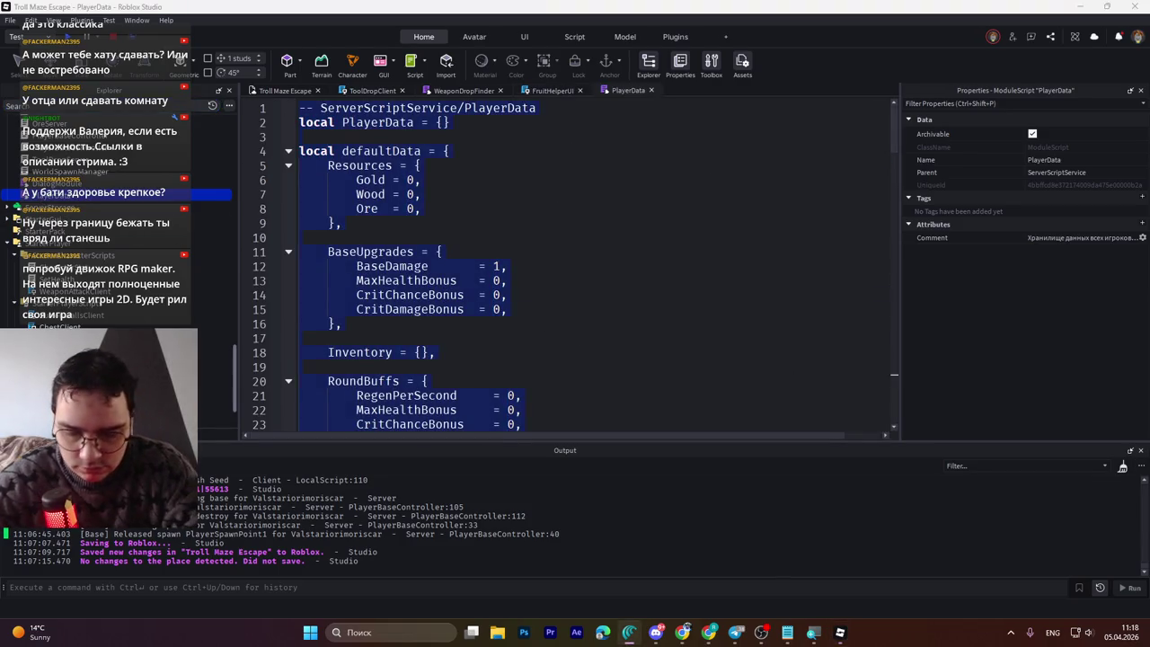
{"action": "key", "text": "alt+shift"}
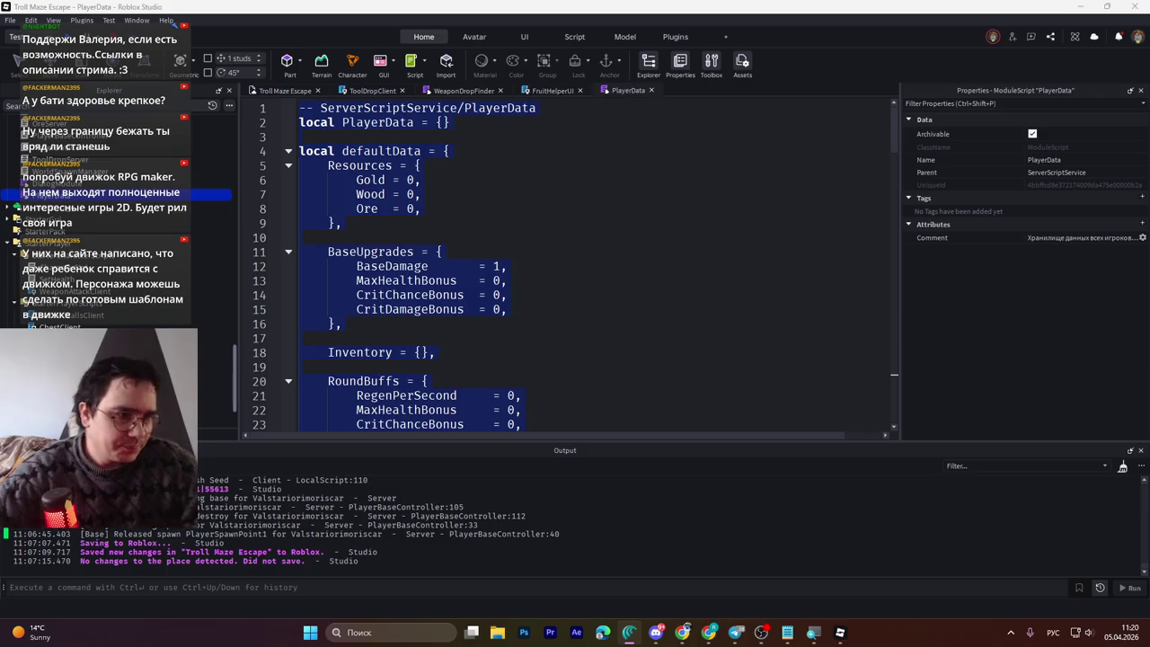
{"action": "left_click", "coordinate": [520, 348]}
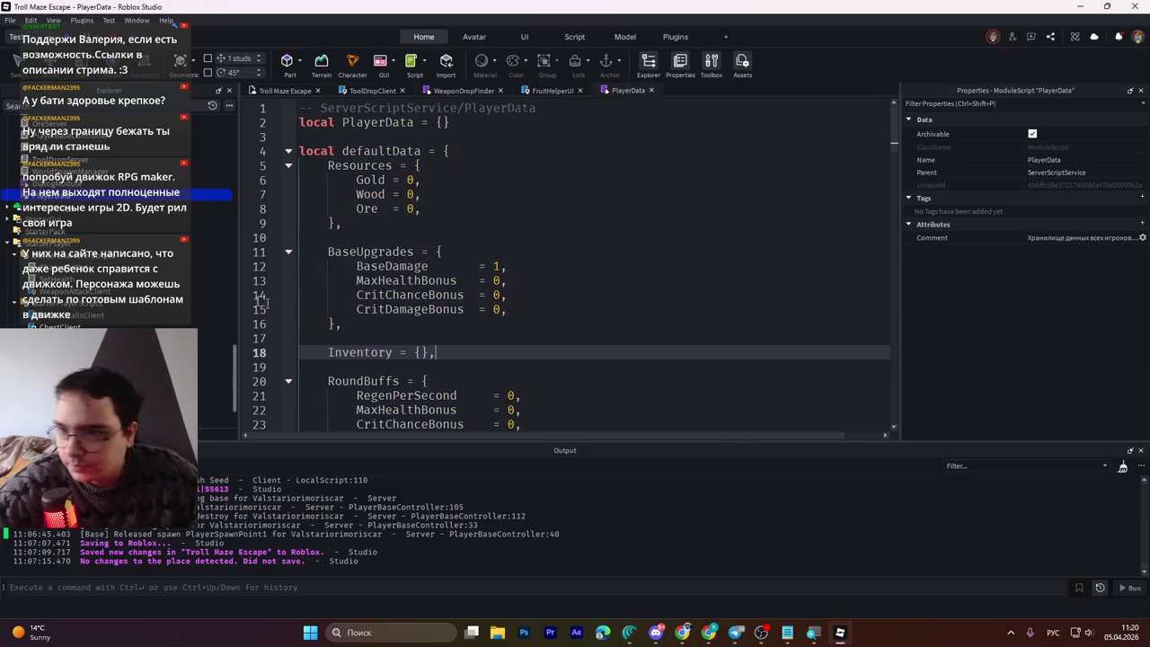
{"action": "left_click", "coordinate": [274, 251]}
{"action": "left_click", "coordinate": [117, 267]}
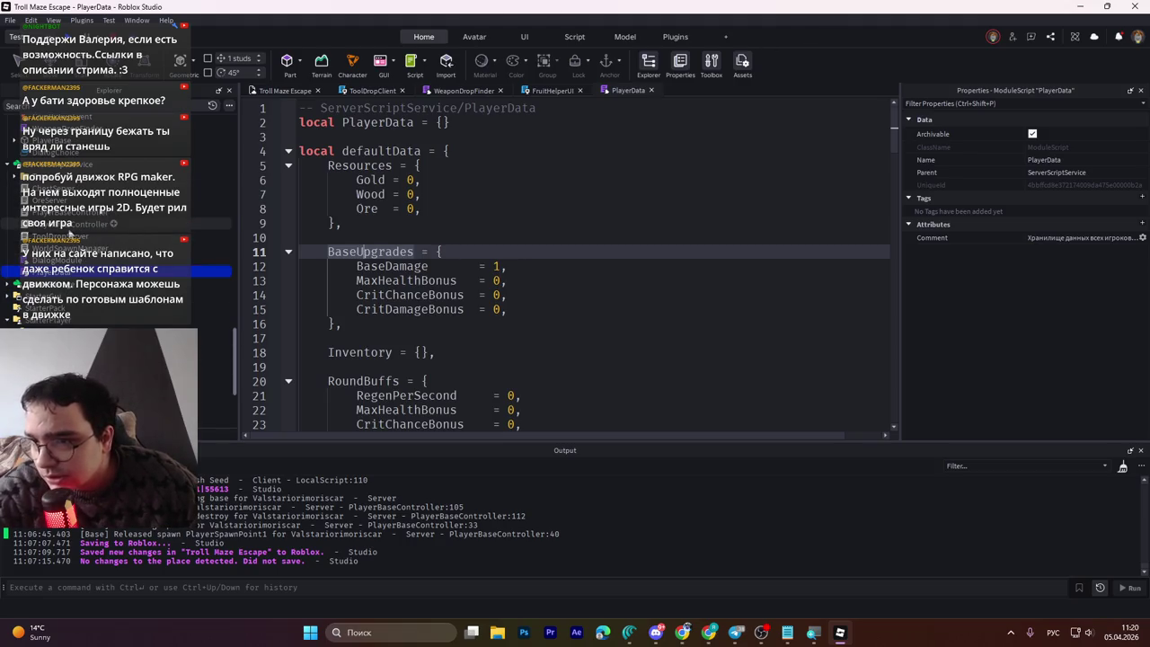
{"action": "left_click", "coordinate": [46, 216]}
{"action": "double_click", "coordinate": [46, 215]}
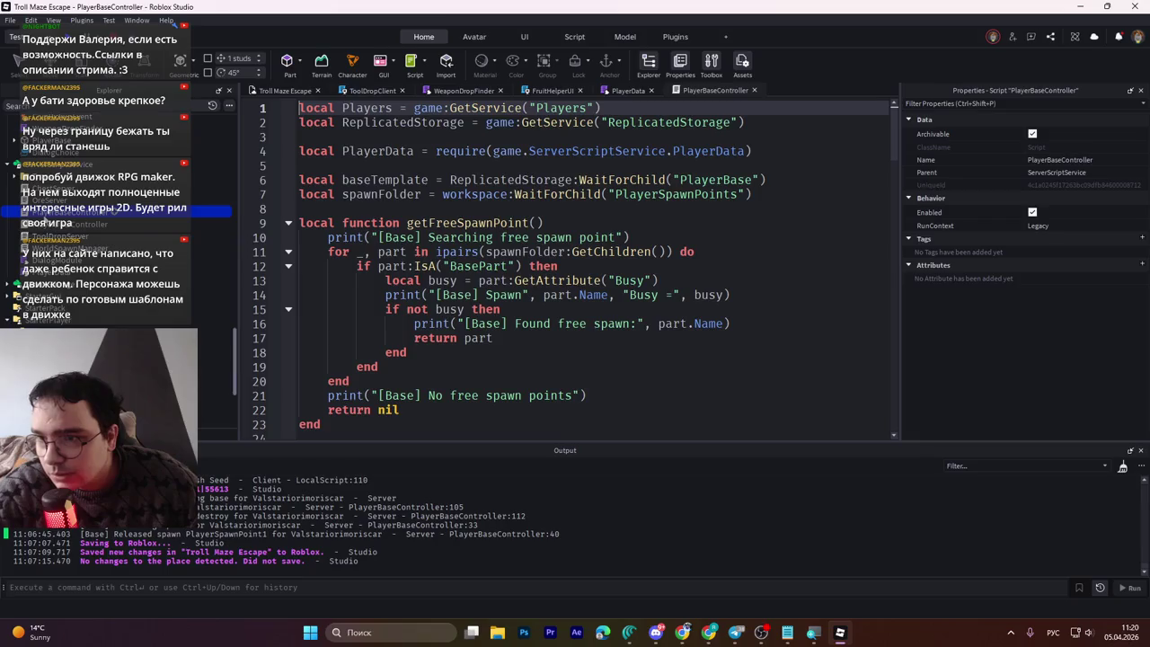
{"action": "left_click", "coordinate": [699, 93]}
{"action": "double_click", "coordinate": [63, 223]}
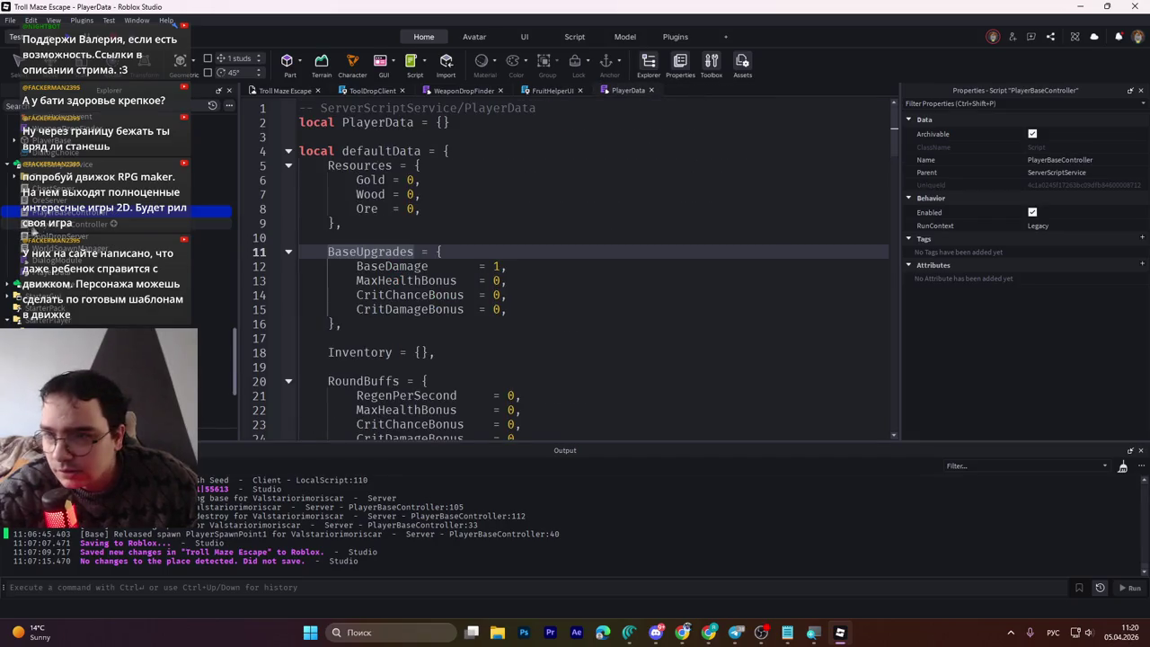
{"action": "scroll", "coordinate": [509, 287], "scroll_direction": "down", "scroll_amount": 7}
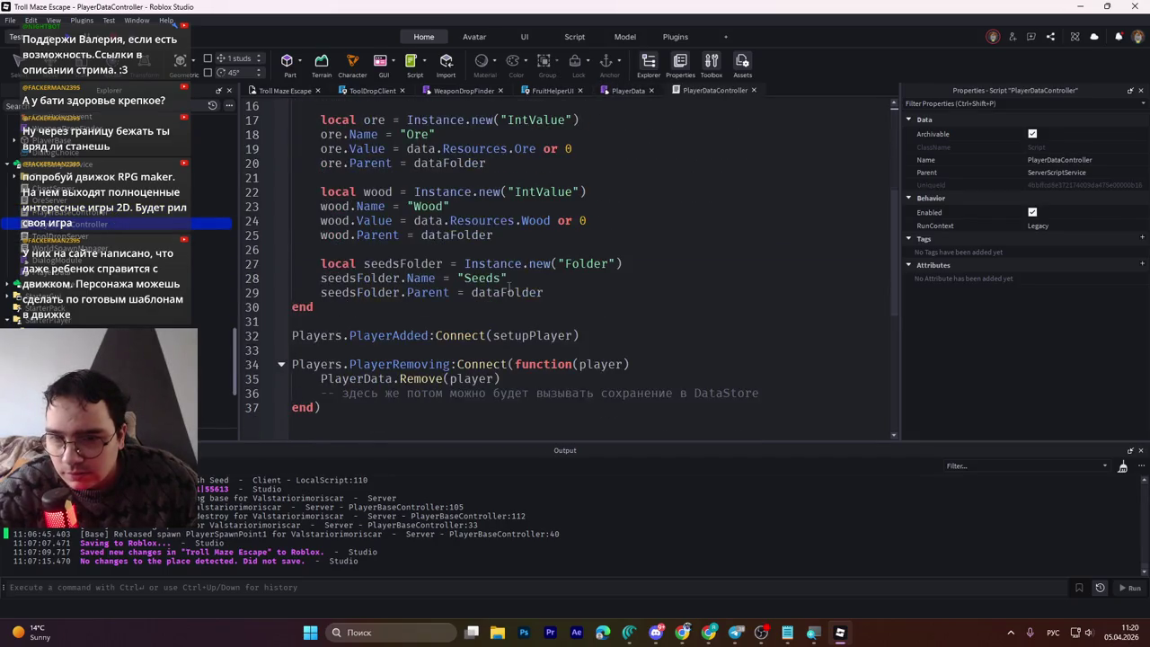
{"action": "scroll", "coordinate": [509, 288], "scroll_direction": "up", "scroll_amount": 7}
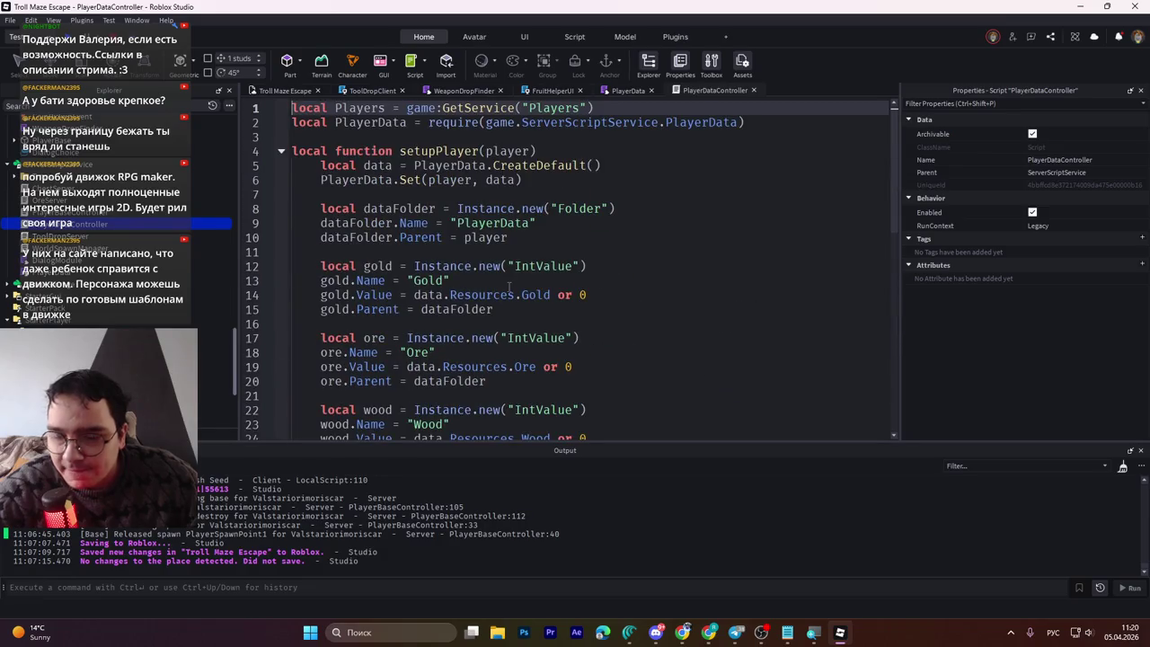
{"action": "middle_click", "coordinate": [695, 93]}
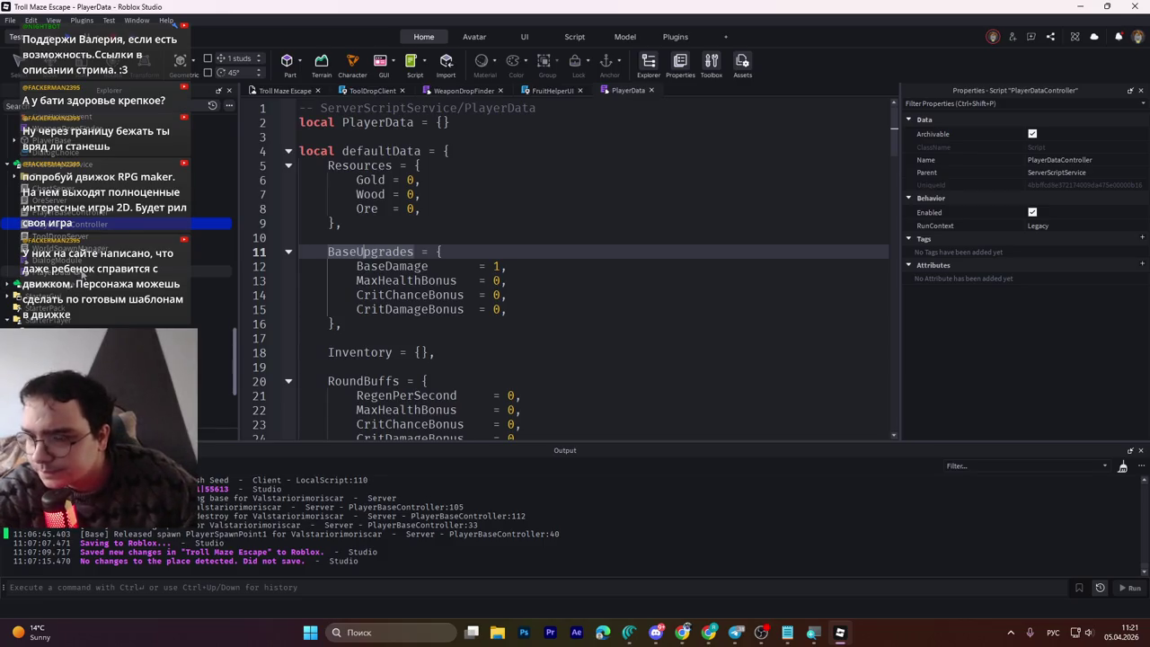
{"action": "scroll", "coordinate": [83, 275], "scroll_direction": "down", "scroll_amount": 3}
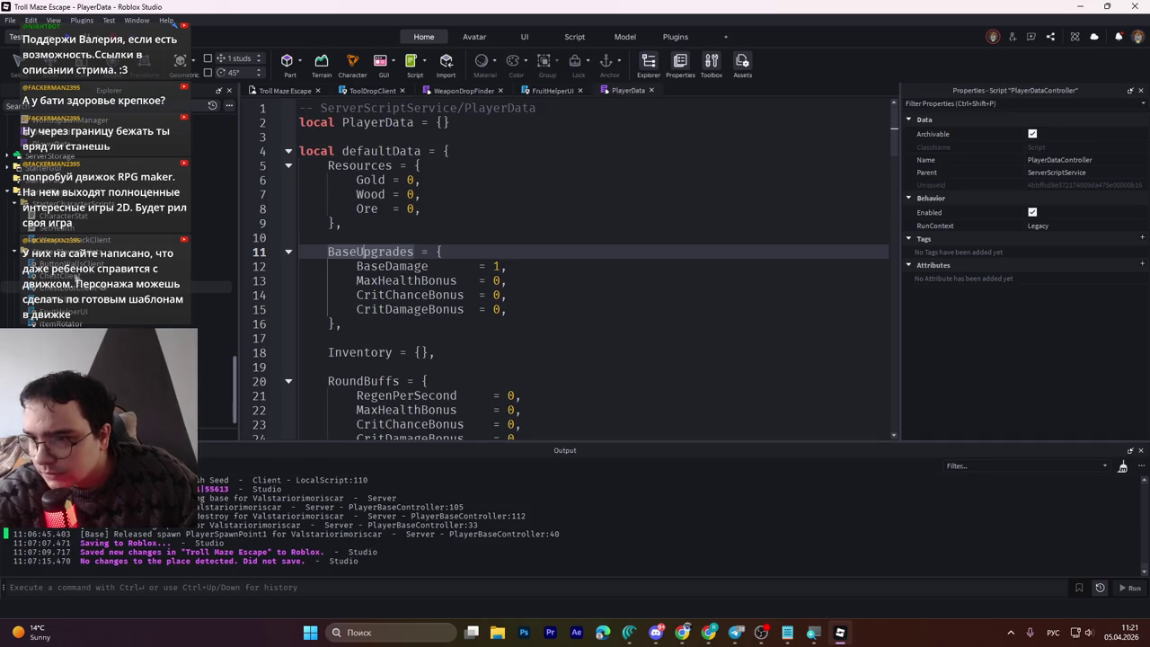
{"action": "double_click", "coordinate": [53, 241]}
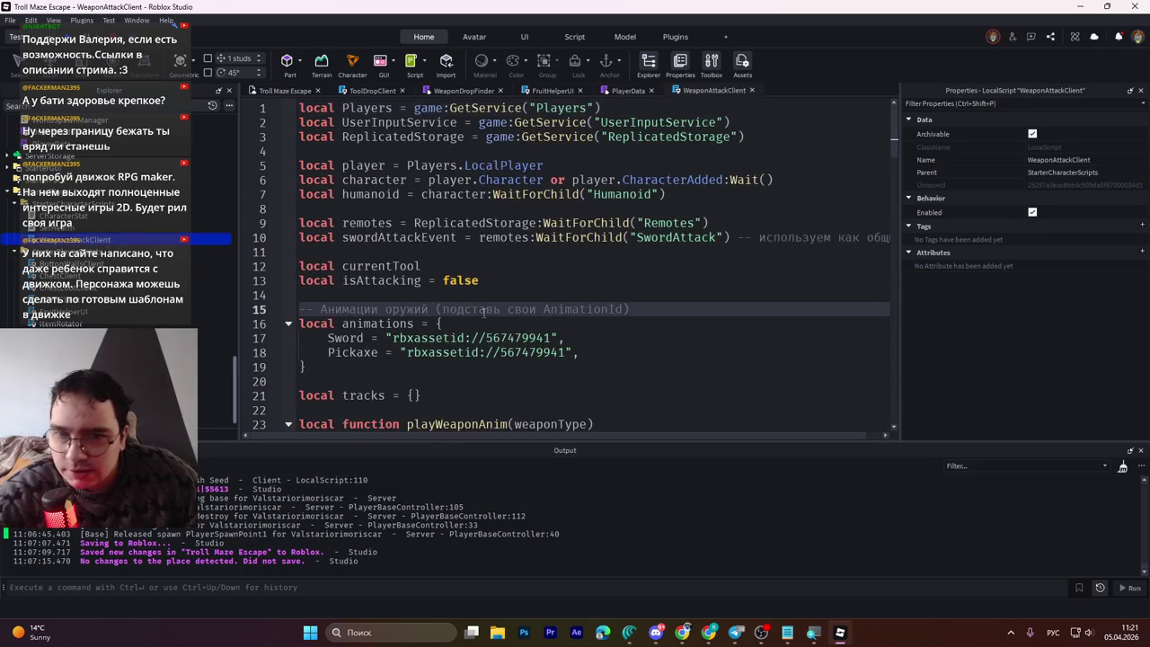
{"action": "scroll", "coordinate": [485, 309], "scroll_direction": "down", "scroll_amount": 11}
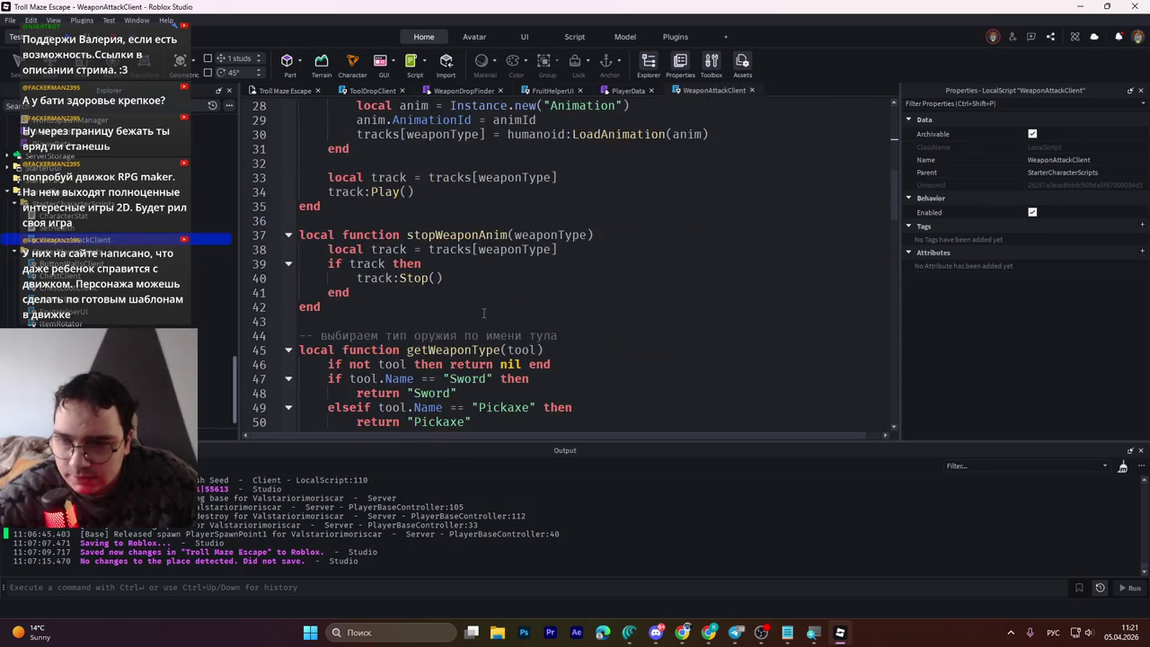
{"action": "scroll", "coordinate": [485, 312], "scroll_direction": "down", "scroll_amount": 12}
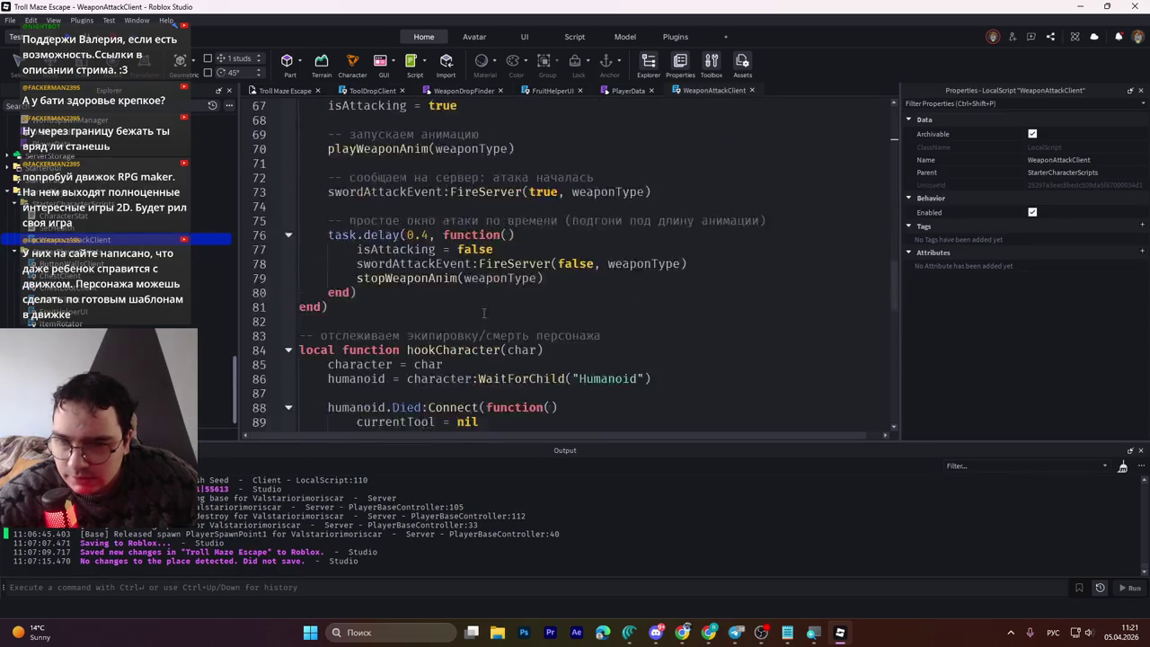
{"action": "scroll", "coordinate": [485, 310], "scroll_direction": "down", "scroll_amount": 4}
{"action": "scroll", "coordinate": [483, 311], "scroll_direction": "up", "scroll_amount": 6}
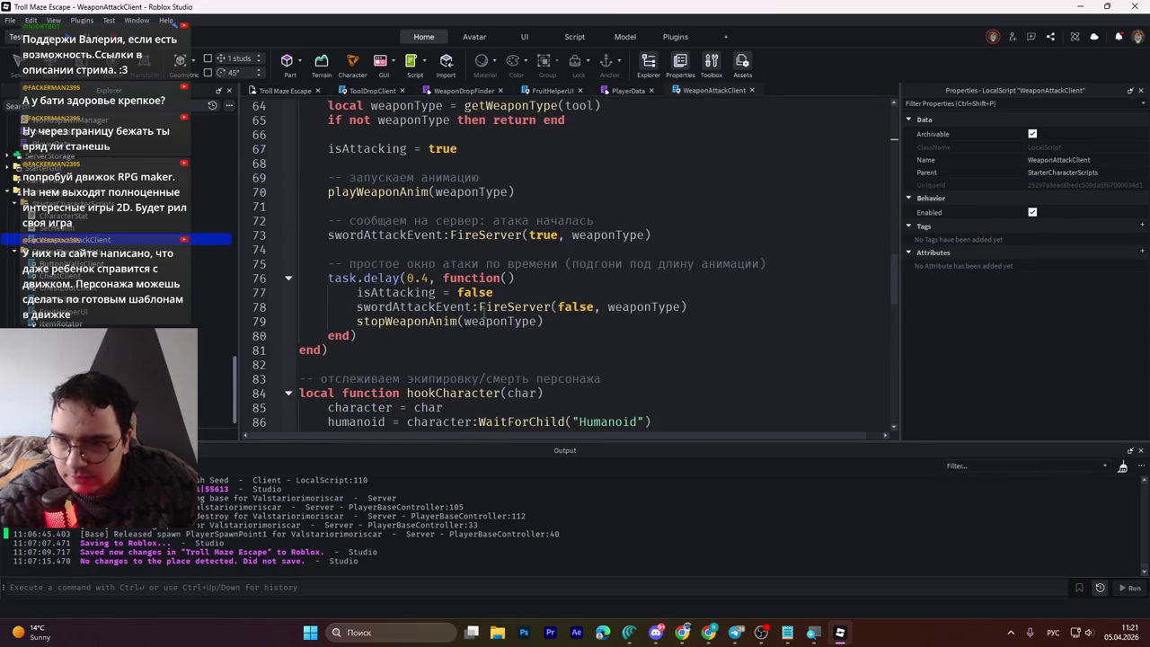
{"action": "scroll", "coordinate": [484, 312], "scroll_direction": "down", "scroll_amount": 12}
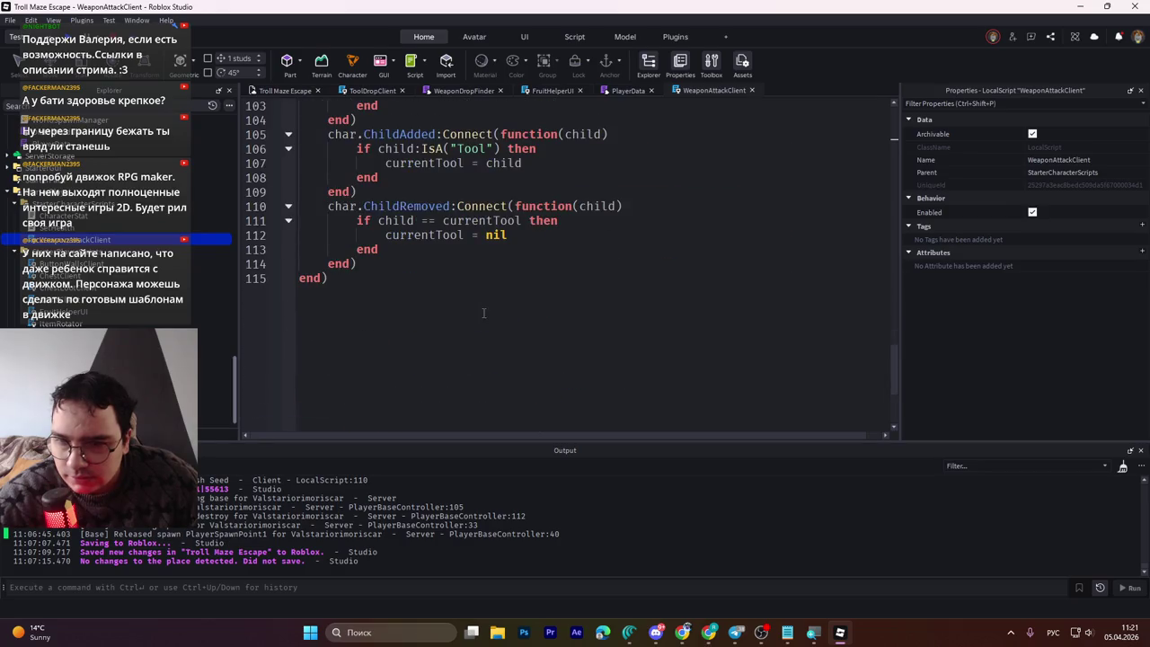
{"action": "scroll", "coordinate": [483, 314], "scroll_direction": "up", "scroll_amount": 5}
{"action": "scroll", "coordinate": [483, 312], "scroll_direction": "up", "scroll_amount": 18}
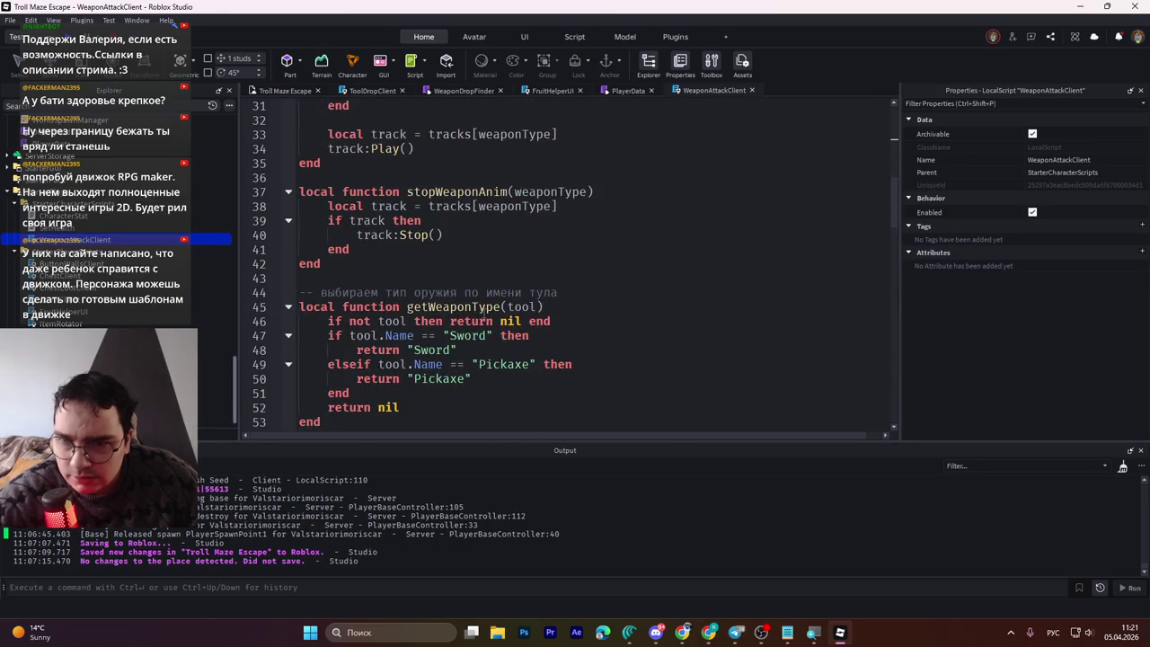
{"action": "scroll", "coordinate": [483, 312], "scroll_direction": "up", "scroll_amount": 10}
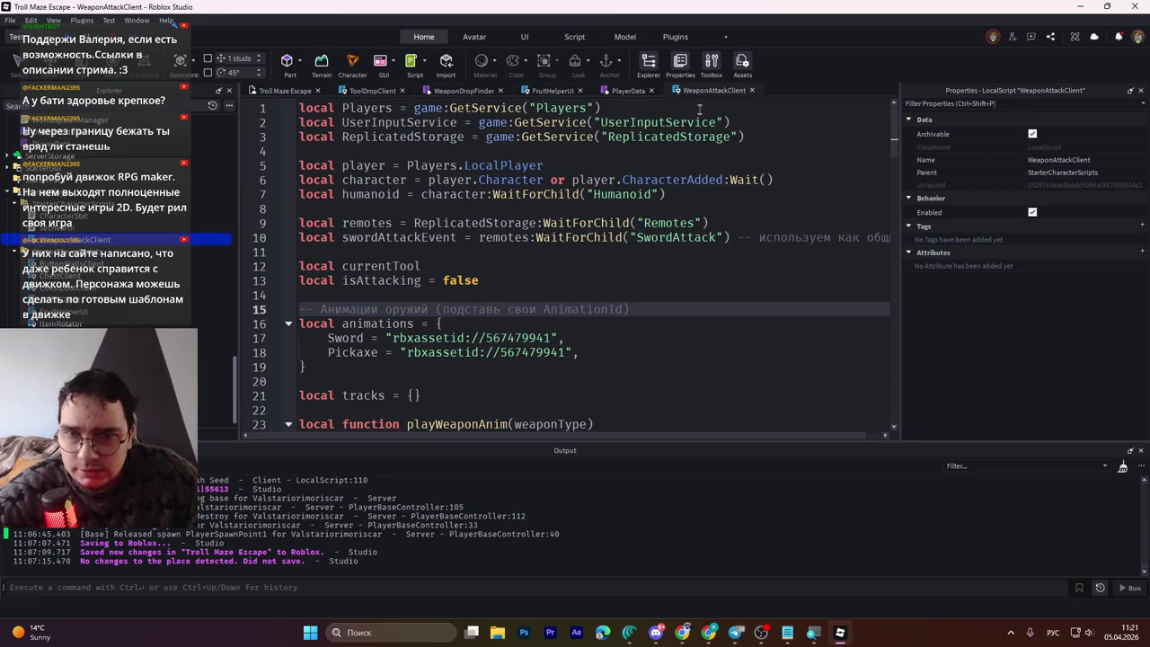
{"action": "scroll", "coordinate": [692, 100], "scroll_direction": "down", "scroll_amount": 4}
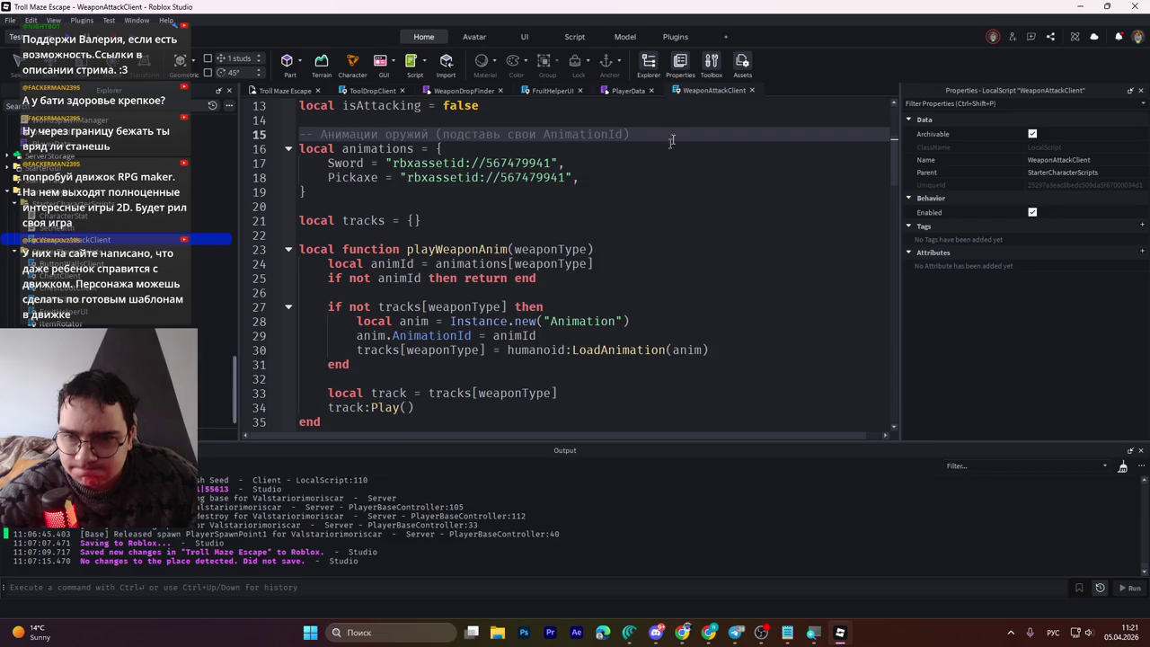
{"action": "middle_click", "coordinate": [699, 90]}
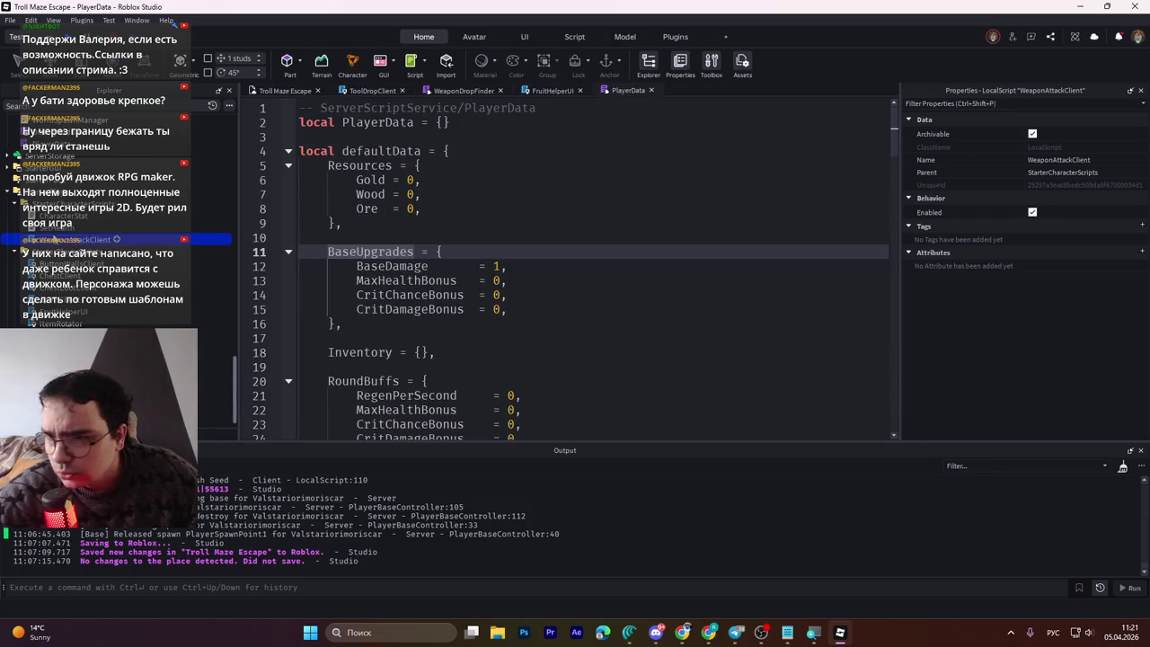
Step: Review CharacterStat's default AttackSpeed of 2, then open the WeaponAttackClient script
{"action": "double_click", "coordinate": [54, 216]}
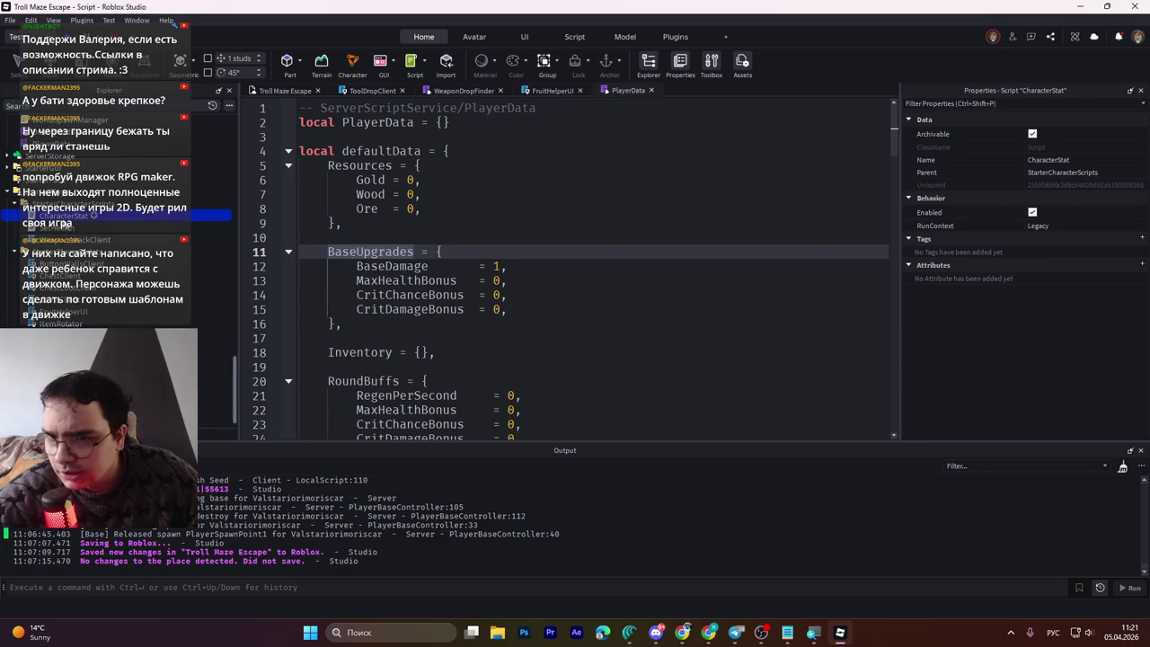
{"action": "left_click", "coordinate": [558, 301]}
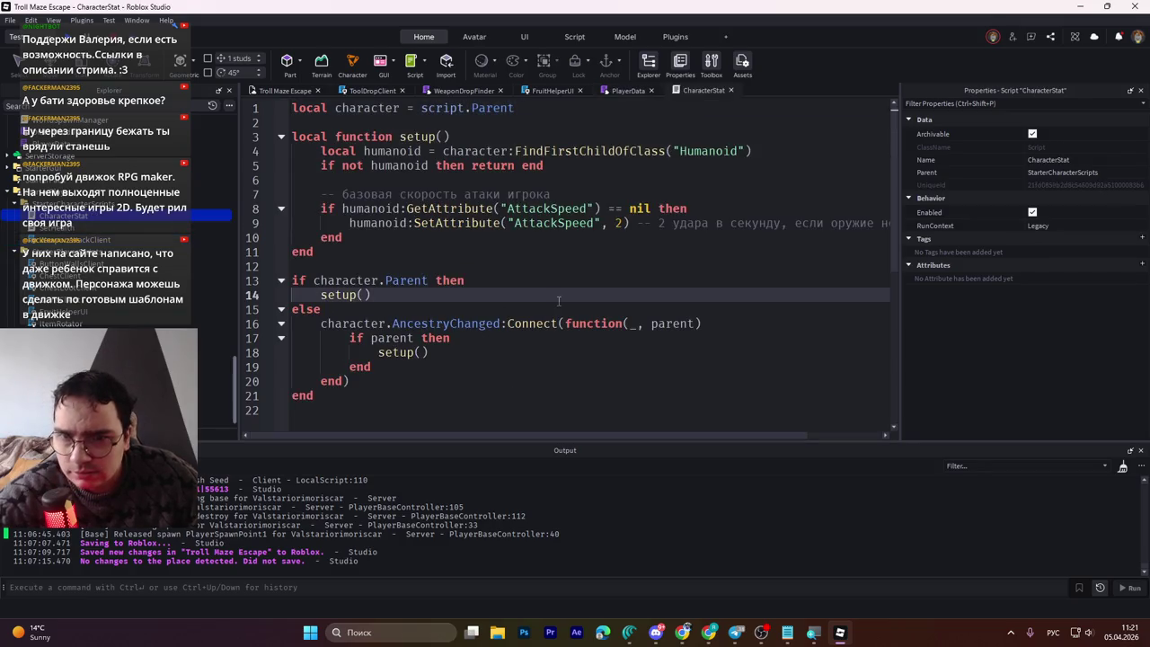
{"action": "left_click", "coordinate": [539, 224]}
{"action": "key", "text": "ctrl+a"}
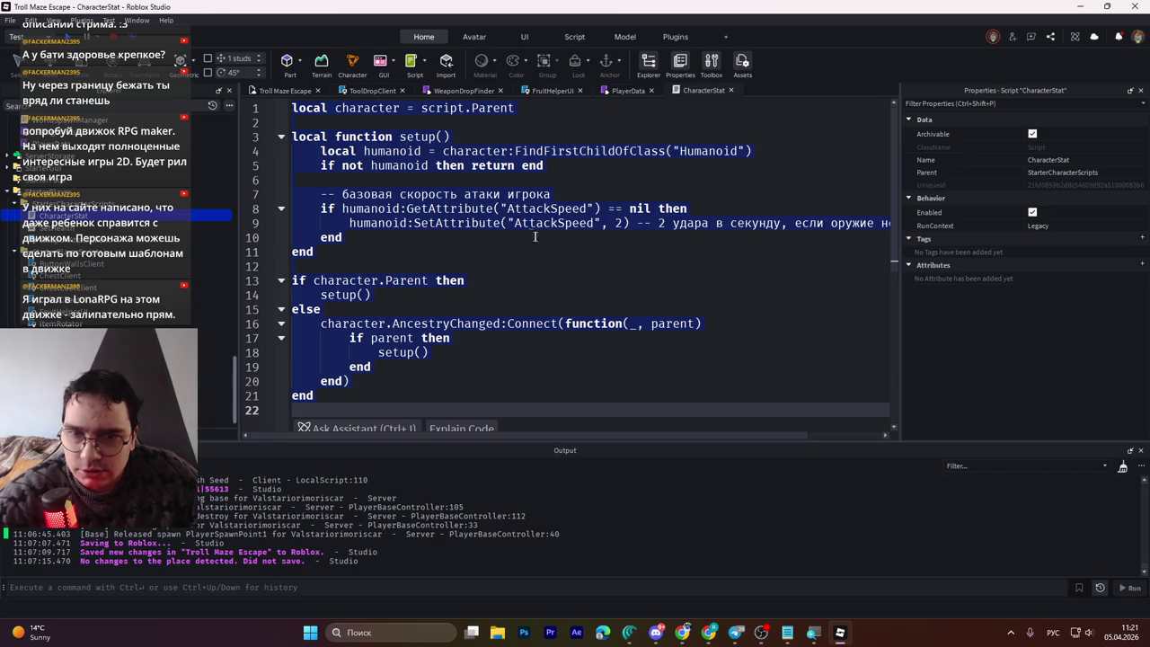
{"action": "left_click", "coordinate": [569, 240]}
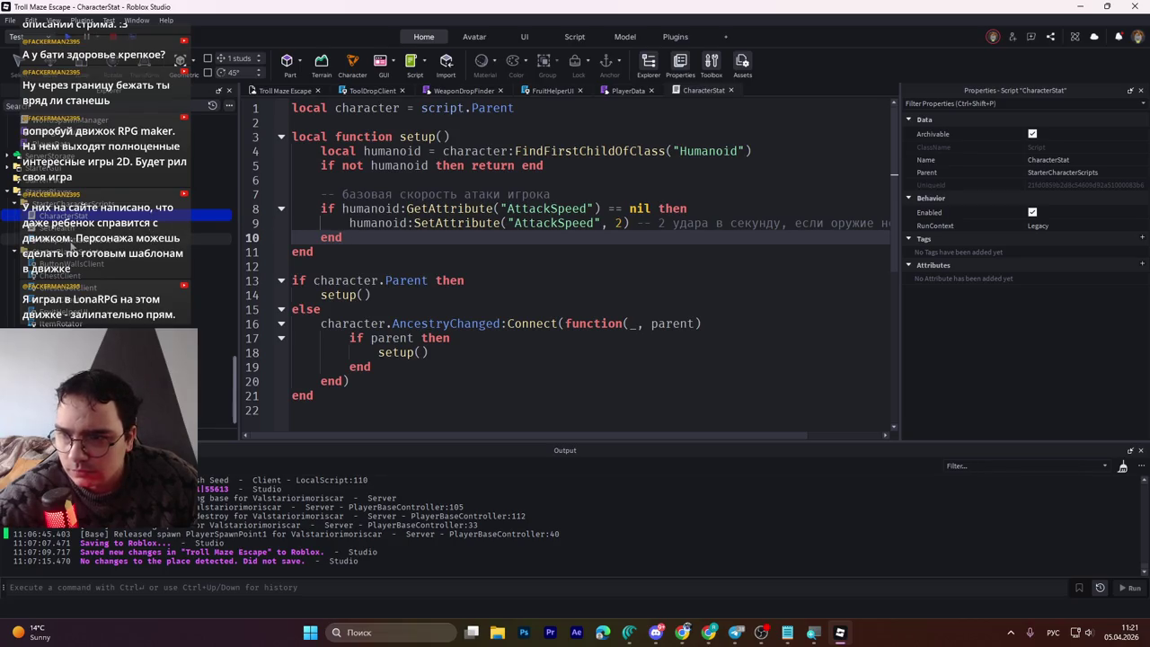
{"action": "double_click", "coordinate": [72, 238]}
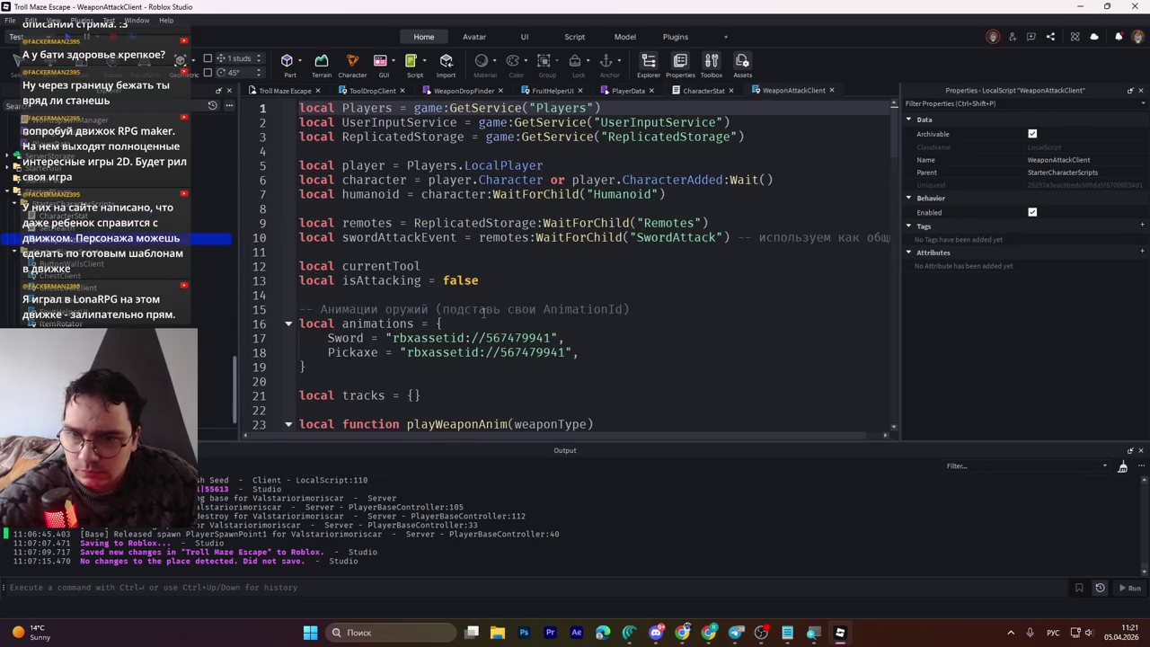
Step: Search WeaponAttackClient for 'Attack', then close the find bar and the script tab
{"action": "scroll", "coordinate": [483, 311], "scroll_direction": "down", "scroll_amount": 10}
{"action": "key", "text": "ctrl+f"}
{"action": "key", "text": "BackSpace"}
{"action": "key", "text": "alt+shift"}
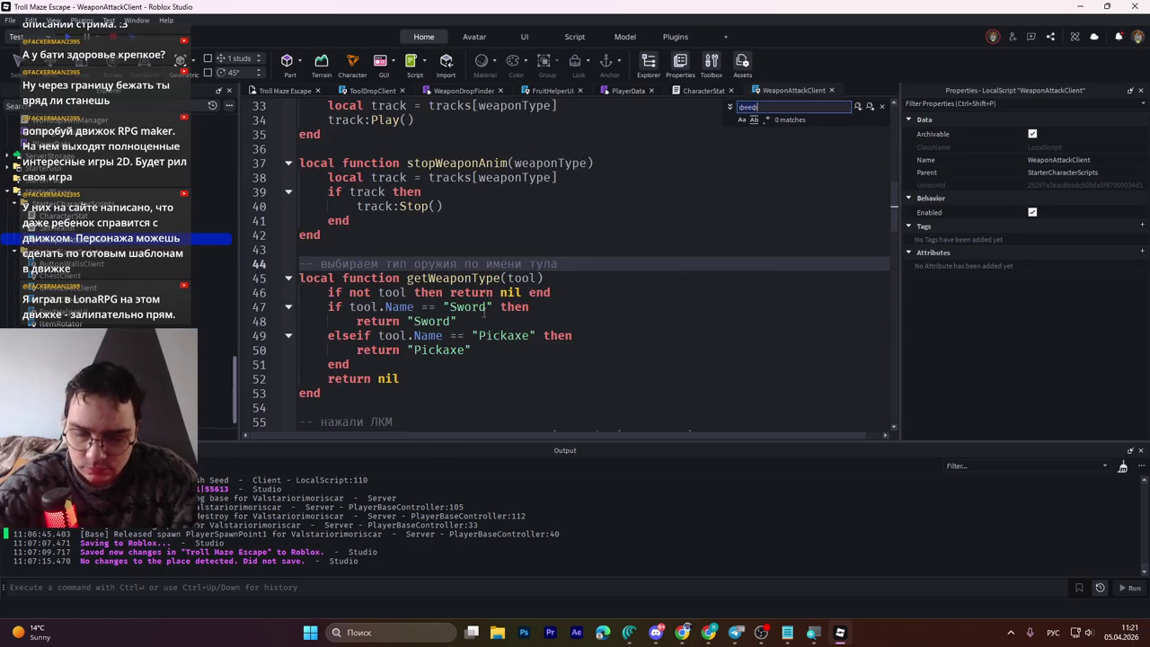
{"action": "type", "text": "AttackSpee"}
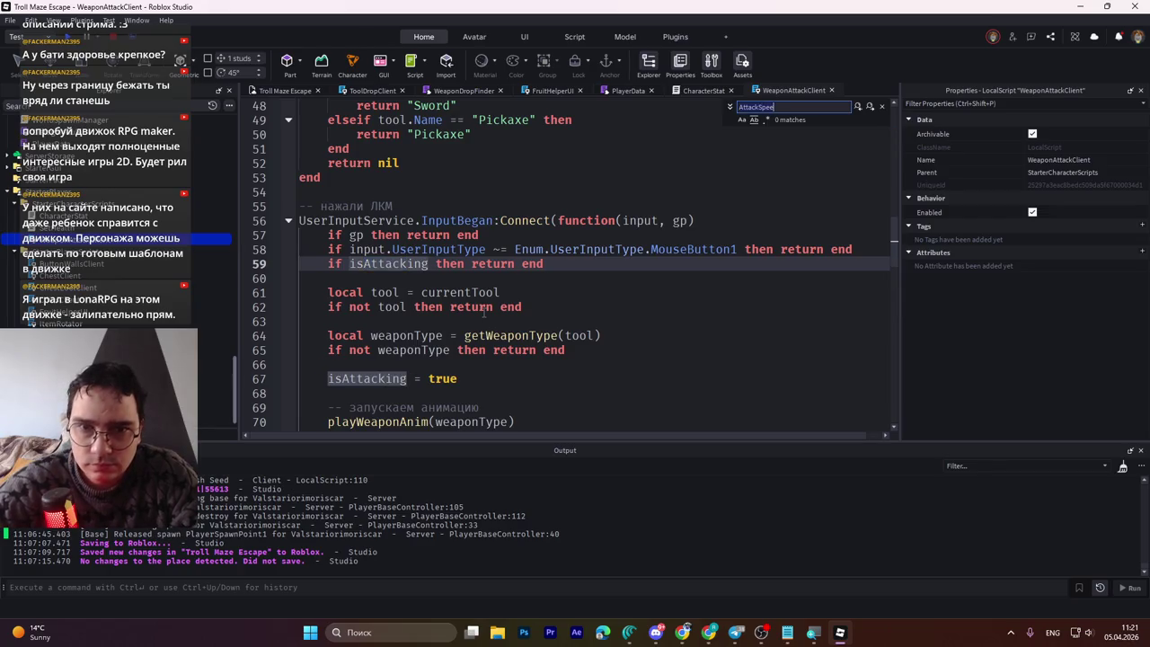
{"action": "key", "text": "ctrl+BackSpace"}
{"action": "left_click_drag", "start_coordinate": [471, 134], "coordinate": [305, 120]}
{"action": "left_click", "coordinate": [881, 106]}
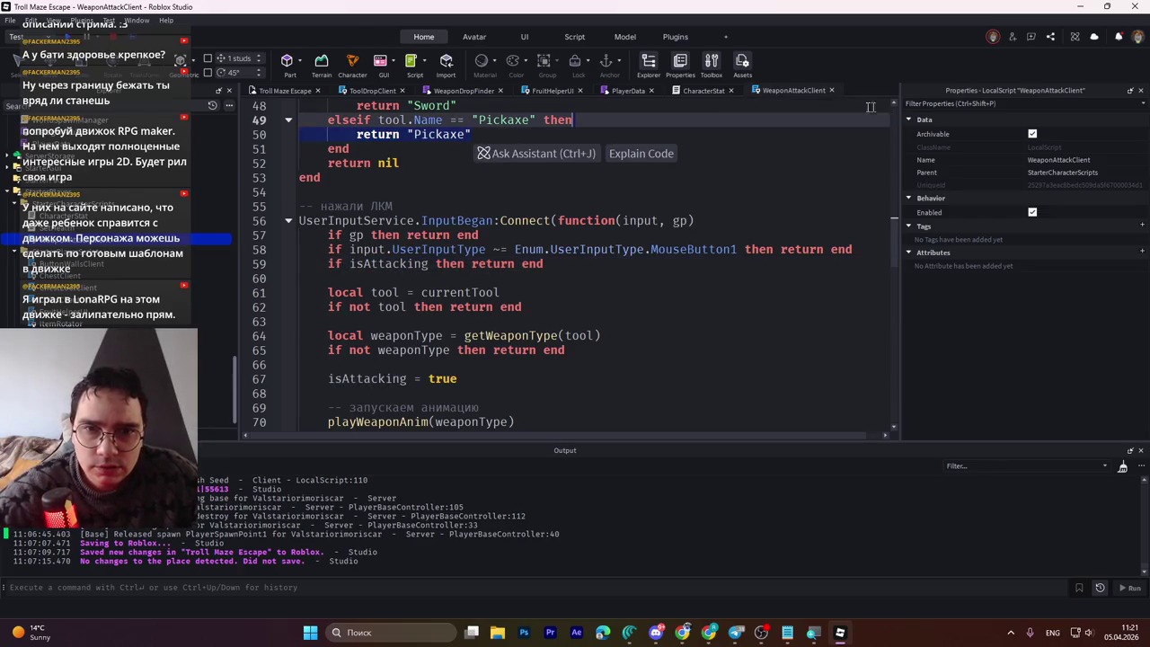
{"action": "middle_click", "coordinate": [799, 90]}
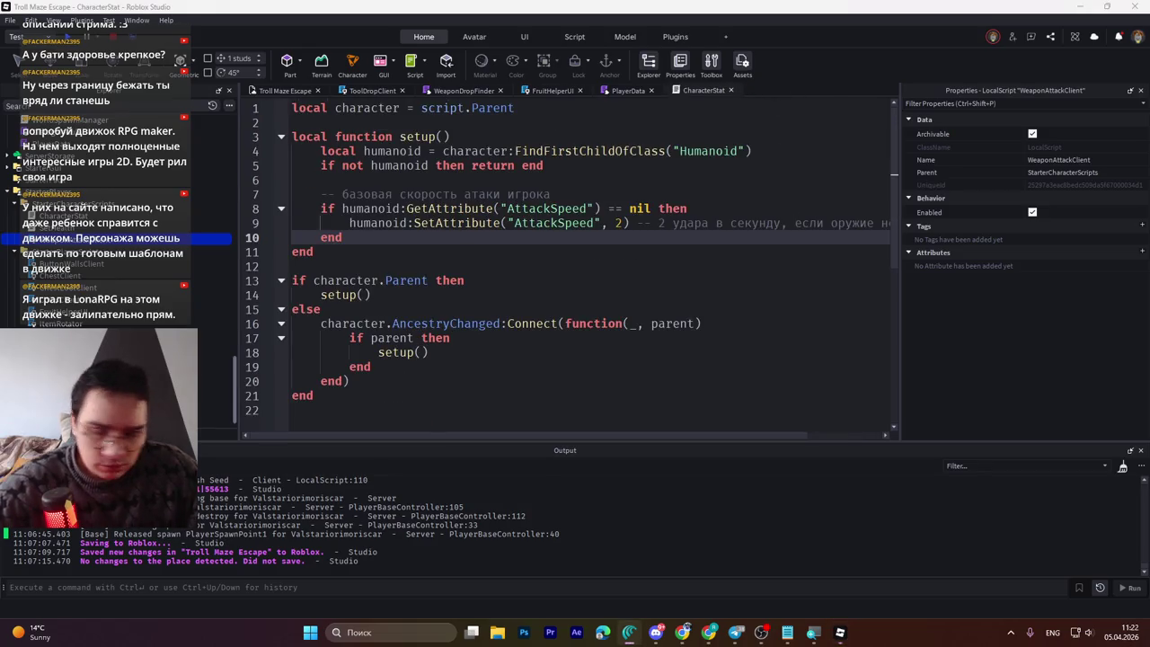
{"action": "key", "text": "alt+shift"}
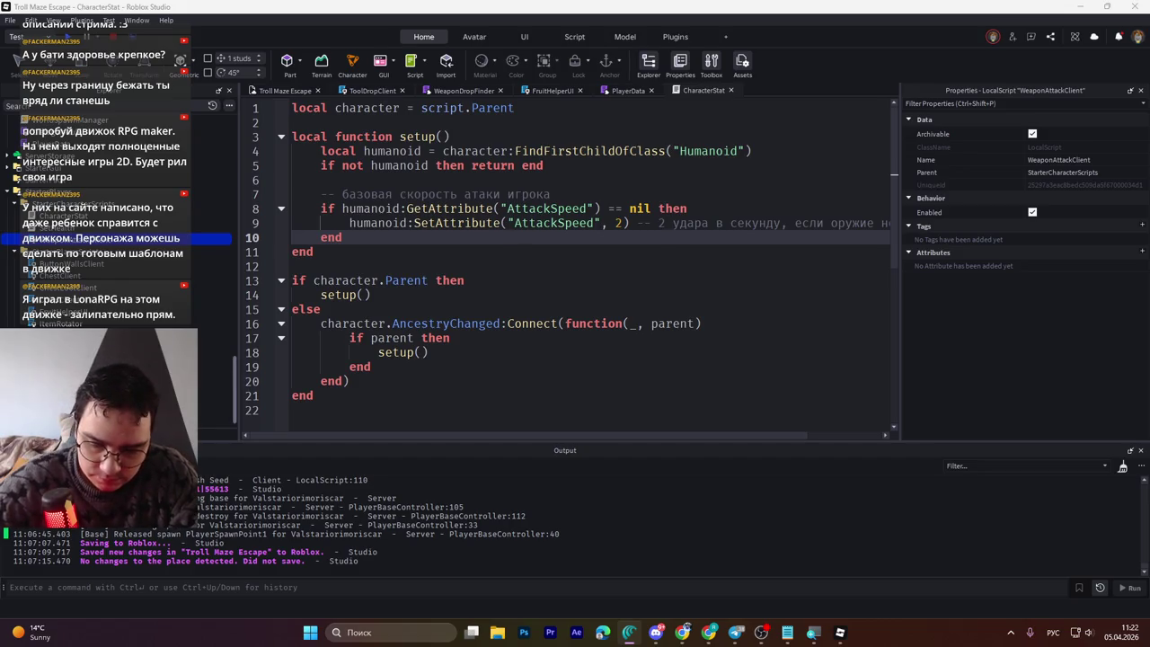
{"action": "key", "text": "alt+shift"}
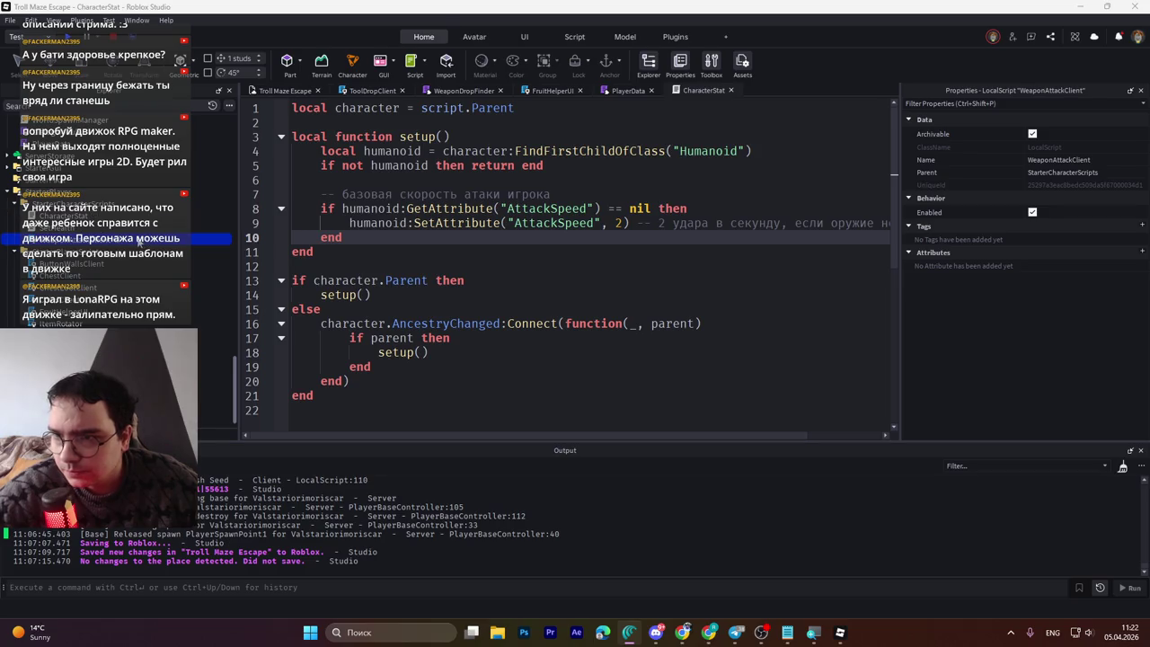
{"action": "scroll", "coordinate": [74, 226], "scroll_direction": "up", "scroll_amount": 2}
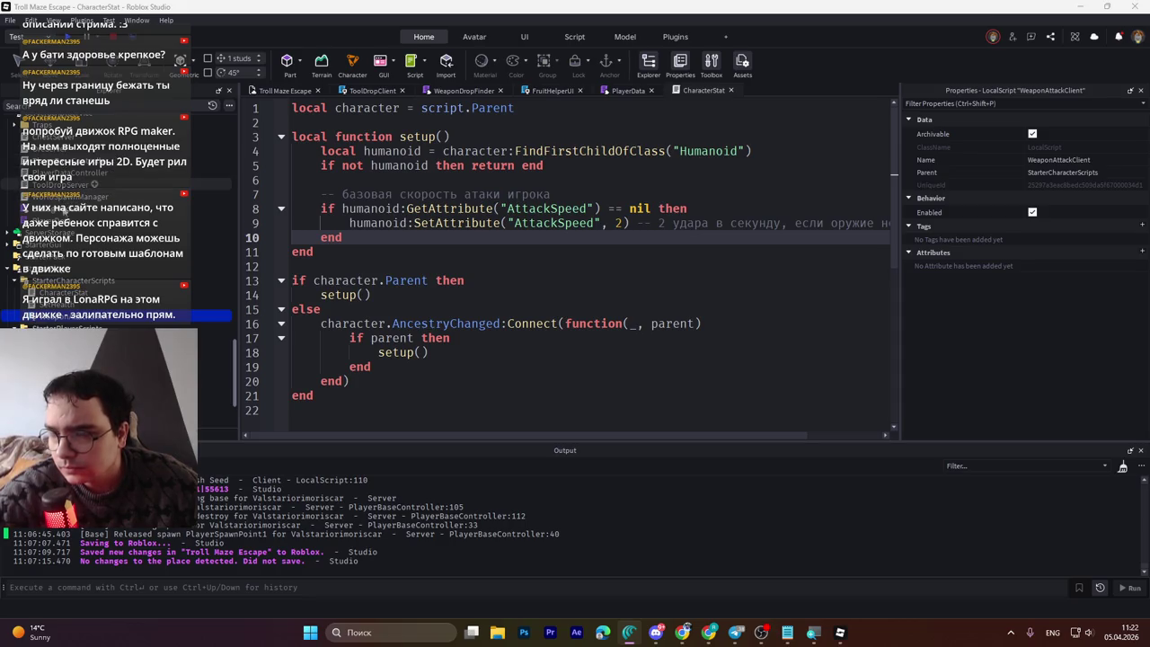
{"action": "left_click", "coordinate": [108, 207]}
{"action": "scroll", "coordinate": [90, 224], "scroll_direction": "up", "scroll_amount": 3}
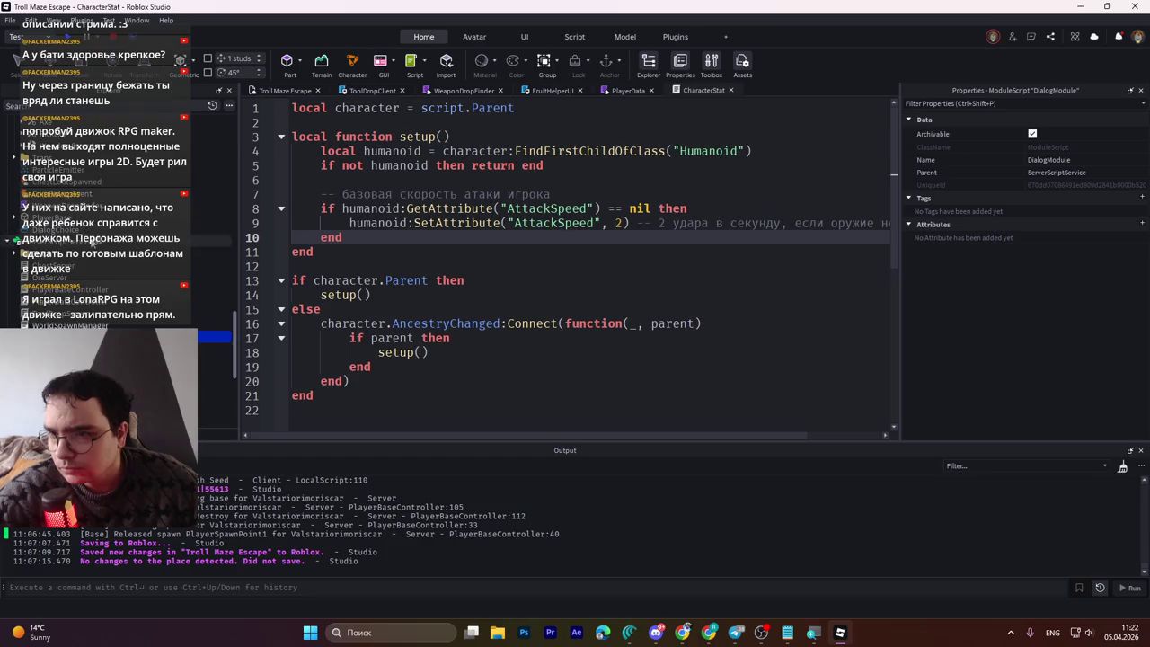
{"action": "scroll", "coordinate": [94, 242], "scroll_direction": "up", "scroll_amount": 1}
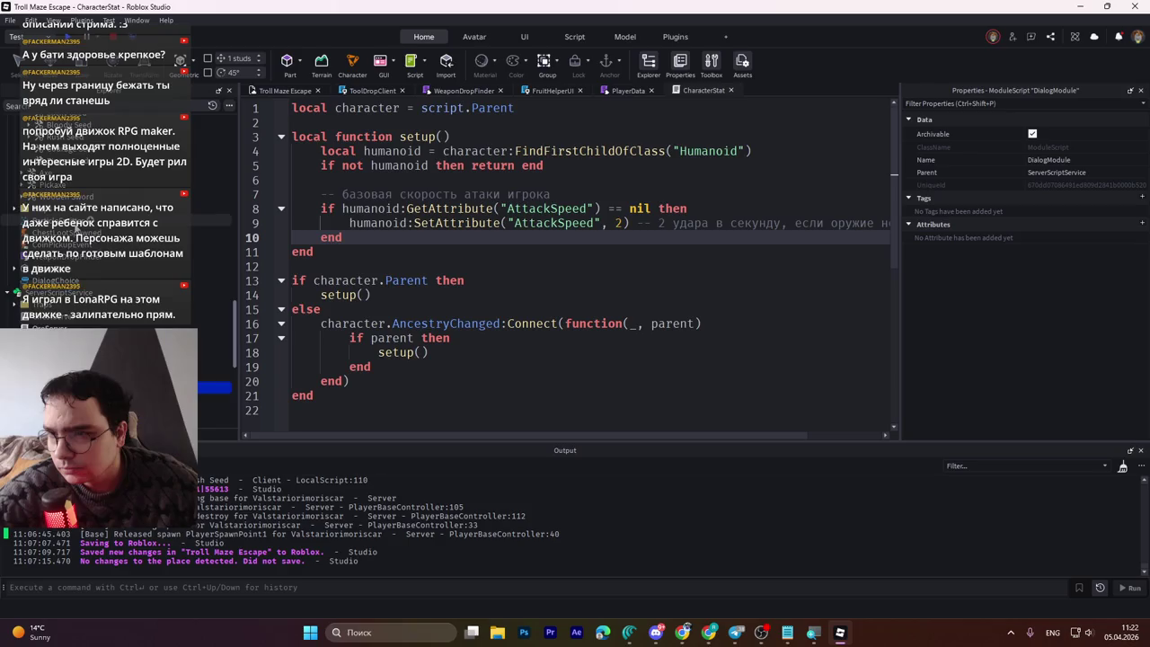
{"action": "scroll", "coordinate": [90, 225], "scroll_direction": "down", "scroll_amount": 1}
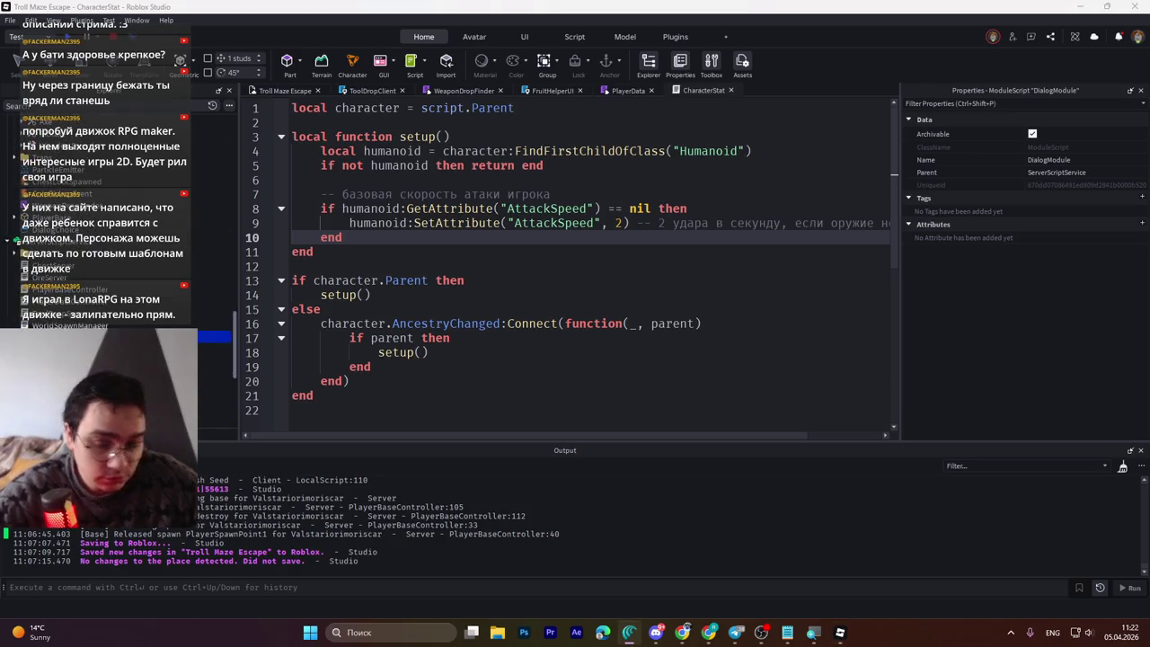
{"action": "scroll", "coordinate": [235, 362], "scroll_direction": "down", "scroll_amount": 3}
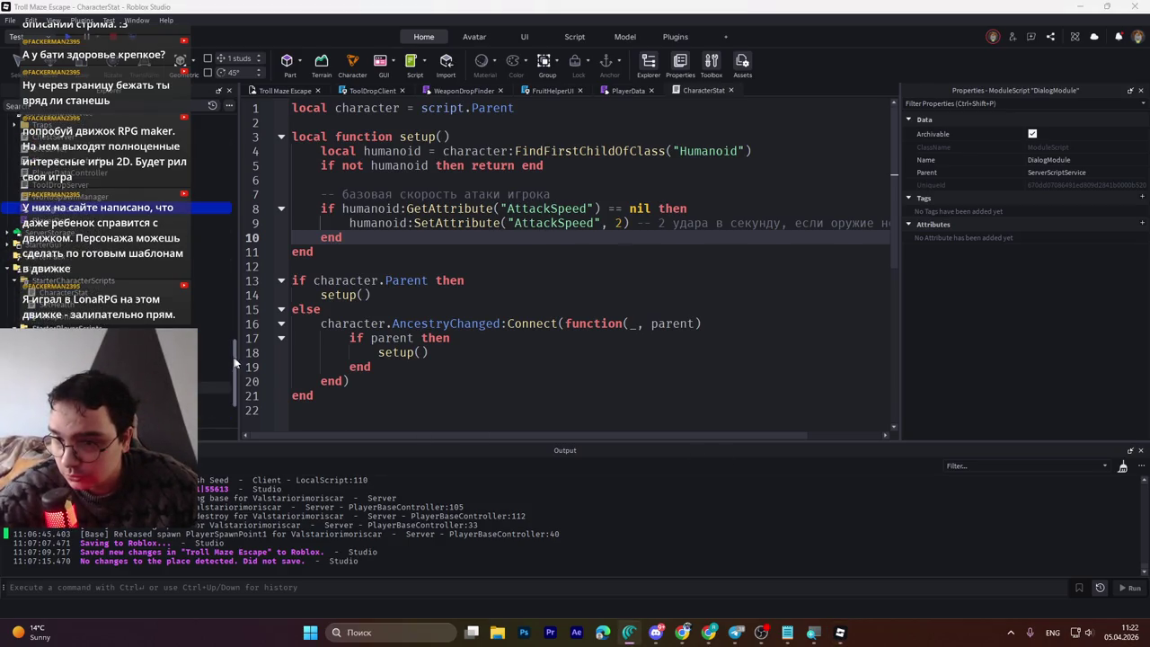
{"action": "scroll", "coordinate": [235, 362], "scroll_direction": "down", "scroll_amount": 2}
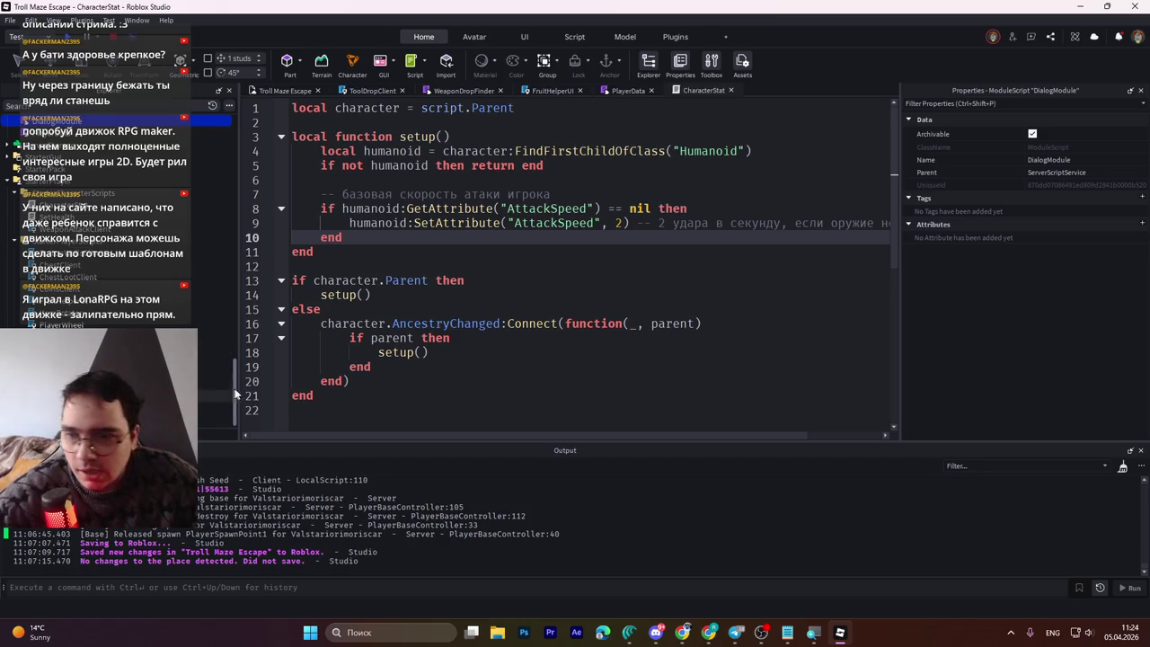
Step: Inspect the Wooden Sword's HitSound2 sound and Drop script, then clear the selection
{"action": "scroll", "coordinate": [233, 353], "scroll_direction": "up", "scroll_amount": 3}
{"action": "mouse_move", "coordinate": [233, 353]}
{"action": "left_mouse_down"}
{"action": "mouse_move", "coordinate": [231, 197]}
{"action": "mouse_move", "coordinate": [254, 164]}
{"action": "mouse_move", "coordinate": [246, 320]}
{"action": "left_mouse_up"}
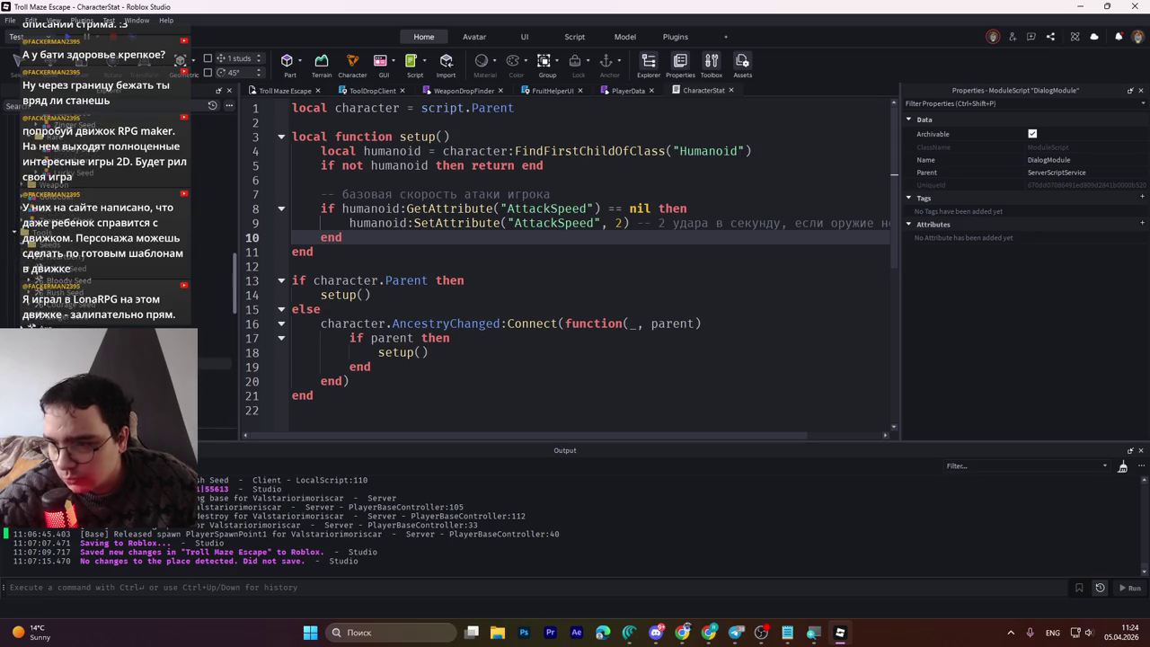
{"action": "left_click", "coordinate": [214, 348]}
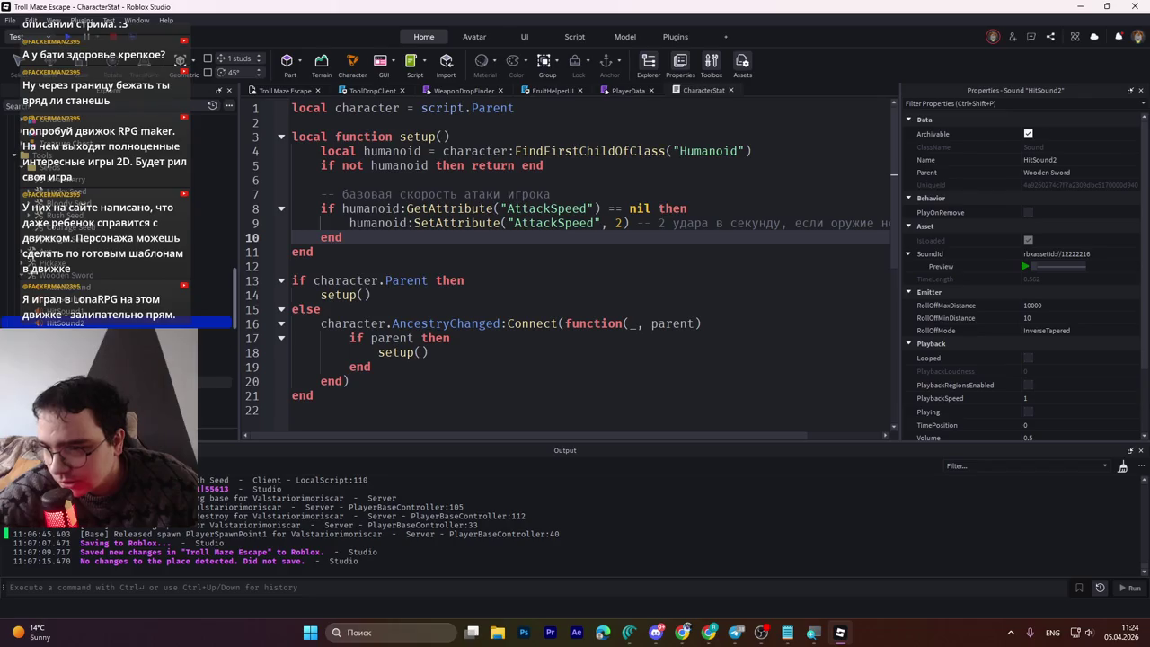
{"action": "left_click", "coordinate": [214, 357]}
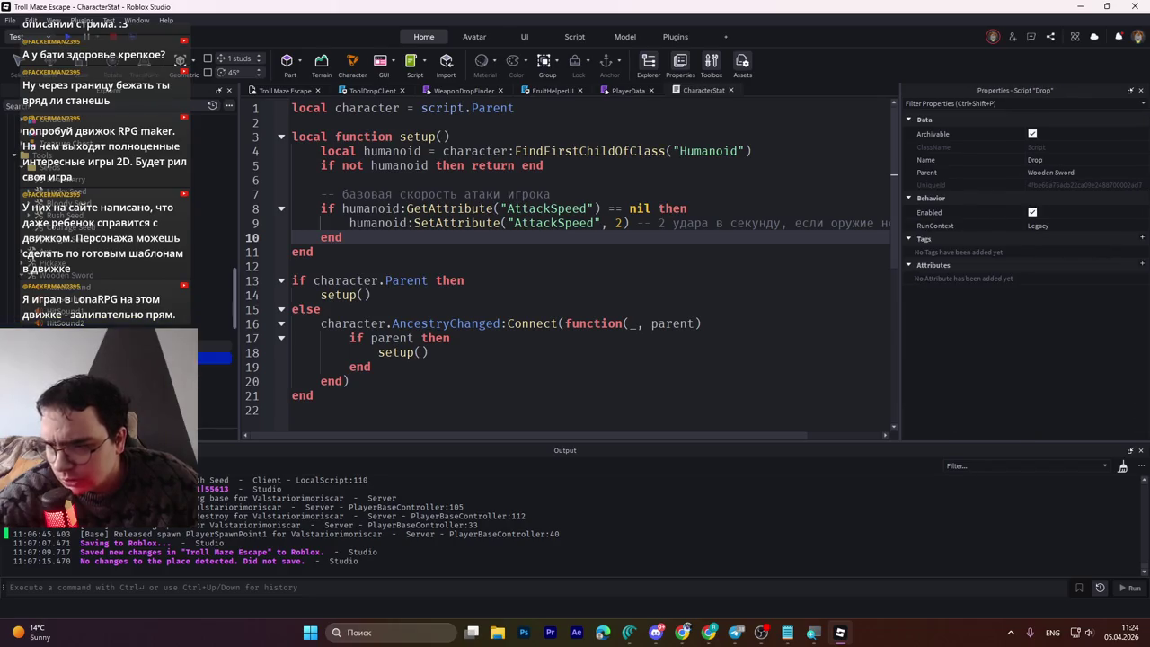
{"action": "left_click", "coordinate": [213, 358], "text": "shift"}
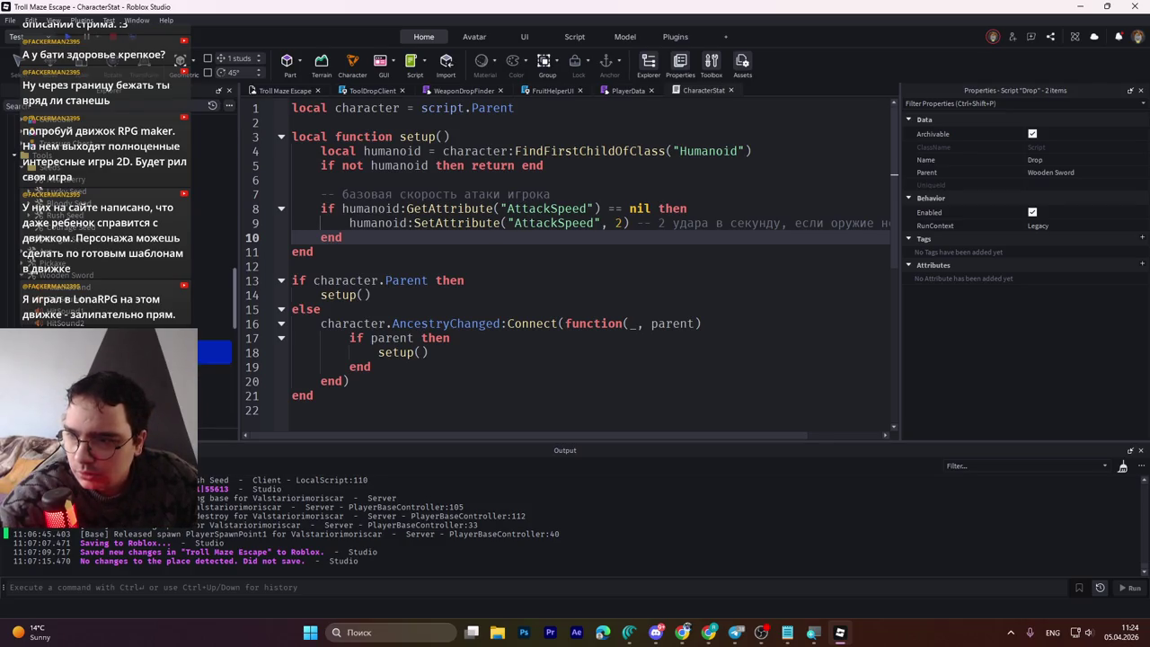
{"action": "key", "text": "Delete"}
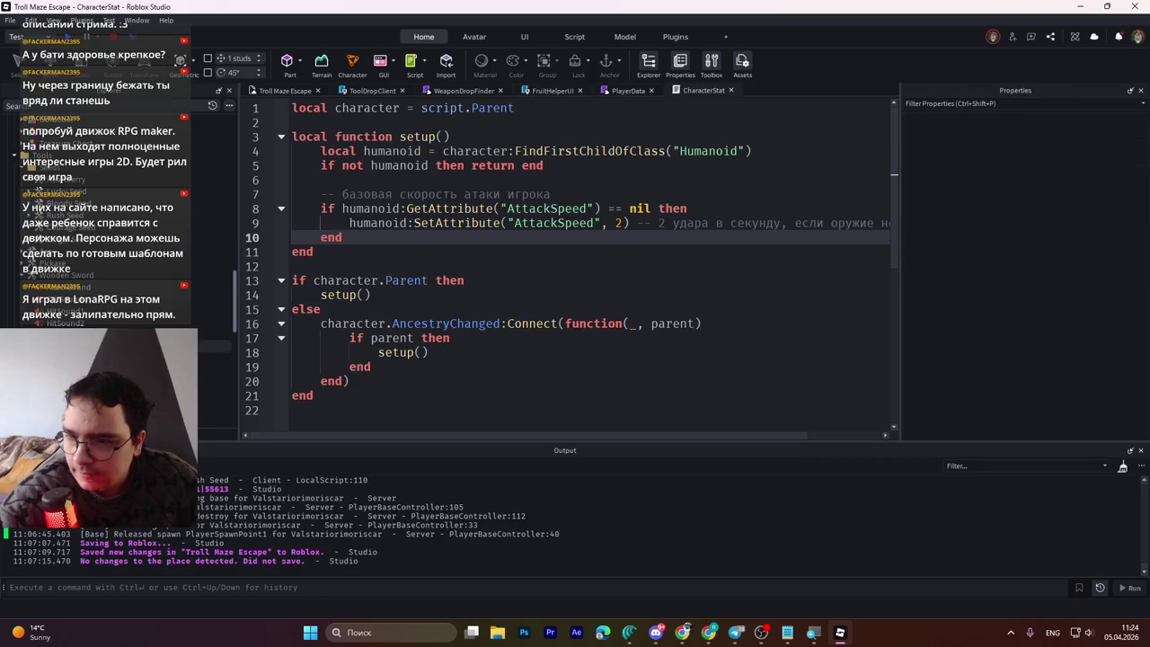
Step: Open the Wooden Sword's SwordScript, select all its code, then switch to another app with Russian input
{"action": "double_click", "coordinate": [216, 345]}
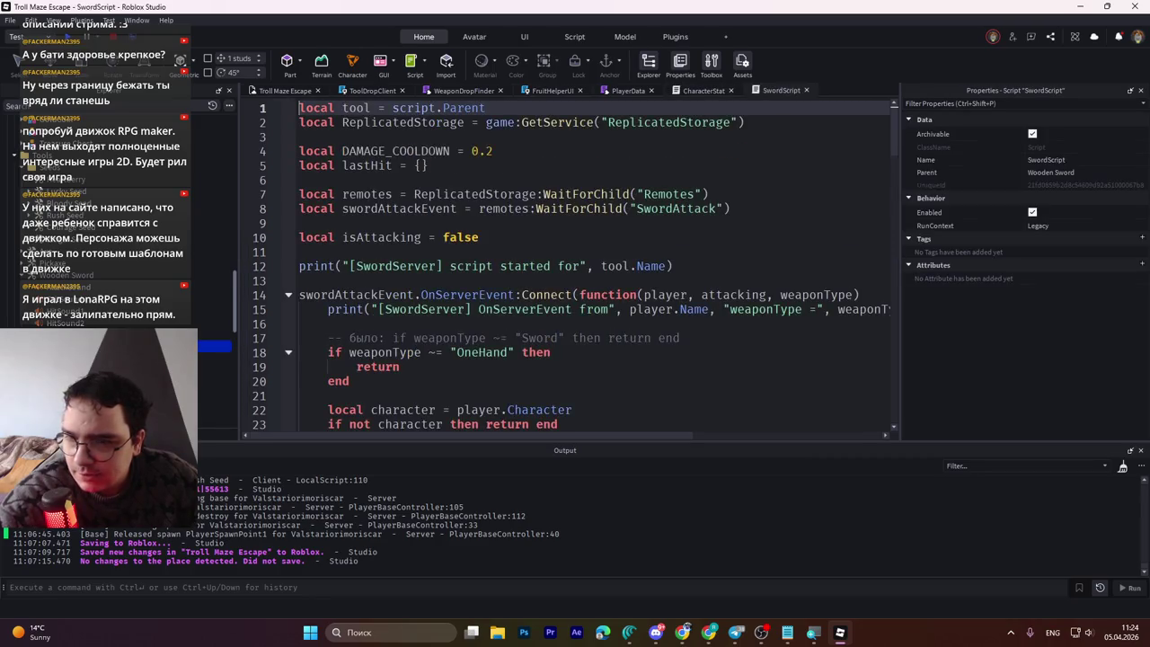
{"action": "key", "text": "ctrl+a"}
{"action": "scroll", "coordinate": [601, 332], "scroll_direction": "down", "scroll_amount": 4}
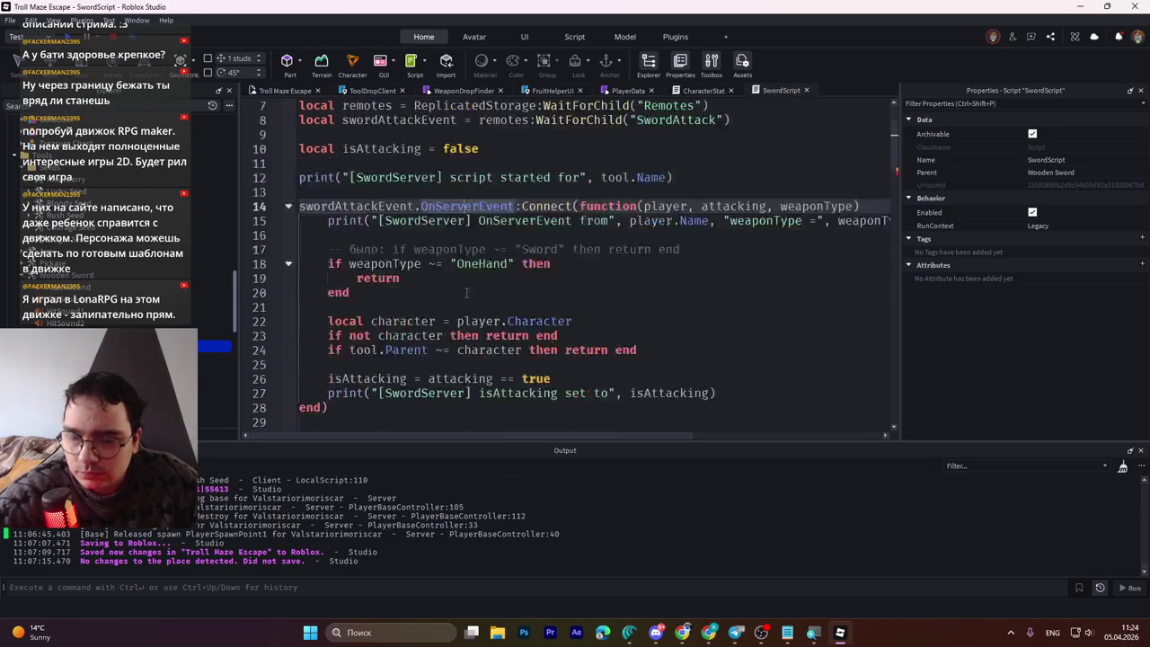
{"action": "key", "text": "alt+Tab"}
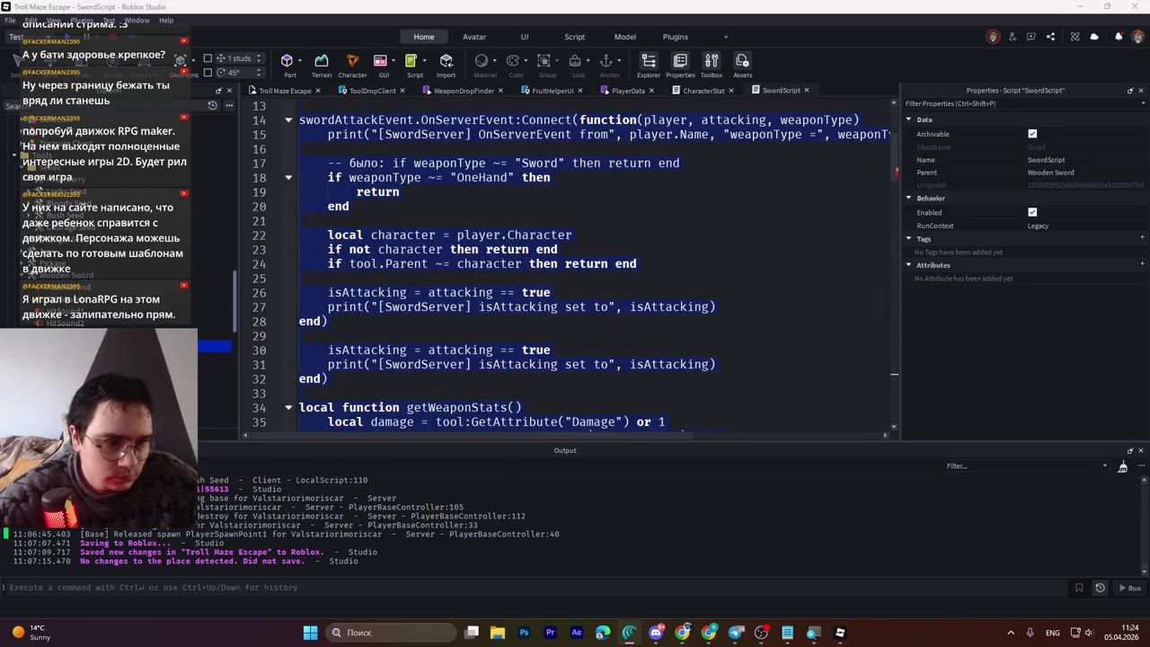
{"action": "key", "text": "alt+shift"}
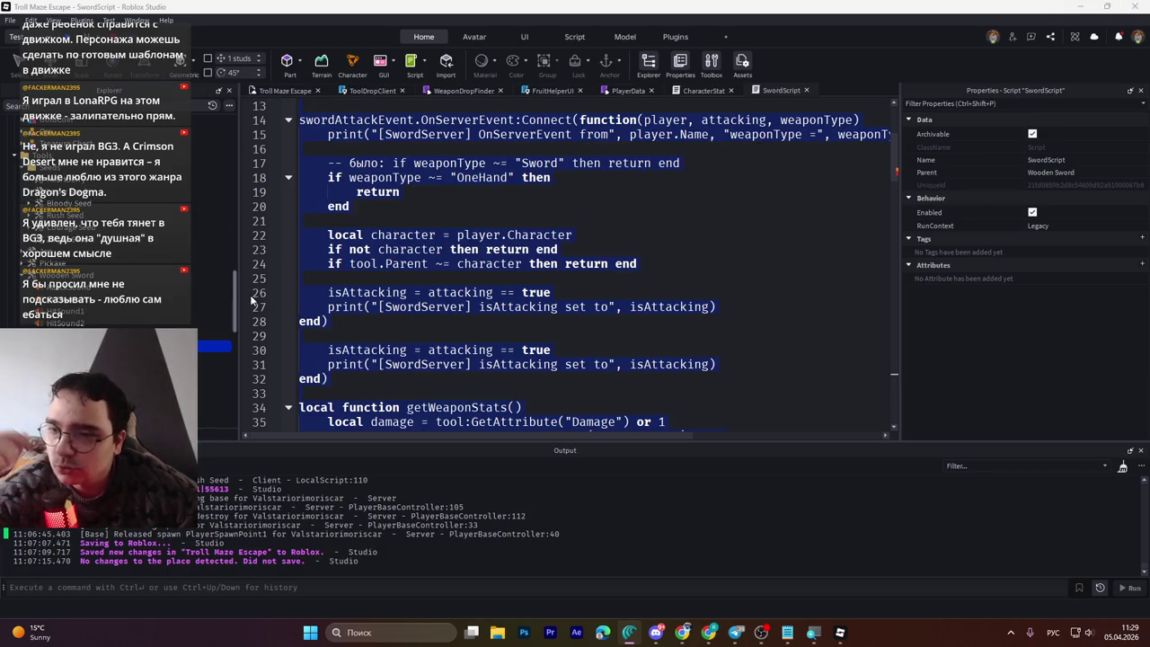
Step: Change the SwordScript weaponType check to "OneHand", keeping the old "Sword" line as a comment
{"action": "mouse_move", "coordinate": [232, 296]}
{"action": "left_mouse_down"}
{"action": "mouse_move", "coordinate": [246, 356]}
{"action": "mouse_move", "coordinate": [256, 271]}
{"action": "left_mouse_up"}
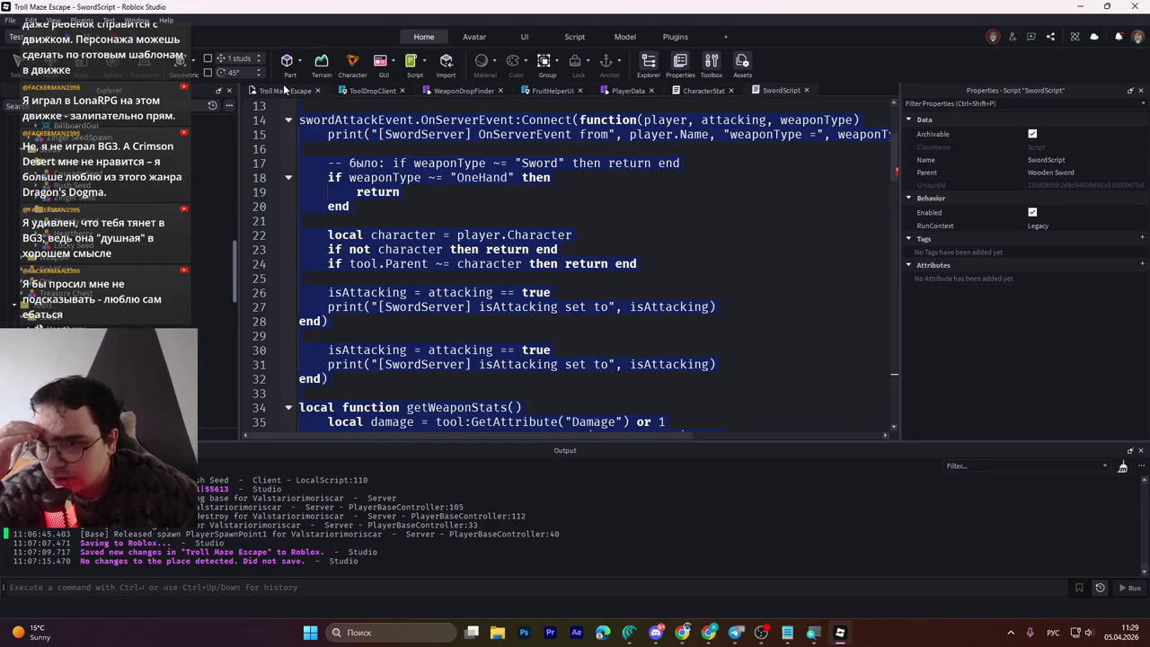
Step: Return to the Troll Maze Escape scene and select the pear-shaped Courage Seed fruit
{"action": "left_click", "coordinate": [284, 90]}
{"action": "left_click", "coordinate": [445, 288]}
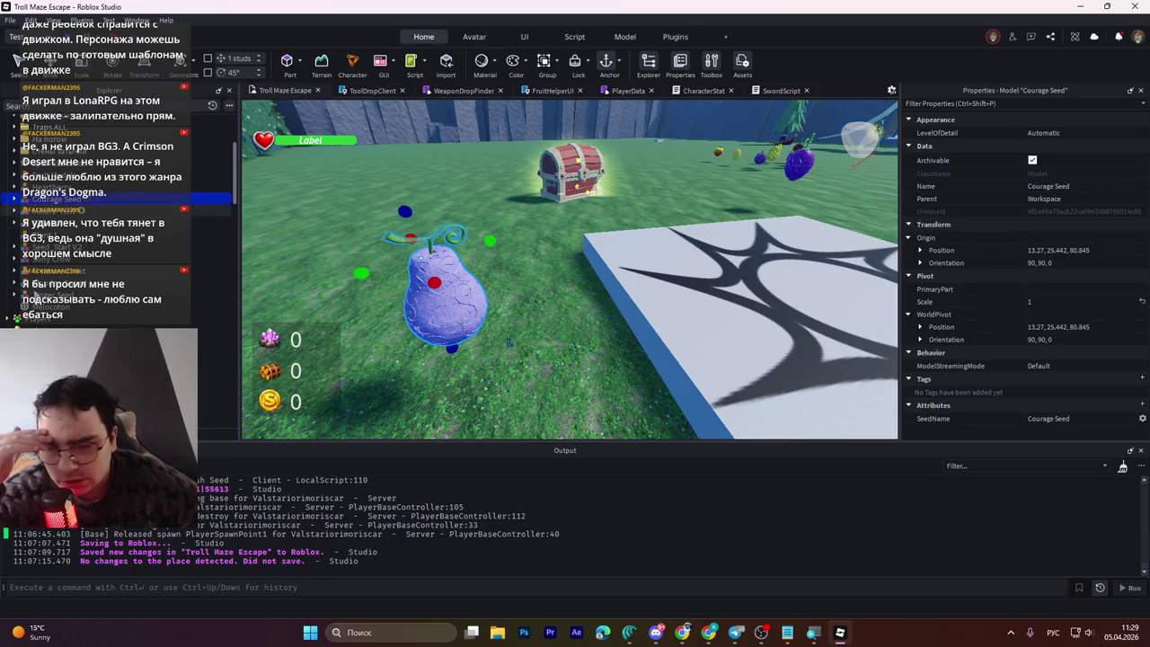
Step: Change the Courage SeedSpawn's AttackSpeedBonus attribute from 0.1 to 0.05
{"action": "scroll", "coordinate": [67, 312], "scroll_direction": "down", "scroll_amount": 5}
{"action": "scroll", "coordinate": [68, 312], "scroll_direction": "down", "scroll_amount": 4}
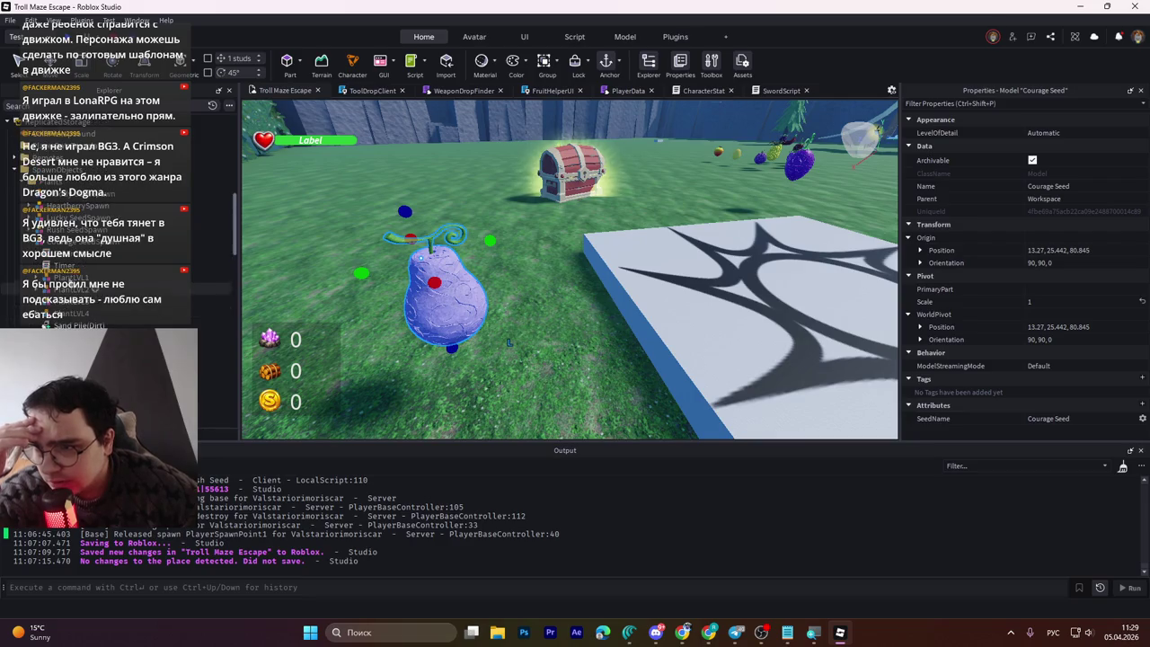
{"action": "left_click", "coordinate": [89, 238]}
{"action": "scroll", "coordinate": [989, 368], "scroll_direction": "down", "scroll_amount": 5}
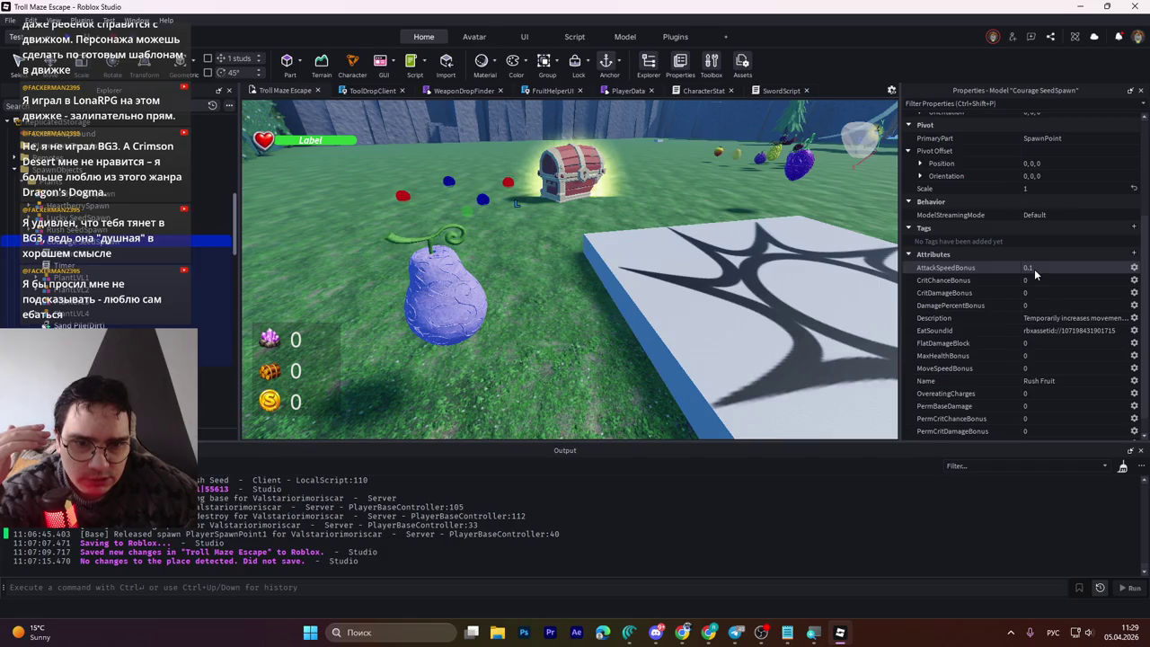
{"action": "left_click", "coordinate": [1061, 267]}
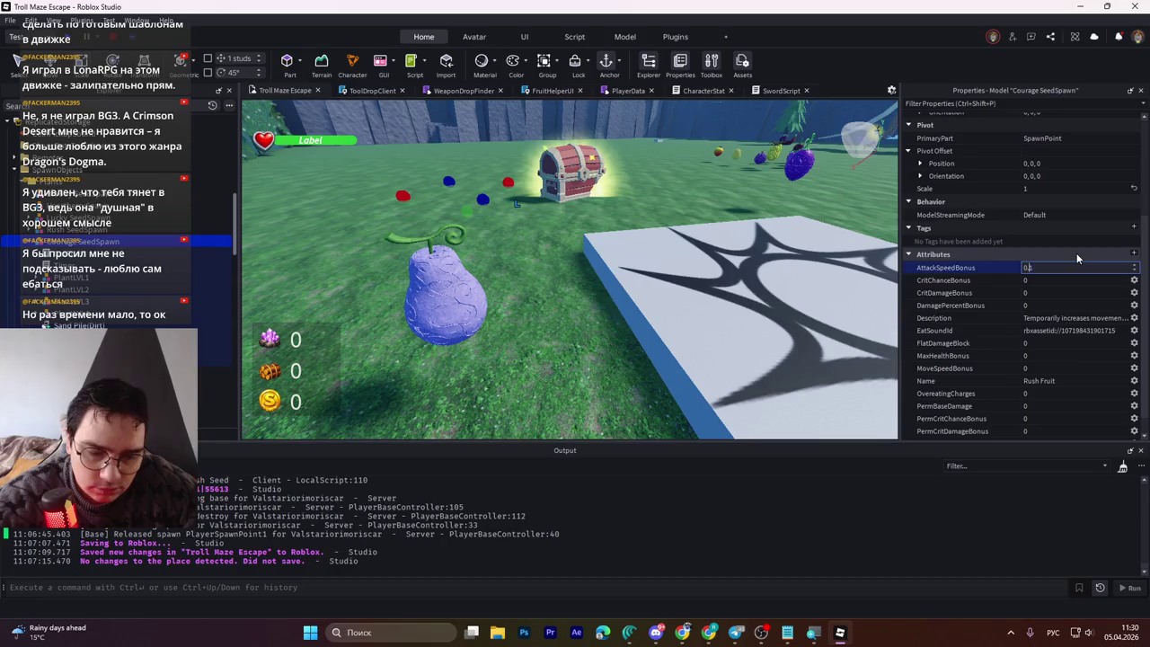
{"action": "type", "text": "05"}
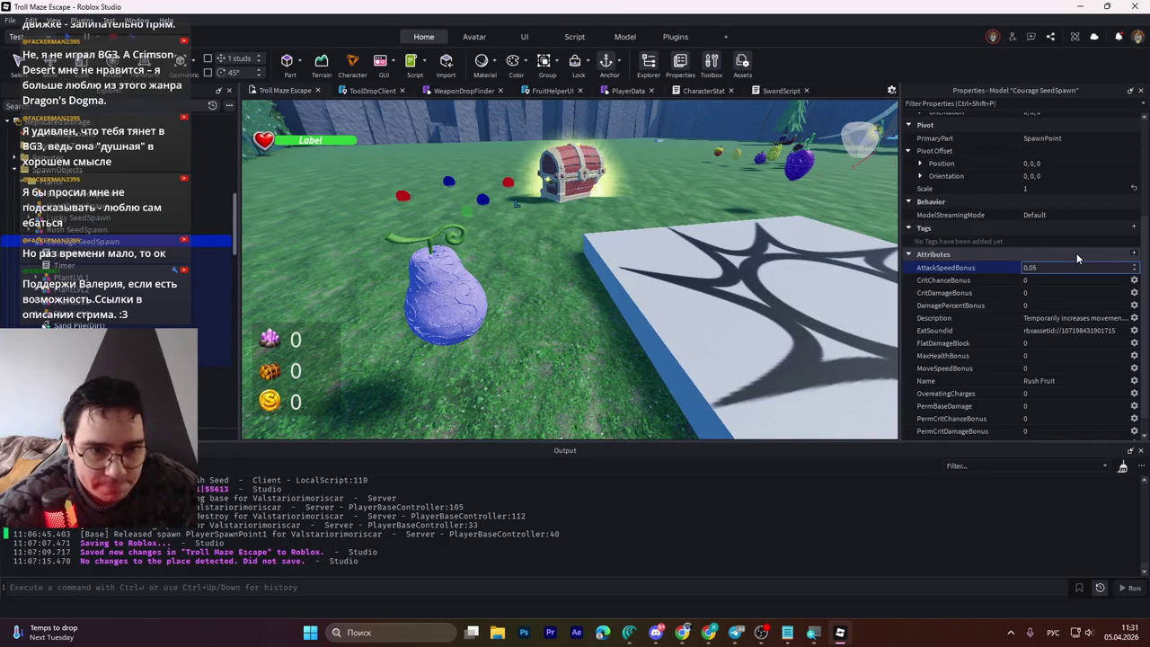
{"action": "key", "text": "Return"}
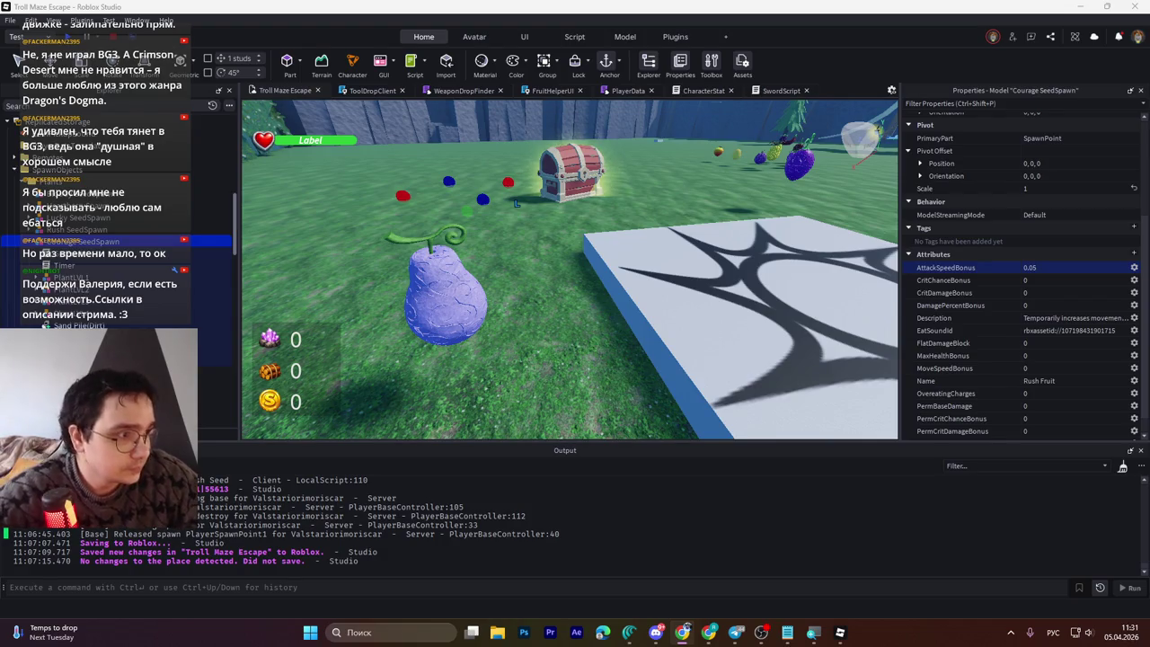
Step: Describe the fruit as boosting attack speed, rename it from Rush Fruit to Courage Fruit, and frame it
{"action": "left_click", "coordinate": [1071, 318]}
{"action": "key", "text": "Return"}
{"action": "left_click", "coordinate": [963, 380]}
{"action": "key", "text": "BackSpace"}
{"action": "key", "text": "BackSpace"}
{"action": "key", "text": "BackSpace"}
{"action": "type", "text": "Courage"}
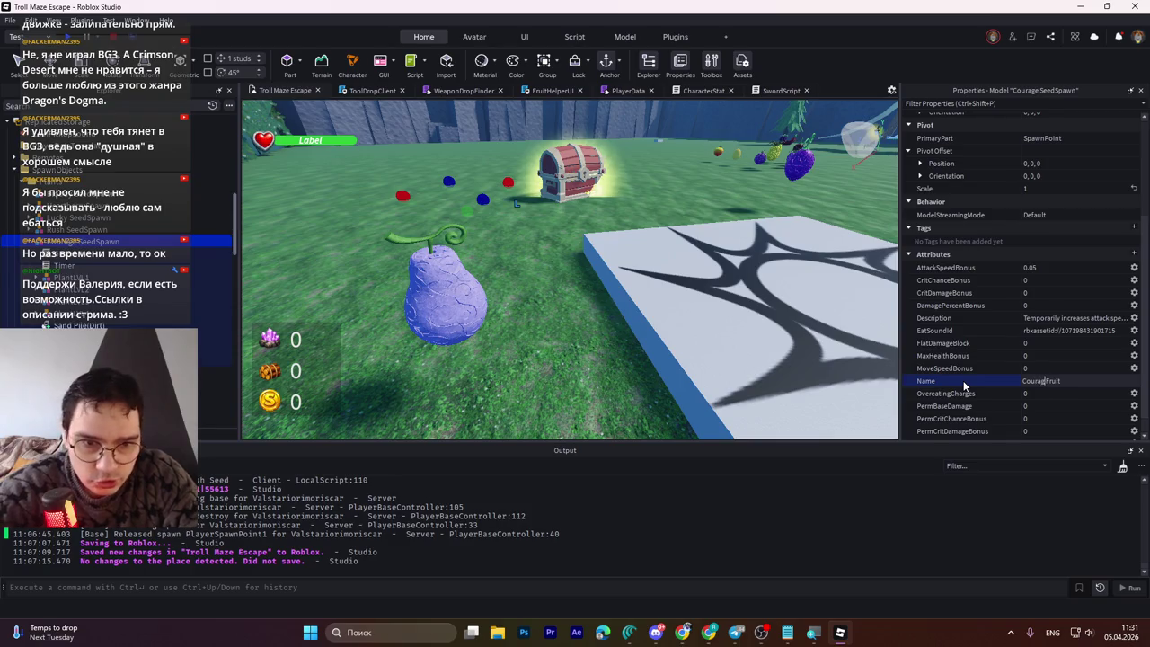
{"action": "key", "text": "Return"}
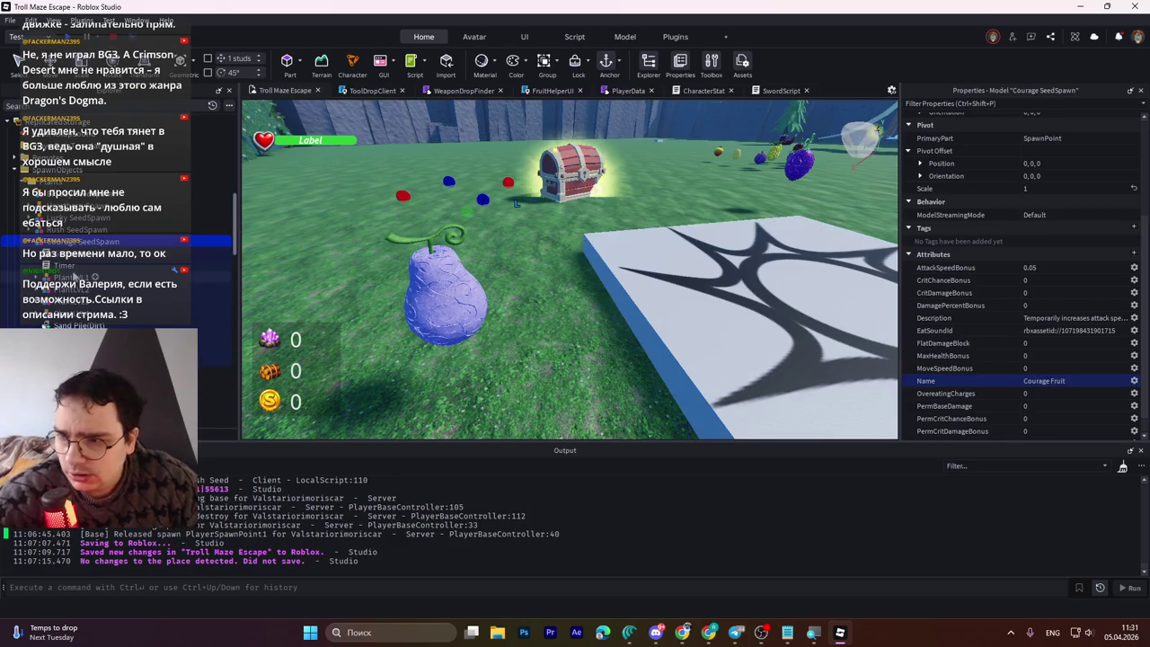
{"action": "scroll", "coordinate": [117, 224], "scroll_direction": "up", "scroll_amount": 4}
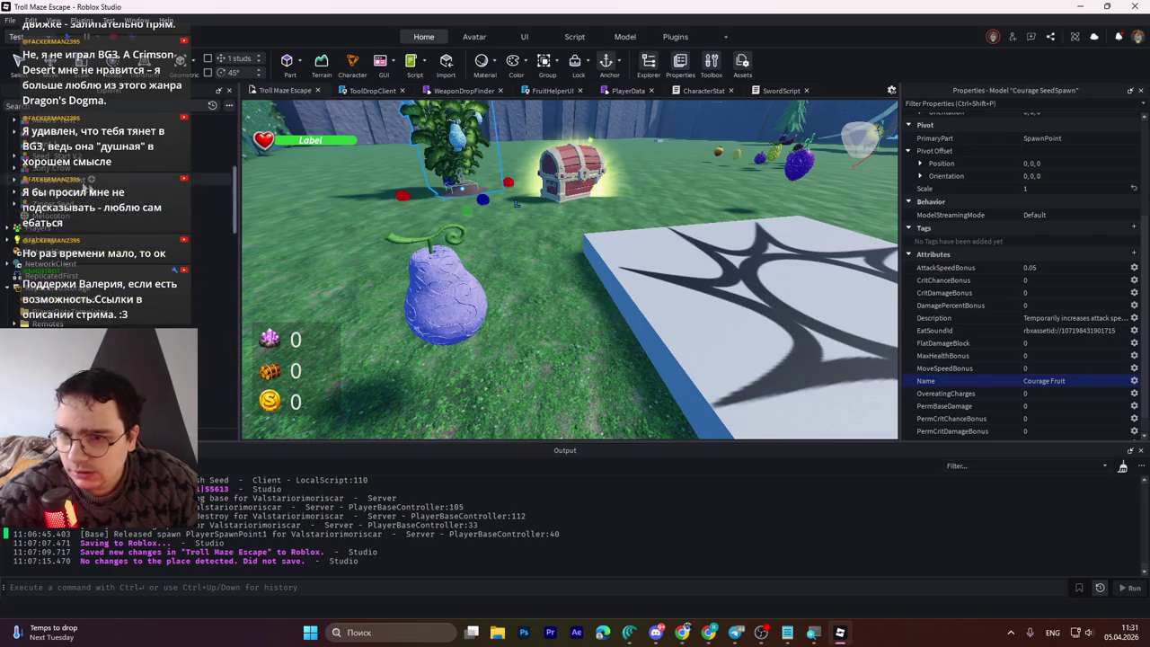
{"action": "key", "text": "f"}
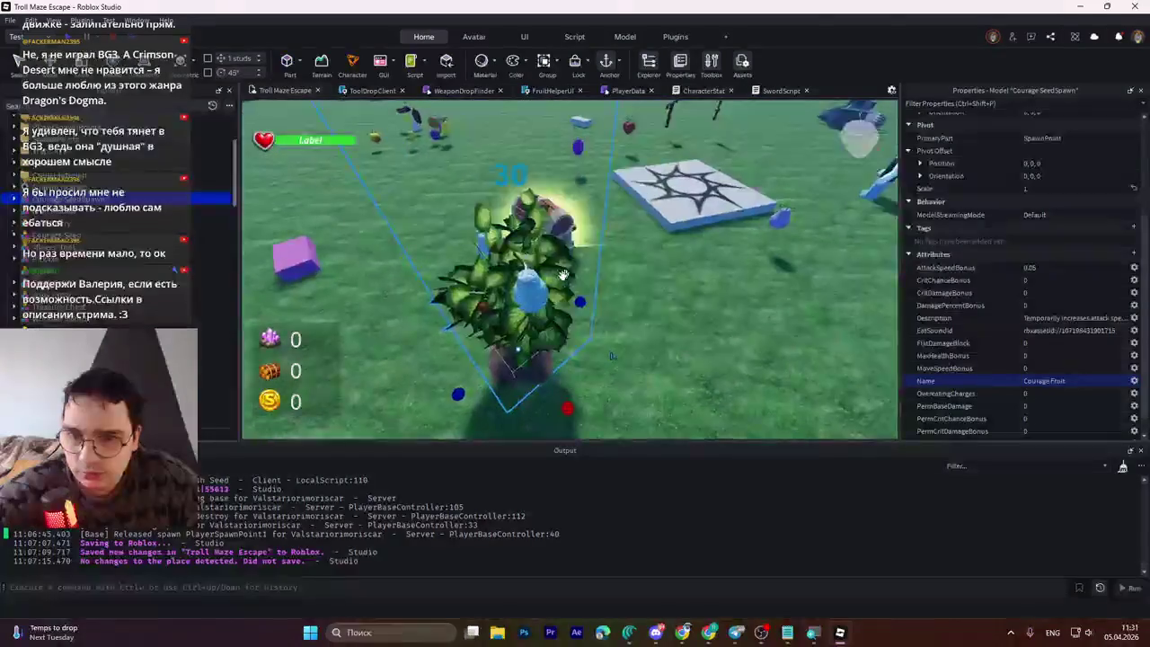
Step: Check the Courage Seed mesh's BrickColor and its Color value 58, 125, 21
{"action": "left_click", "coordinate": [456, 235]}
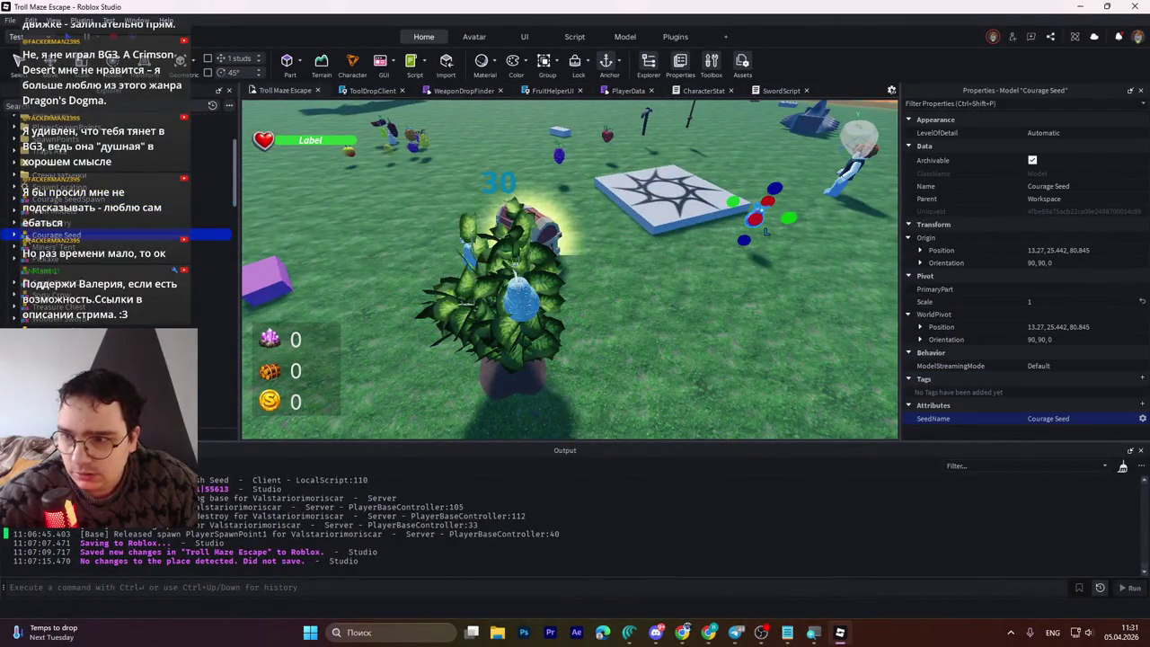
{"action": "left_click", "coordinate": [63, 307]}
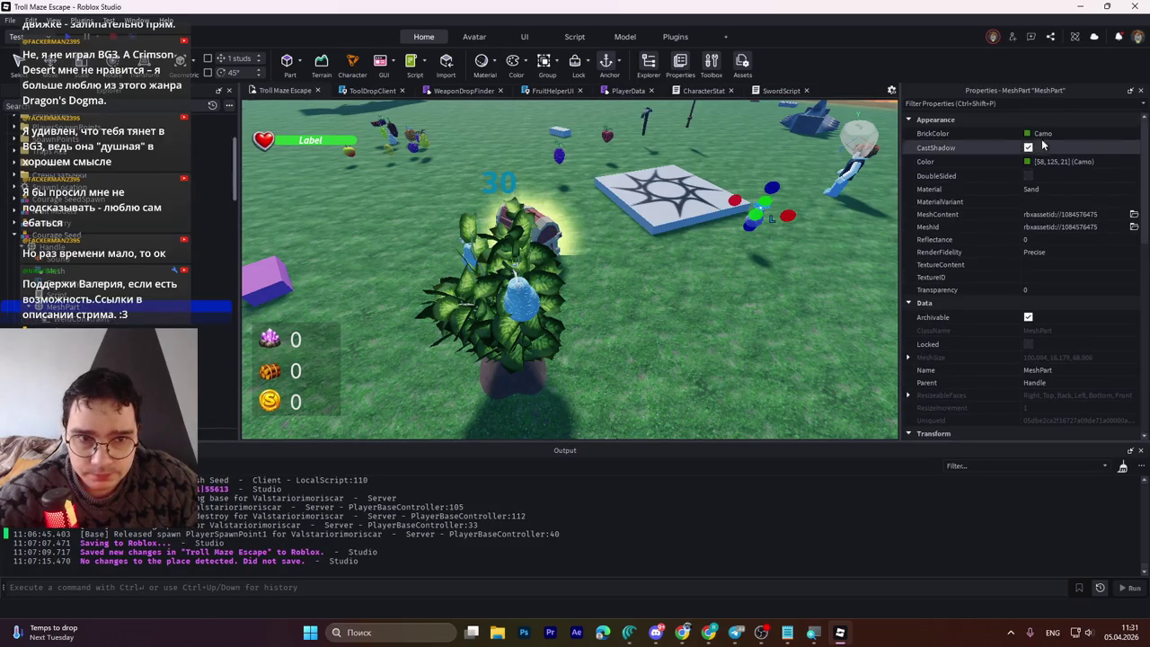
{"action": "left_click", "coordinate": [1042, 134]}
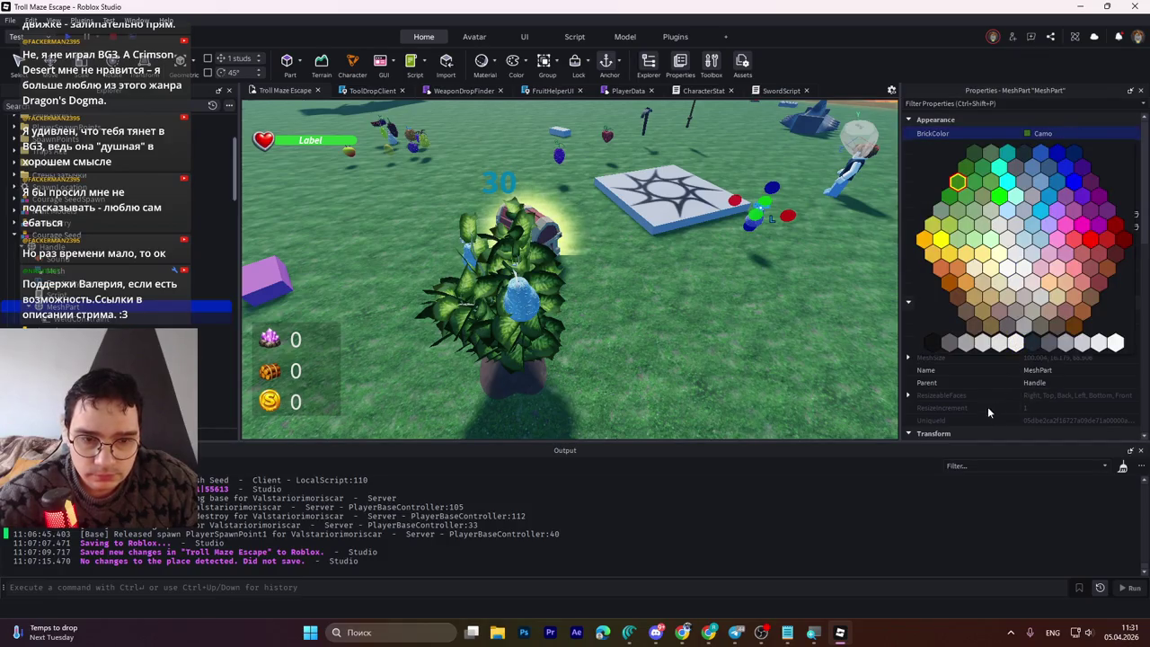
{"action": "left_click", "coordinate": [1065, 135]}
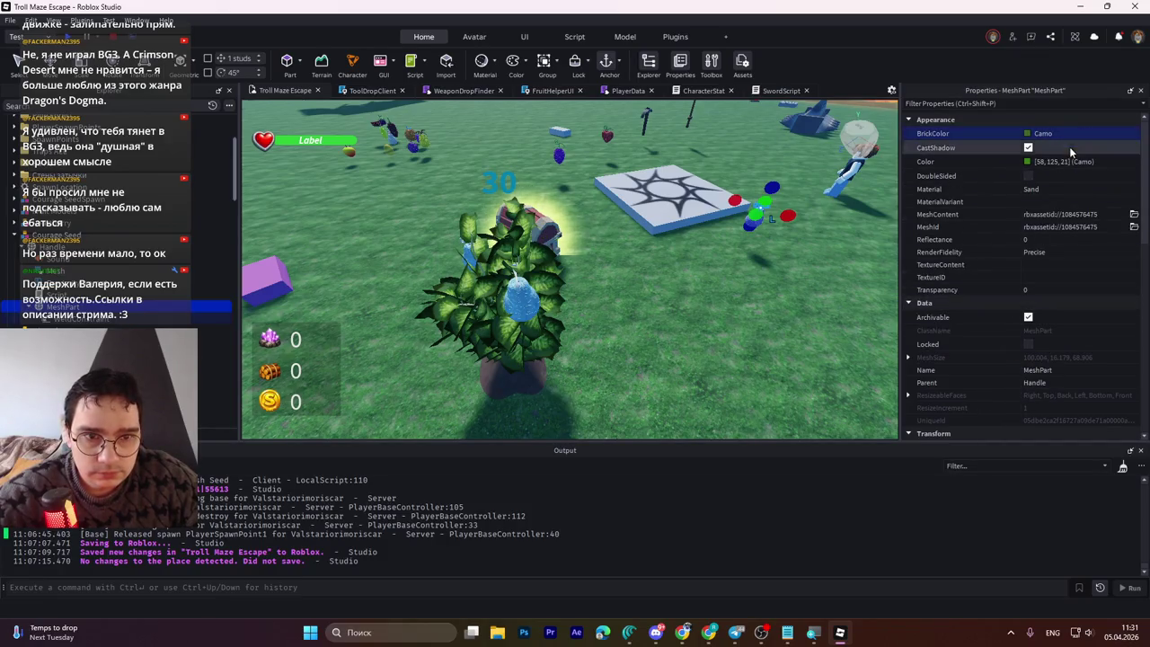
{"action": "left_click", "coordinate": [1065, 161]}
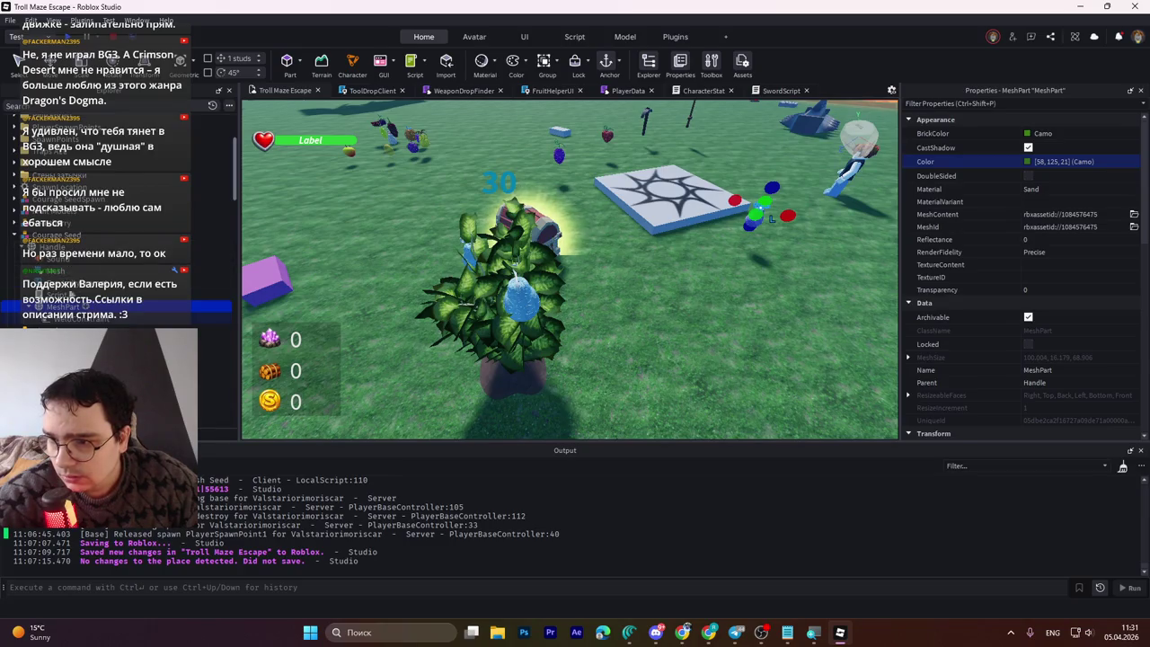
Step: Expand Courage SeedSpawn and PlantLVL3 in Explorer and select the plant's Handle part
{"action": "left_click", "coordinate": [15, 199]}
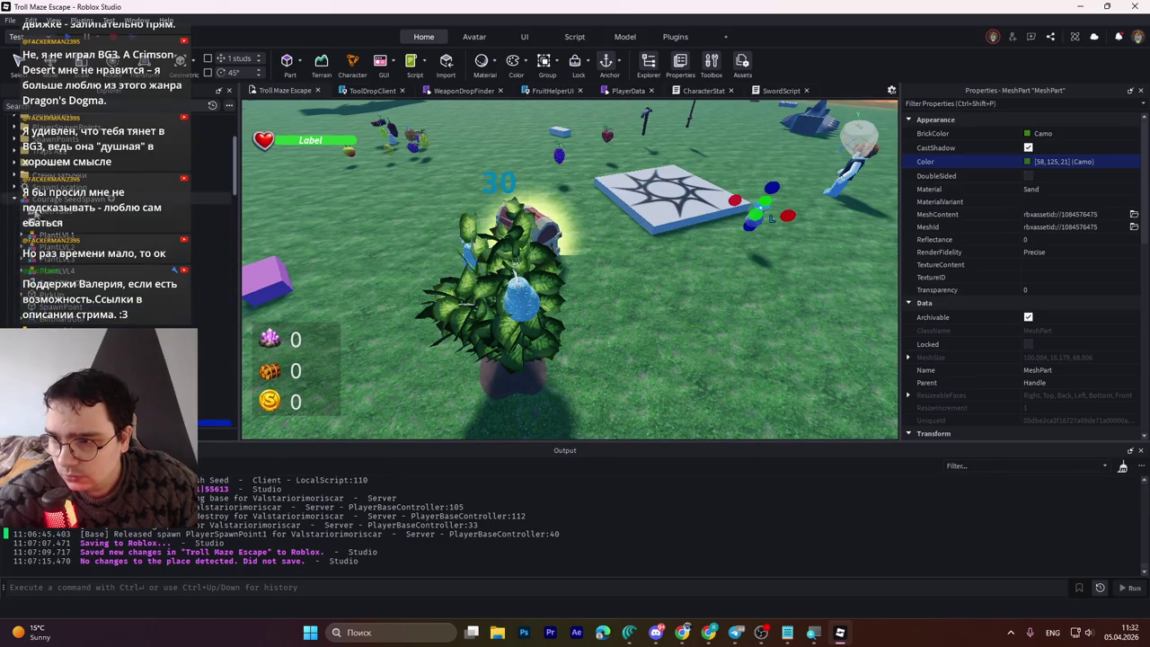
{"action": "left_click", "coordinate": [20, 259]}
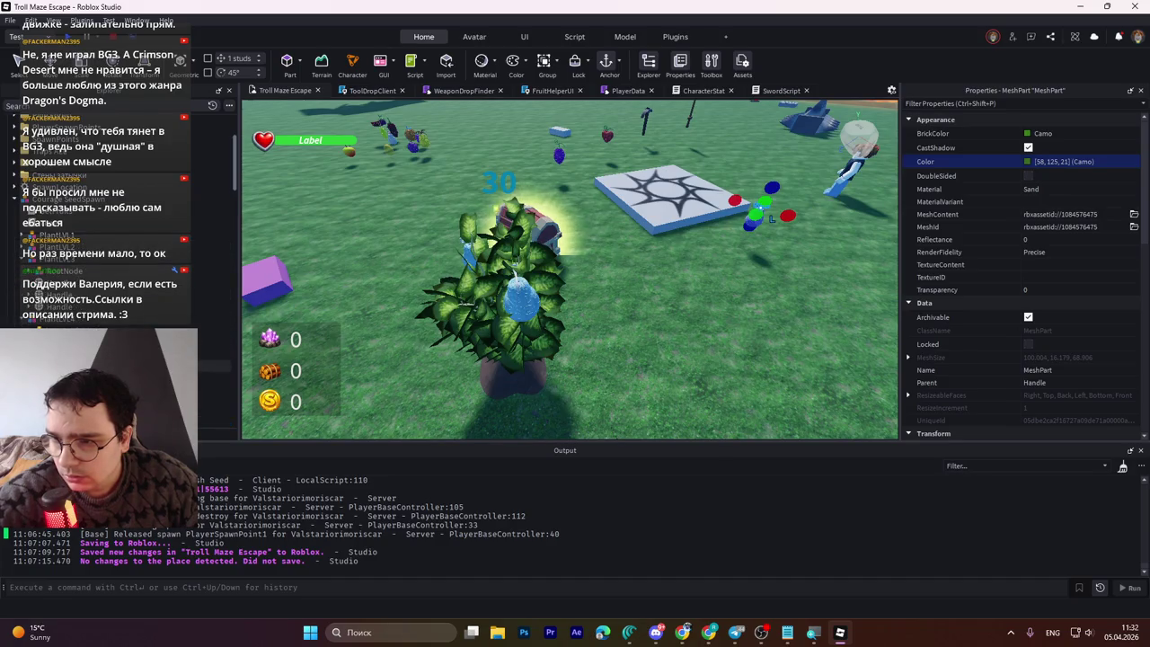
{"action": "left_click", "coordinate": [544, 242]}
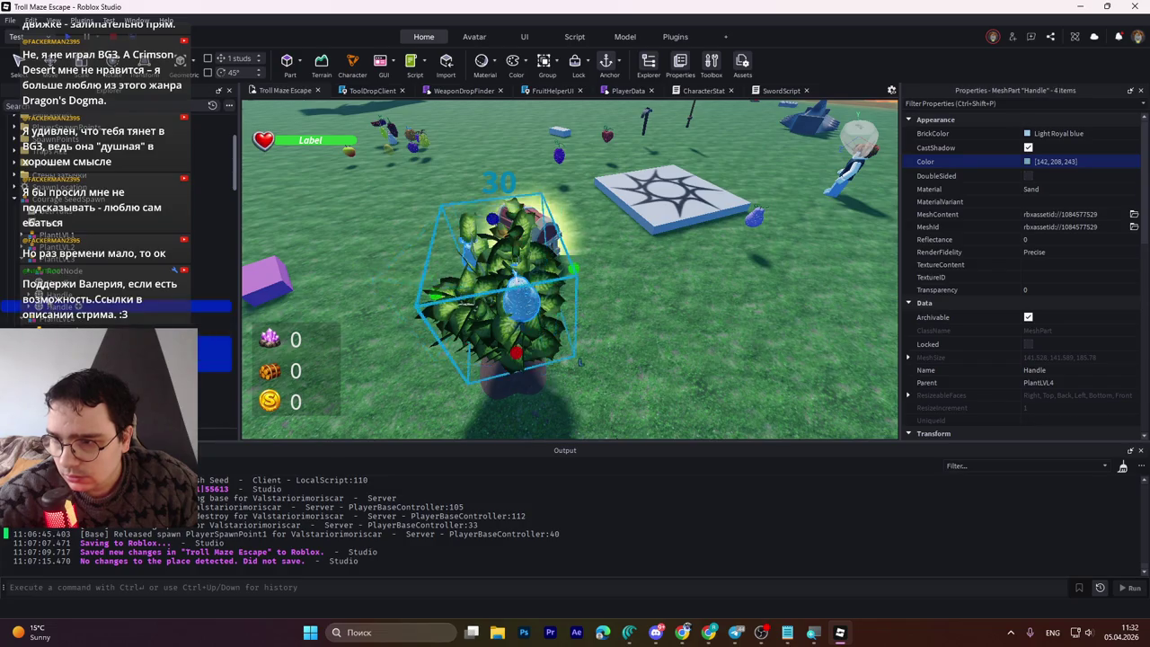
Step: Paste Camo green 58, 125, 21 into the Color of the plant's selected MeshPart pieces
{"action": "left_click", "coordinate": [548, 252], "text": "ctrl"}
{"action": "left_click", "coordinate": [1034, 164]}
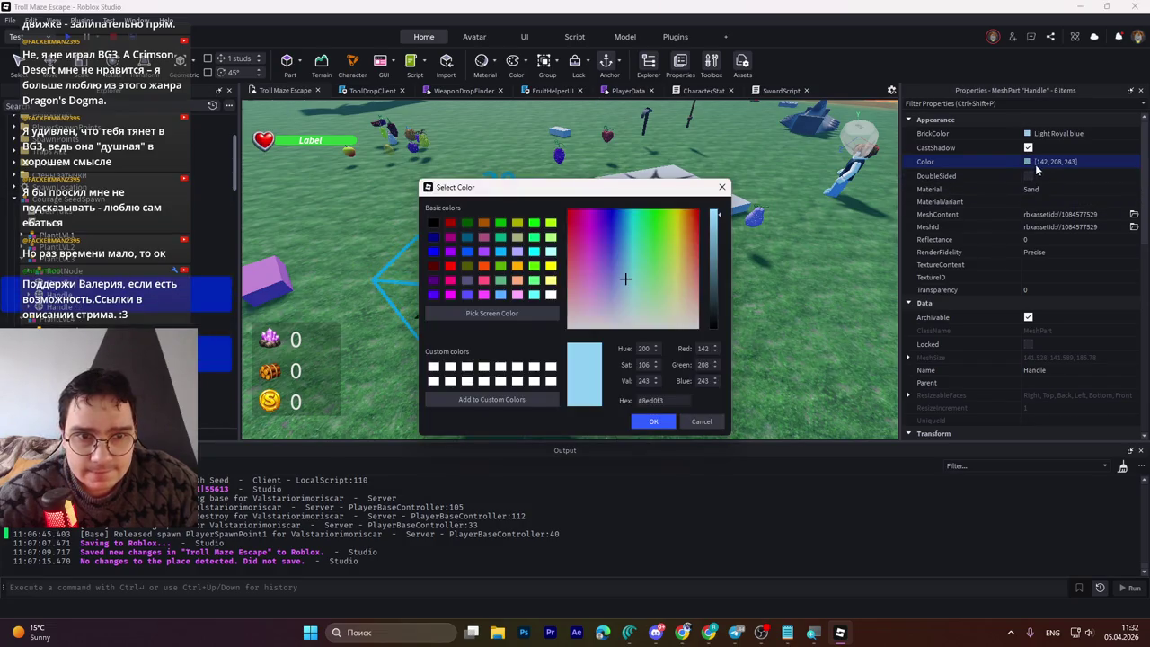
{"action": "key", "text": "Escape"}
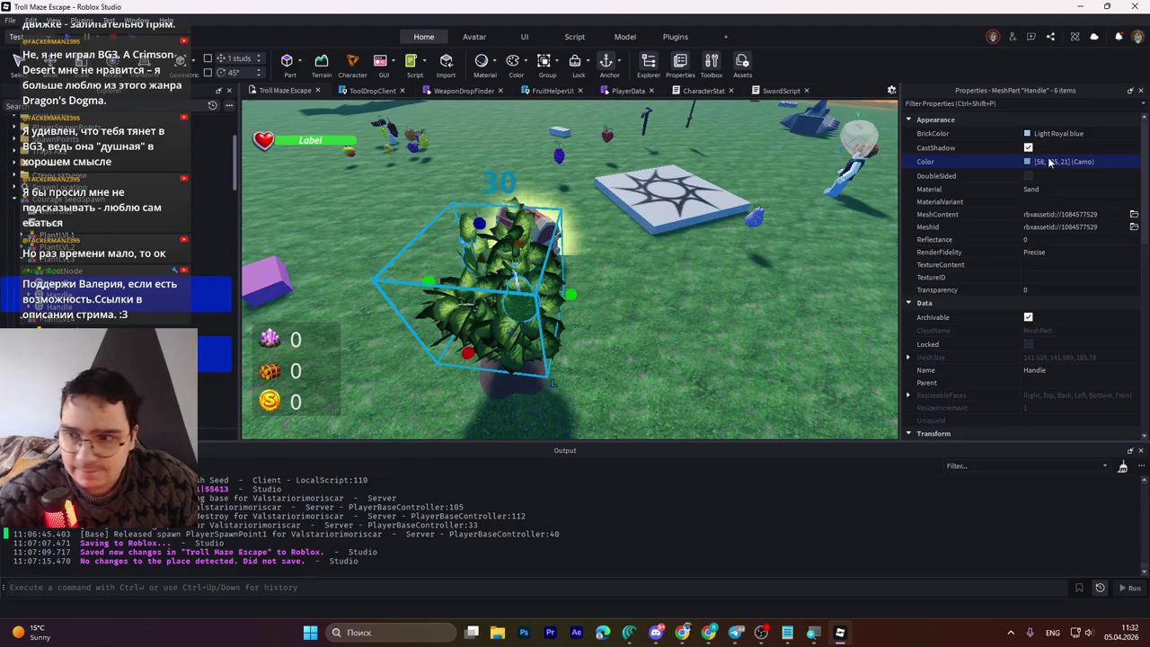
{"action": "key", "text": "a"}
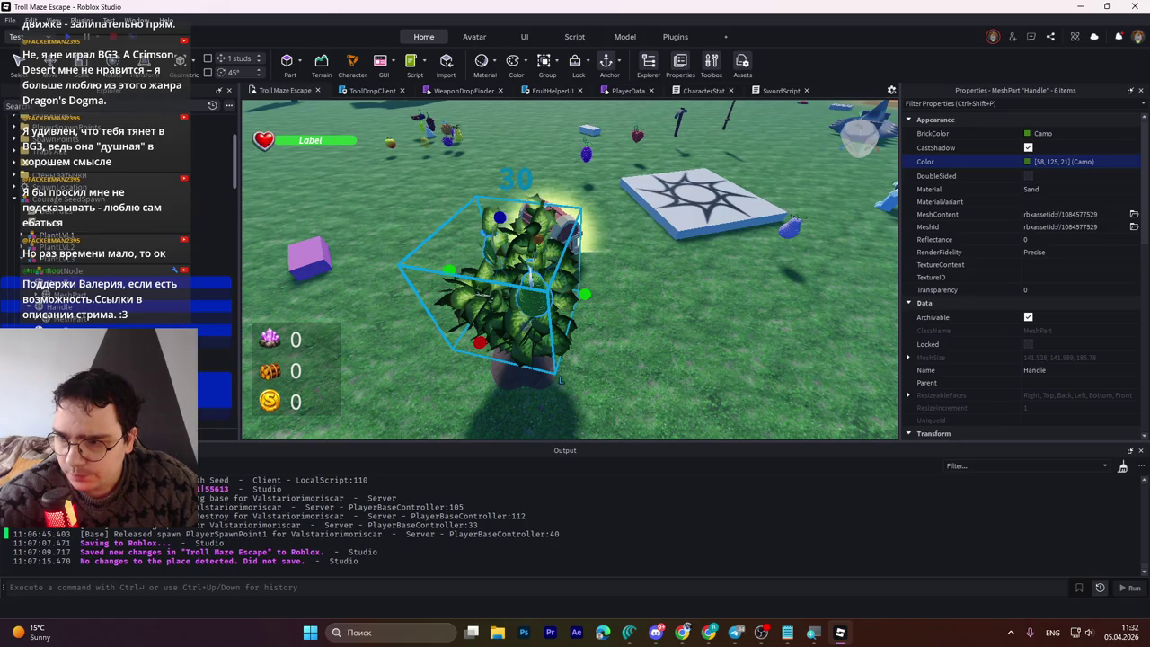
{"action": "left_click", "coordinate": [215, 364]}
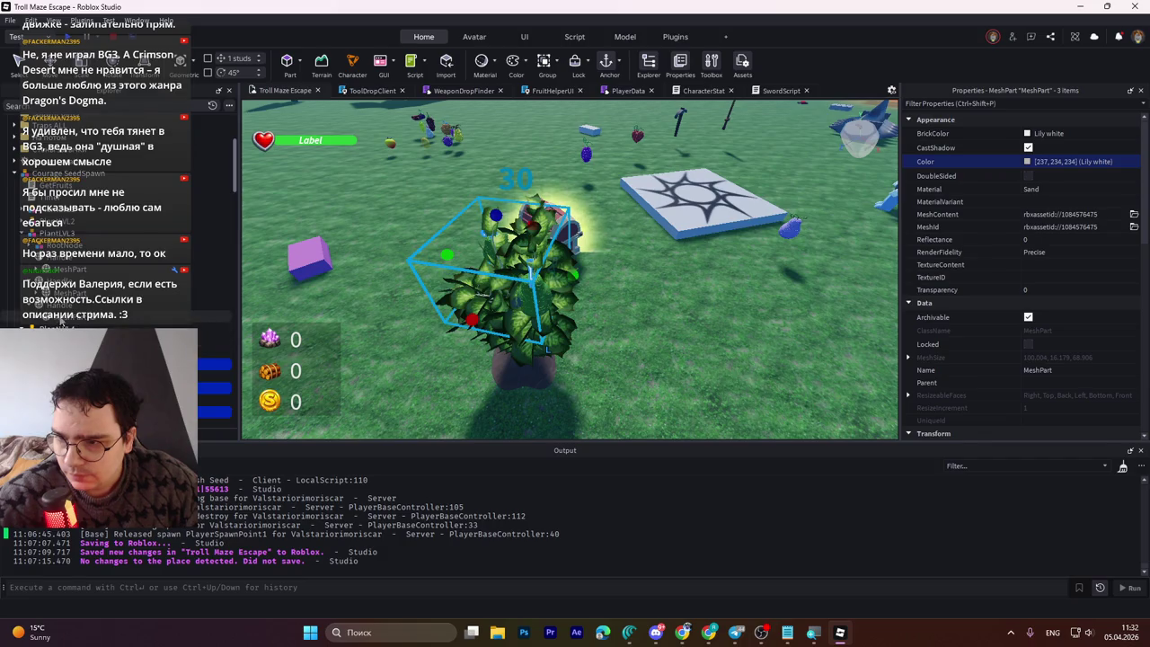
{"action": "left_click", "coordinate": [108, 268], "text": "ctrl"}
{"action": "left_click", "coordinate": [1038, 166]}
{"action": "type", "text": "[58, 125, 21] (Camo)"}
{"action": "key", "text": "Return"}
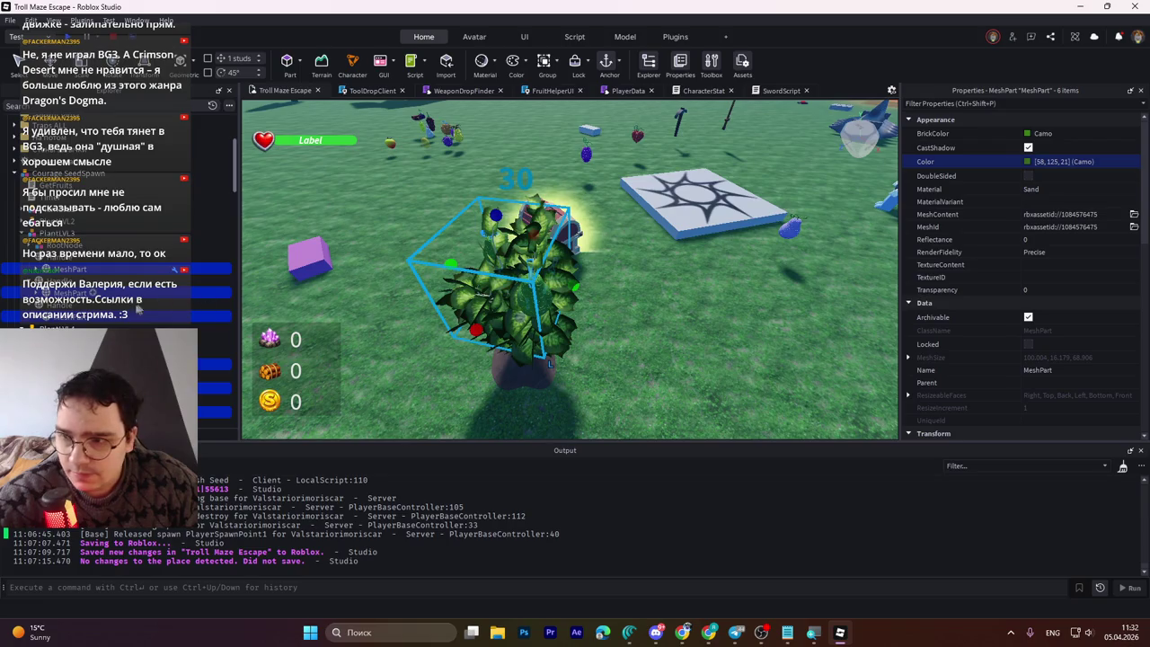
Step: Copy the Courage Seed Handle's Alder colour 153, 137, 243
{"action": "scroll", "coordinate": [144, 305], "scroll_direction": "down", "scroll_amount": 5}
{"action": "scroll", "coordinate": [126, 269], "scroll_direction": "down", "scroll_amount": 2}
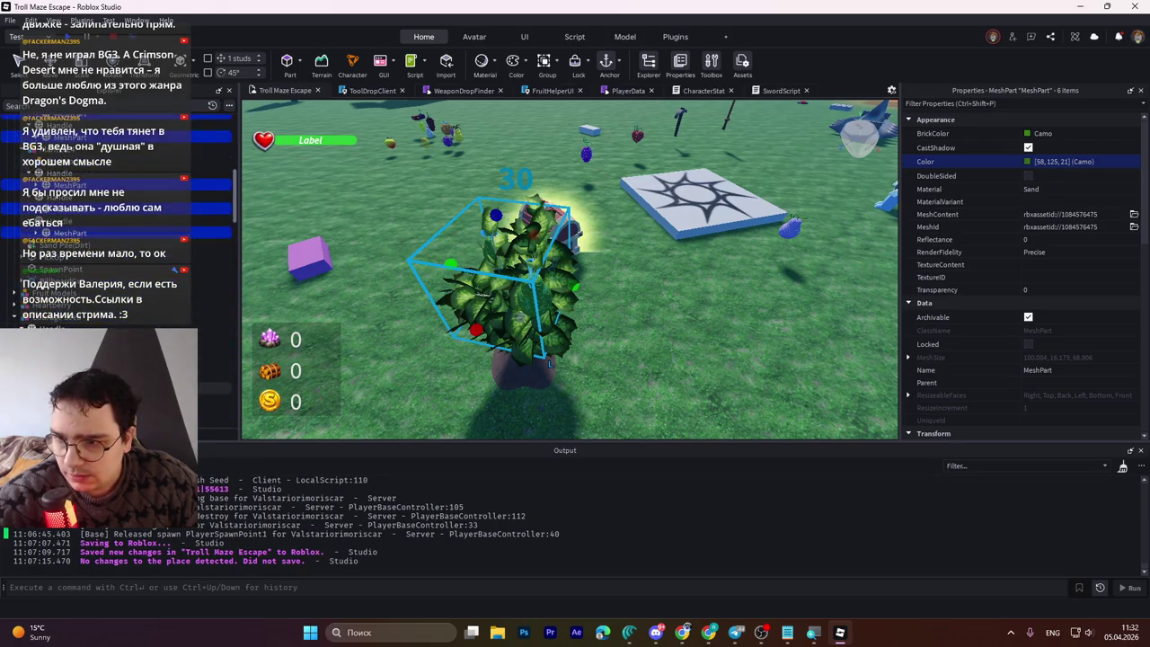
{"action": "left_click", "coordinate": [806, 228]}
{"action": "left_click", "coordinate": [809, 230]}
{"action": "left_click", "coordinate": [1029, 161]}
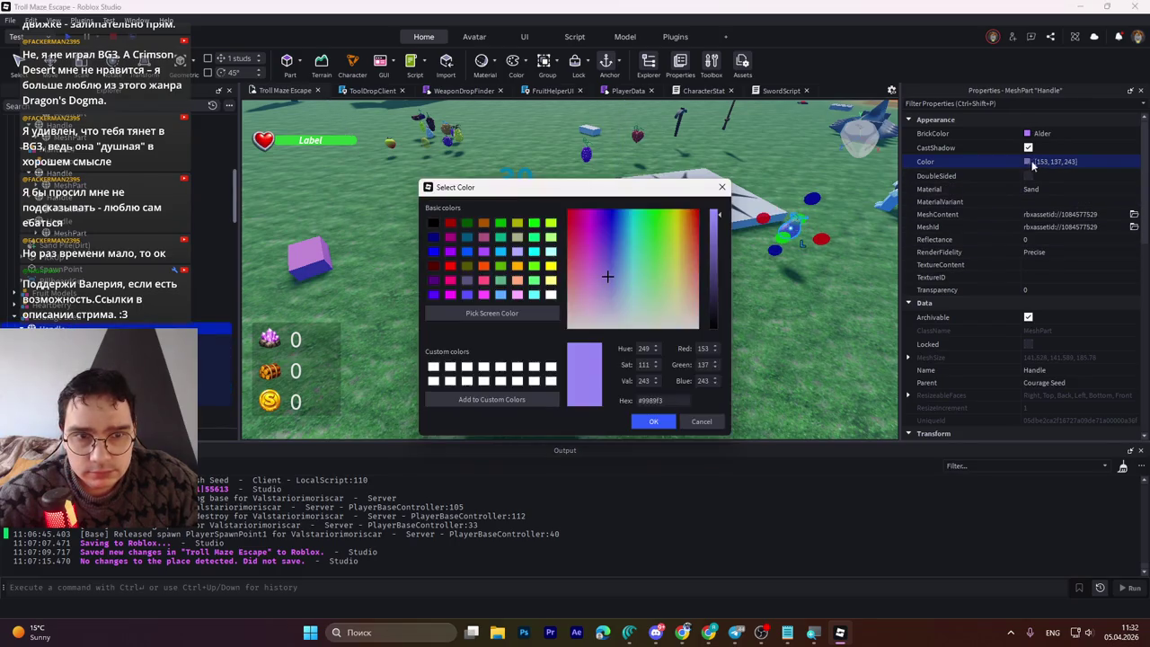
{"action": "left_click", "coordinate": [1053, 161]}
{"action": "key", "text": "Return"}
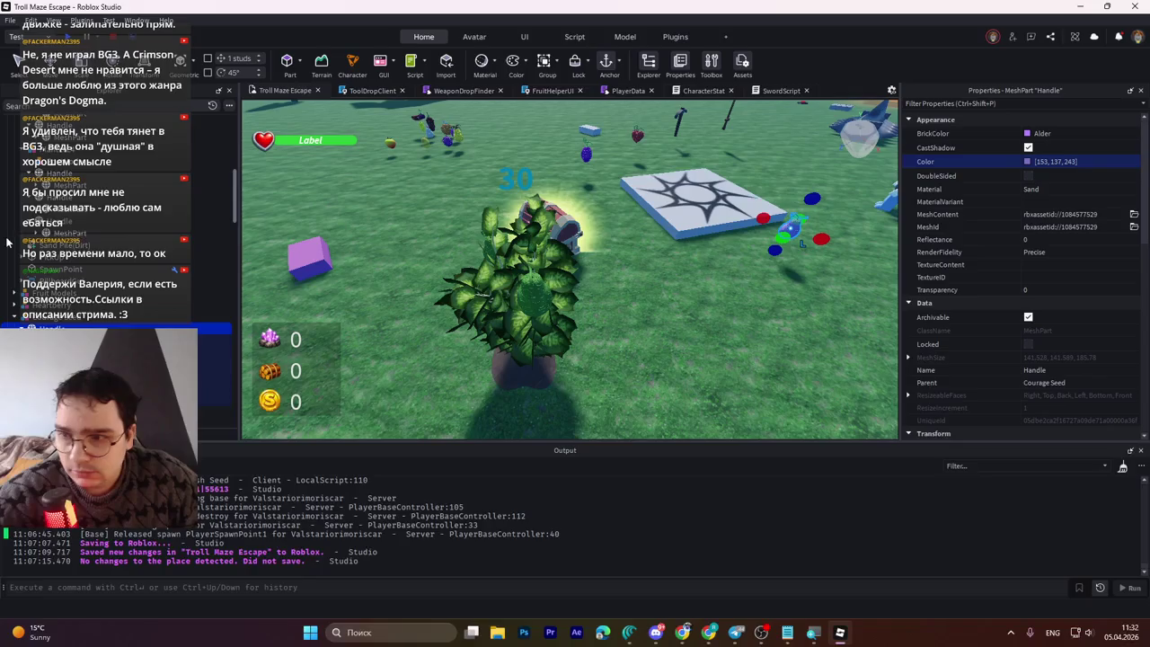
Step: Select the six plant Handle parts and paste Alder 153, 137, 243 as their Color
{"action": "left_click", "coordinate": [58, 221]}
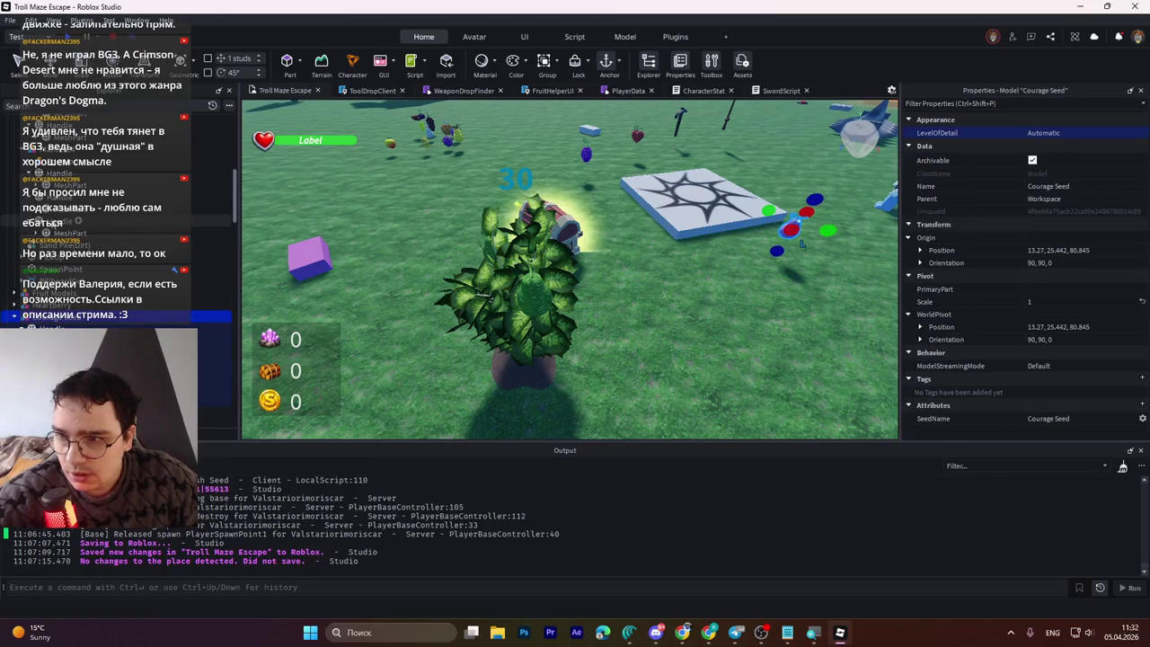
{"action": "left_click", "coordinate": [58, 197], "text": "ctrl"}
{"action": "left_click", "coordinate": [58, 173], "text": "ctrl"}
{"action": "left_click", "coordinate": [53, 161], "text": "ctrl"}
{"action": "scroll", "coordinate": [54, 232], "scroll_direction": "down", "scroll_amount": 1}
{"action": "left_click", "coordinate": [58, 203], "text": "ctrl"}
{"action": "left_click", "coordinate": [59, 179], "text": "ctrl"}
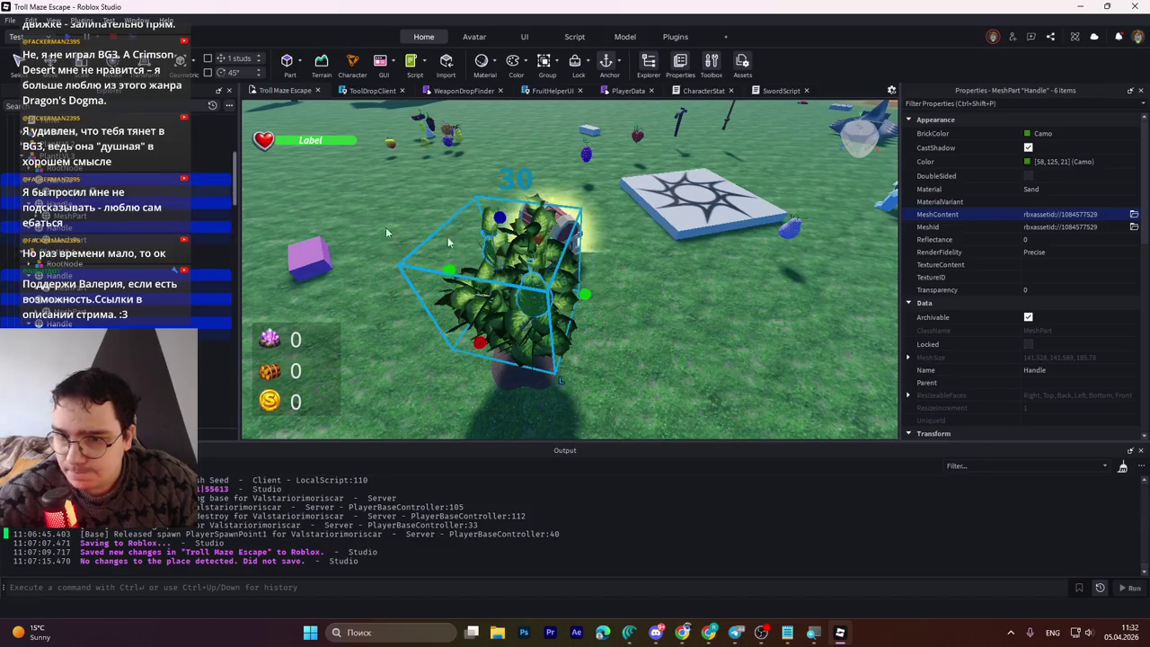
{"action": "left_click", "coordinate": [1042, 162]}
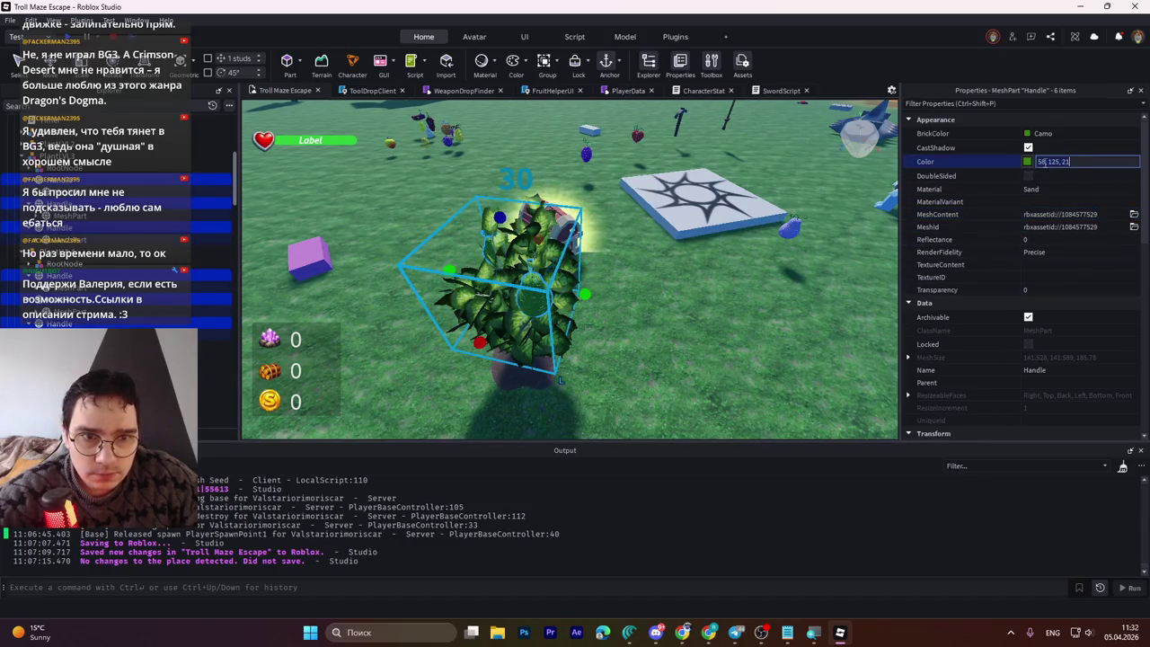
{"action": "key", "text": "ctrl+v"}
{"action": "key", "text": "Return"}
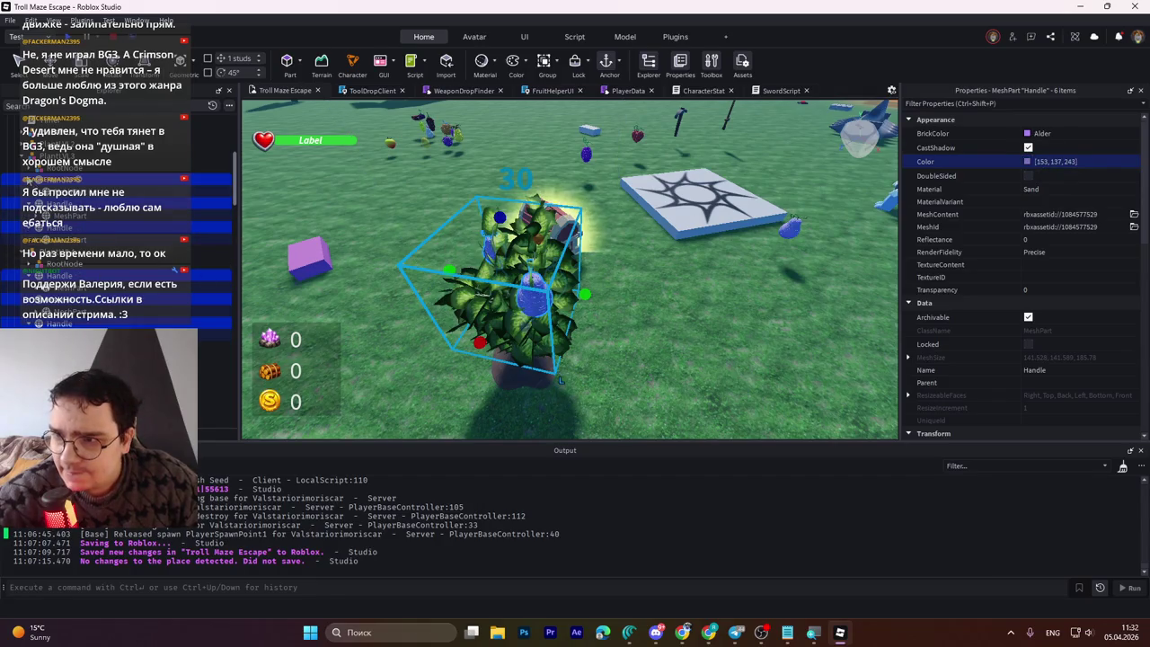
{"action": "left_click", "coordinate": [31, 184]}
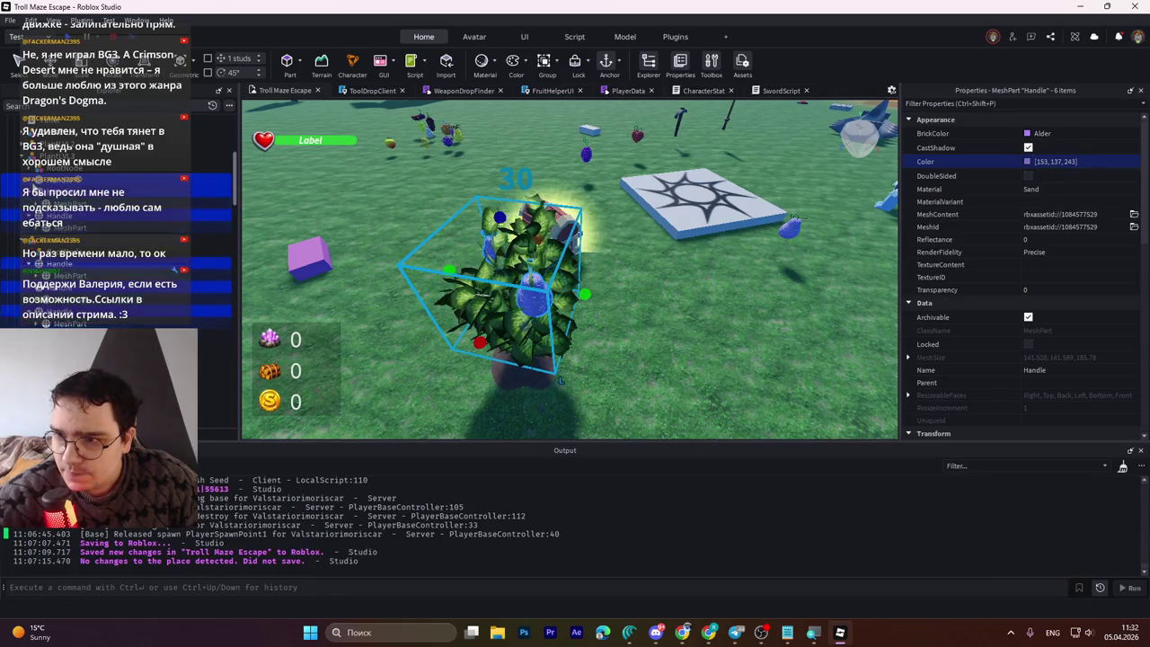
{"action": "left_click", "coordinate": [20, 227]}
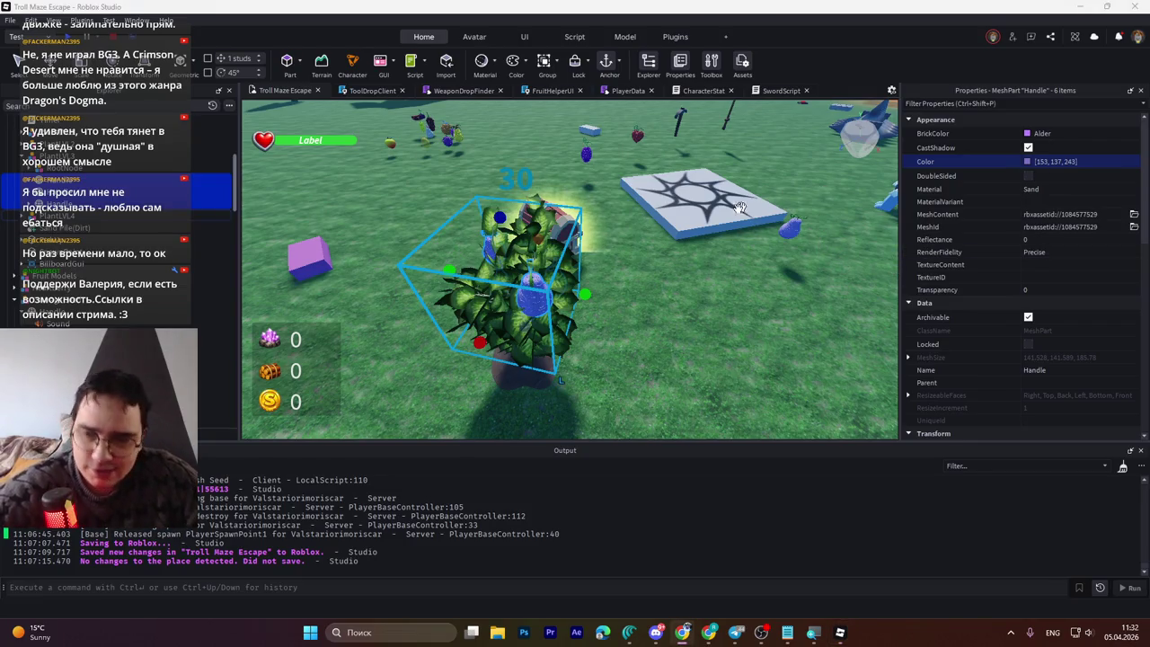
Step: Expand PlantLVL3 > RootNode down to the Tree_1_Tree_1Mat_0 leaf mesh's SurfaceAppearance
{"action": "scroll", "coordinate": [668, 271], "scroll_direction": "up", "scroll_amount": 2}
{"action": "scroll", "coordinate": [668, 271], "scroll_direction": "up", "scroll_amount": 3}
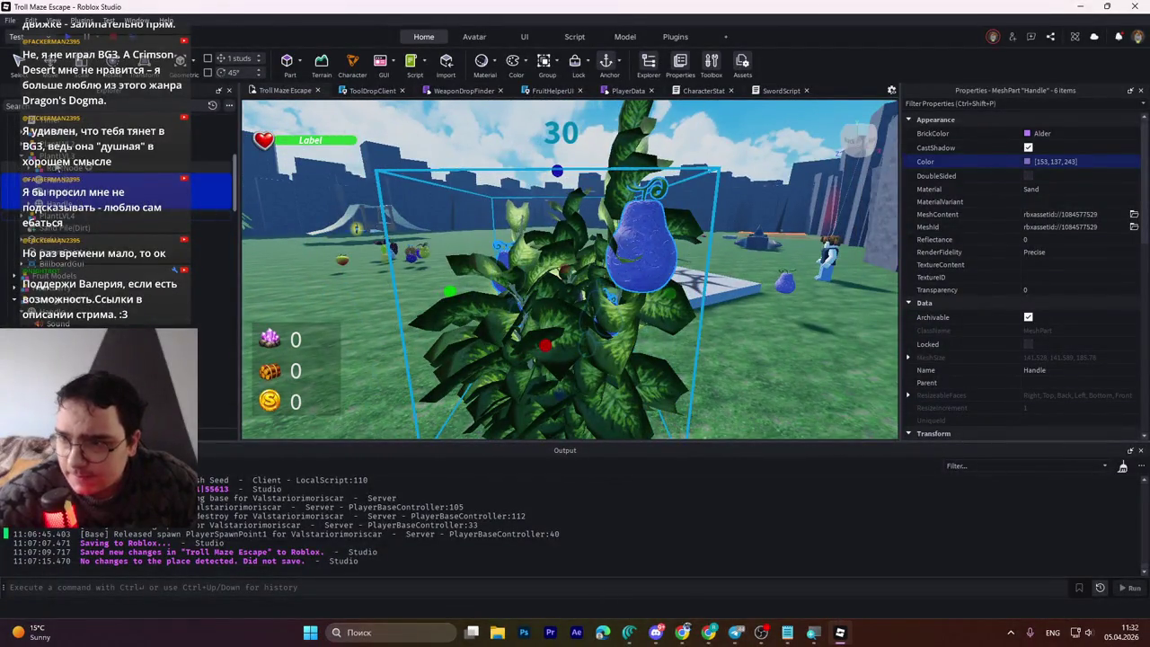
{"action": "left_click", "coordinate": [134, 155]}
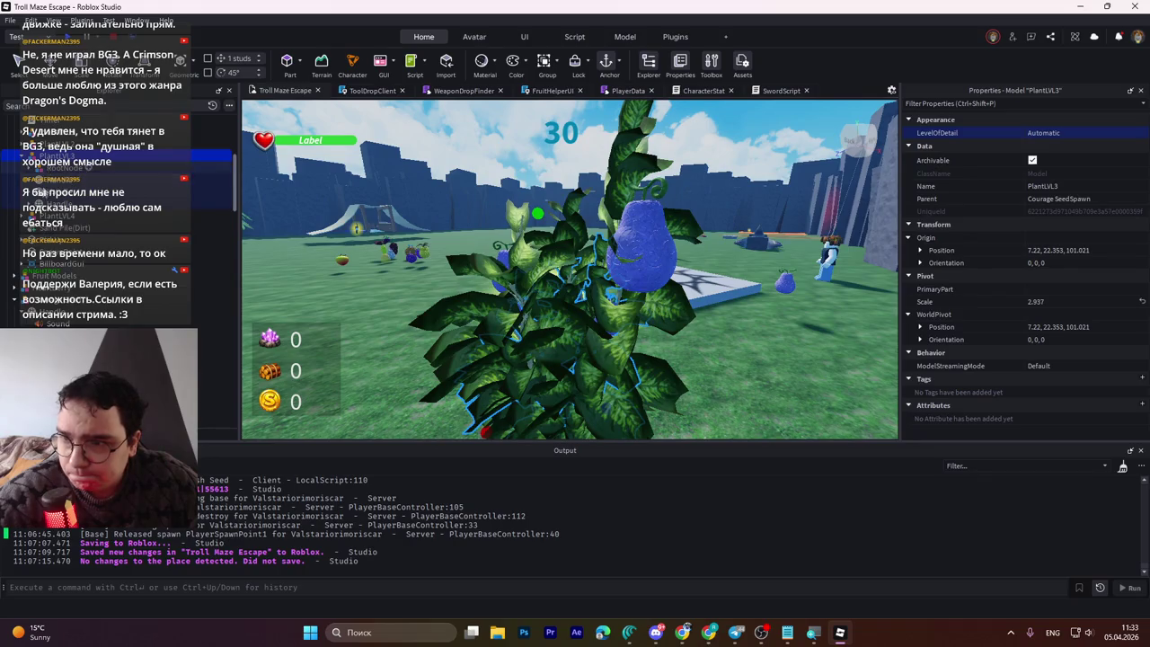
{"action": "left_click", "coordinate": [62, 168]}
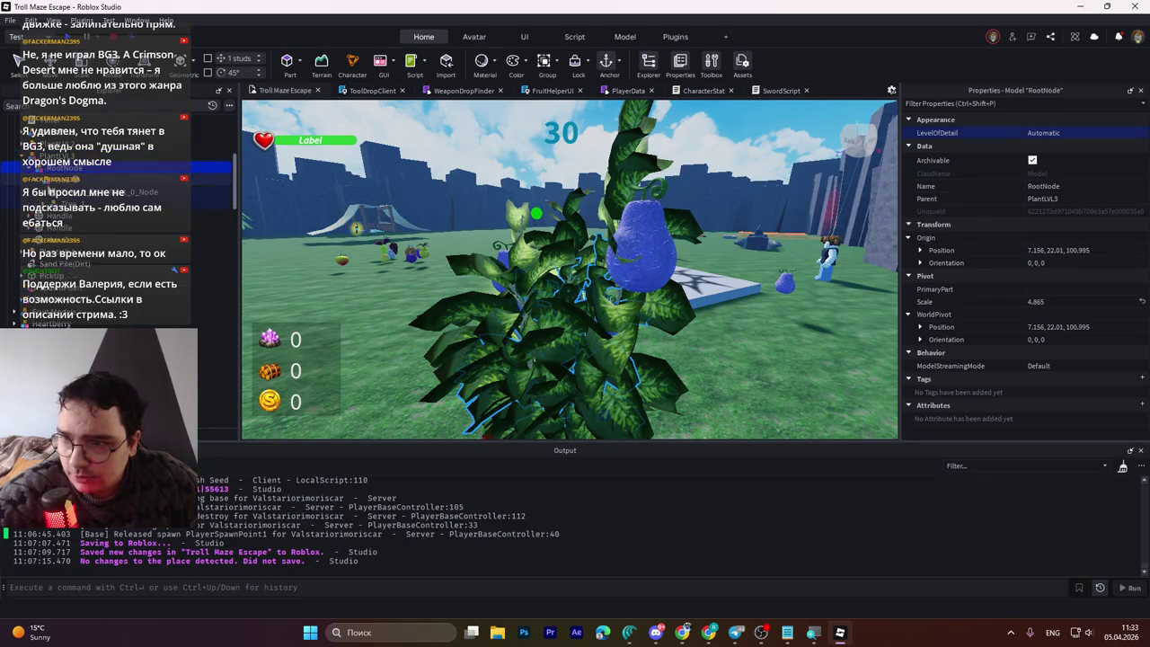
{"action": "left_click", "coordinate": [108, 216]}
{"action": "left_click", "coordinate": [112, 227]}
{"action": "left_click", "coordinate": [56, 227]}
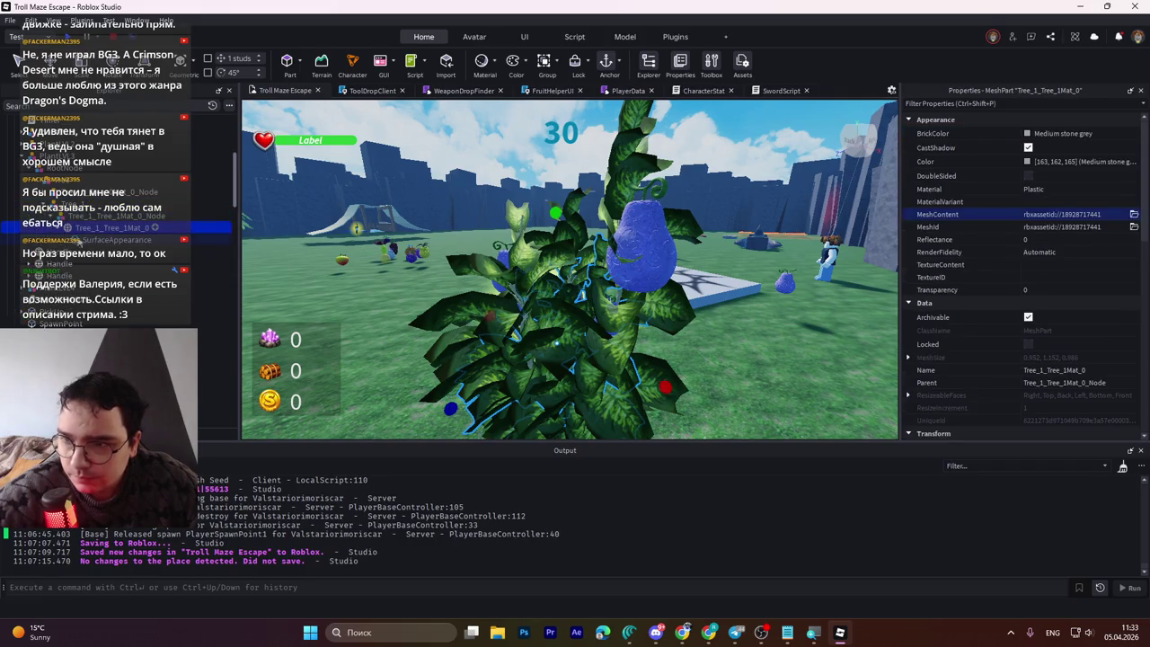
{"action": "left_click", "coordinate": [99, 240]}
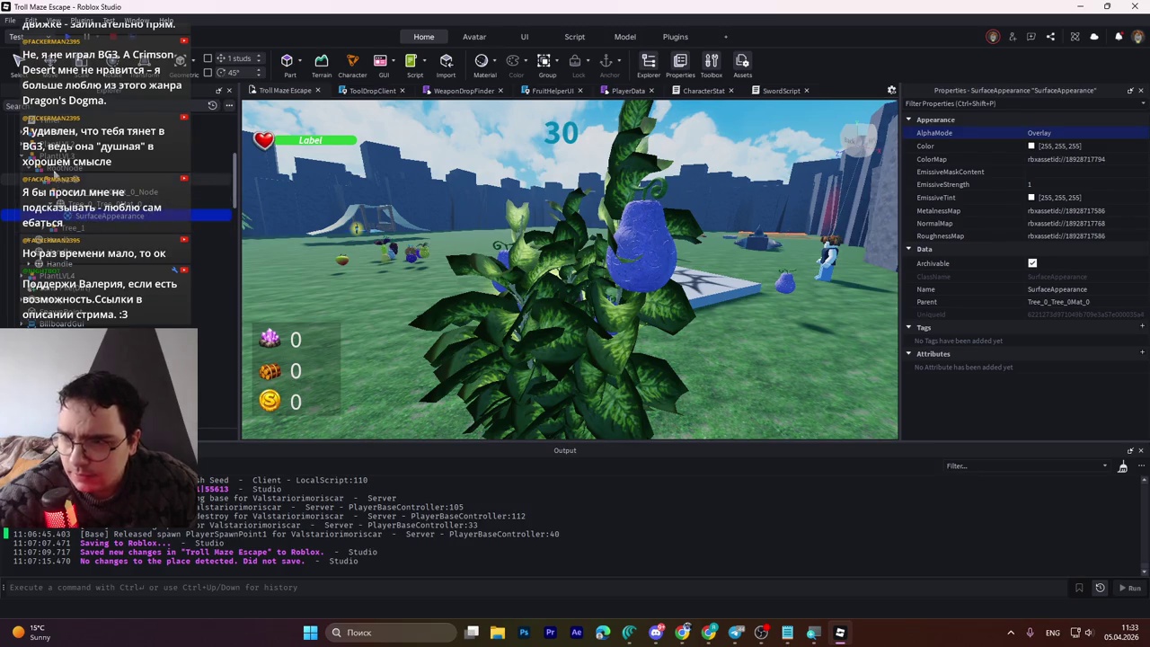
Step: Select the leaf SurfaceAppearance and bring up Select Color for its Color property
{"action": "left_click", "coordinate": [58, 168]}
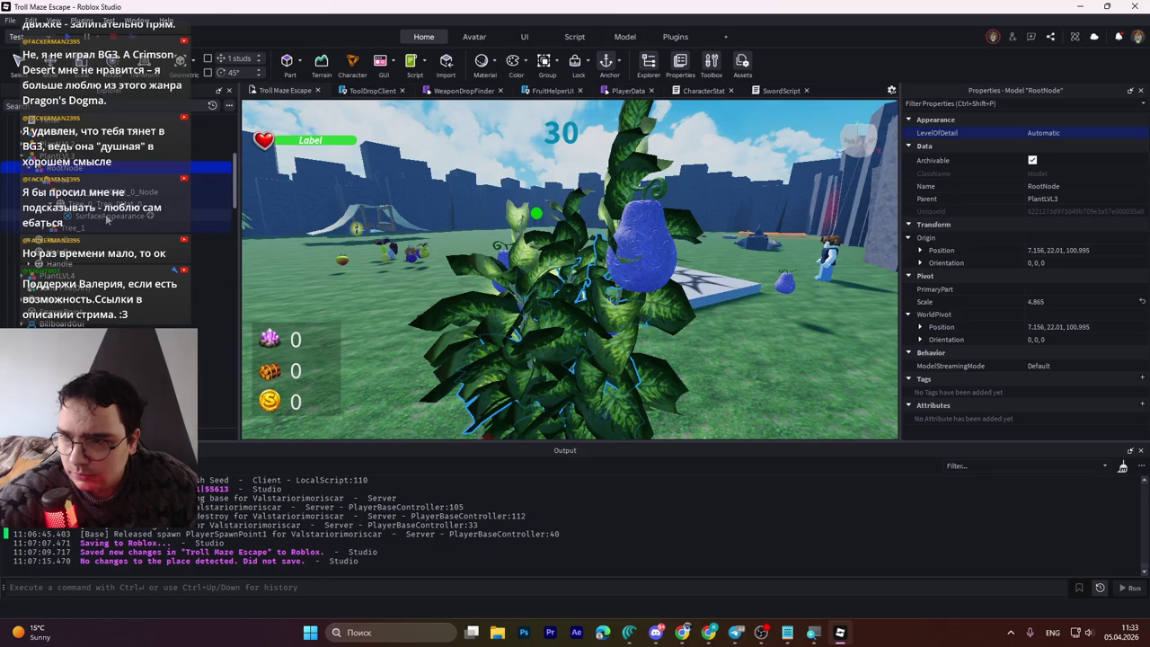
{"action": "left_click", "coordinate": [107, 216]}
{"action": "left_click", "coordinate": [53, 228]}
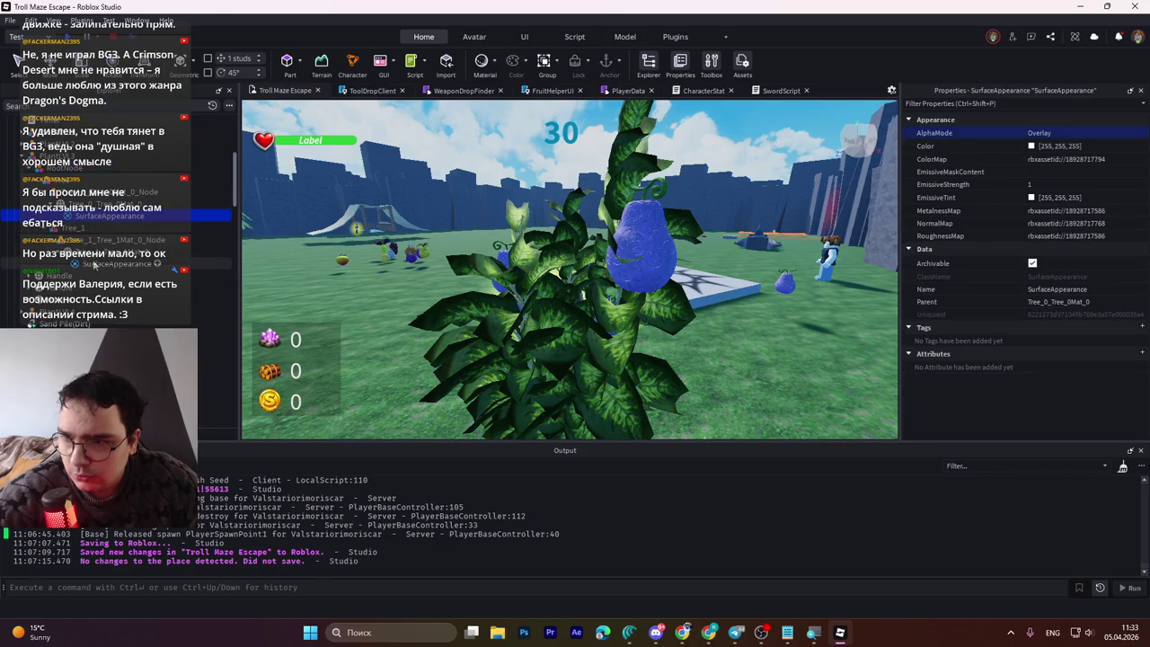
{"action": "scroll", "coordinate": [600, 297], "scroll_direction": "up", "scroll_amount": 5}
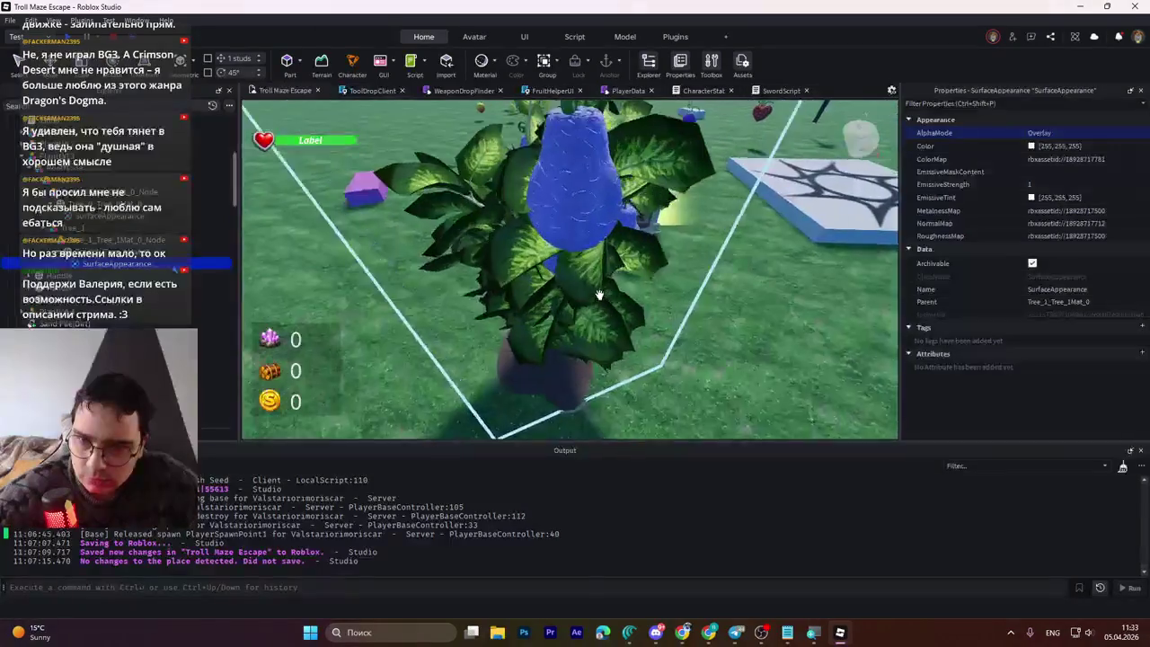
{"action": "scroll", "coordinate": [600, 296], "scroll_direction": "up", "scroll_amount": 2}
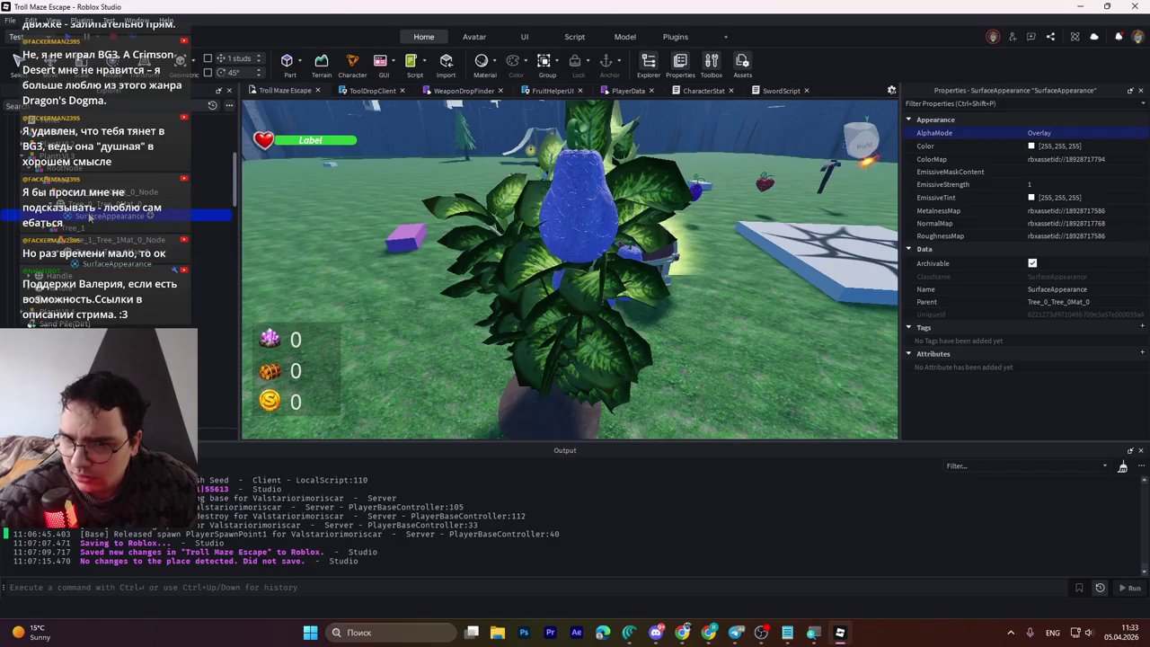
{"action": "left_click", "coordinate": [114, 263]}
{"action": "key", "text": "f"}
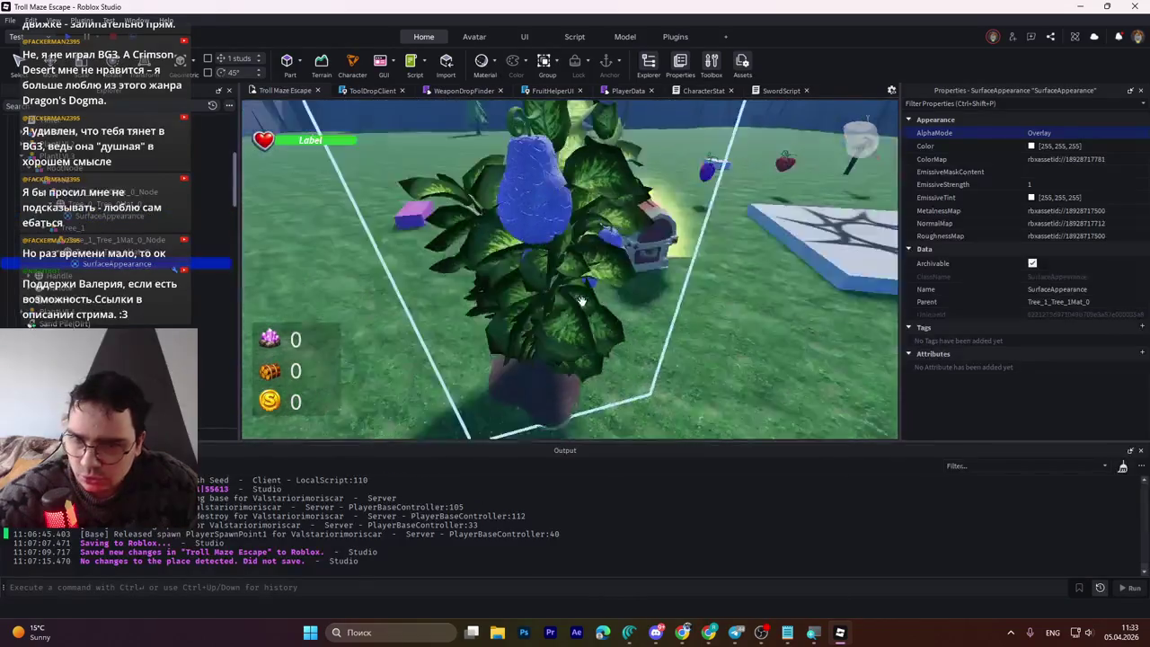
{"action": "left_click", "coordinate": [1031, 146]}
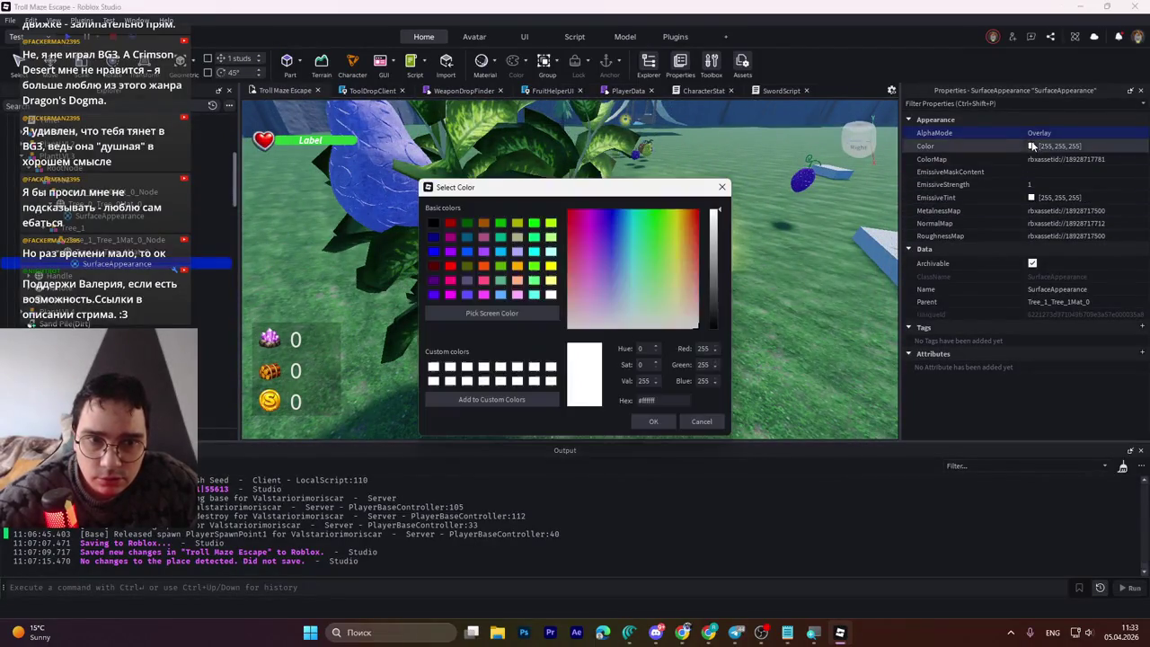
Step: Pick a lavender-blue leaf tint in Select Color and confirm it
{"action": "left_click_drag", "start_coordinate": [615, 187], "coordinate": [414, 301]}
{"action": "left_click", "coordinate": [373, 395]}
{"action": "left_click", "coordinate": [482, 403]}
{"action": "left_click", "coordinate": [417, 388]}
{"action": "mouse_move", "coordinate": [418, 388]}
{"action": "left_mouse_down"}
{"action": "mouse_move", "coordinate": [394, 415]}
{"action": "mouse_move", "coordinate": [406, 422]}
{"action": "mouse_move", "coordinate": [411, 404]}
{"action": "mouse_move", "coordinate": [377, 385]}
{"action": "mouse_move", "coordinate": [397, 400]}
{"action": "mouse_move", "coordinate": [387, 415]}
{"action": "mouse_move", "coordinate": [404, 371]}
{"action": "mouse_move", "coordinate": [415, 383]}
{"action": "left_mouse_up"}
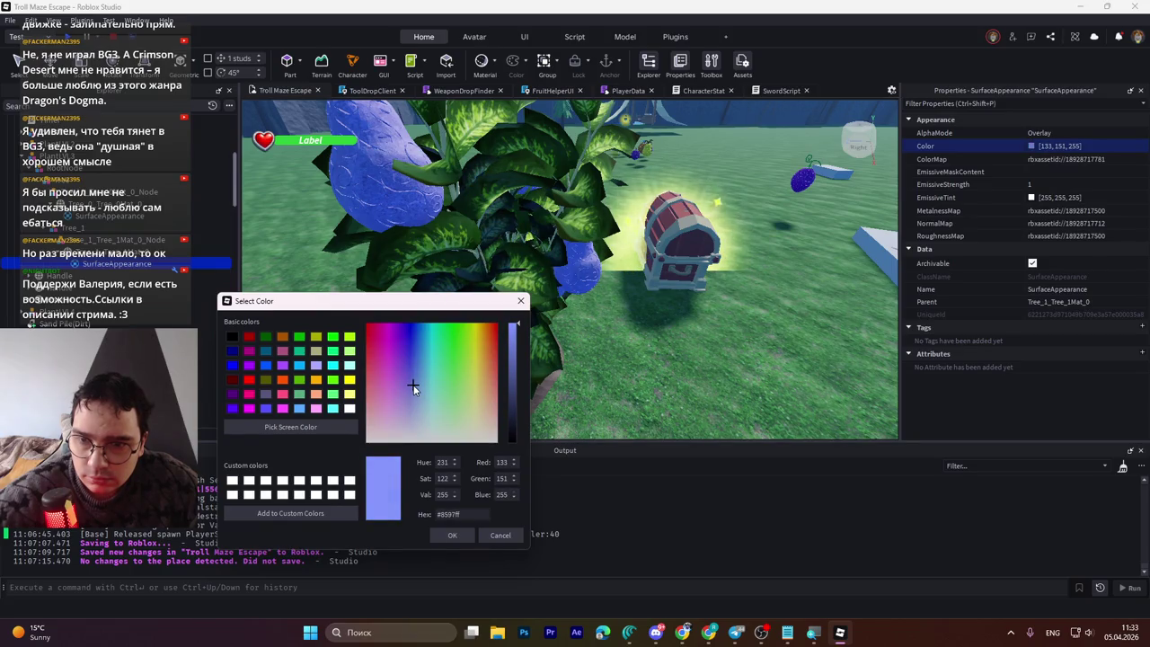
{"action": "left_click", "coordinate": [453, 536]}
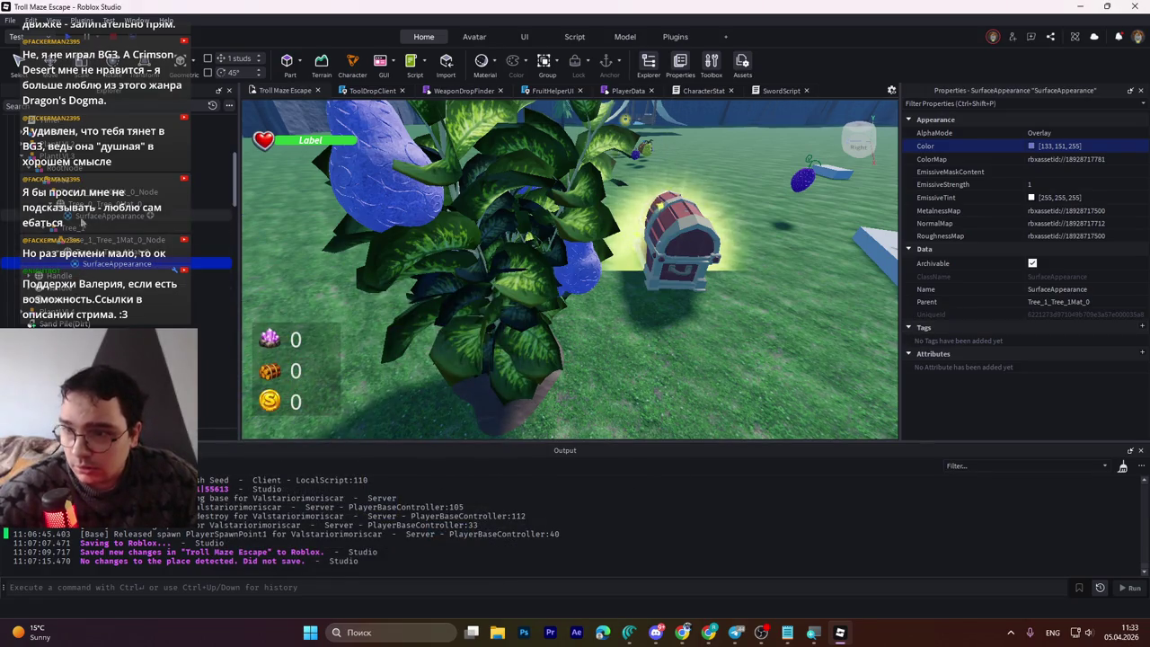
Step: Paste the blue 133, 151, 255 into the other leaf surface's EmissiveTint and Color
{"action": "left_click", "coordinate": [18, 156]}
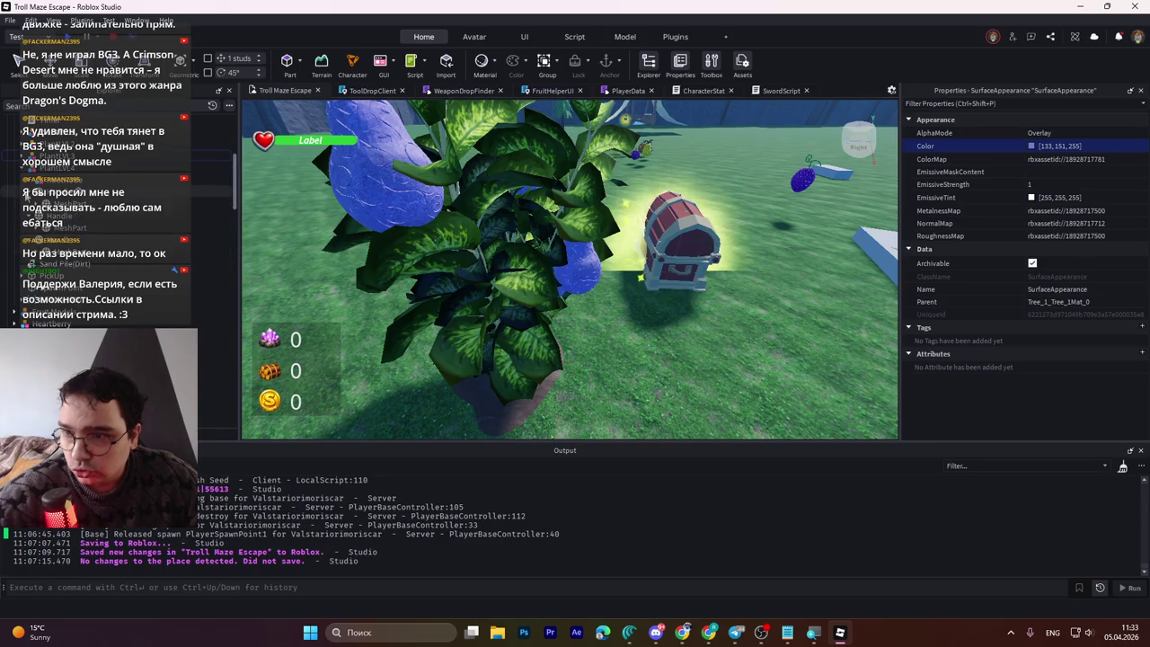
{"action": "left_click", "coordinate": [35, 210]}
{"action": "left_click", "coordinate": [27, 216]}
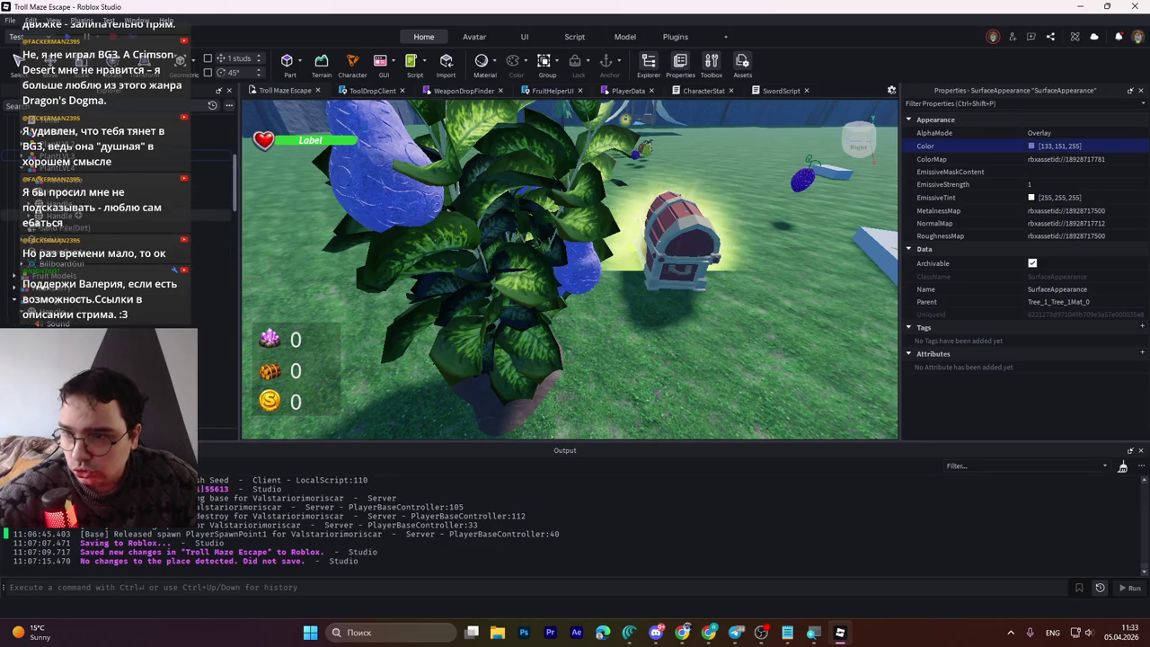
{"action": "left_click", "coordinate": [34, 191]}
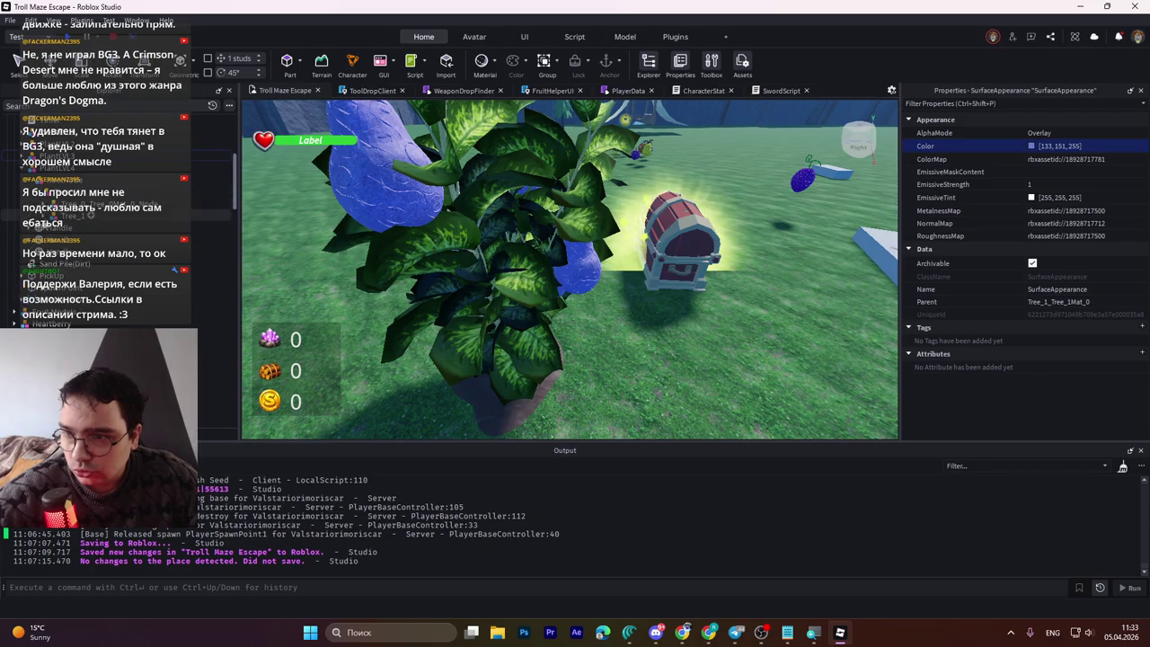
{"action": "left_click", "coordinate": [430, 292]}
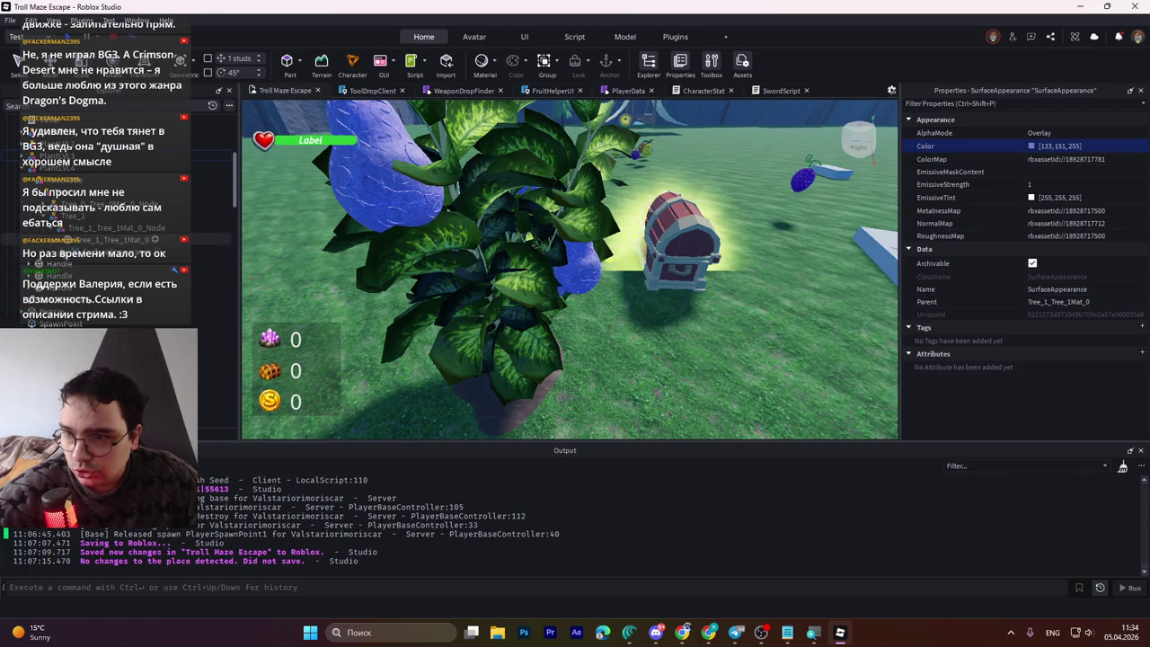
{"action": "left_click", "coordinate": [1064, 198]}
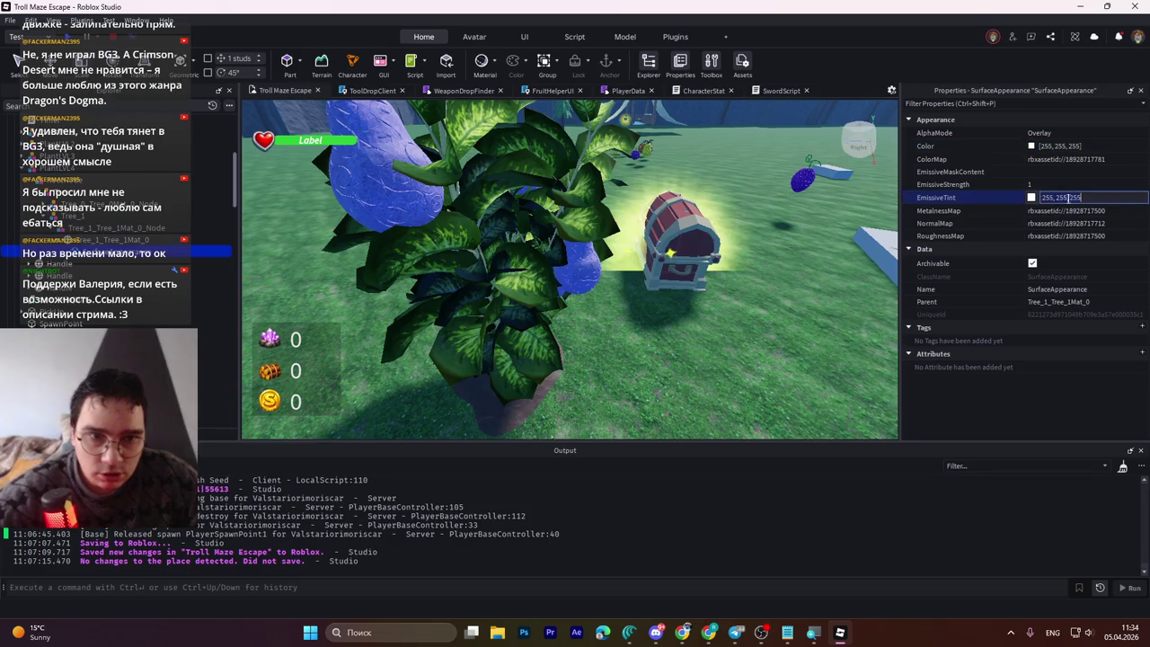
{"action": "key", "text": "ctrl+v"}
{"action": "key", "text": "Return"}
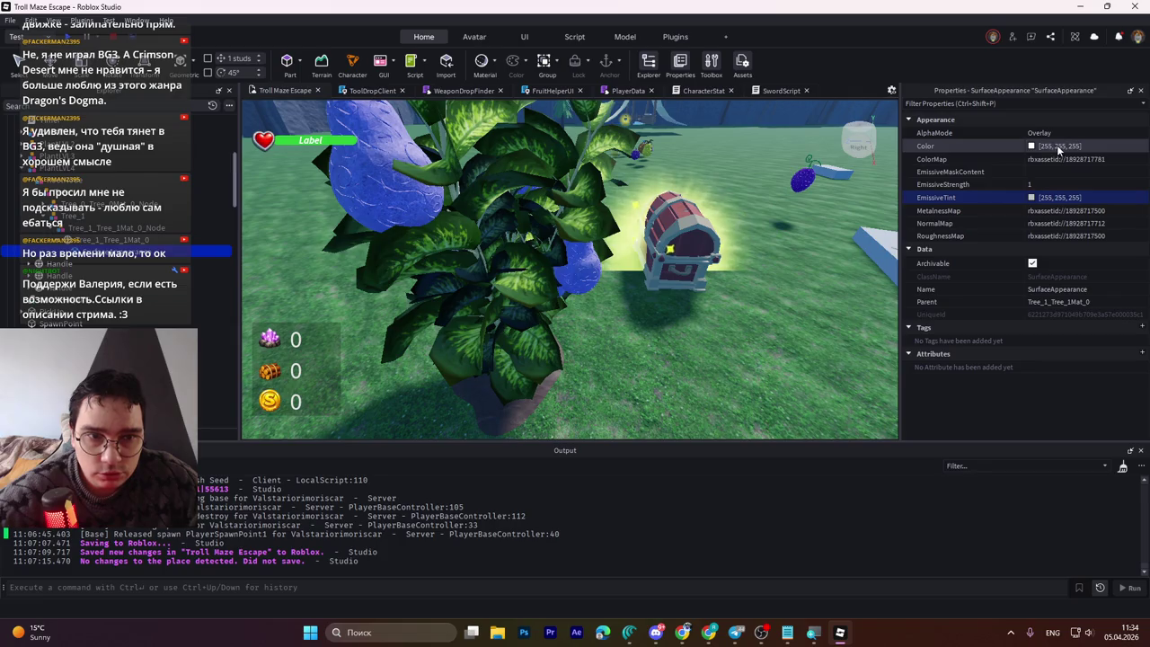
{"action": "left_click", "coordinate": [1058, 146]}
{"action": "key", "text": "ctrl+v"}
{"action": "key", "text": "Return"}
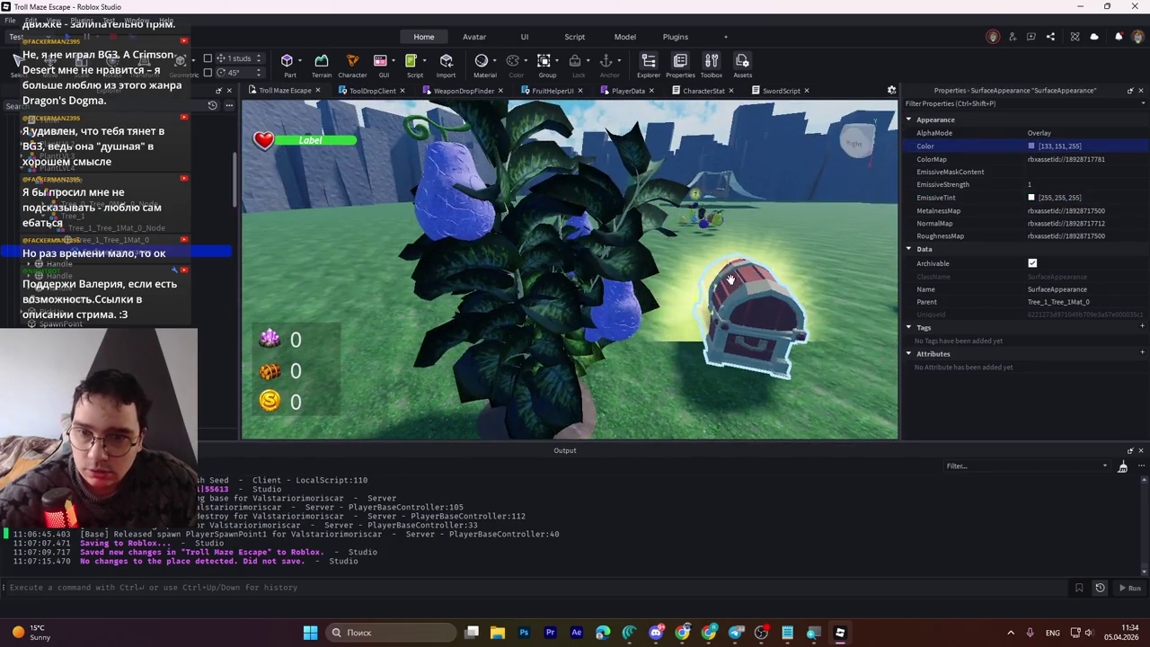
Step: Lighten the leaf surface Color to 157, 180, 255 and confirm it
{"action": "left_click", "coordinate": [1064, 145]}
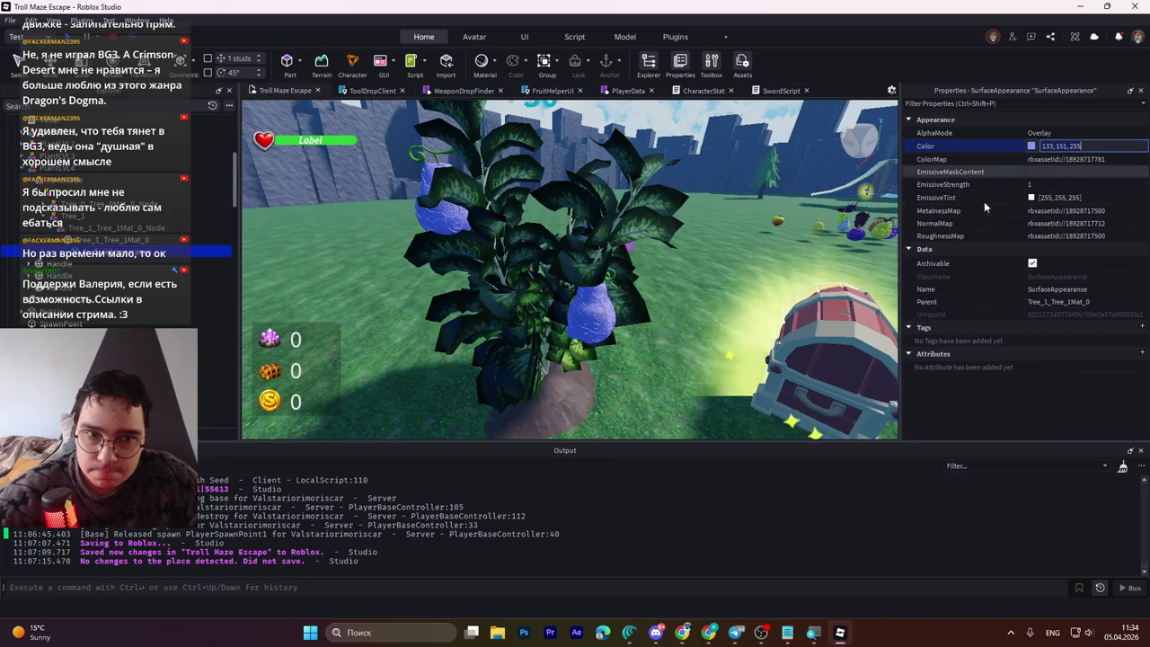
{"action": "left_click", "coordinate": [1031, 146]}
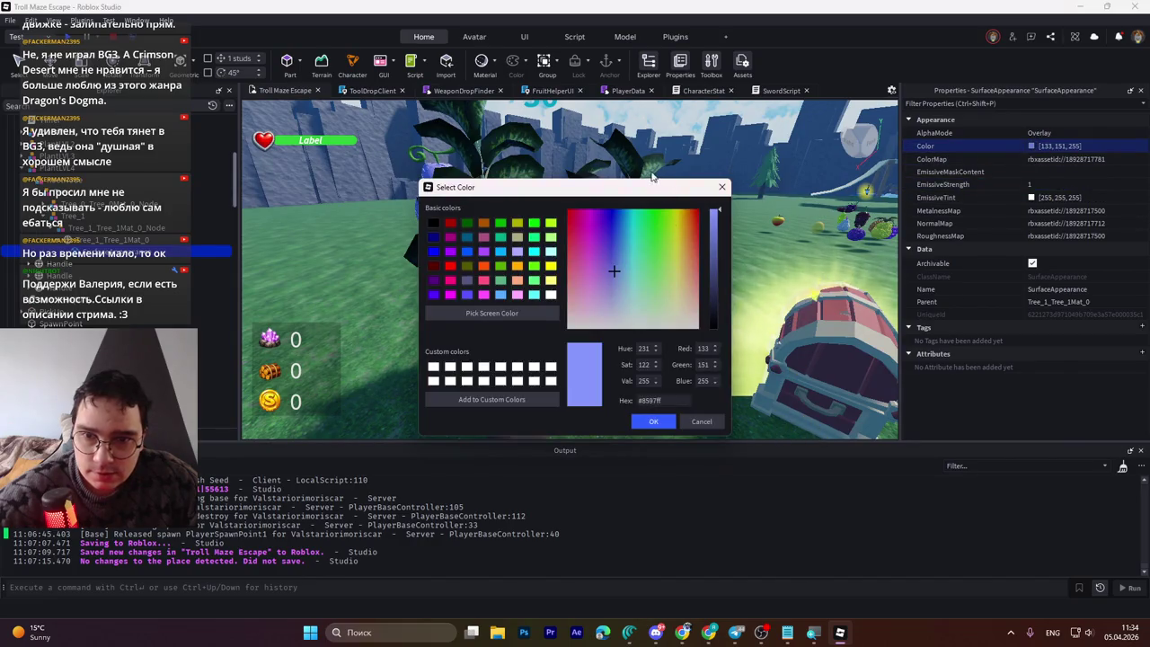
{"action": "mouse_move", "coordinate": [651, 187]}
{"action": "left_mouse_down"}
{"action": "mouse_move", "coordinate": [783, 320]}
{"action": "mouse_move", "coordinate": [906, 221]}
{"action": "left_mouse_up"}
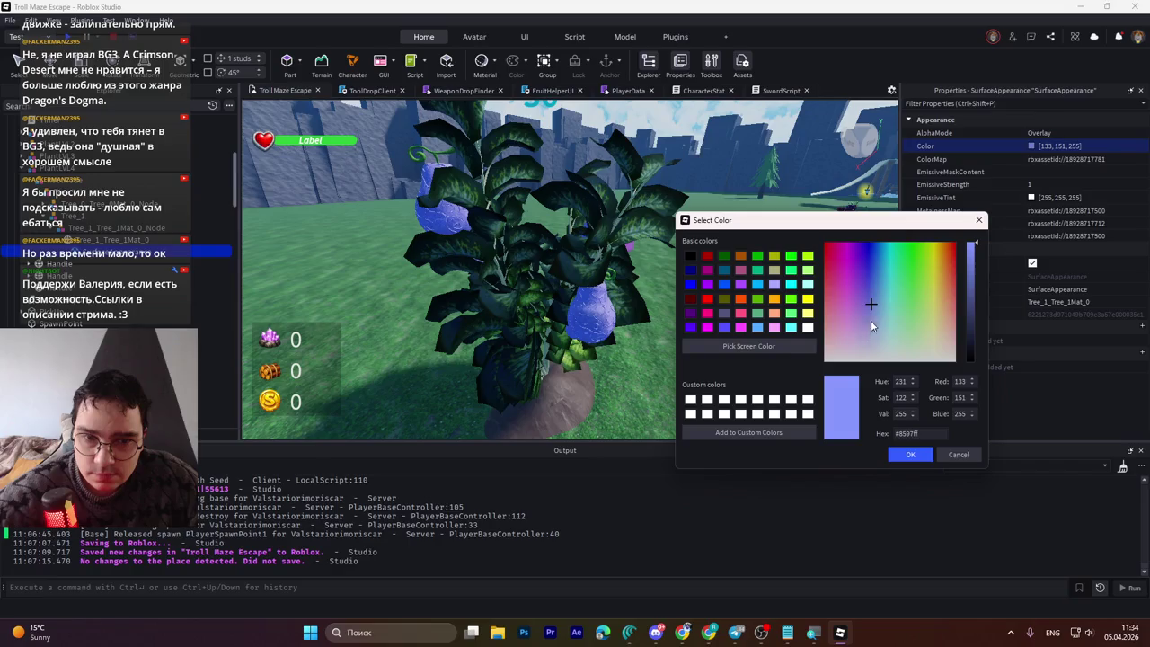
{"action": "left_click_drag", "start_coordinate": [871, 304], "coordinate": [872, 317]}
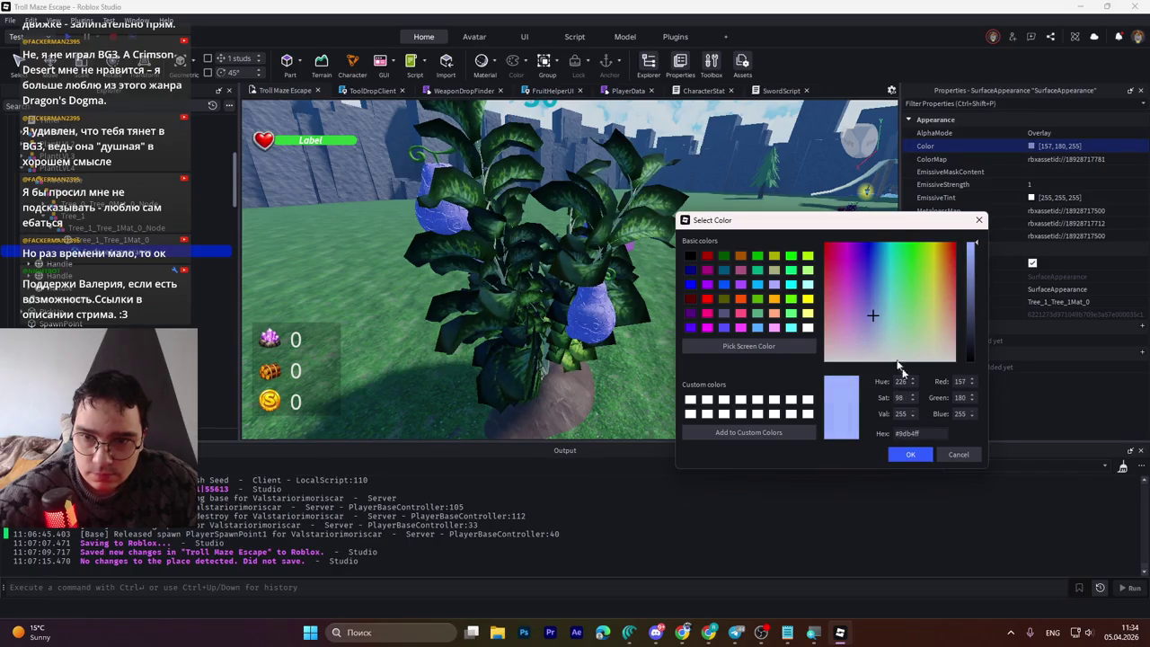
{"action": "left_click", "coordinate": [908, 454]}
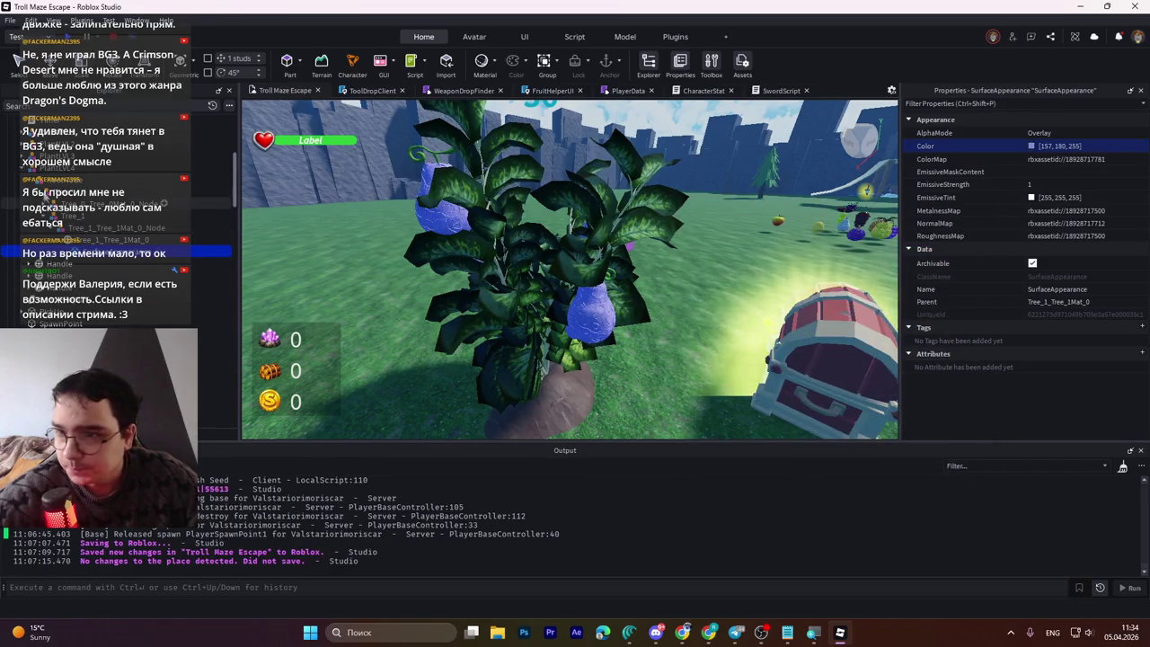
{"action": "scroll", "coordinate": [211, 121], "scroll_direction": "down", "scroll_amount": 2}
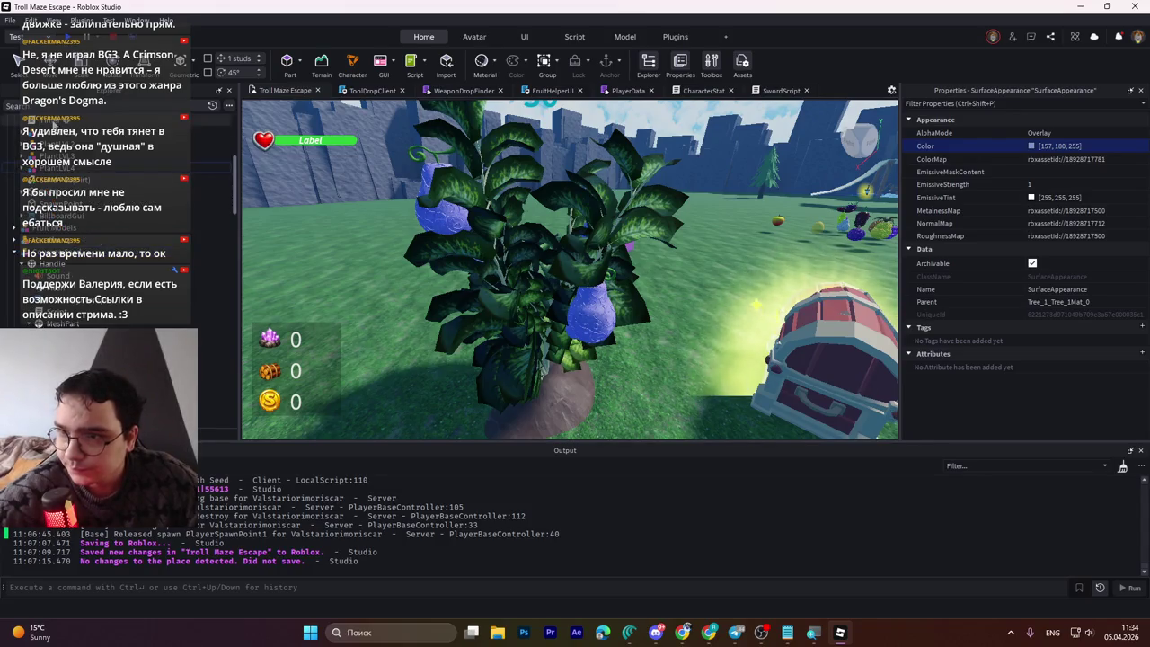
{"action": "scroll", "coordinate": [215, 206], "scroll_direction": "up", "scroll_amount": 2}
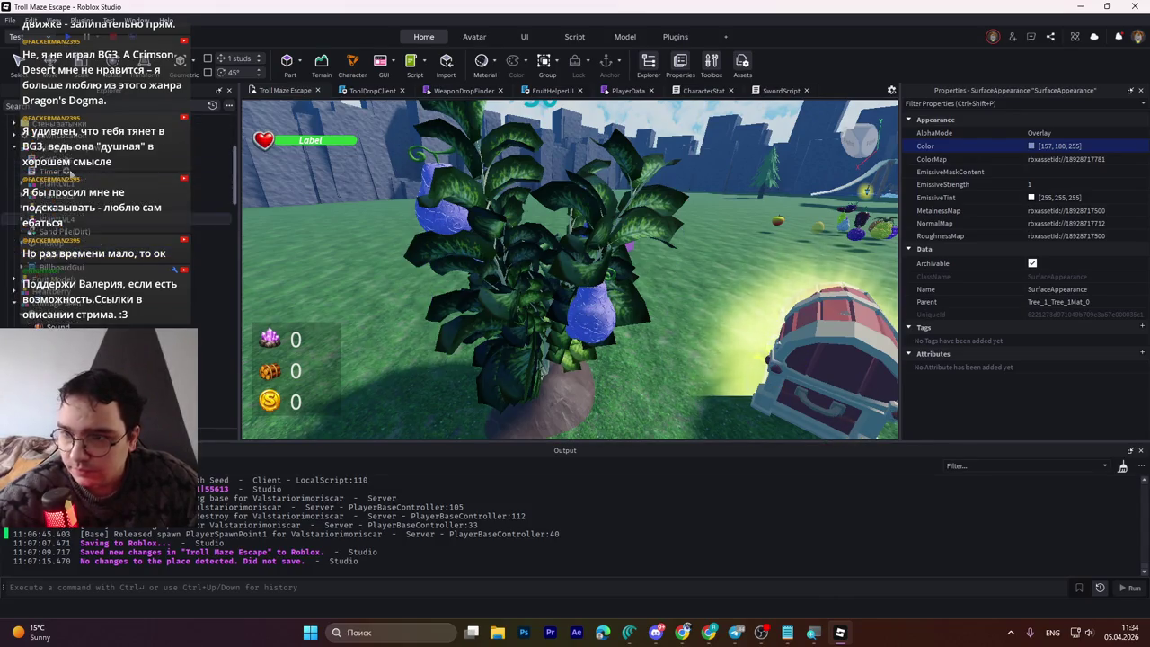
{"action": "left_click", "coordinate": [676, 413]}
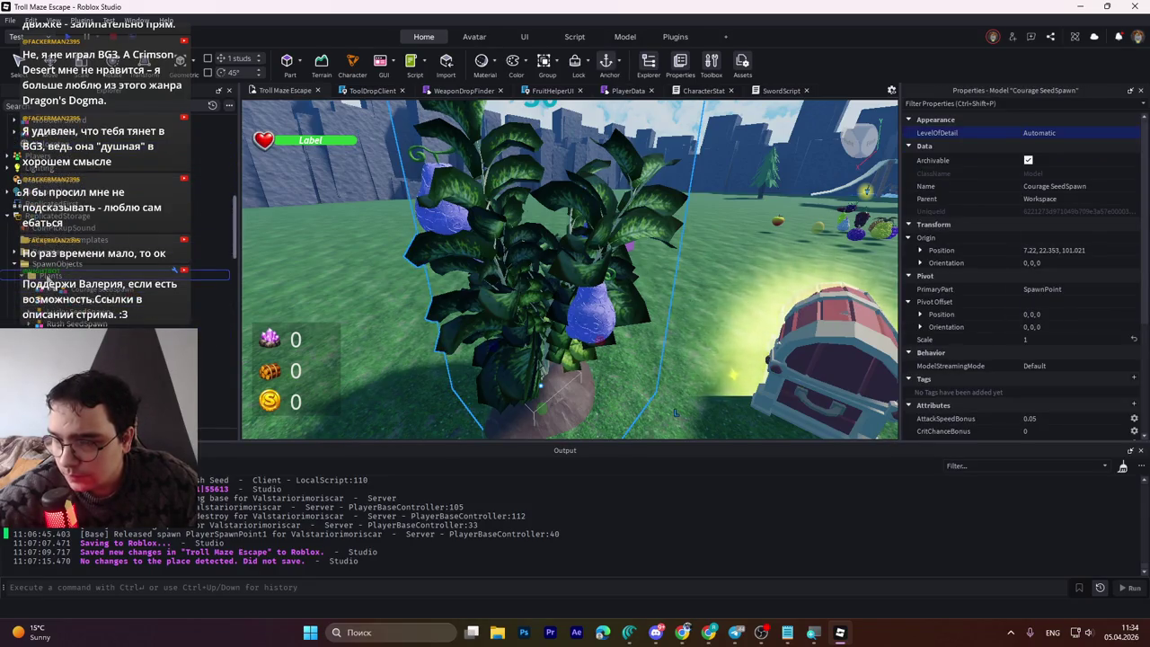
Step: Move the plant model into the Plants folder and focus the view on it
{"action": "left_click_drag", "start_coordinate": [81, 274], "coordinate": [54, 274]}
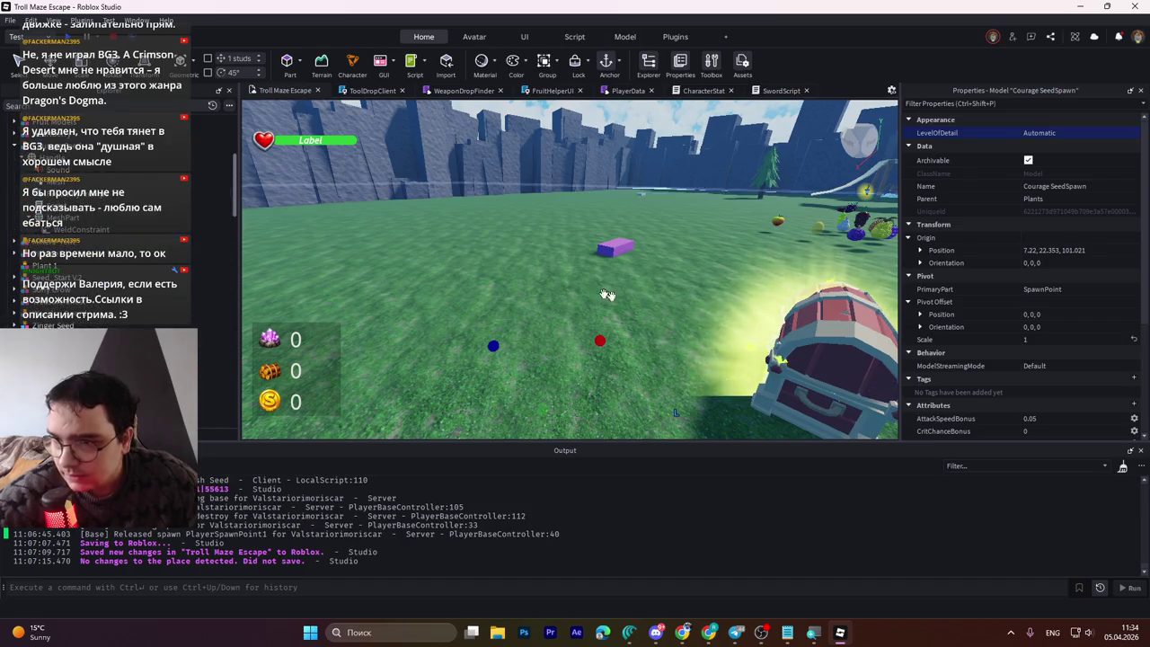
{"action": "key", "text": "f"}
{"action": "left_click", "coordinate": [625, 225]}
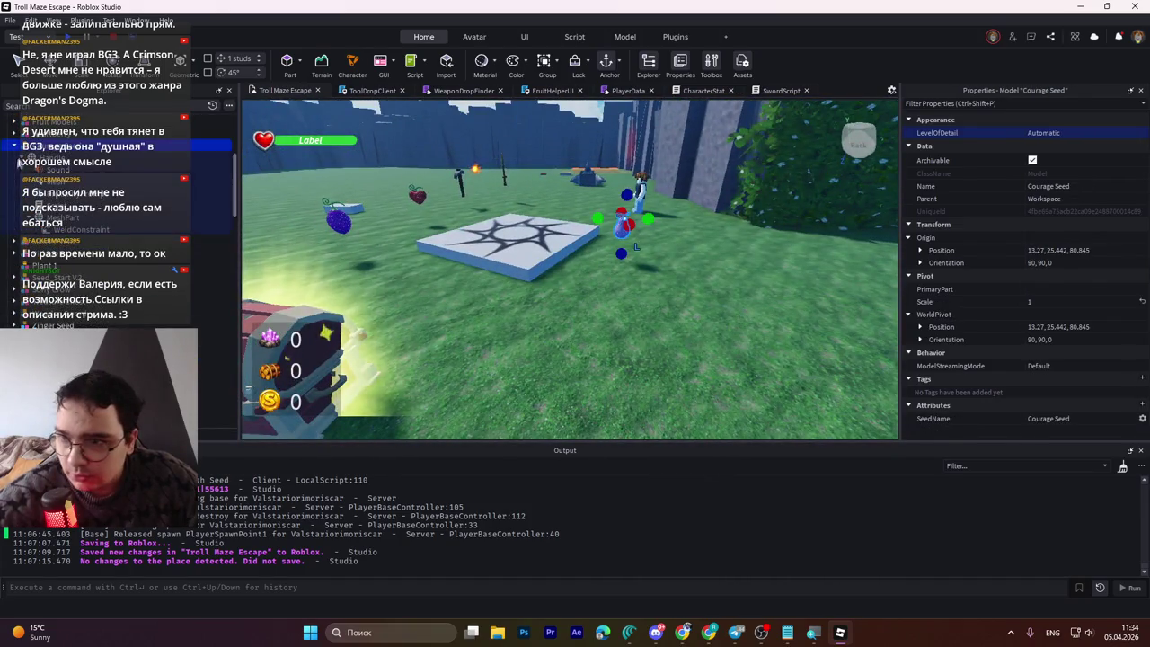
{"action": "left_click", "coordinate": [14, 147]}
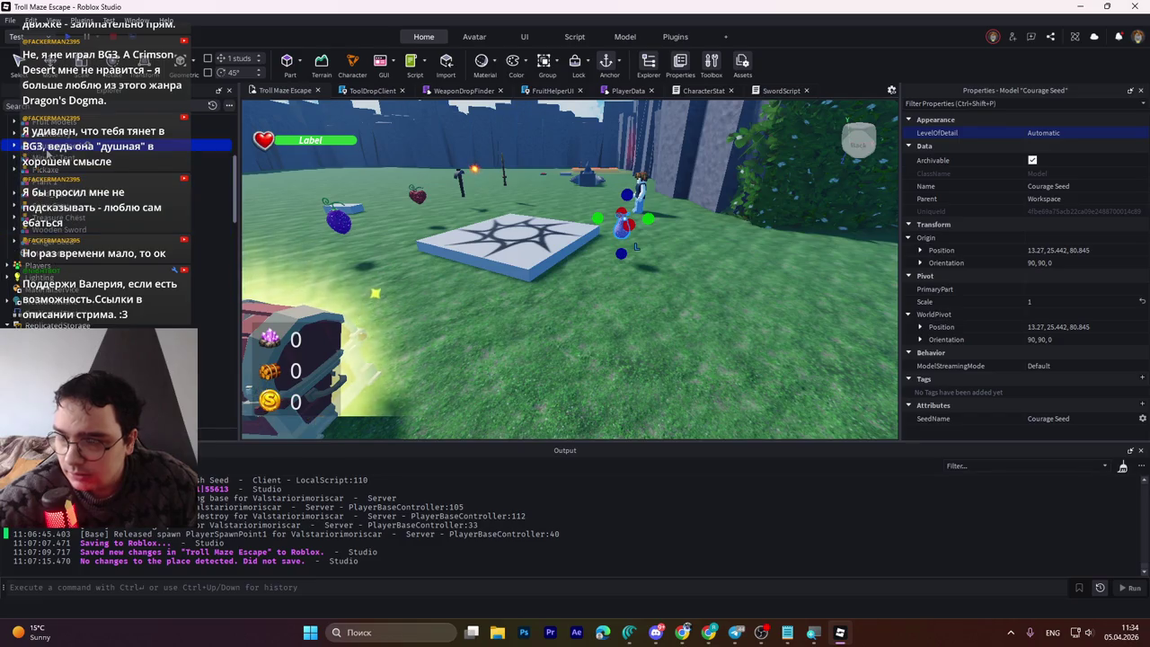
Step: Move Courage Seed out of Workspace into the seeds folder and save to Roblox
{"action": "scroll", "coordinate": [117, 215], "scroll_direction": "down", "scroll_amount": 1}
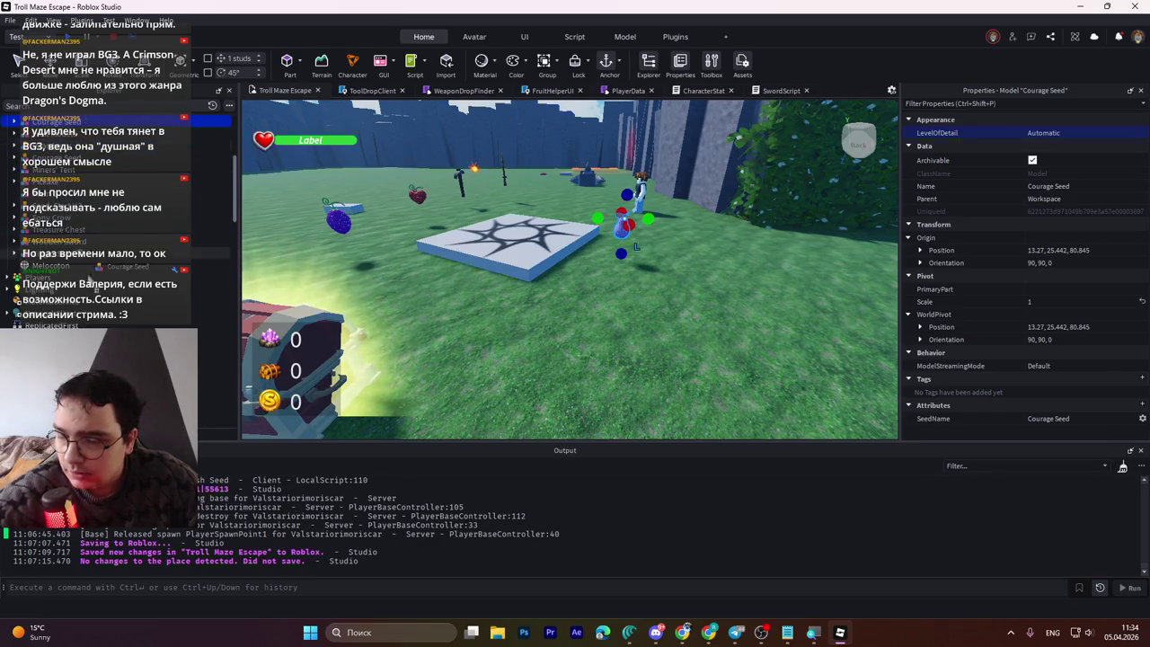
{"action": "scroll", "coordinate": [99, 283], "scroll_direction": "down", "scroll_amount": 3}
{"action": "left_click", "coordinate": [78, 269]}
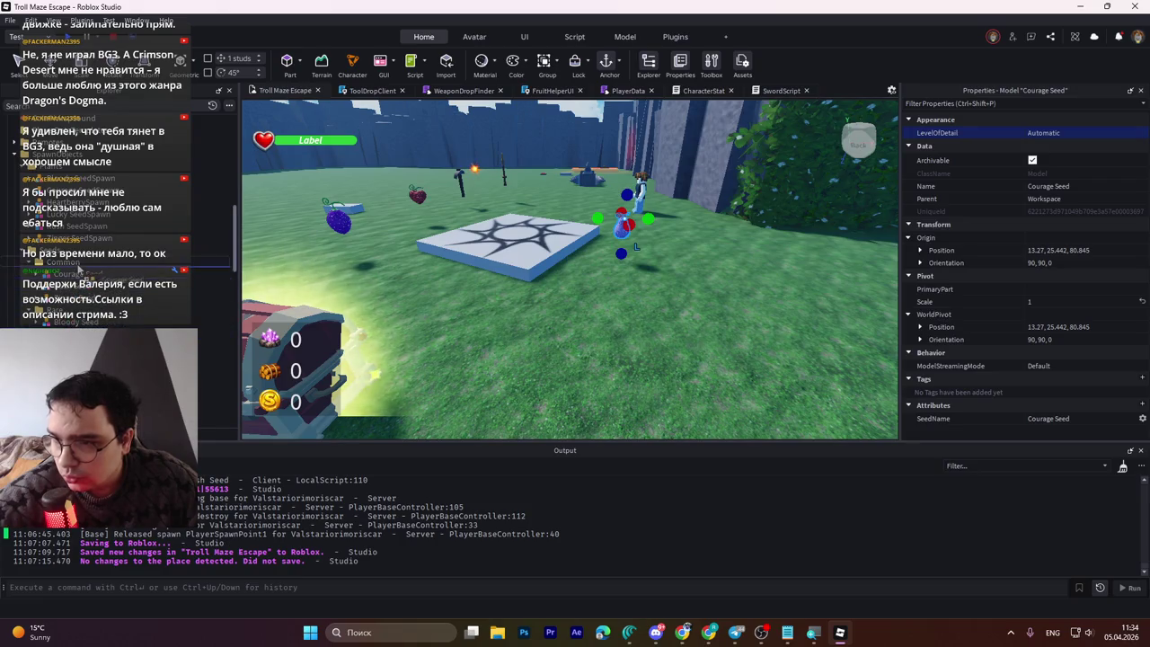
{"action": "left_click_drag", "start_coordinate": [78, 269], "coordinate": [155, 296]}
{"action": "mouse_move", "coordinate": [279, 303]}
{"action": "left_mouse_down"}
{"action": "mouse_move", "coordinate": [554, 303]}
{"action": "mouse_move", "coordinate": [194, 268]}
{"action": "left_mouse_up"}
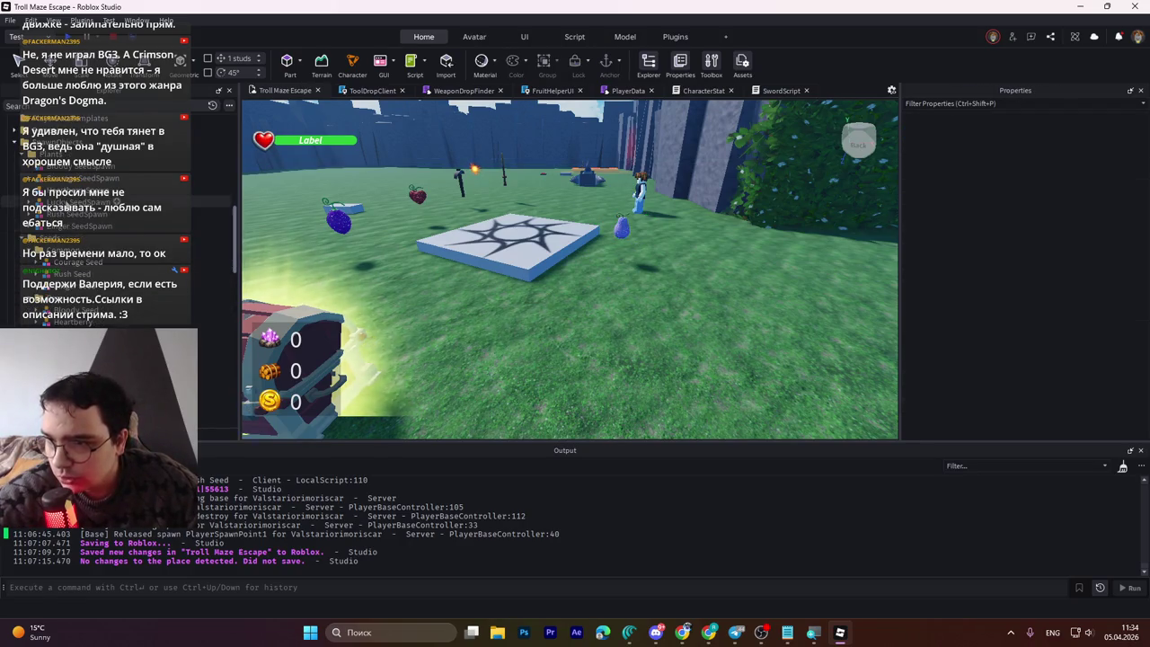
{"action": "key", "text": "ctrl+s"}
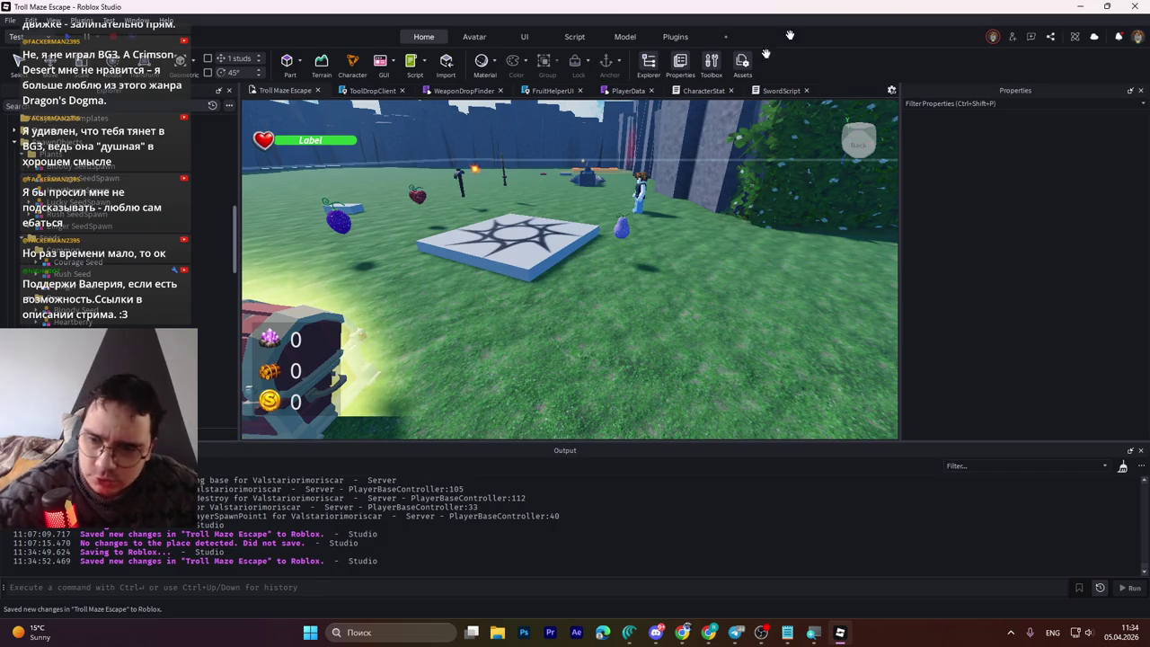
Step: Fly to the Wooden Sword, select it, and expand its ProximityPrompt, Script, PickUpZone, Handle
{"action": "key", "text": "w"}
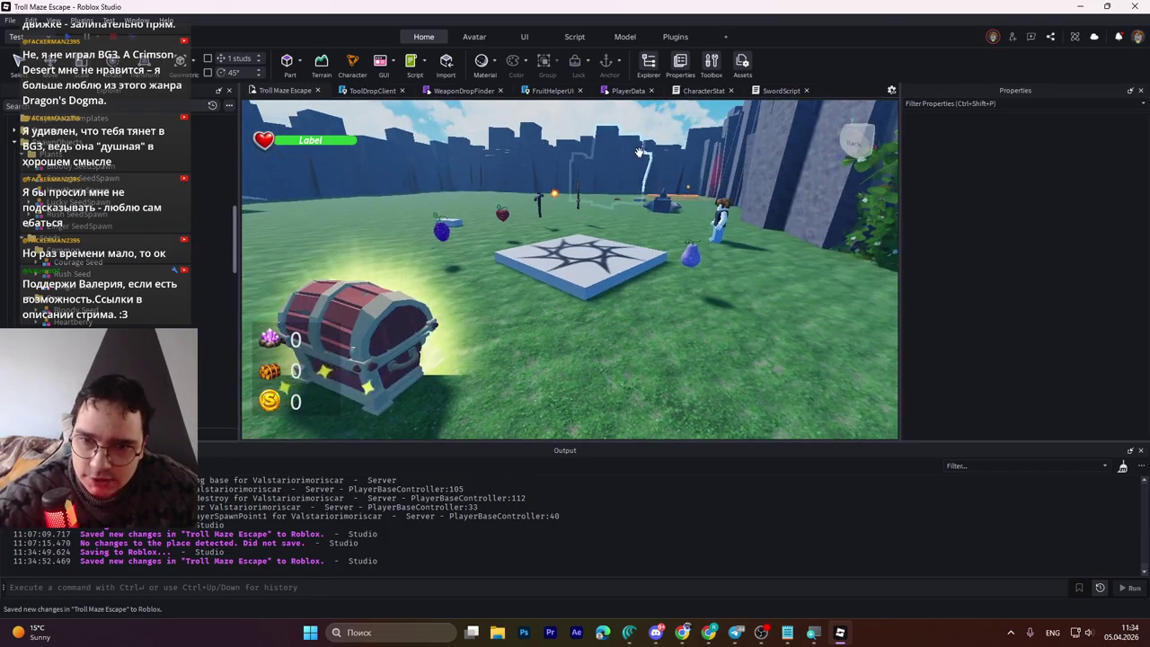
{"action": "key", "text": "w"}
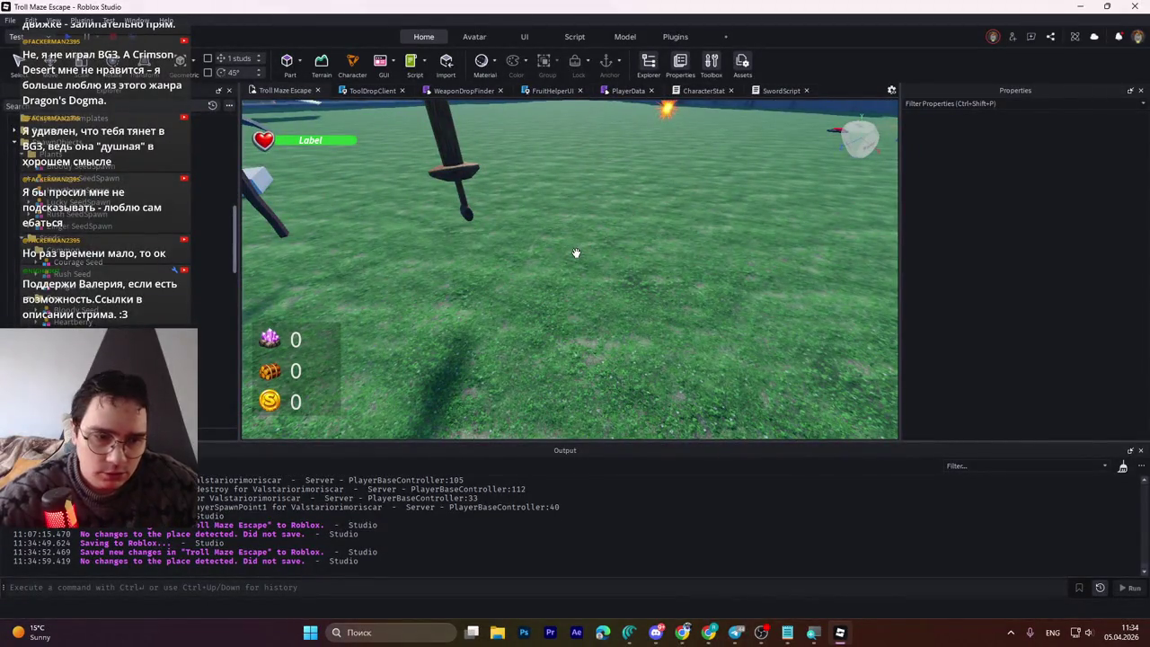
{"action": "key", "text": "w"}
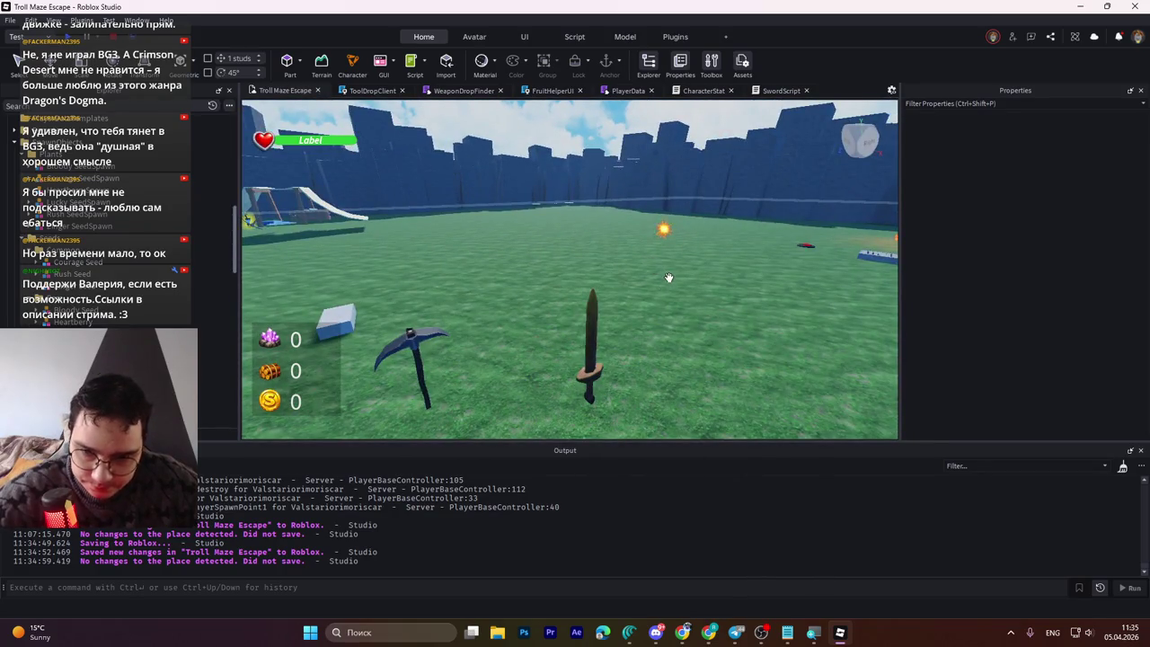
{"action": "left_click", "coordinate": [593, 342]}
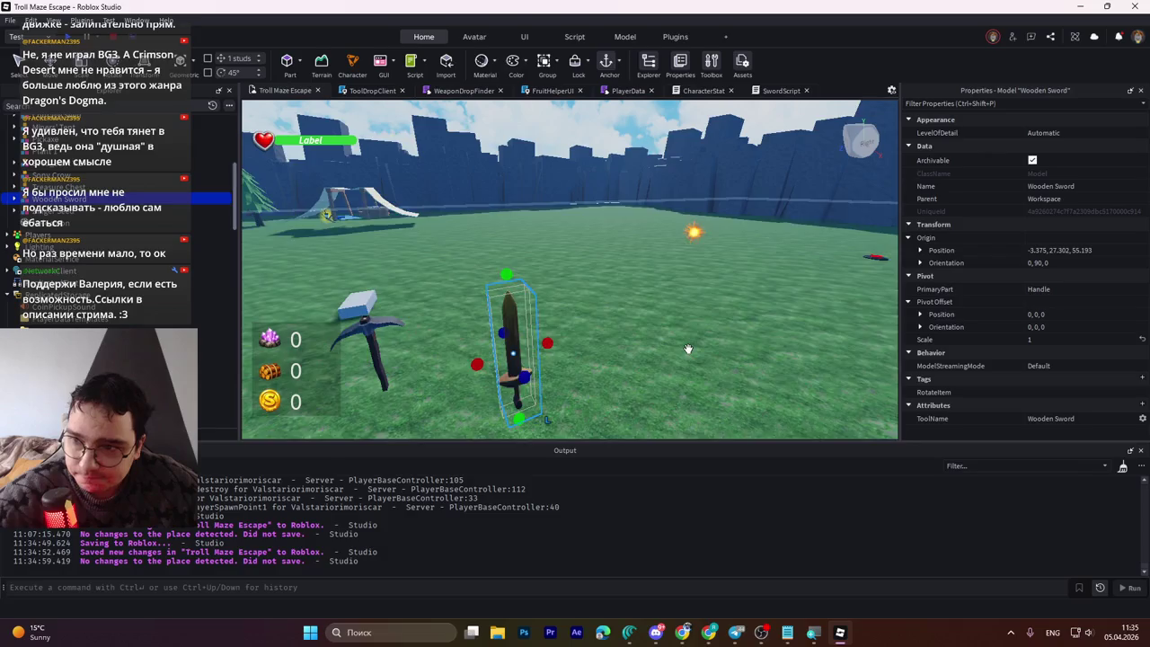
{"action": "key", "text": "w"}
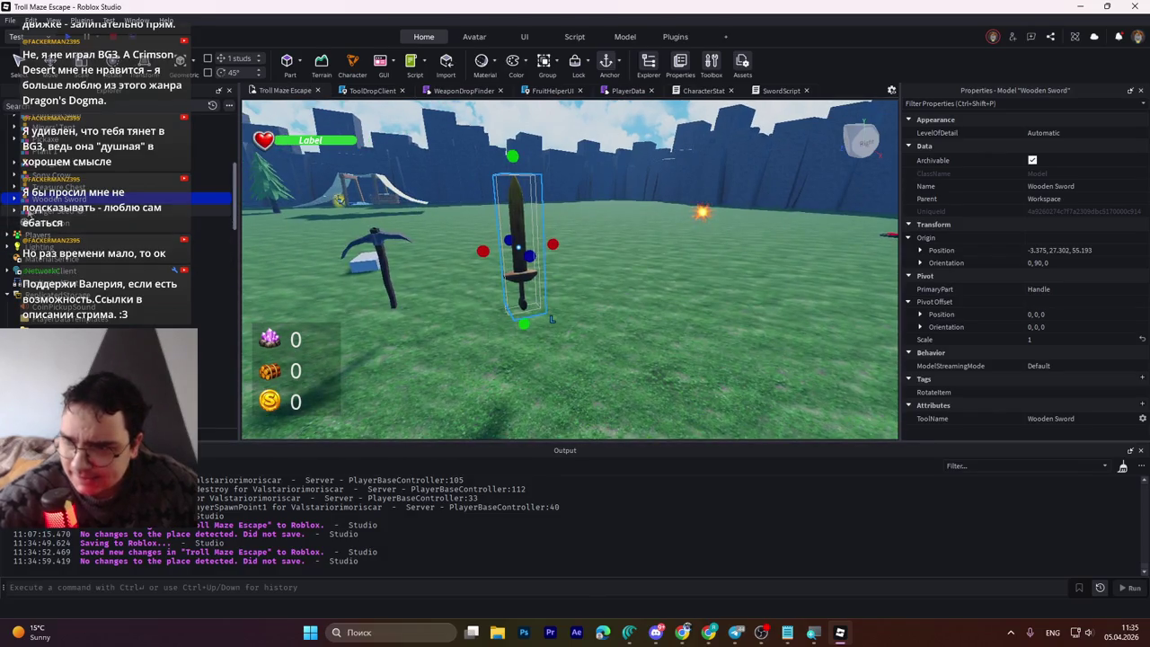
{"action": "left_click", "coordinate": [12, 200]}
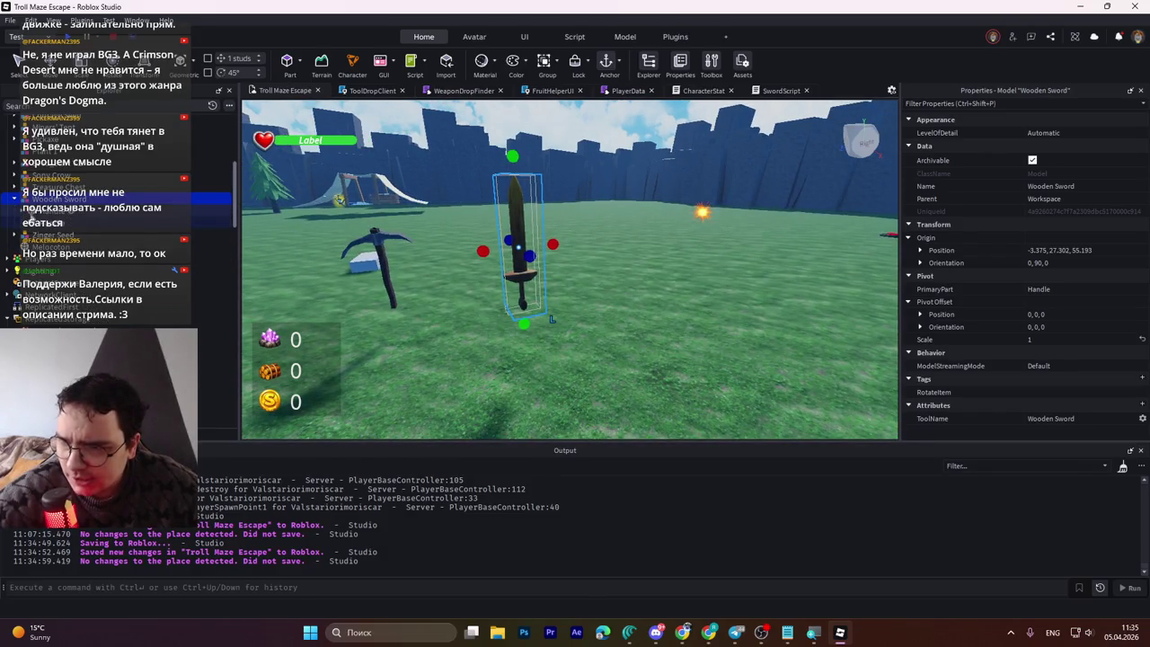
{"action": "left_click", "coordinate": [13, 199]}
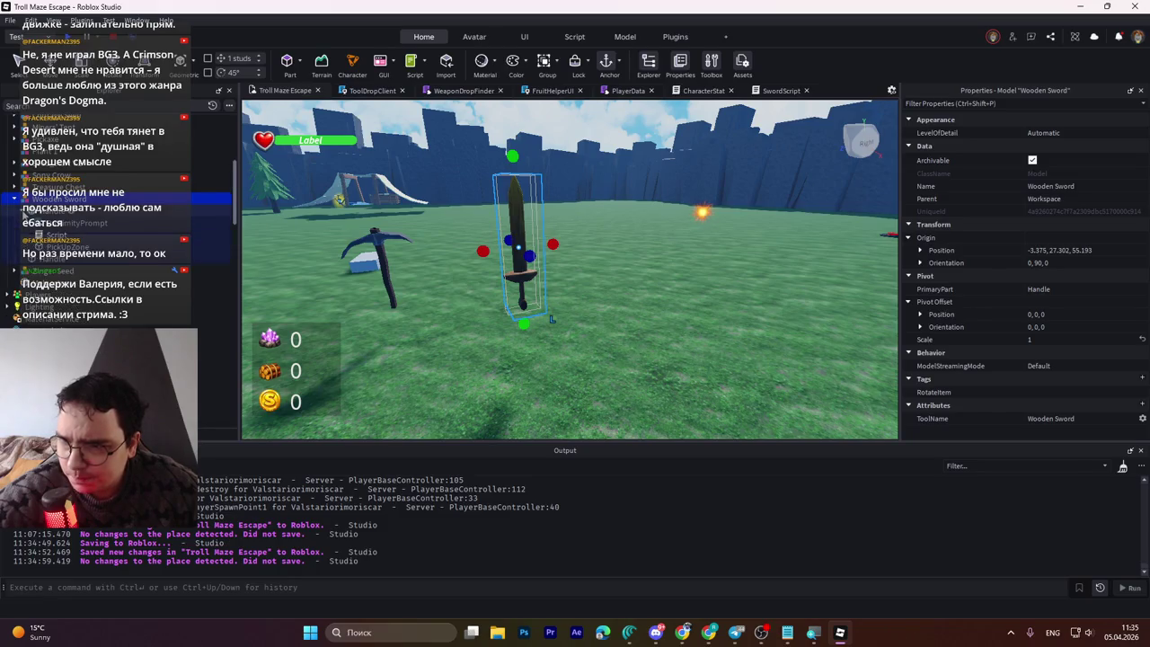
Step: Review the Wooden Sword pickup script, close it and CharacterStat, glance at PlayerData, return to SwordScript
{"action": "double_click", "coordinate": [56, 235]}
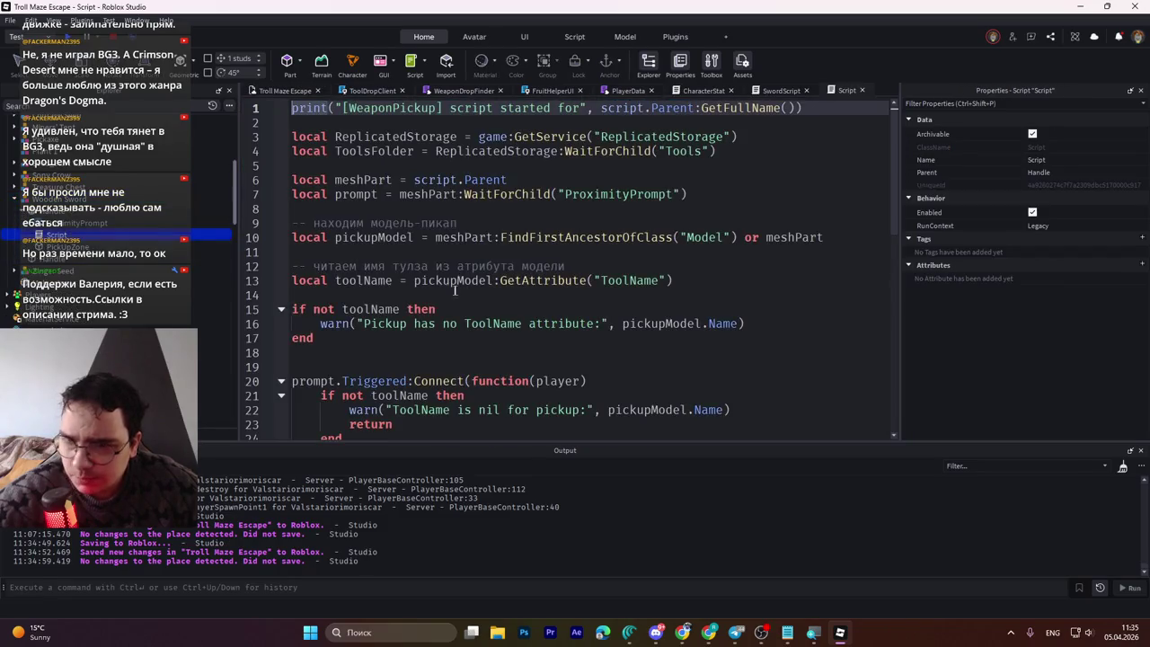
{"action": "scroll", "coordinate": [455, 291], "scroll_direction": "down", "scroll_amount": 9}
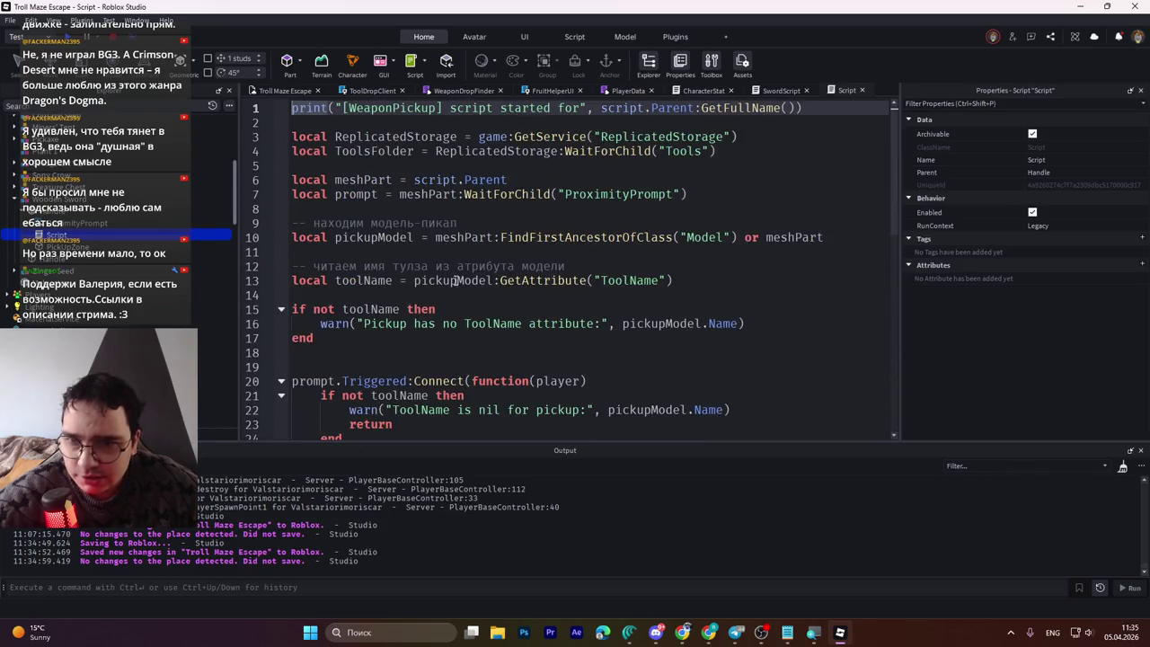
{"action": "left_click", "coordinate": [859, 90]}
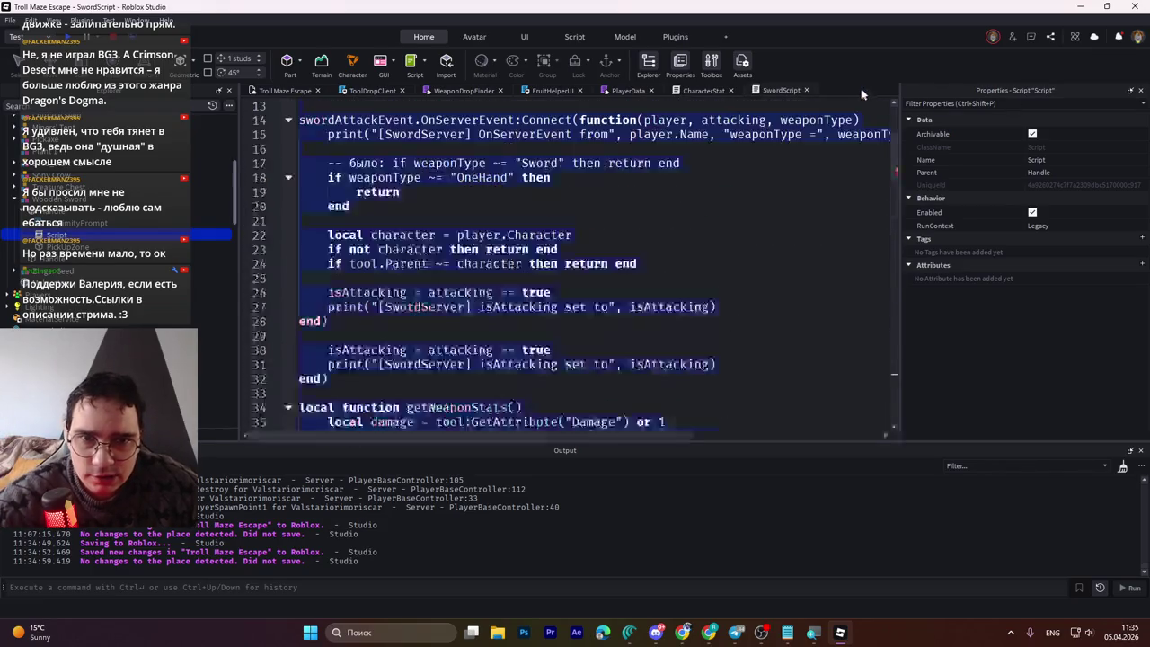
{"action": "left_click", "coordinate": [718, 93]}
{"action": "left_click", "coordinate": [732, 91]}
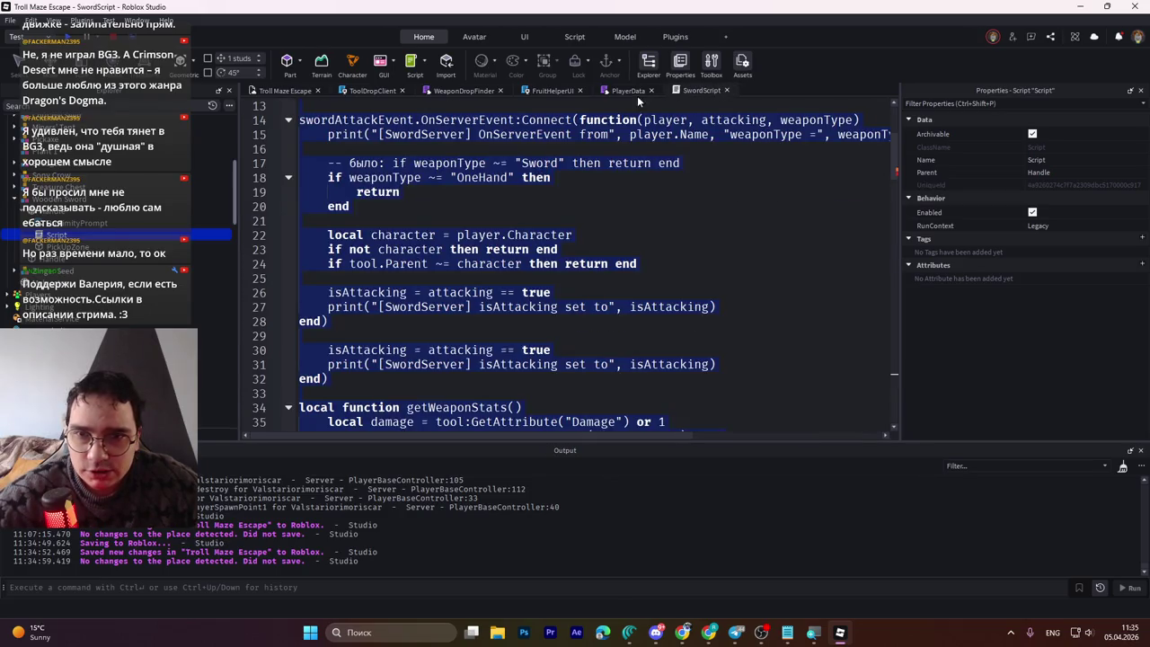
{"action": "left_click", "coordinate": [626, 90]}
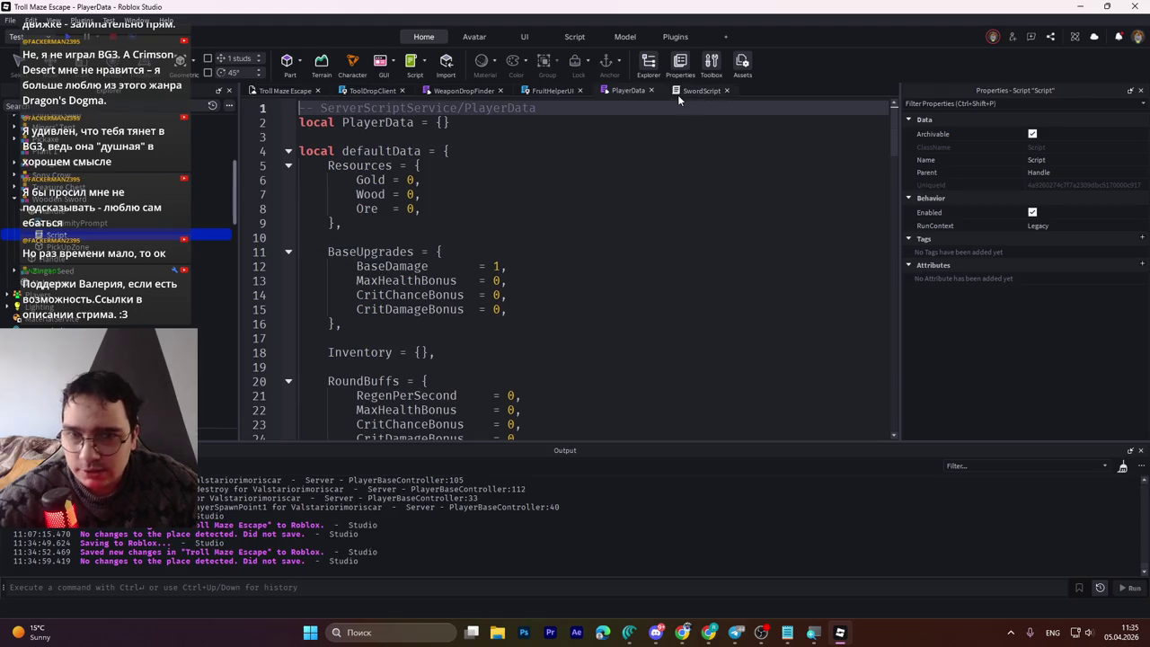
{"action": "left_click", "coordinate": [682, 94]}
Step: Browse SwordScript's getWeaponStats and hitSounds code around lines 35–43
{"action": "scroll", "coordinate": [179, 243], "scroll_direction": "down", "scroll_amount": 5}
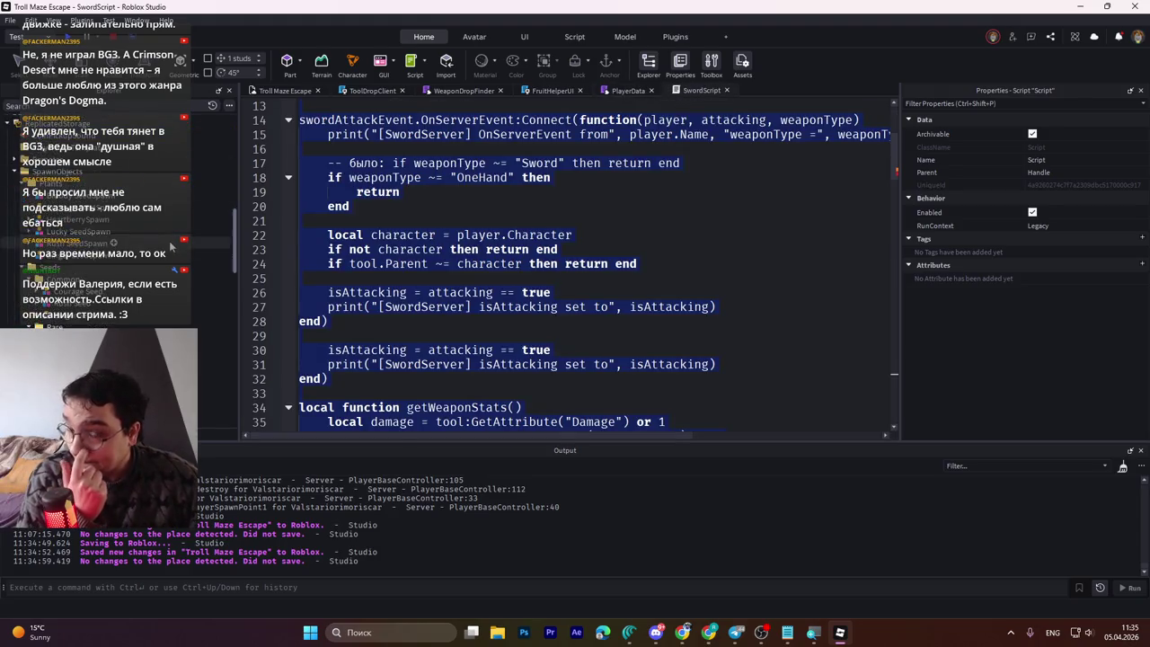
{"action": "left_click", "coordinate": [485, 421]}
{"action": "scroll", "coordinate": [485, 315], "scroll_direction": "down", "scroll_amount": 6}
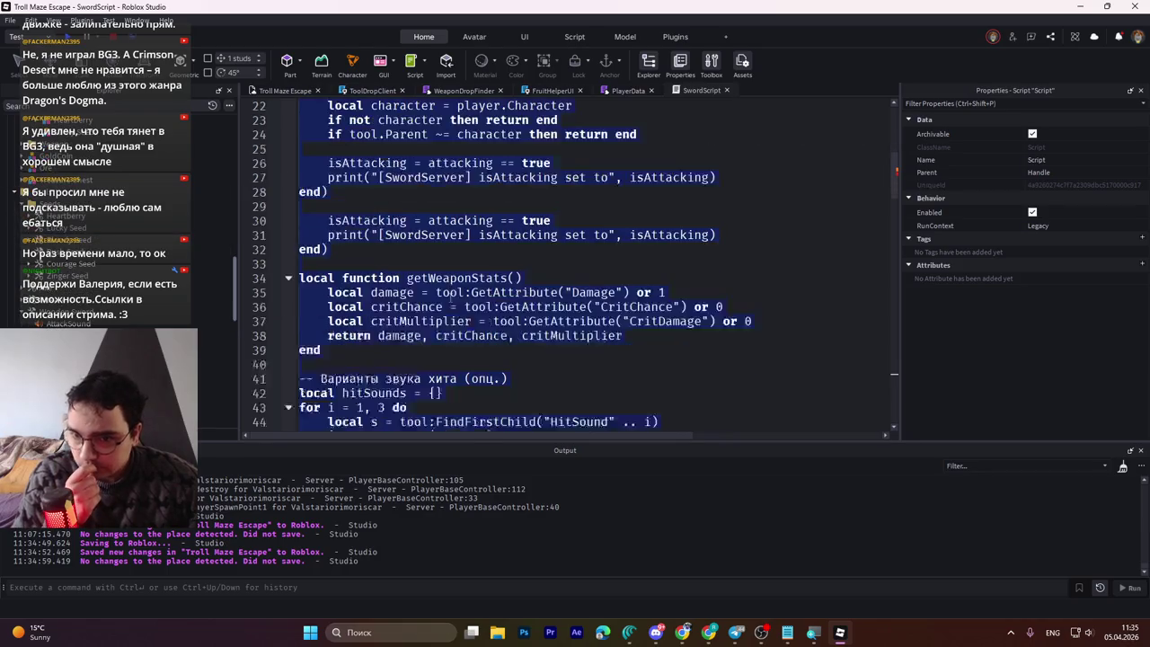
{"action": "scroll", "coordinate": [193, 295], "scroll_direction": "down", "scroll_amount": 5}
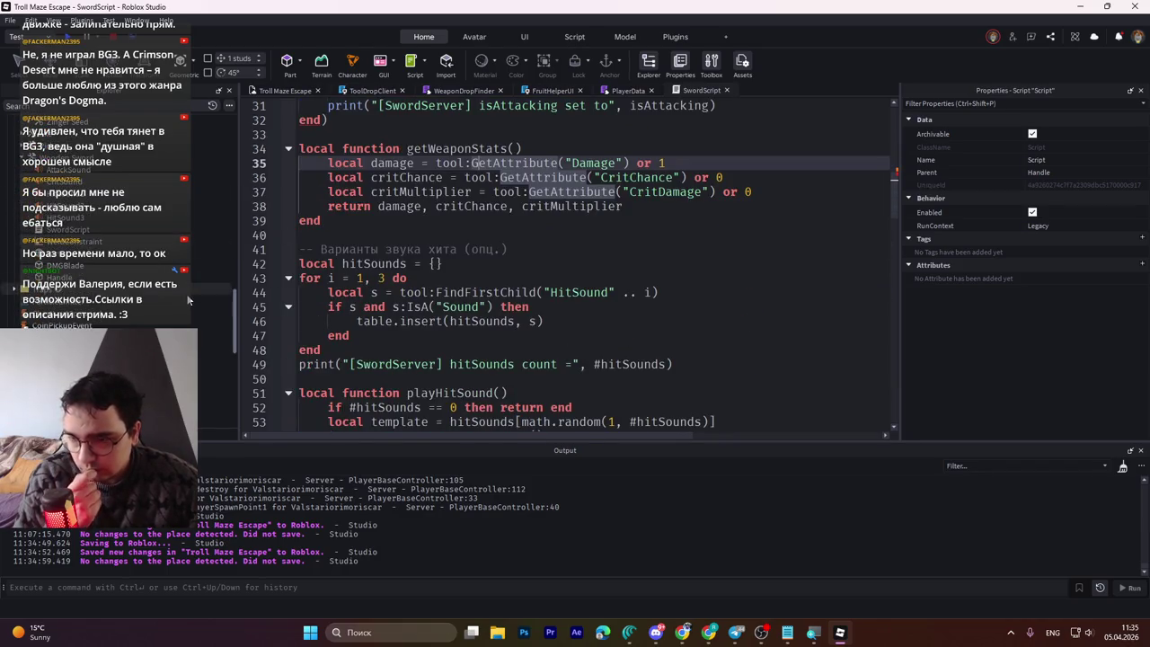
{"action": "scroll", "coordinate": [188, 299], "scroll_direction": "down", "scroll_amount": 3}
{"action": "scroll", "coordinate": [189, 300], "scroll_direction": "up", "scroll_amount": 3}
{"action": "scroll", "coordinate": [189, 299], "scroll_direction": "down", "scroll_amount": 3}
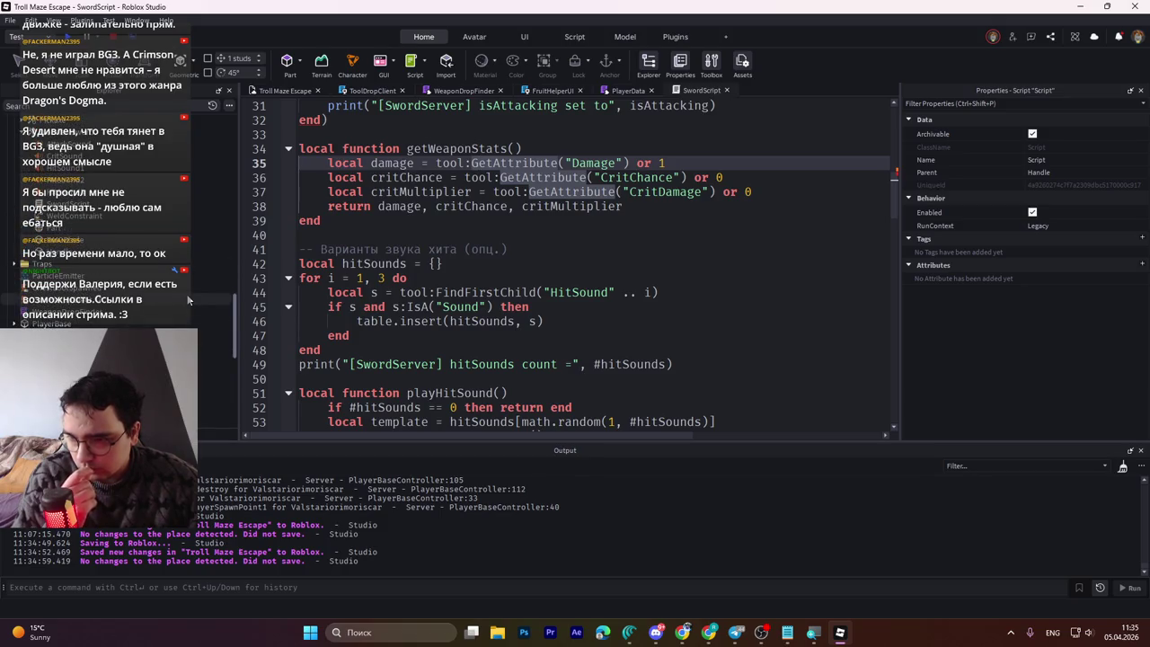
{"action": "scroll", "coordinate": [188, 299], "scroll_direction": "up", "scroll_amount": 3}
{"action": "scroll", "coordinate": [135, 217], "scroll_direction": "up", "scroll_amount": 3}
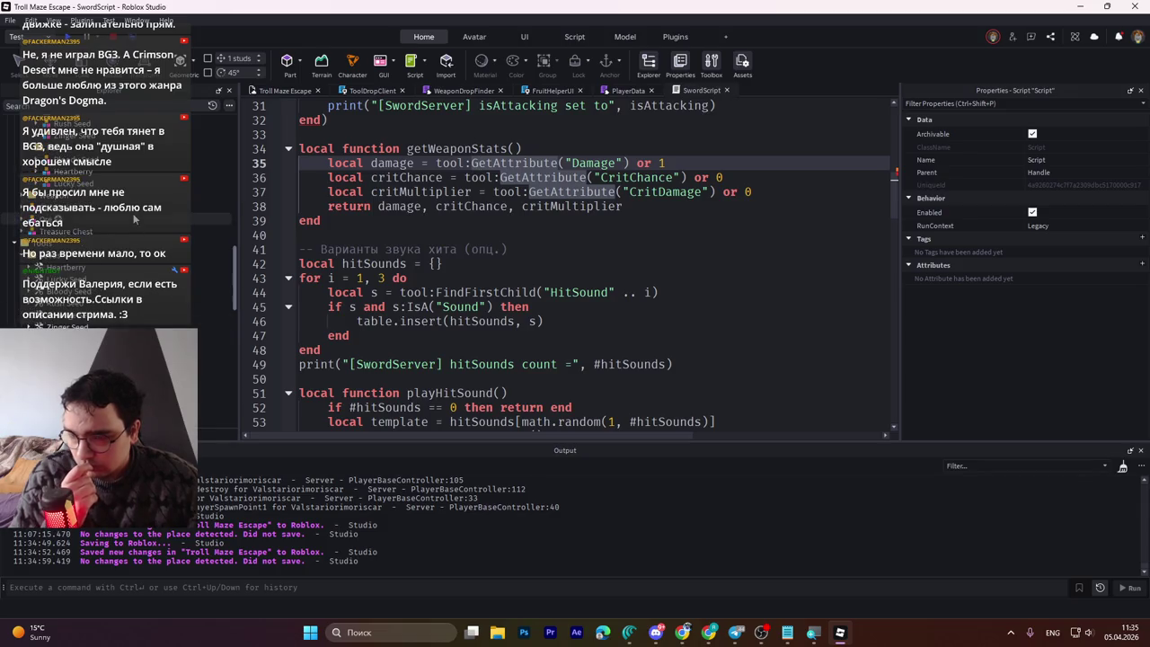
{"action": "left_click", "coordinate": [434, 263]}
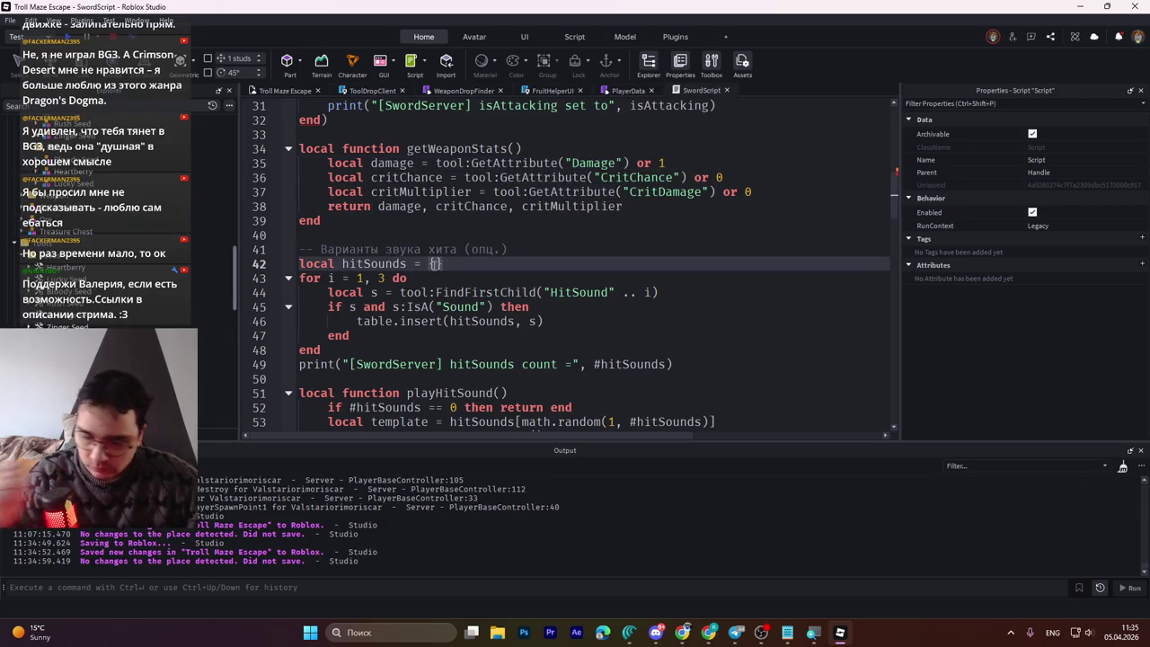
{"action": "key", "text": "ctrl+a"}
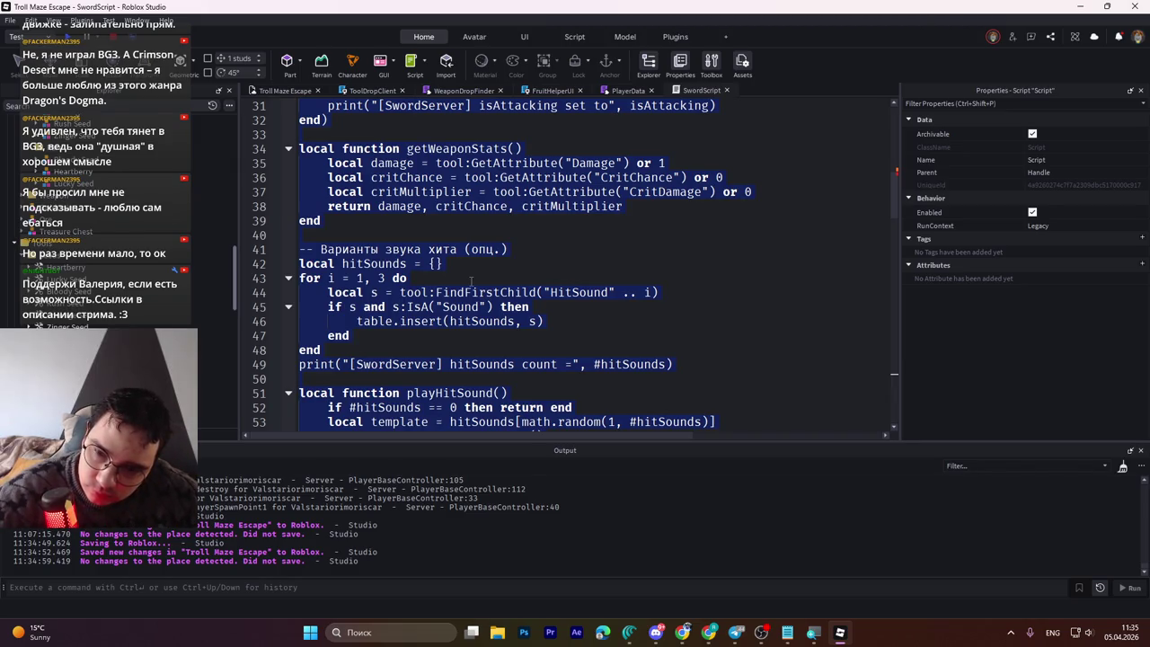
{"action": "left_click", "coordinate": [471, 281]}
{"action": "scroll", "coordinate": [179, 230], "scroll_direction": "up", "scroll_amount": 3}
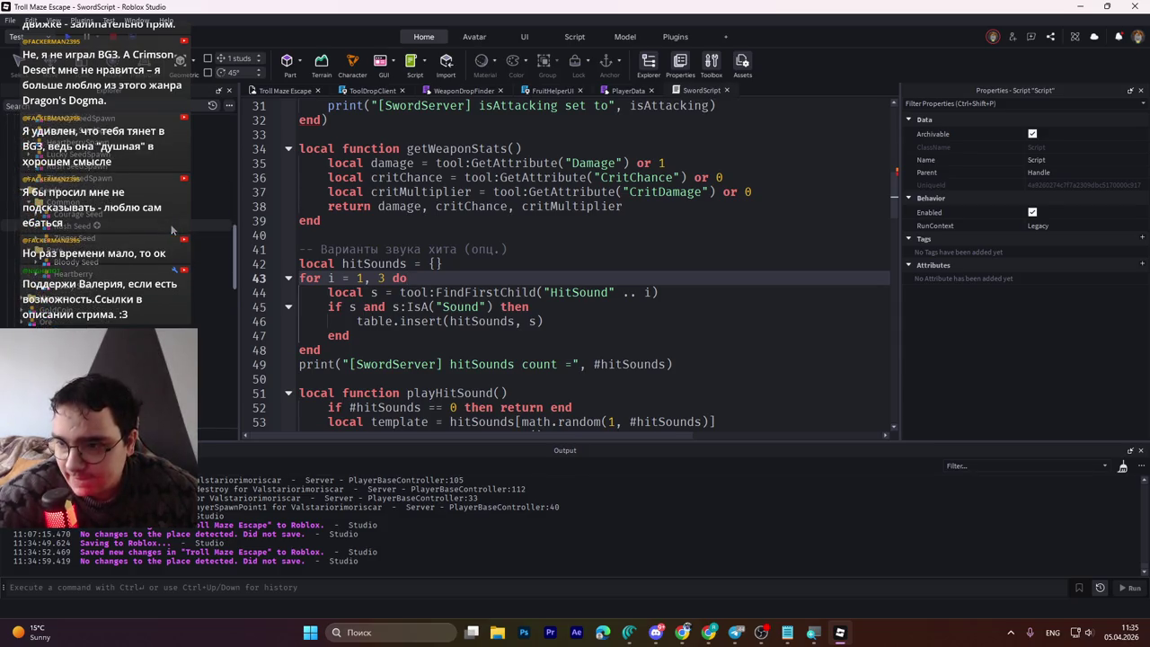
{"action": "scroll", "coordinate": [20, 257], "scroll_direction": "up", "scroll_amount": 5}
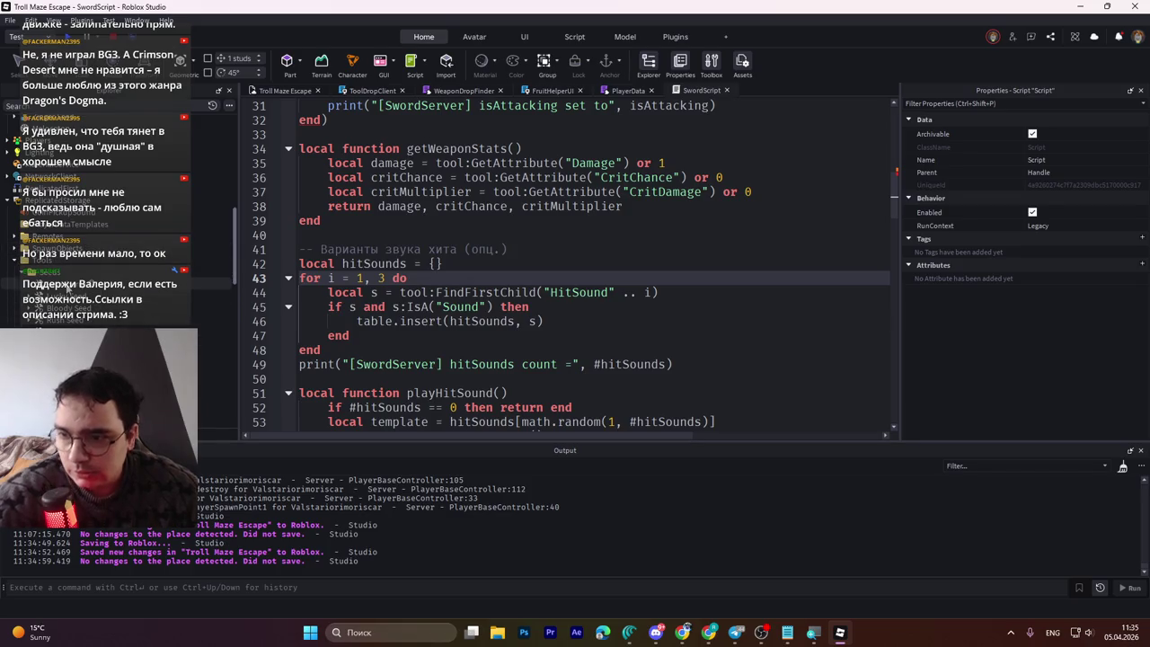
Step: Show the Wooden Sword's attributes Damage 100, CritChance 100, CritDamage 1.5, then switch to Notepad
{"action": "left_click", "coordinate": [71, 379]}
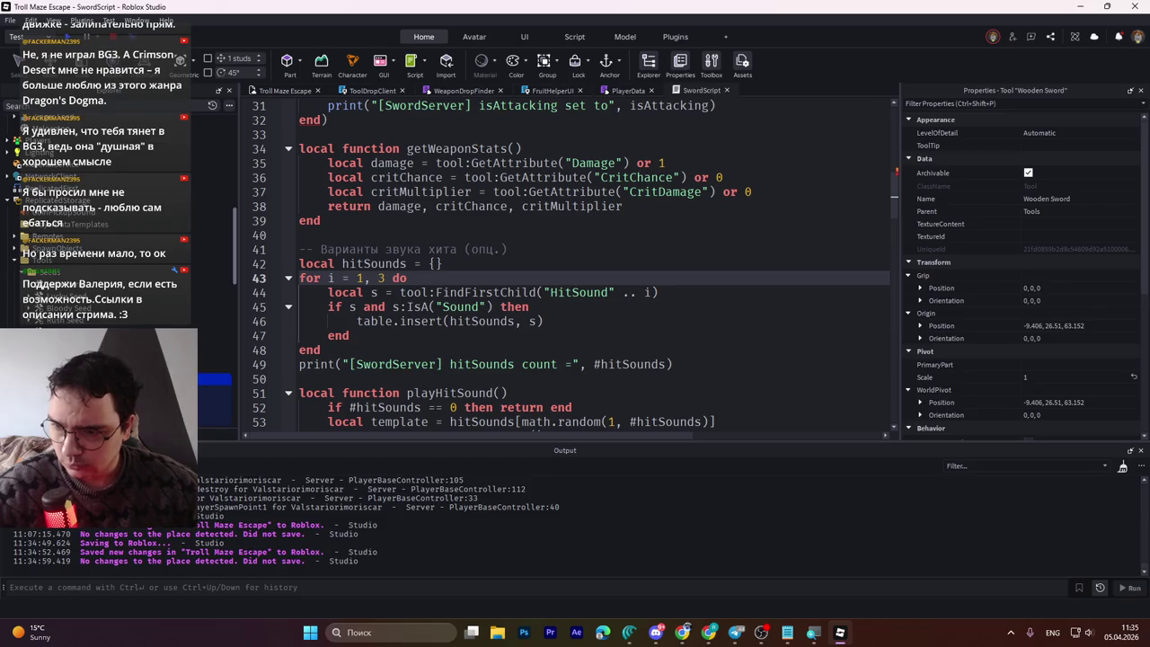
{"action": "scroll", "coordinate": [117, 270], "scroll_direction": "down", "scroll_amount": 2}
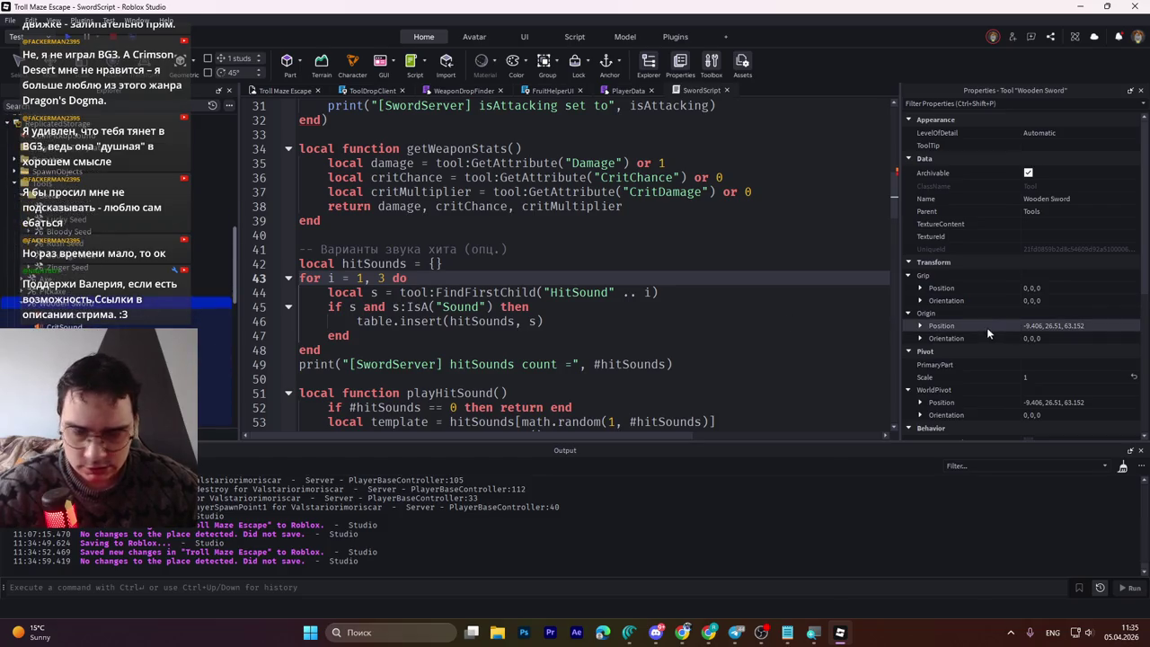
{"action": "scroll", "coordinate": [1031, 372], "scroll_direction": "down", "scroll_amount": 5}
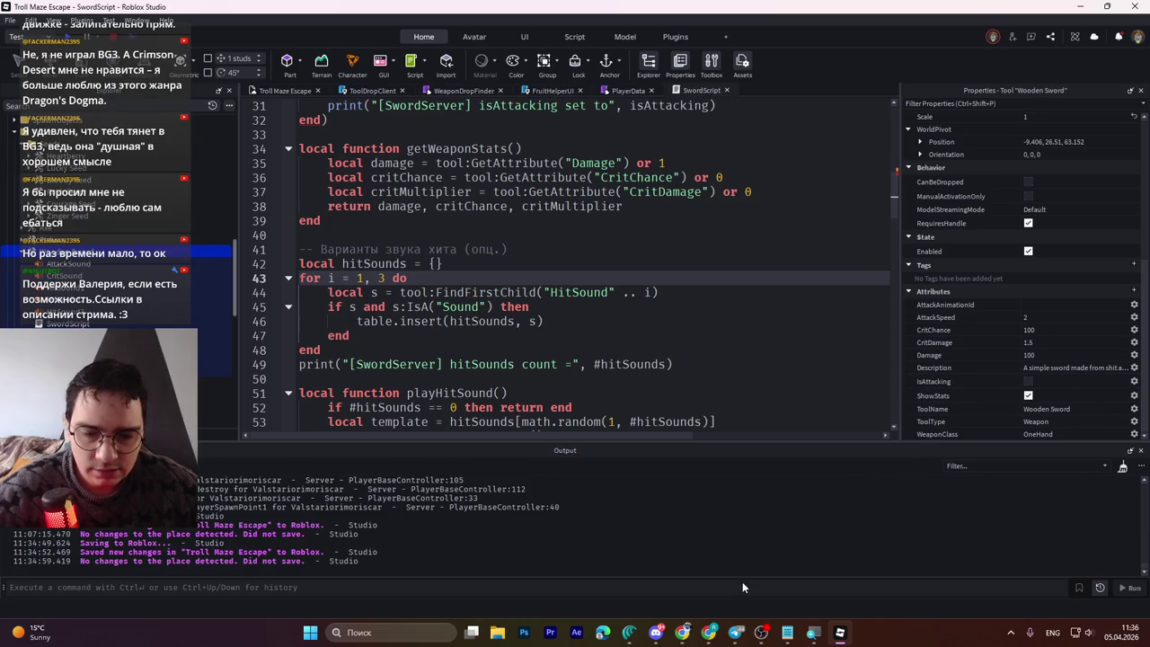
{"action": "left_click", "coordinate": [789, 636]}
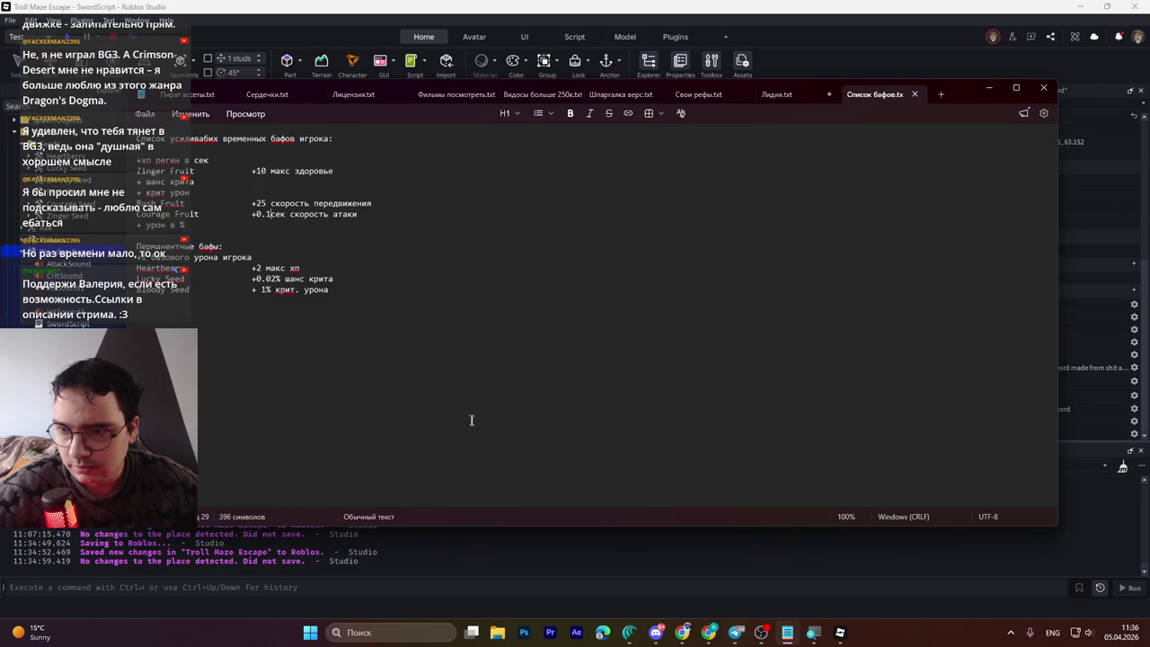
Step: Undo the deletion to restore the Rush Fruit and Courage Fruit buff lines
{"action": "left_click_drag", "start_coordinate": [369, 214], "coordinate": [83, 205]}
{"action": "key", "text": "BackSpace"}
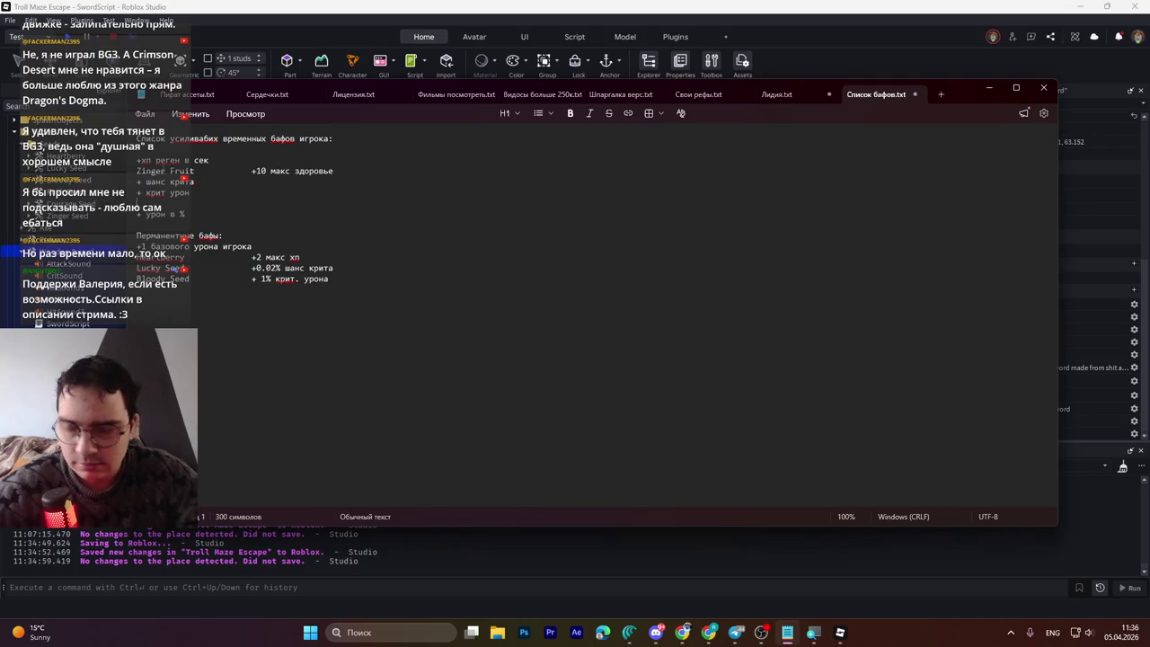
{"action": "key", "text": "BackSpace"}
{"action": "left_click", "coordinate": [145, 181]}
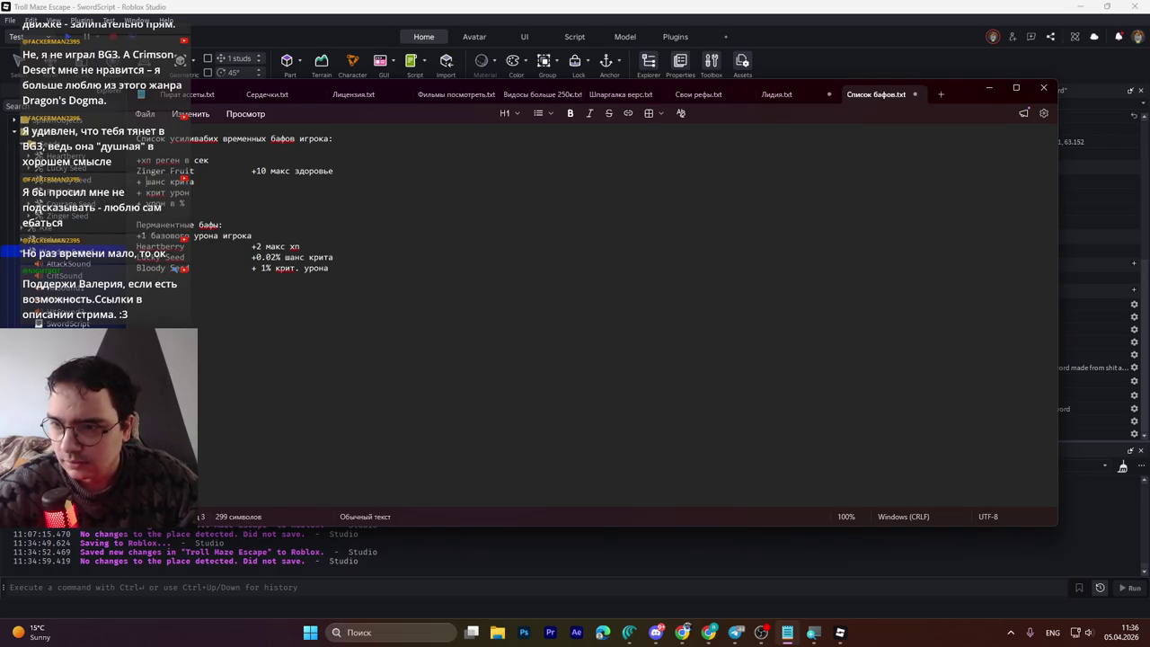
{"action": "key", "text": "ctrl+z"}
{"action": "key", "text": "ctrl+z"}
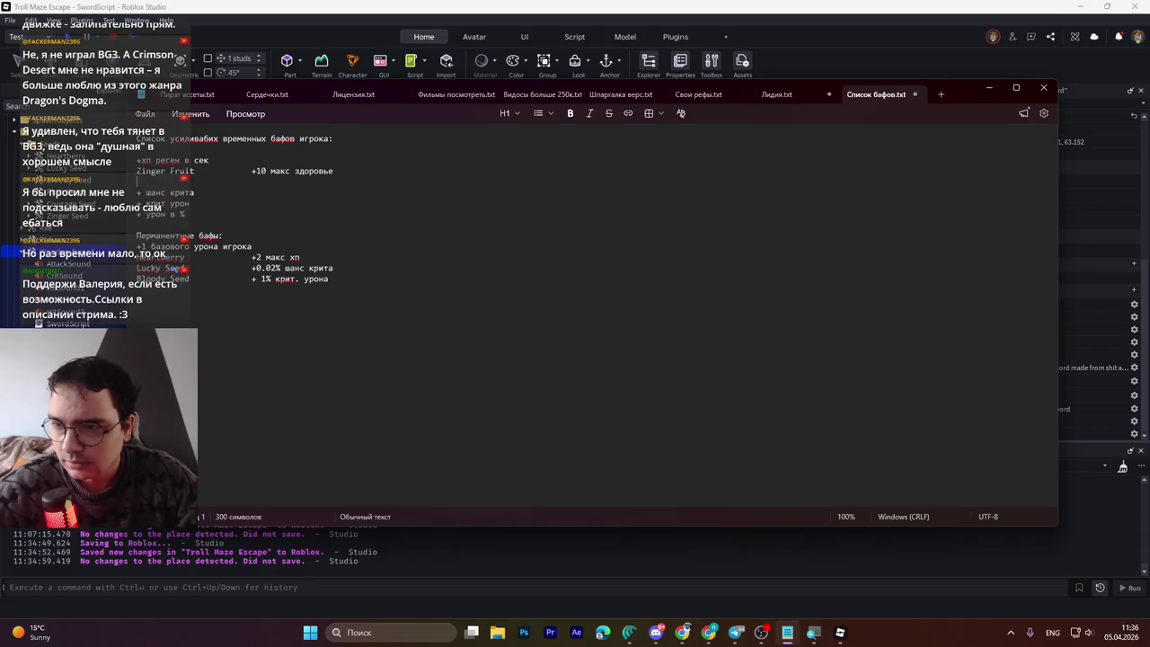
Step: Move the '+хп реген в сек' line below '+ урон в %' and save the buff list
{"action": "left_click_drag", "start_coordinate": [208, 160], "coordinate": [176, 160]}
{"action": "key", "text": "BackSpace"}
{"action": "key", "text": "shift+Home"}
{"action": "key", "text": "BackSpace"}
{"action": "key", "text": "BackSpace"}
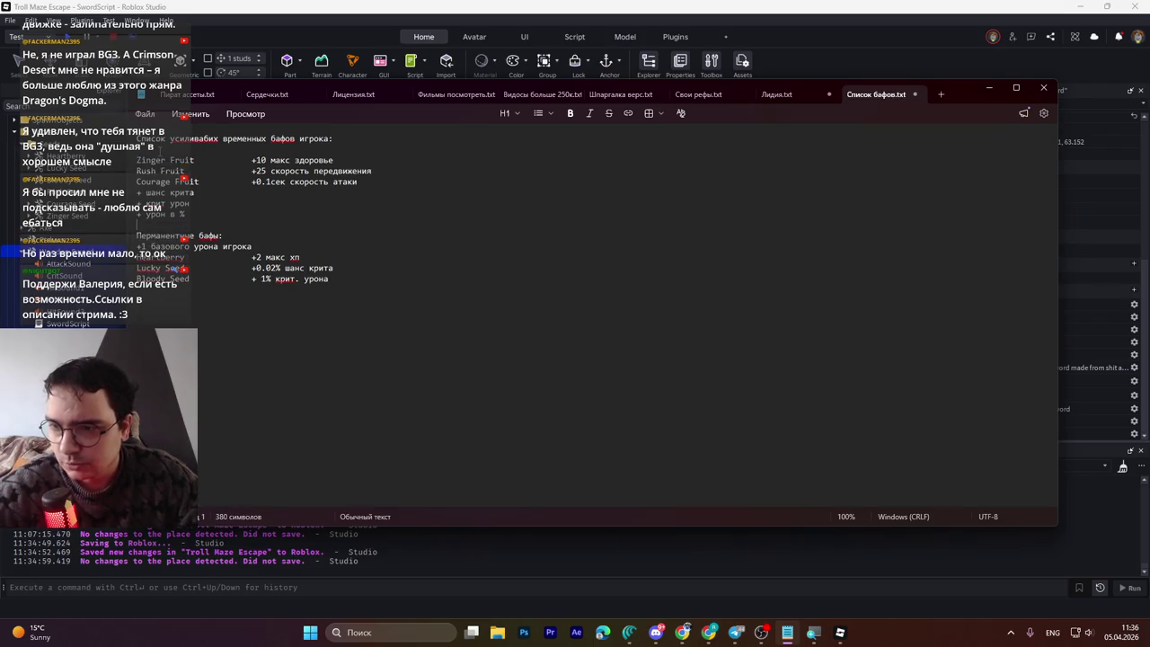
{"action": "key", "text": "ctrl+z"}
{"action": "key", "text": "ctrl+z"}
{"action": "key", "text": "ctrl+z"}
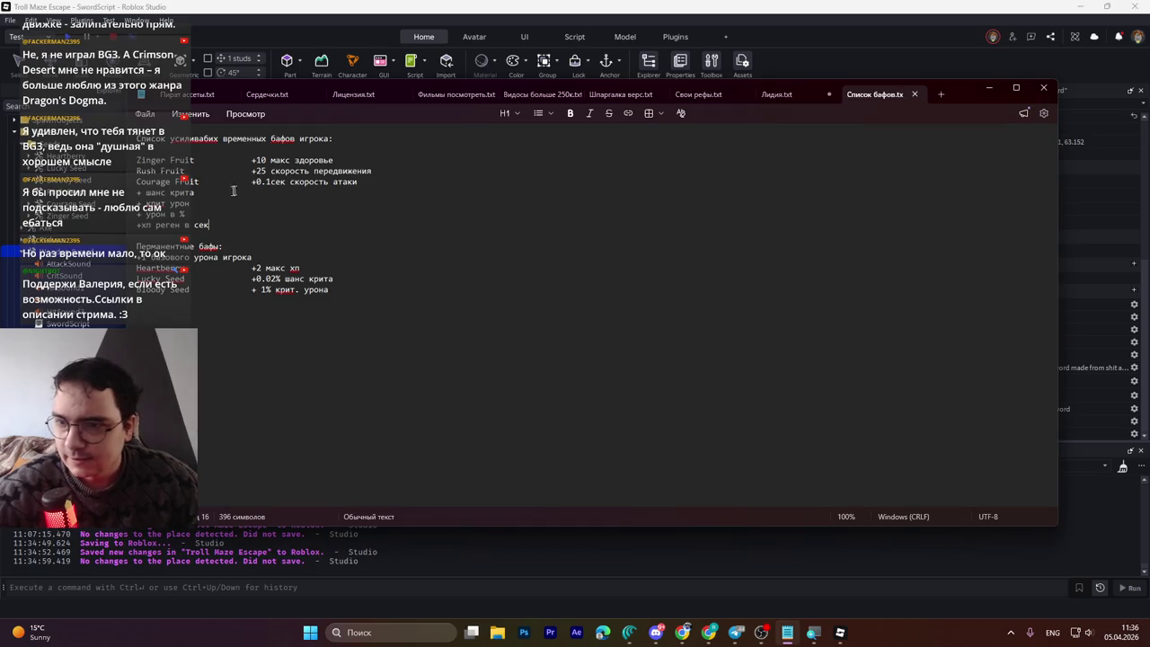
{"action": "key", "text": "ctrl+z"}
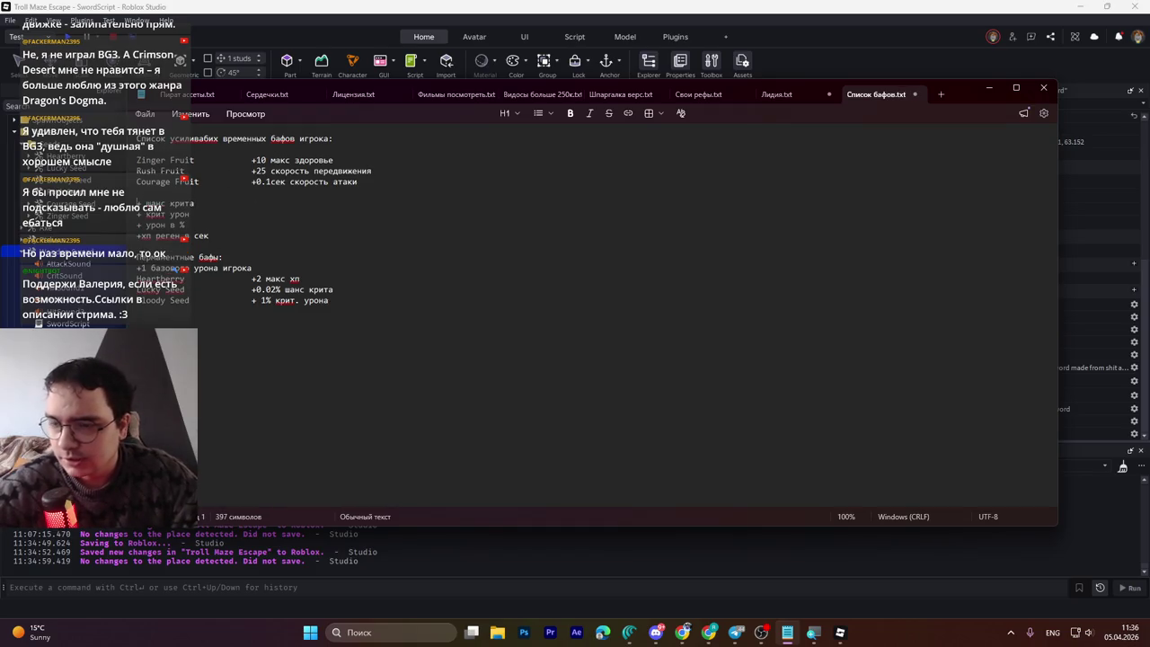
{"action": "key", "text": "ctrl+s"}
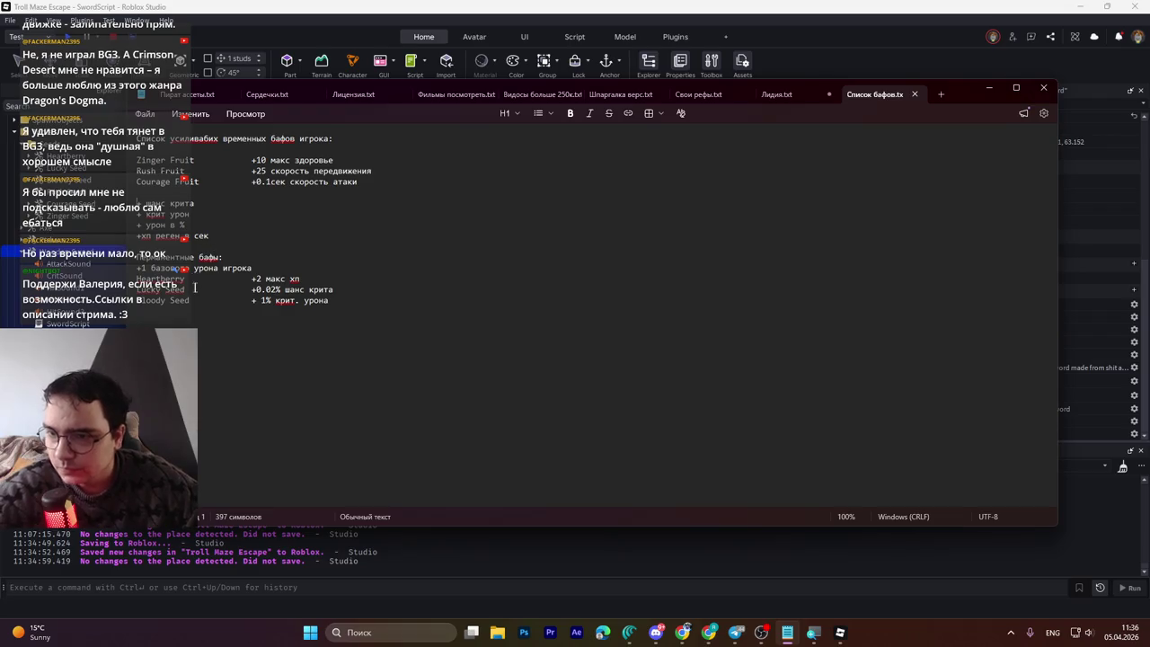
{"action": "left_click", "coordinate": [194, 268]}
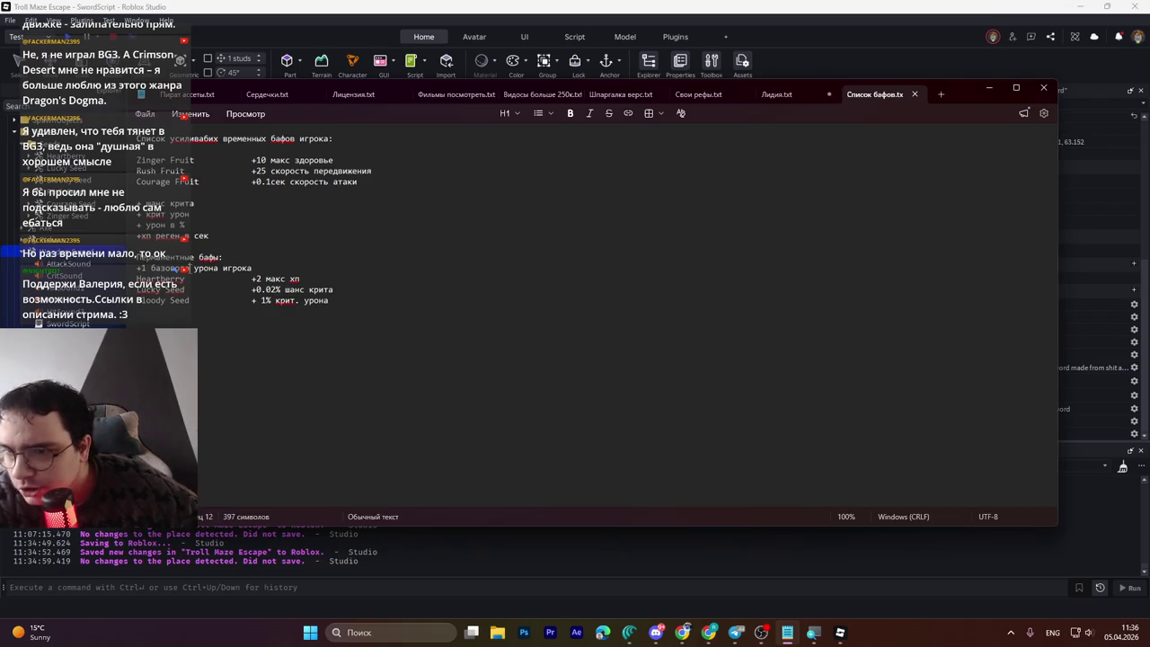
{"action": "left_click", "coordinate": [151, 268]}
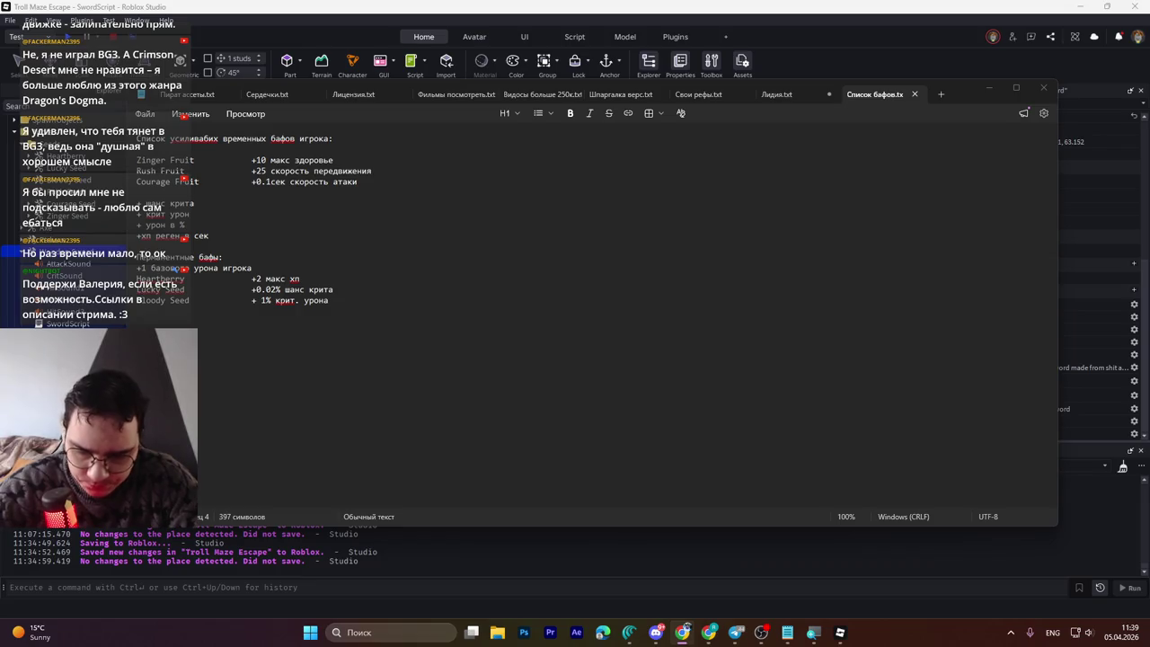
{"action": "key", "text": "alt+shift"}
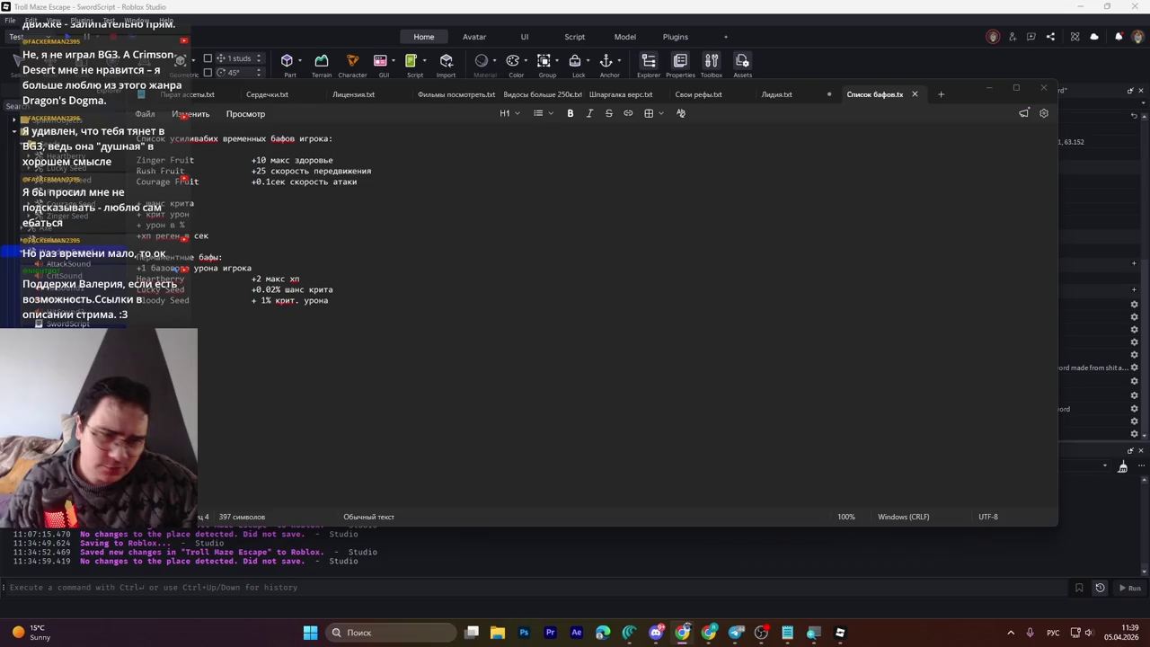
{"action": "left_click", "coordinate": [700, 301]}
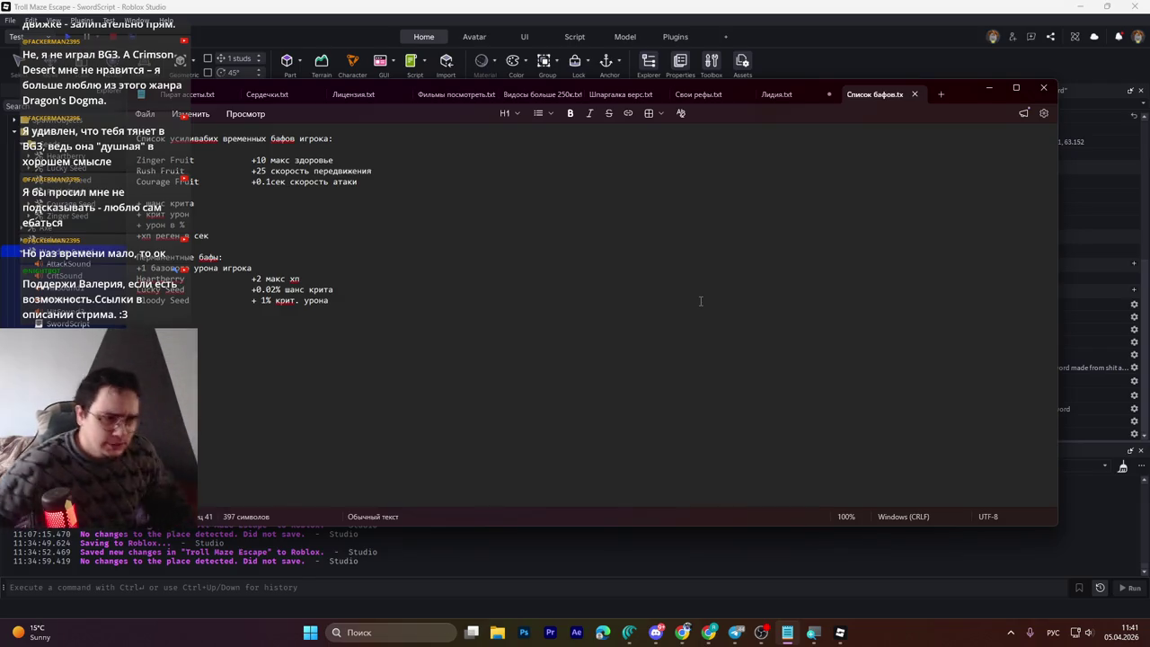
Step: Close the buff notes, save the place from SwordScript, and start a playtest
{"action": "left_click", "coordinate": [1043, 87]}
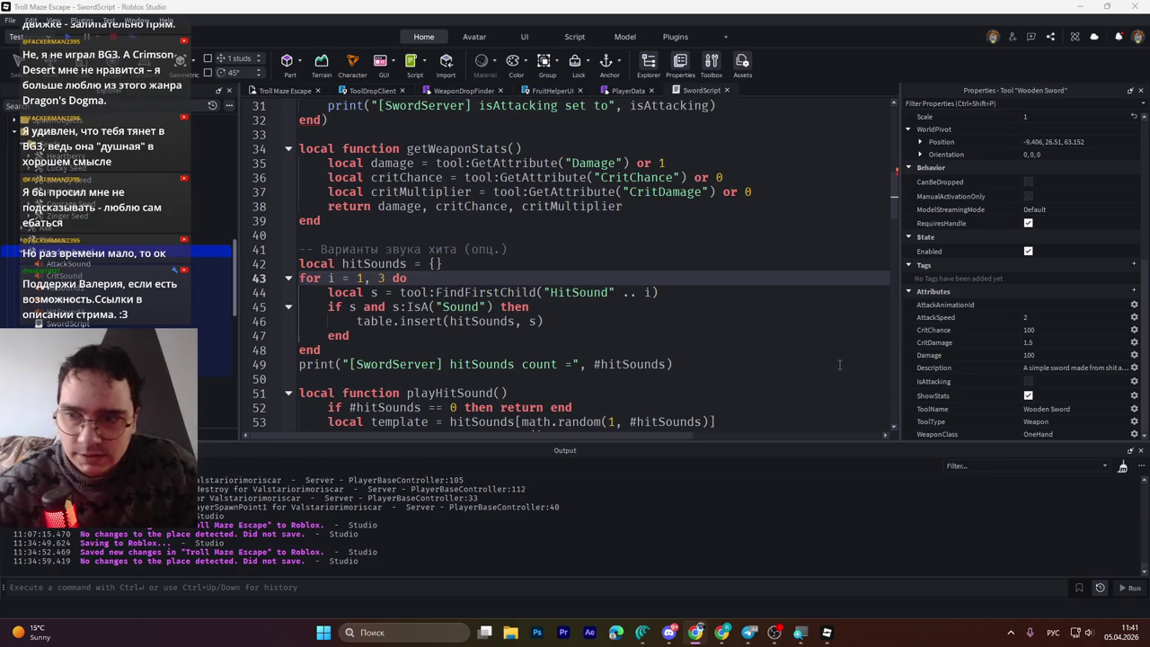
{"action": "left_click", "coordinate": [578, 339]}
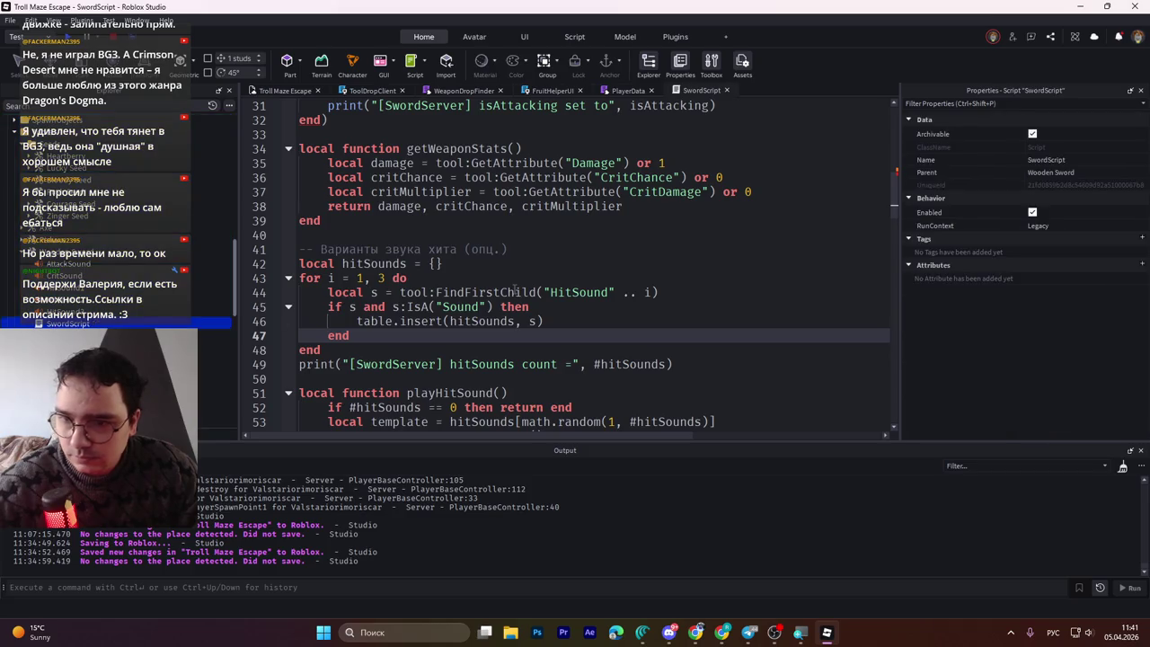
{"action": "left_click", "coordinate": [139, 322]}
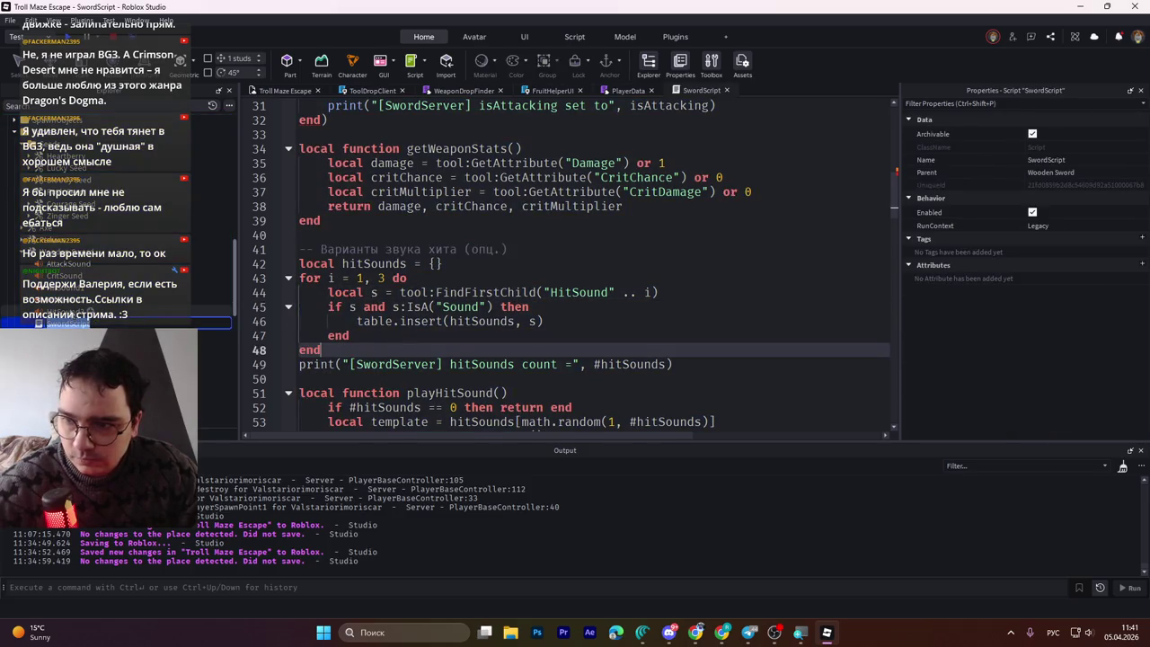
{"action": "key", "text": "ctrl+s"}
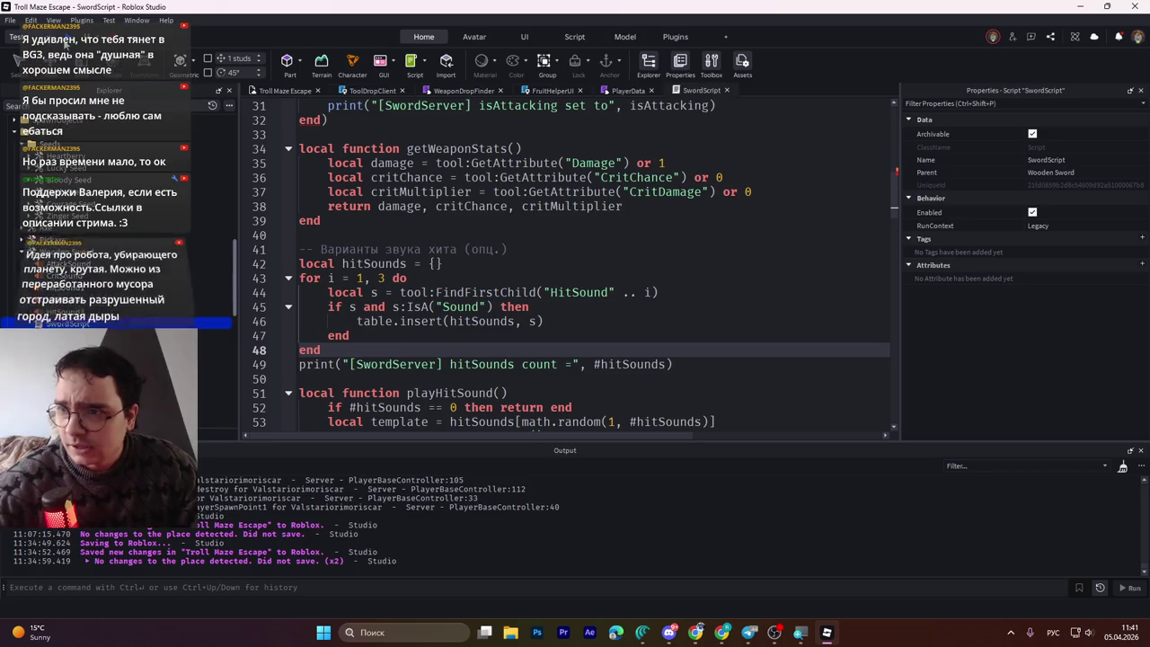
{"action": "left_click", "coordinate": [93, 42]}
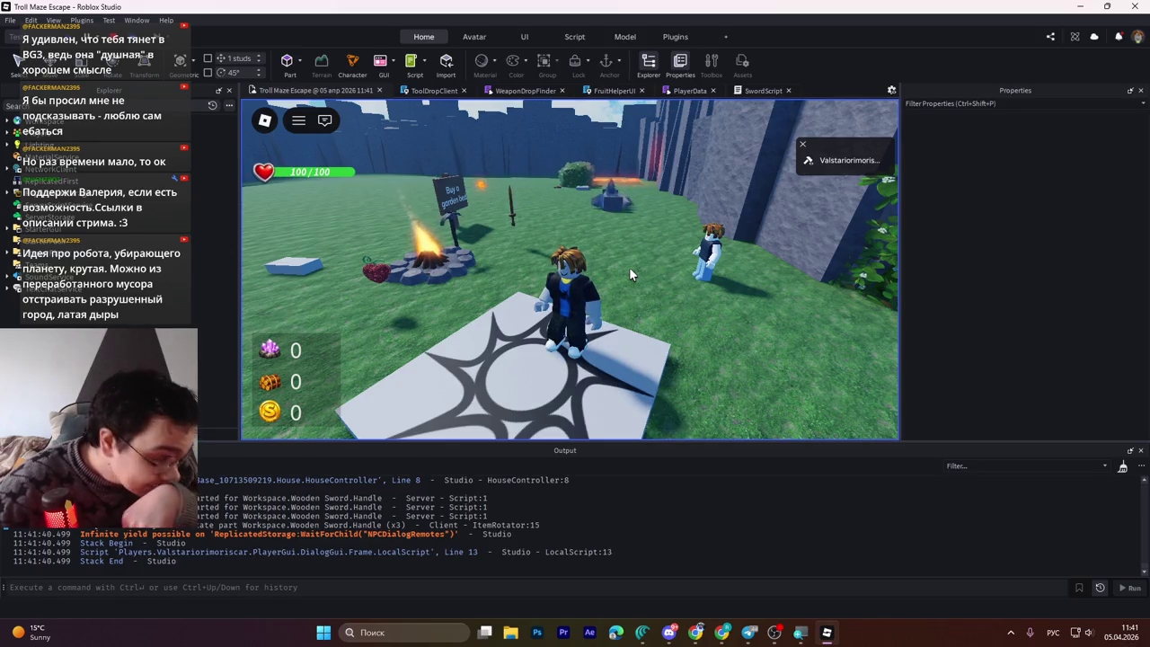
Step: Walk the character to the Wooden Sword by the sign and pick it up
{"action": "key", "text": "w"}
{"action": "key", "text": "a"}
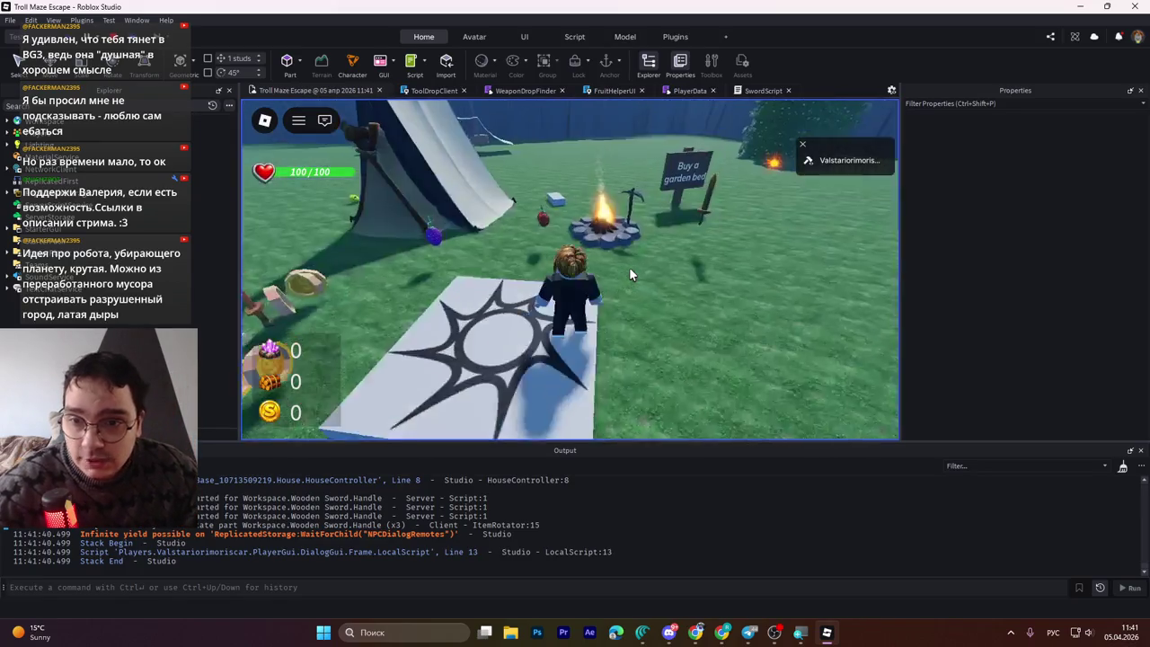
{"action": "key", "text": "s"}
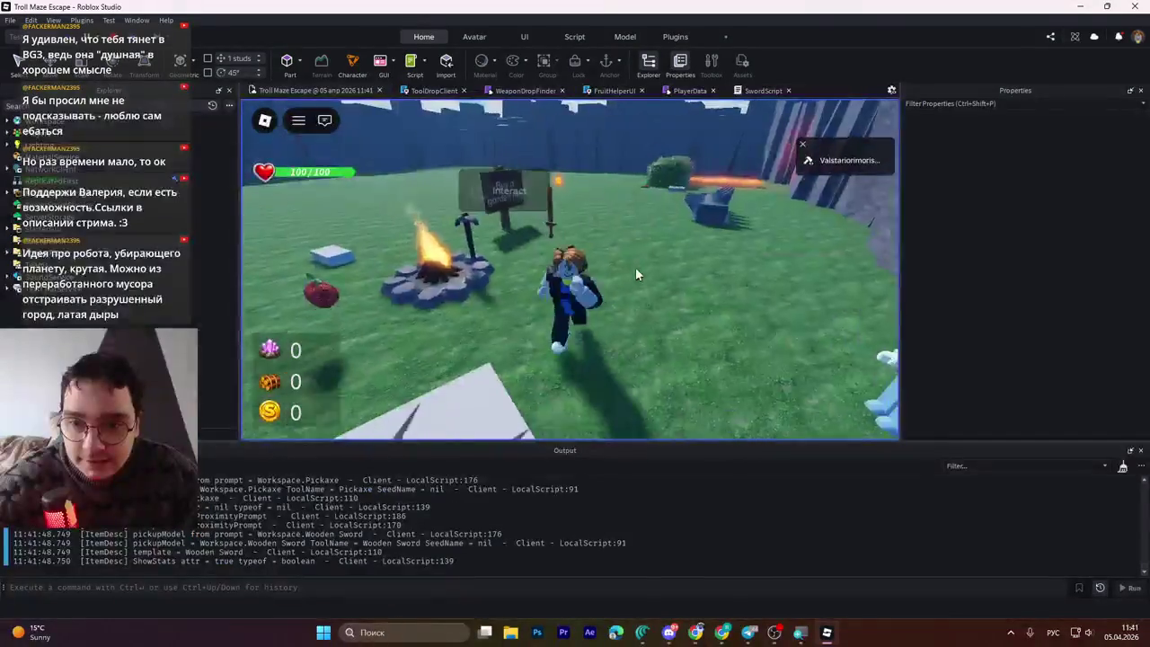
{"action": "key", "text": "w"}
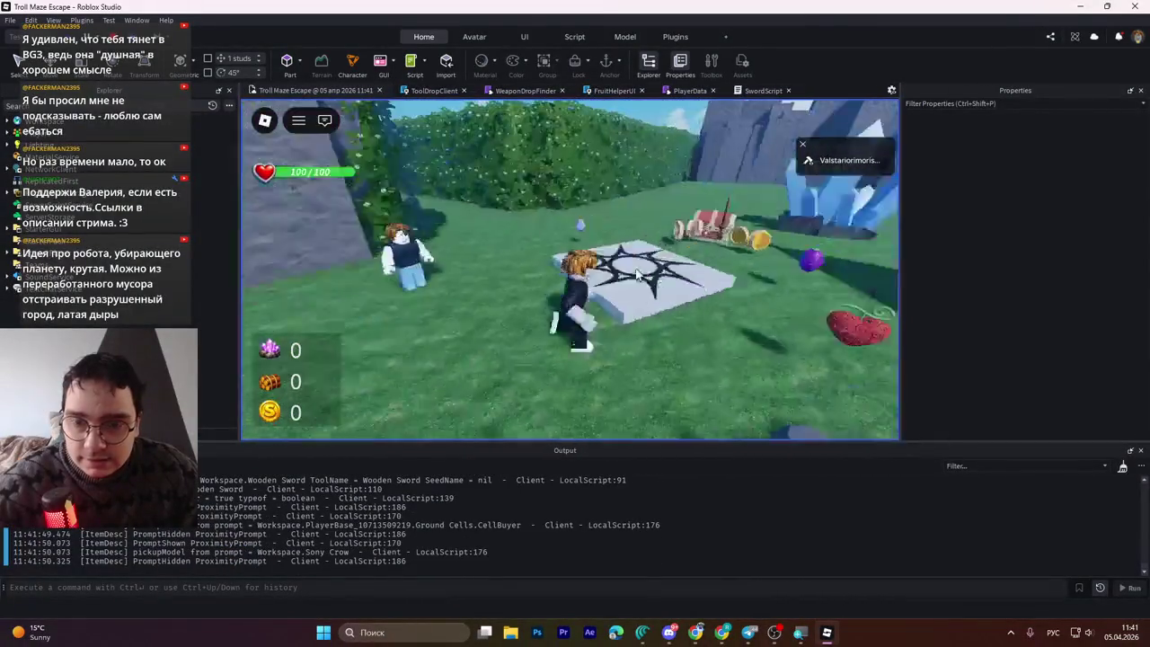
{"action": "key", "text": "s"}
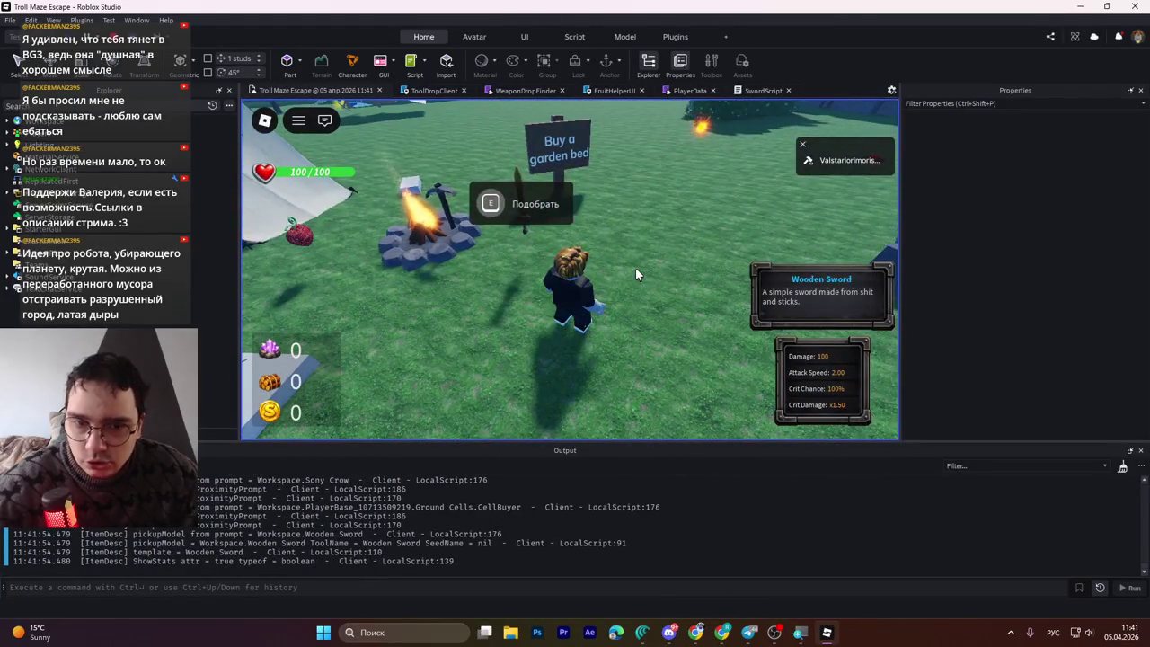
{"action": "key", "text": "e"}
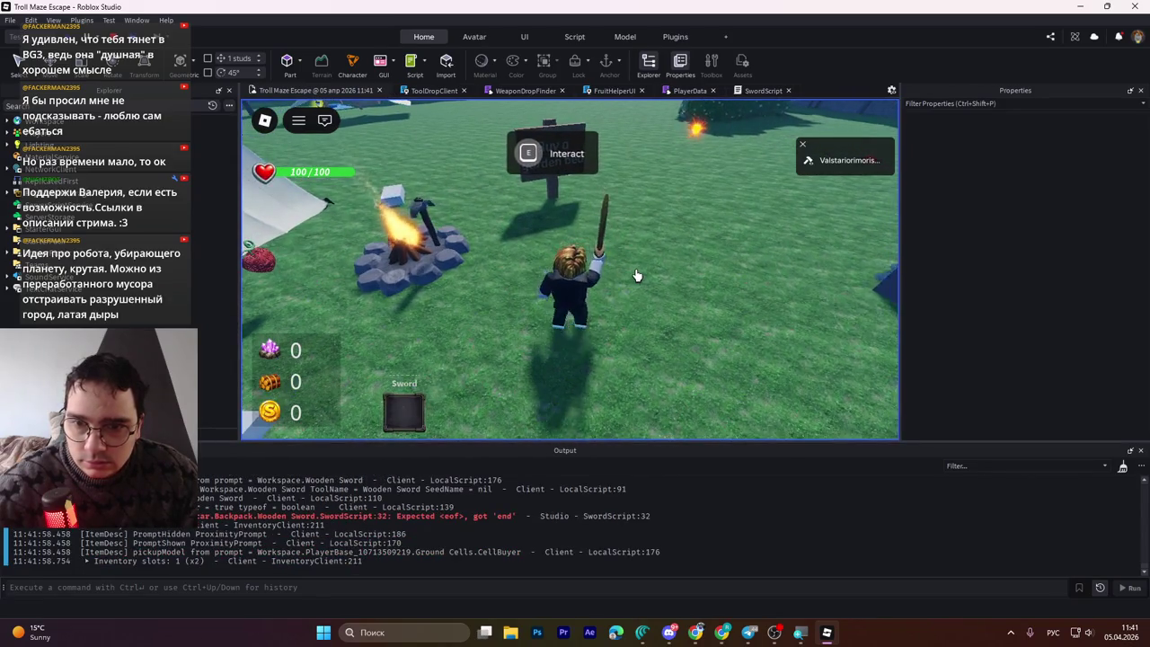
Step: Drop the Wooden Sword, pick it up again, drop it, then stop the playtest
{"action": "key", "text": "BackSpace"}
{"action": "key", "text": "e"}
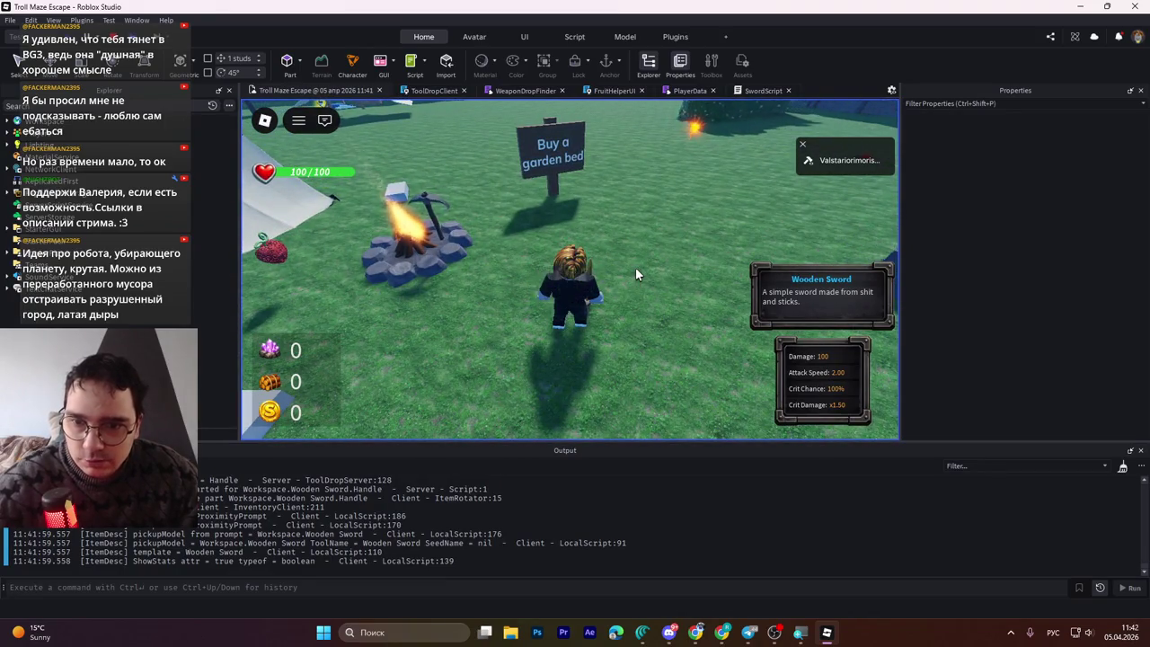
{"action": "key", "text": "BackSpace"}
{"action": "key", "text": "s"}
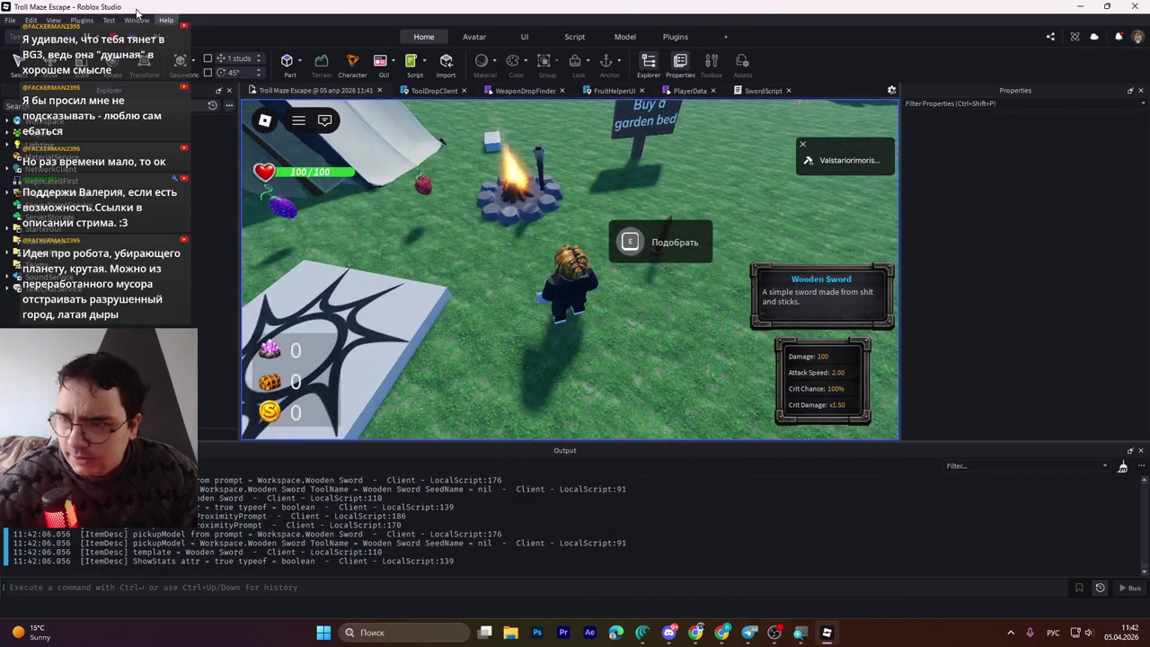
{"action": "key", "text": "shift+F5"}
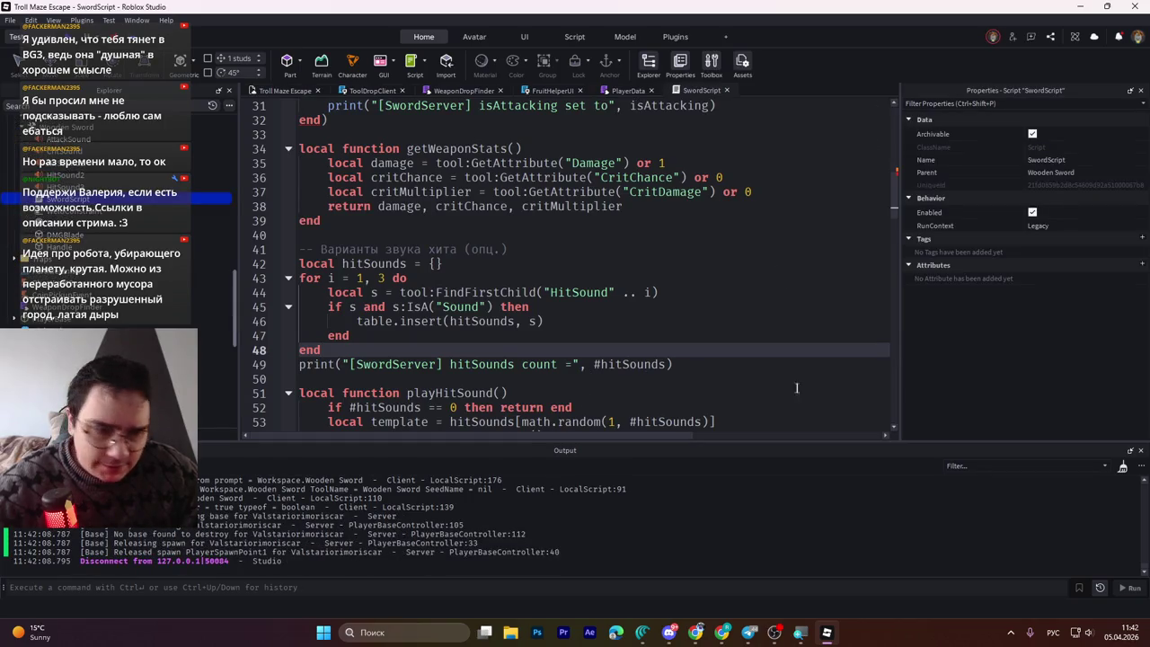
{"action": "left_click", "coordinate": [641, 631]}
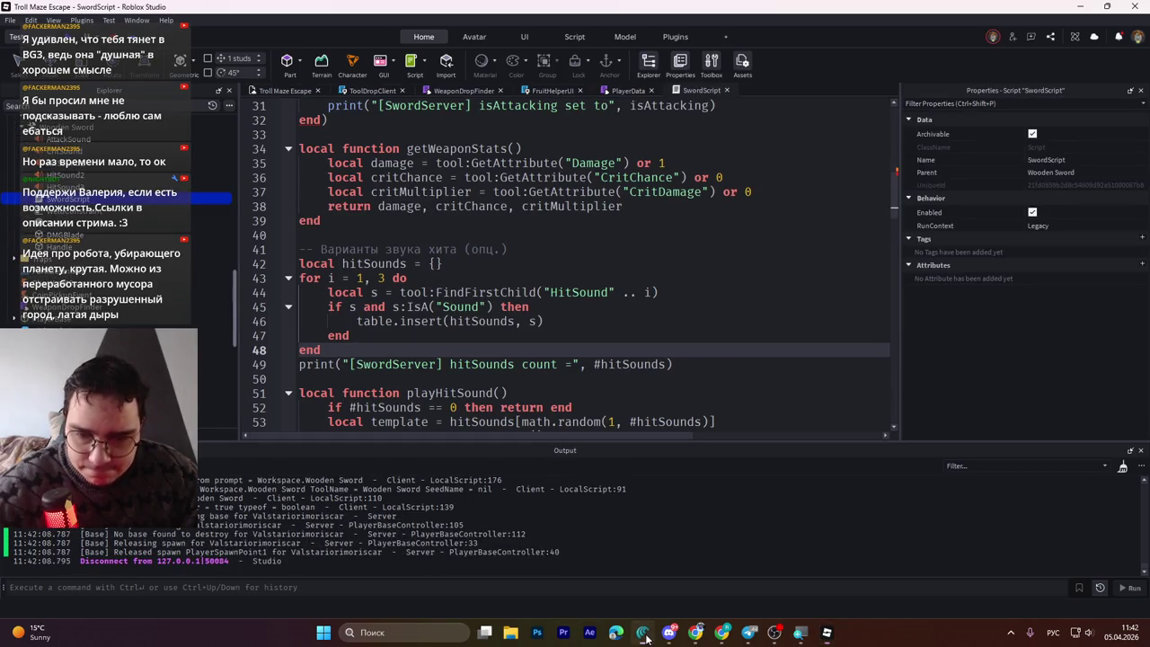